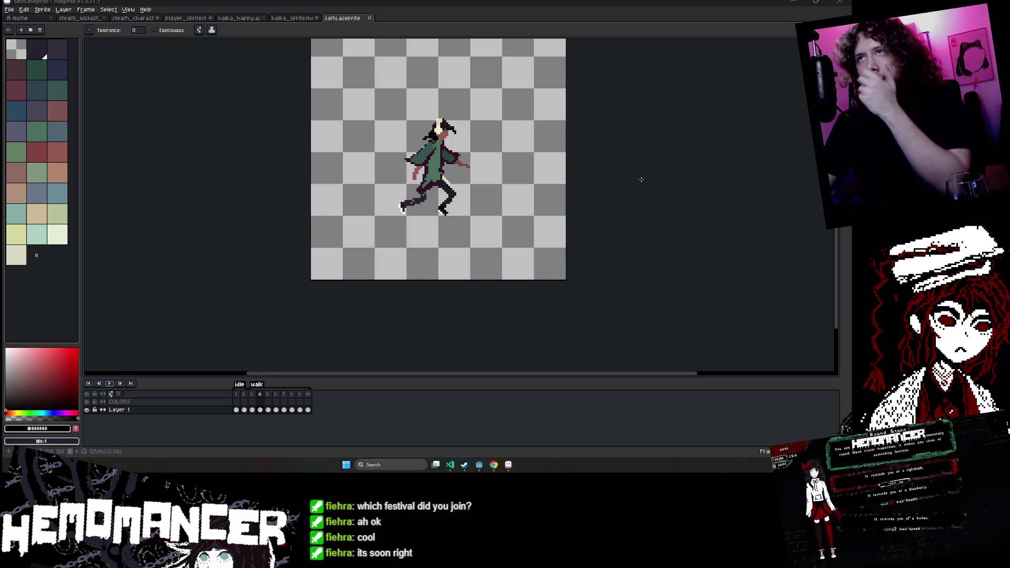
Switch between the Aseprite and Godot windows, ending on the halka sprite document.
left_click(816, 2)
left_click(781, 17)
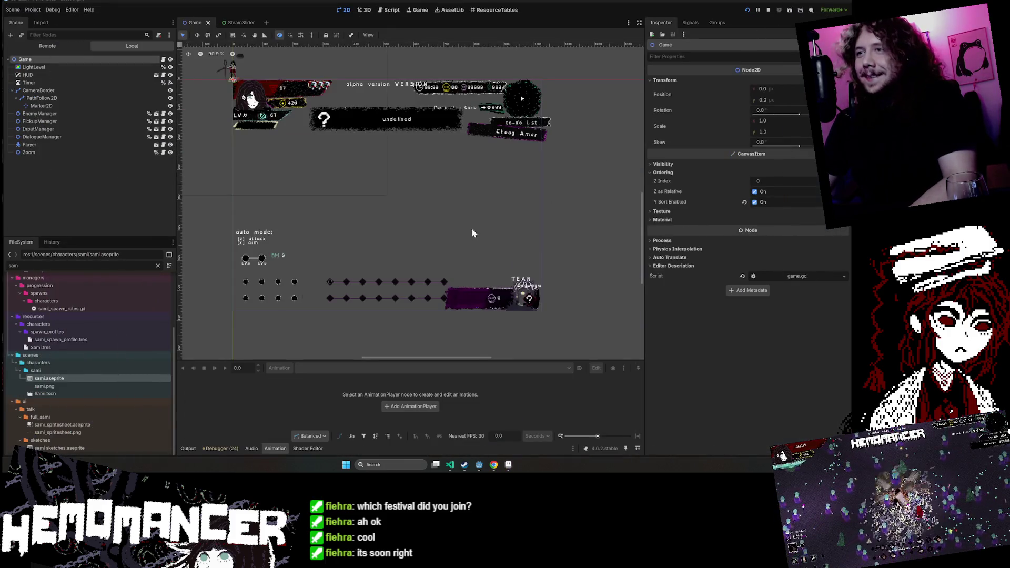
left_click(508, 465)
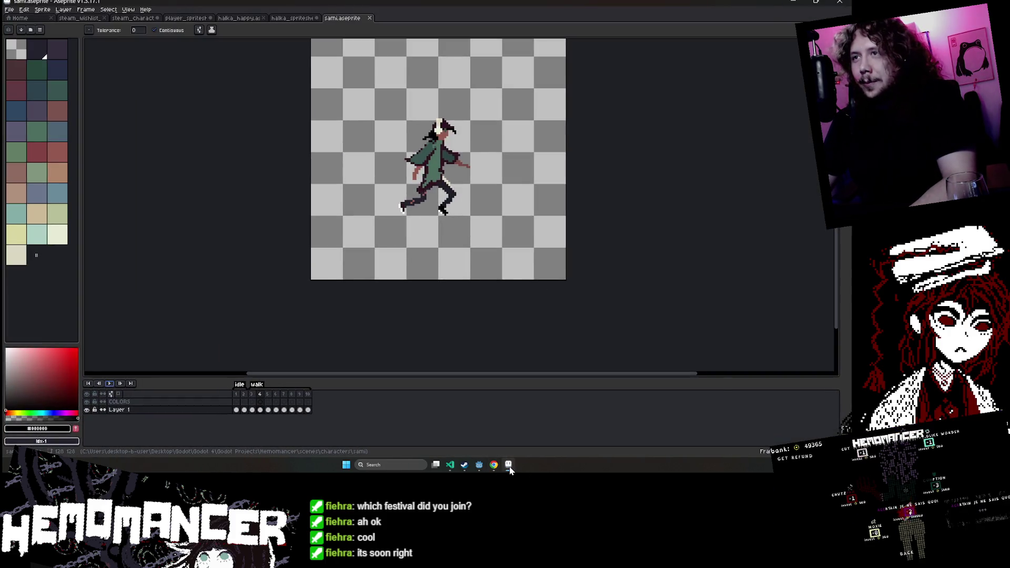
left_click(319, 21)
Open sami_spritesheet.aseprite from Godot's FileSystem in Aseprite as the external program.
key("alt+Tab")
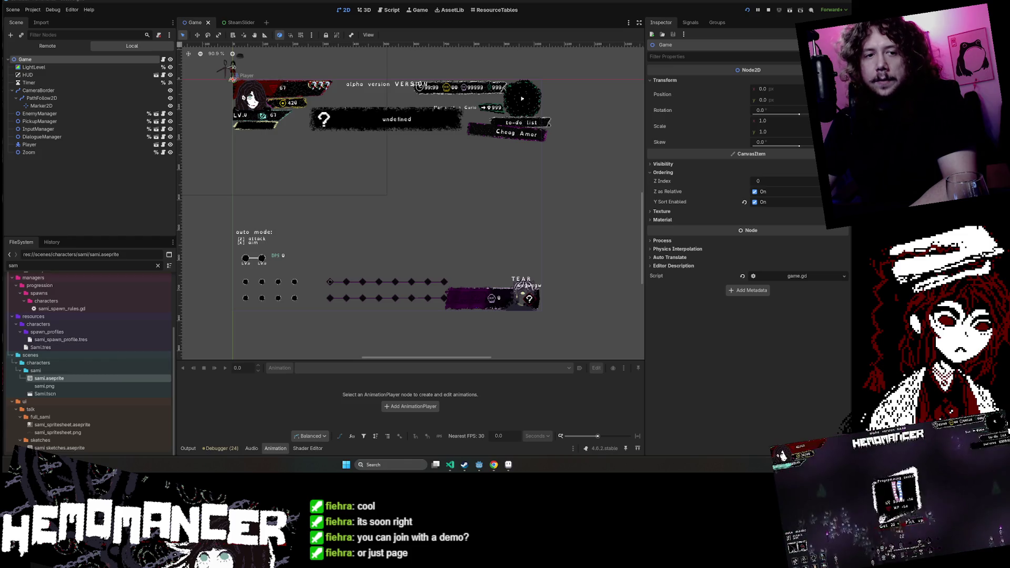
left_click(87, 422)
right_click(87, 422)
left_click(129, 442)
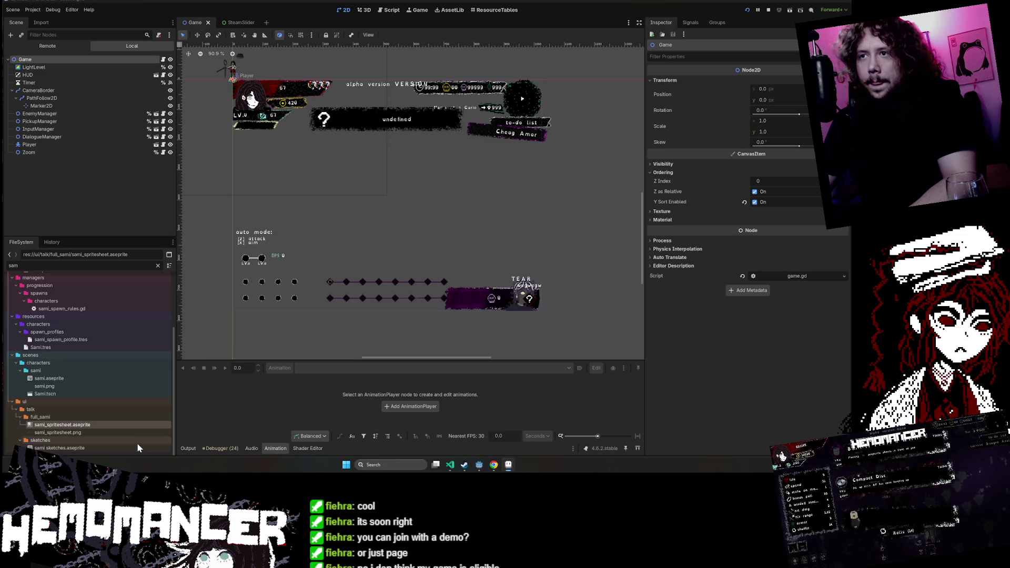
left_click(508, 464)
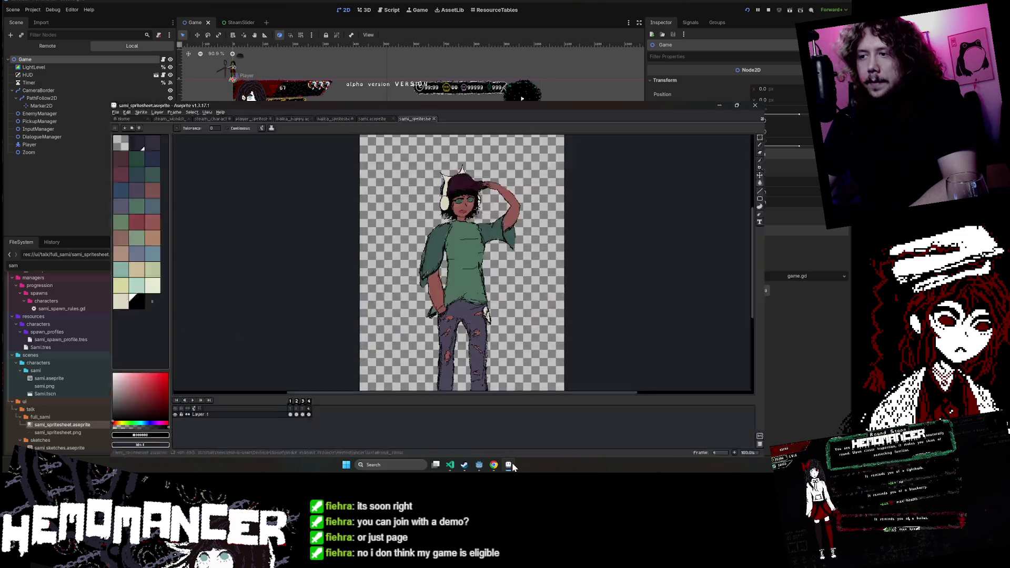
Go to the Sami spritesheet's arms-raised pose frame and play the animation.
left_click(253, 396)
key("Return")
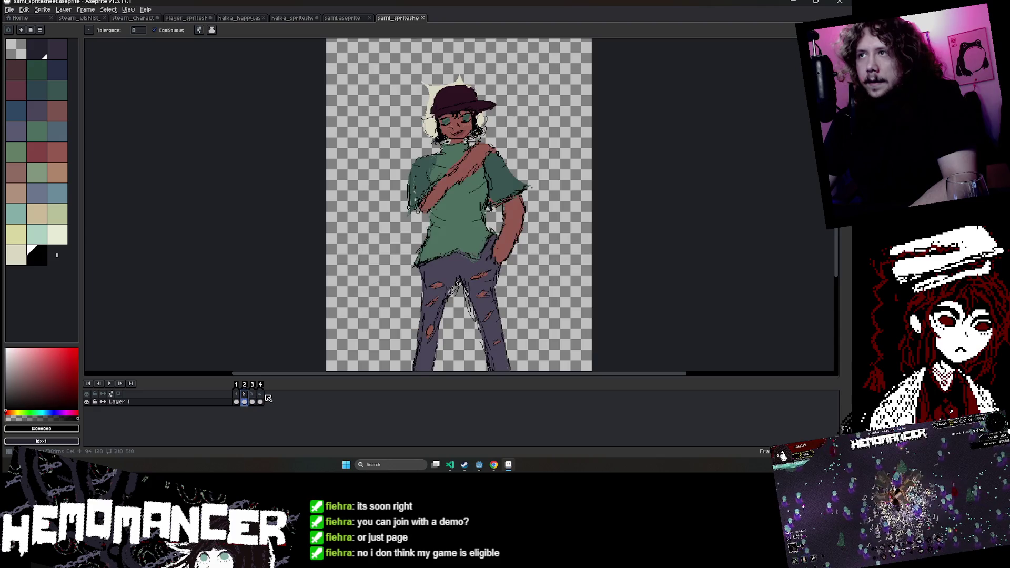
scroll(483, 143, "up", 1)
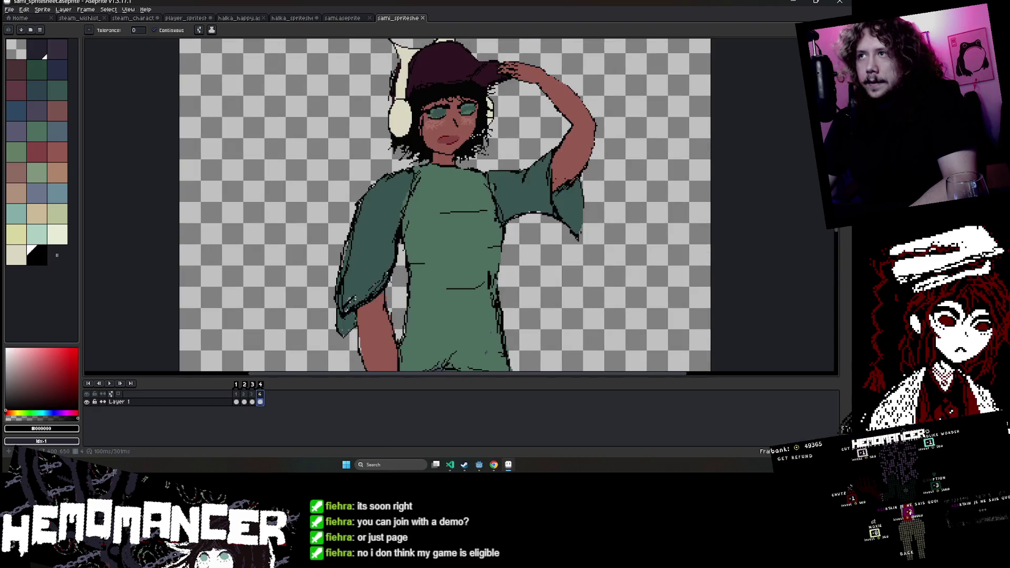
scroll(483, 143, "down", 1)
left_click_drag(482, 144, 434, 159)
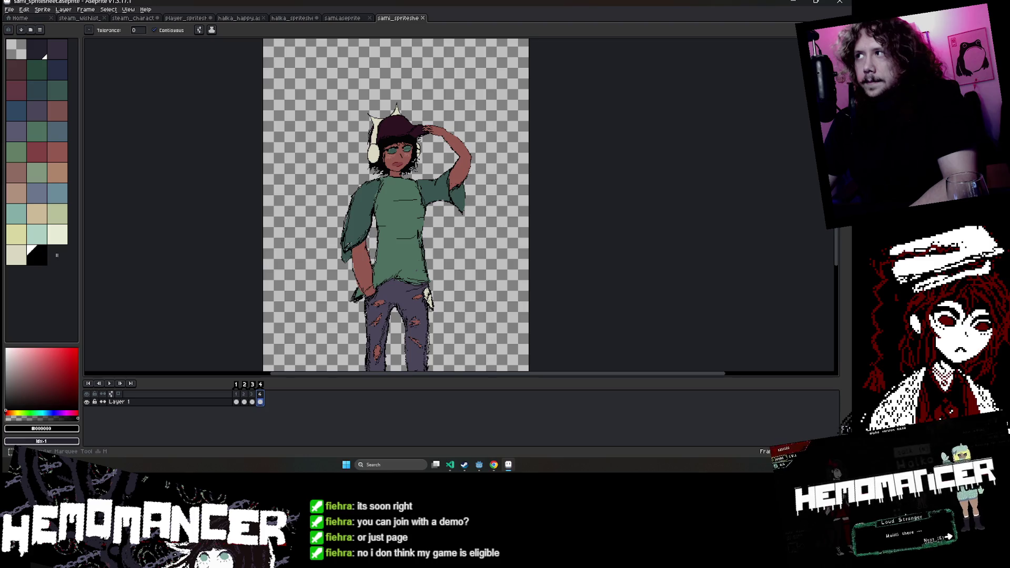
Marquee-select the capped character and paste it into steam_characters, right of the others.
left_click(795, 45)
scroll(442, 183, "up", 1)
scroll(442, 183, "down", 1)
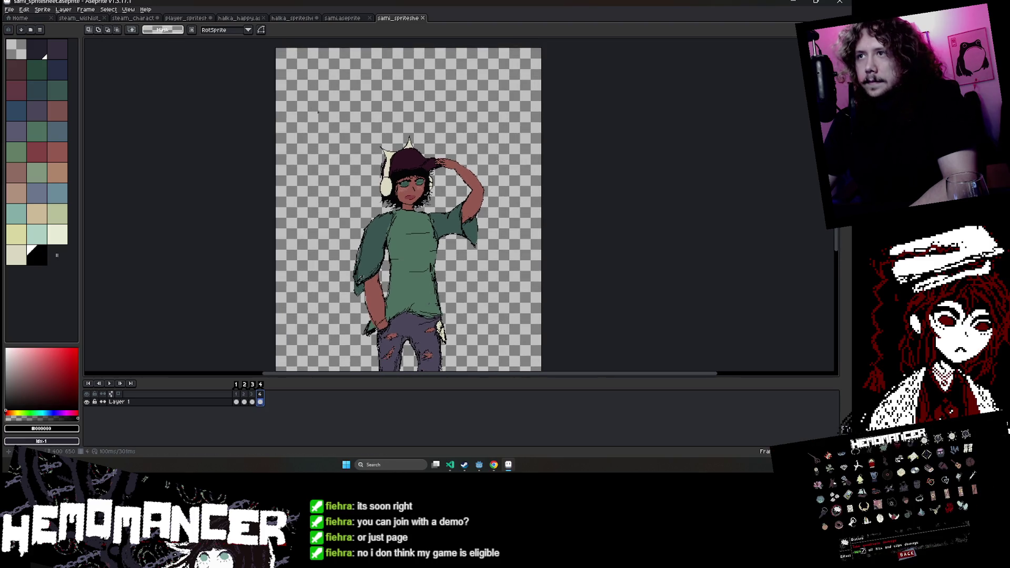
left_click(492, 288)
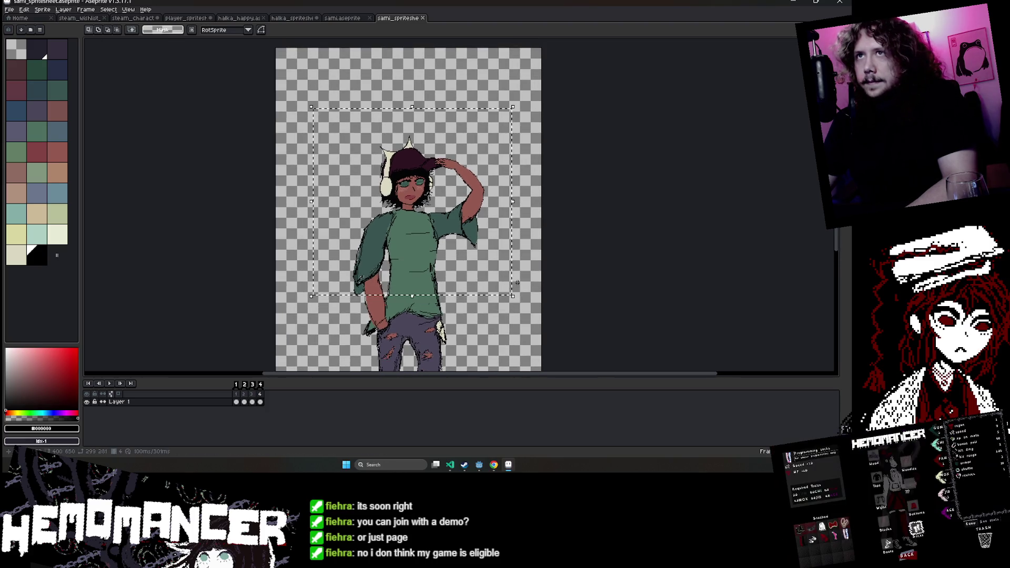
left_click(129, 18)
key("ctrl+v")
left_click_drag(293, 229, 424, 251)
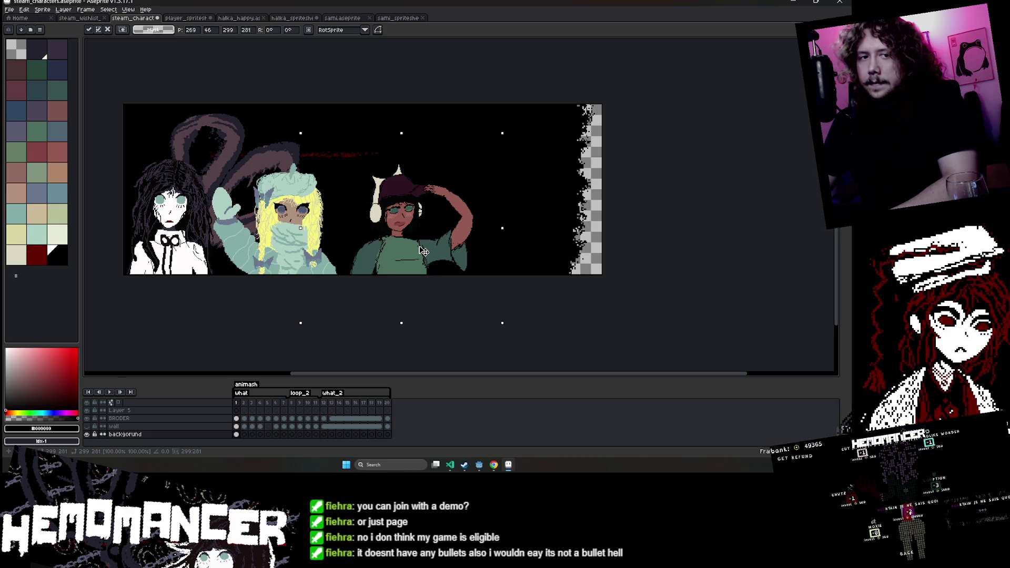
Nudge the capped character slightly left, commit its position, and open Canvas Size.
left_click_drag(424, 251, 423, 251)
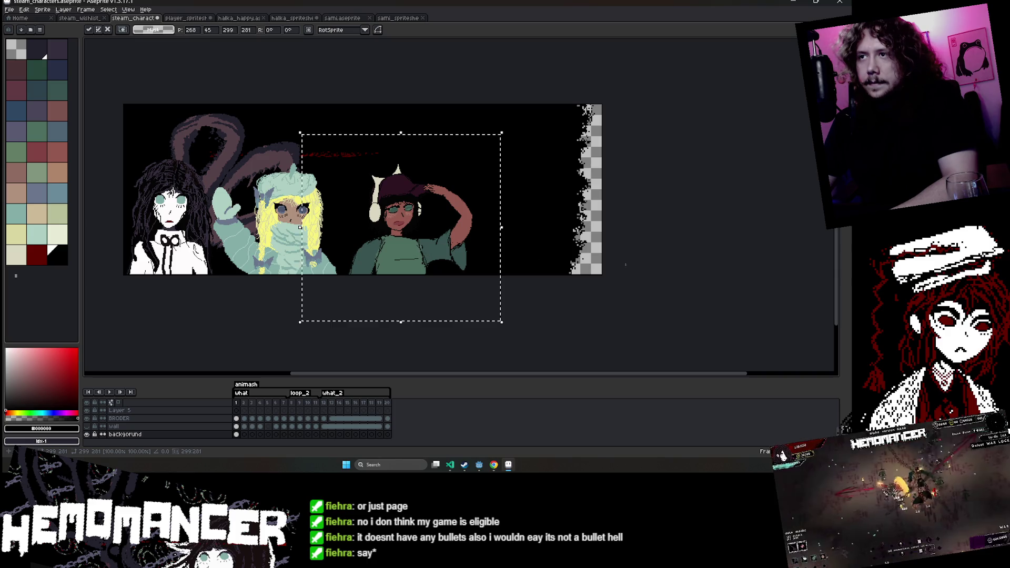
left_click(625, 259)
left_click(63, 10)
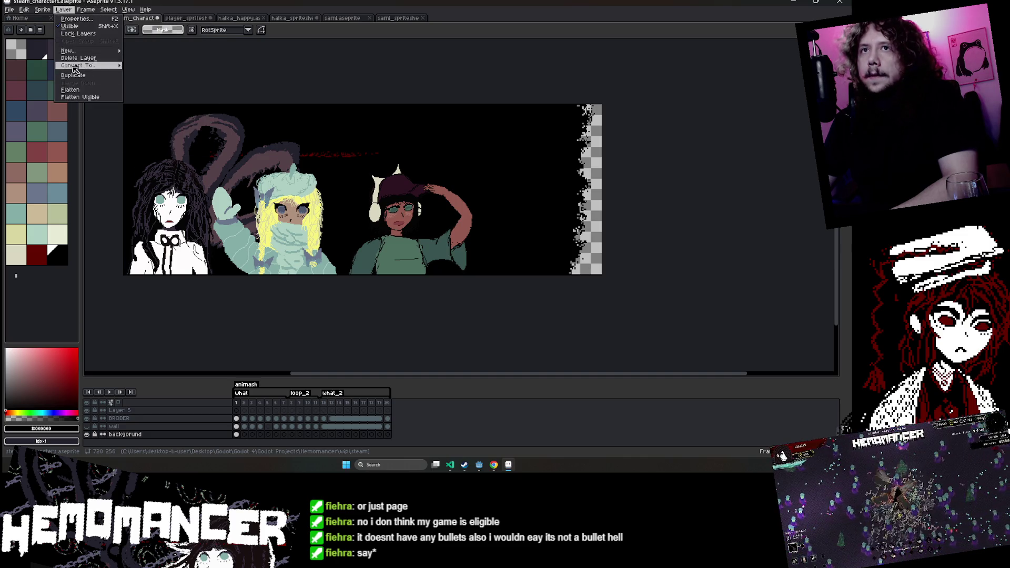
mouse_move(42, 10)
left_click(67, 55)
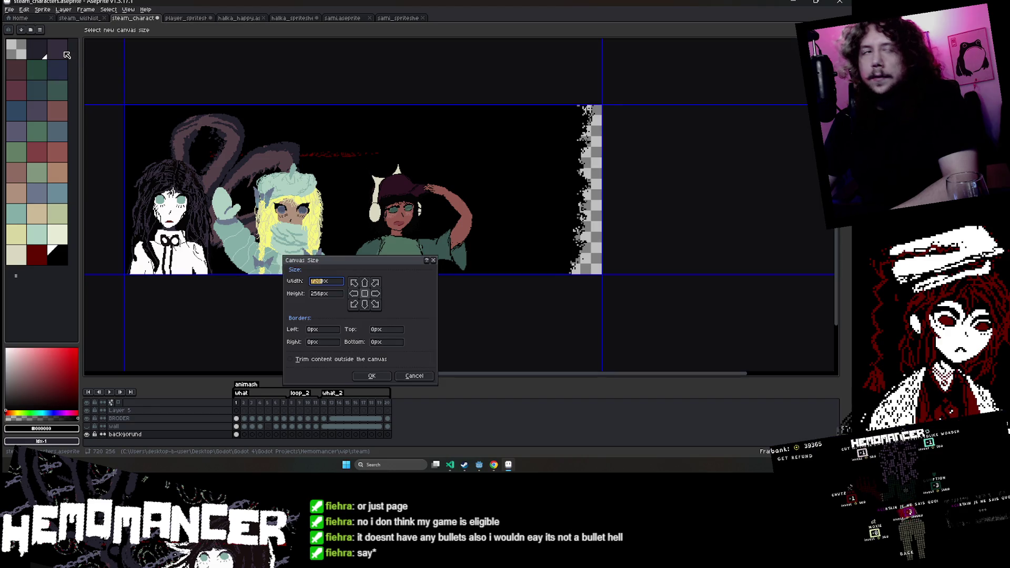
Widen the banner canvas on the right side and apply the new size.
left_click_drag(602, 173, 782, 169)
left_click(372, 376)
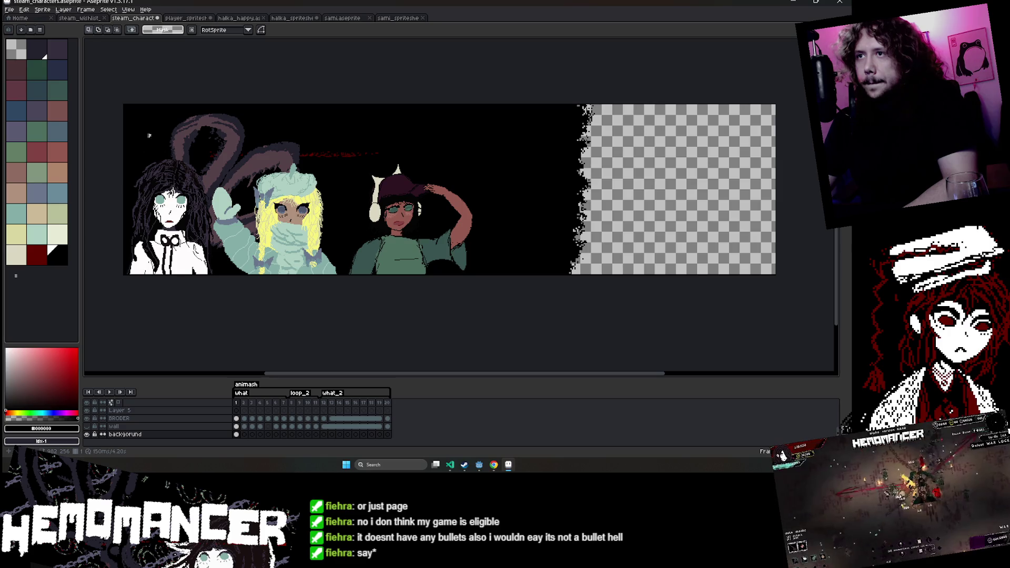
scroll(452, 230, "up", 3)
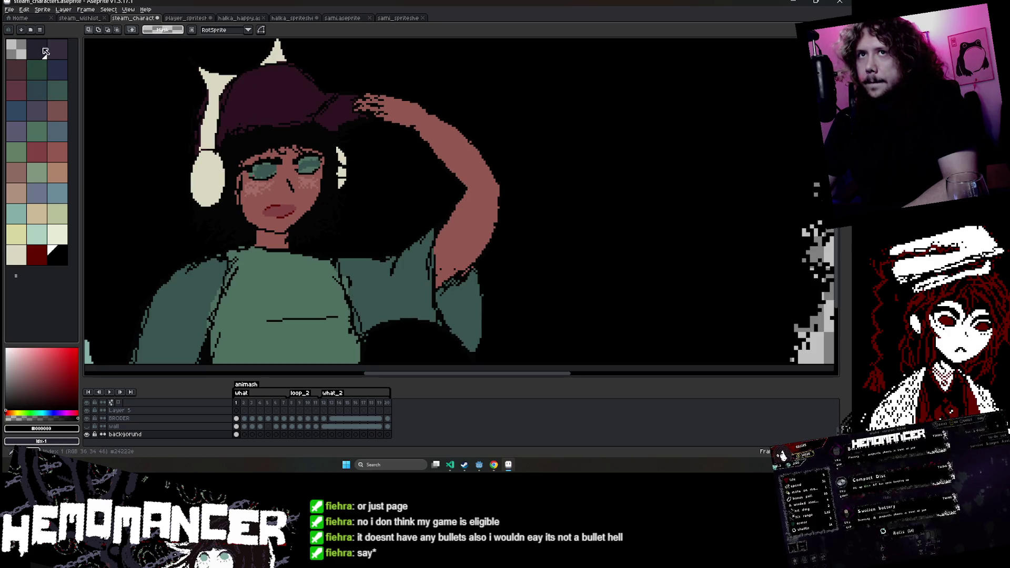
Pick the dark navy colour with the pencil and select the Characters 2 layer.
left_click(52, 50)
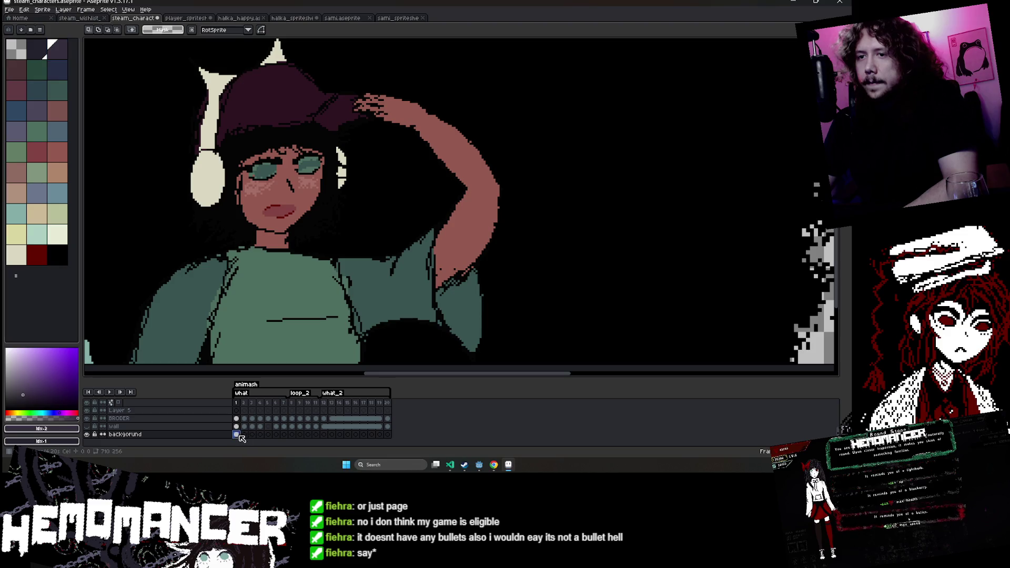
key("b")
scroll(266, 259, "down", 5)
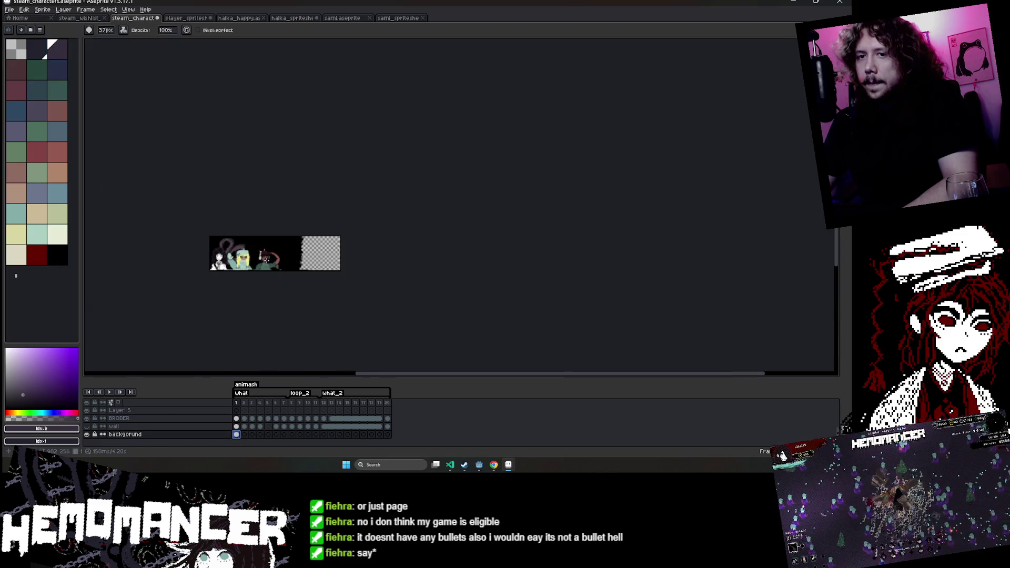
scroll(257, 424, "up", 3)
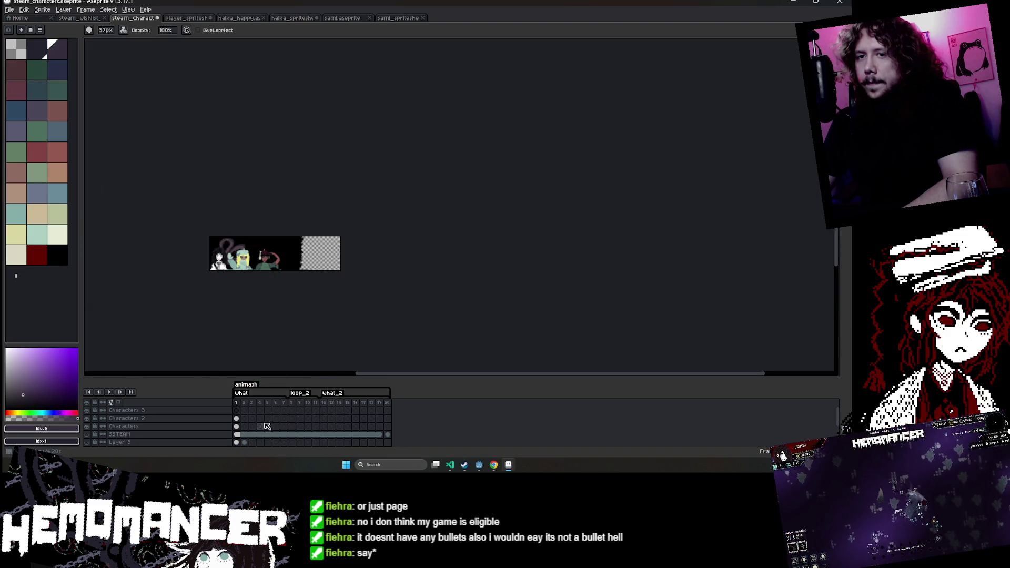
left_click(237, 418)
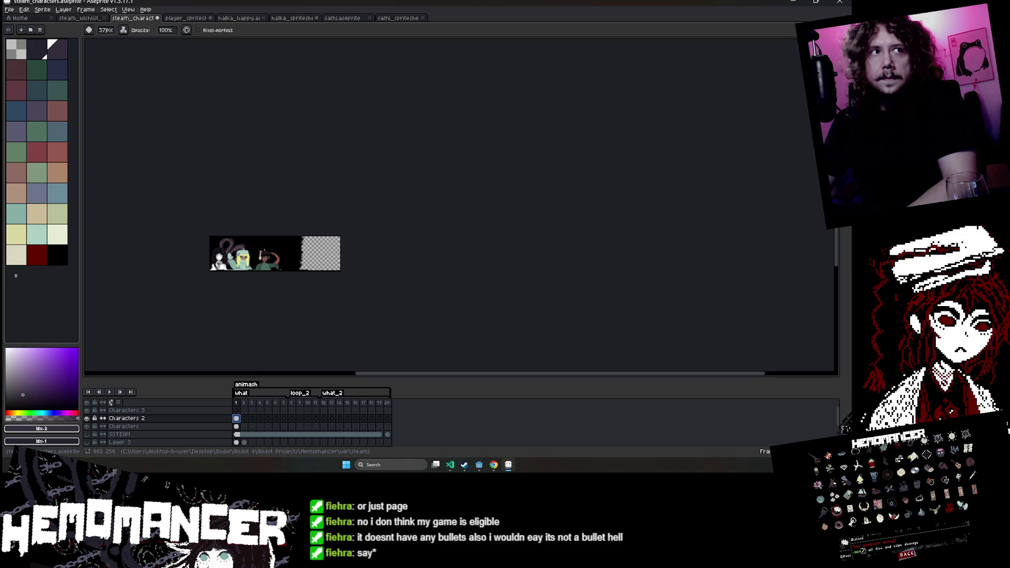
scroll(294, 269, "up", 1)
scroll(284, 271, "up", 1)
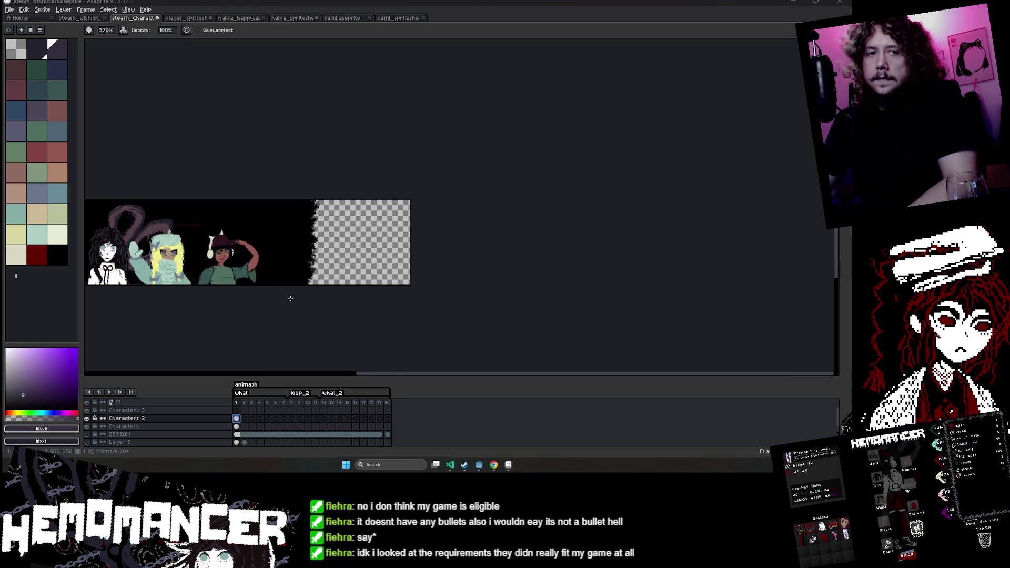
scroll(281, 272, "up", 1)
scroll(281, 272, "left", 5)
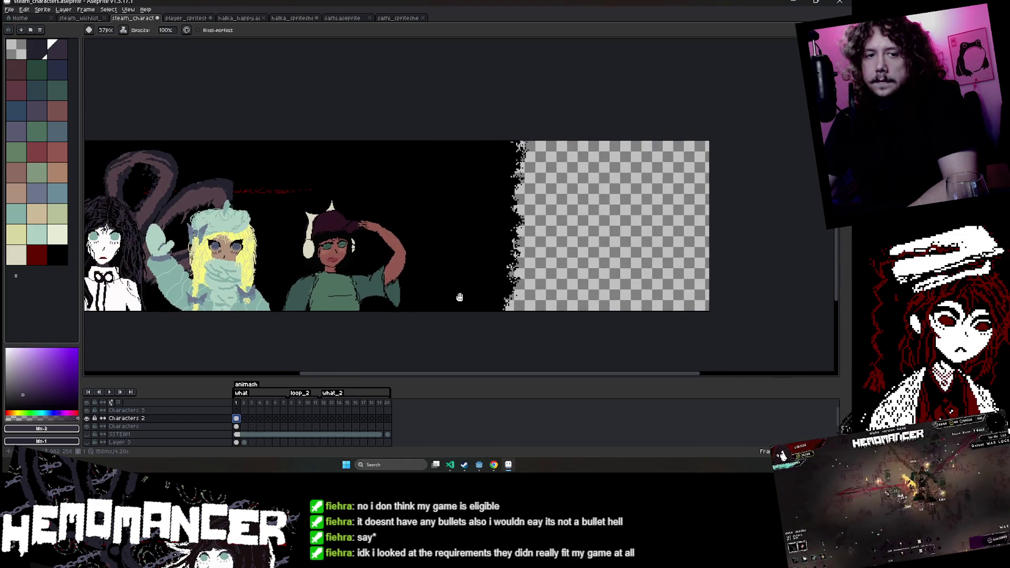
key("b")
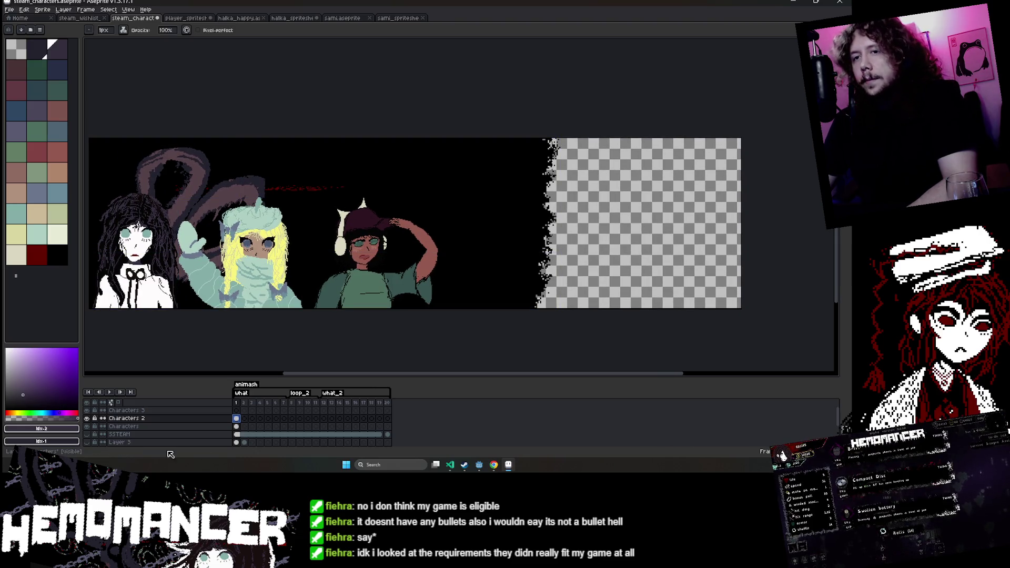
scroll(231, 429, "down", 5)
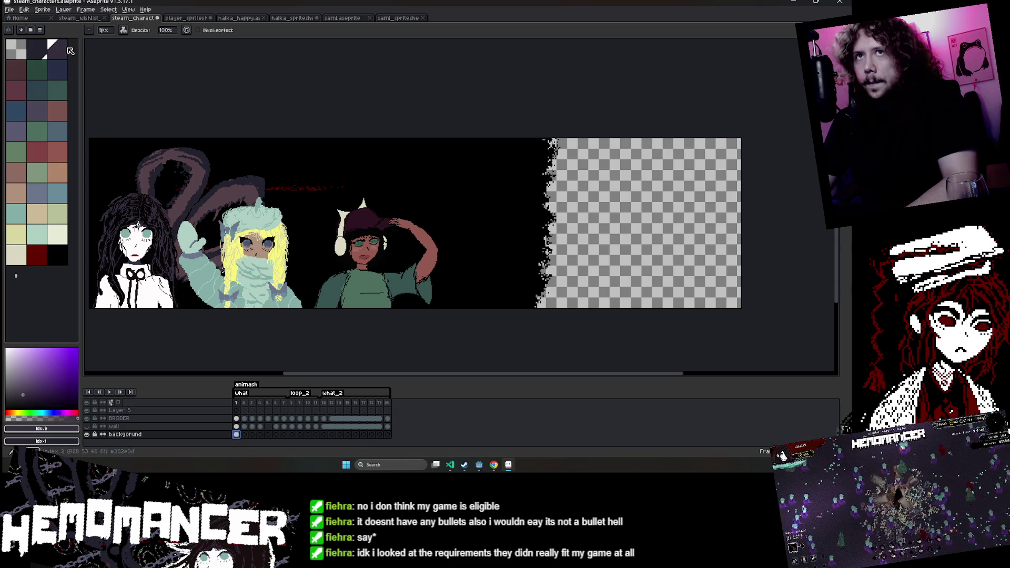
Change the pencil's ink mode.
left_click(123, 30)
left_click(136, 49)
scroll(379, 239, "up", 3)
scroll(515, 227, "down", 2)
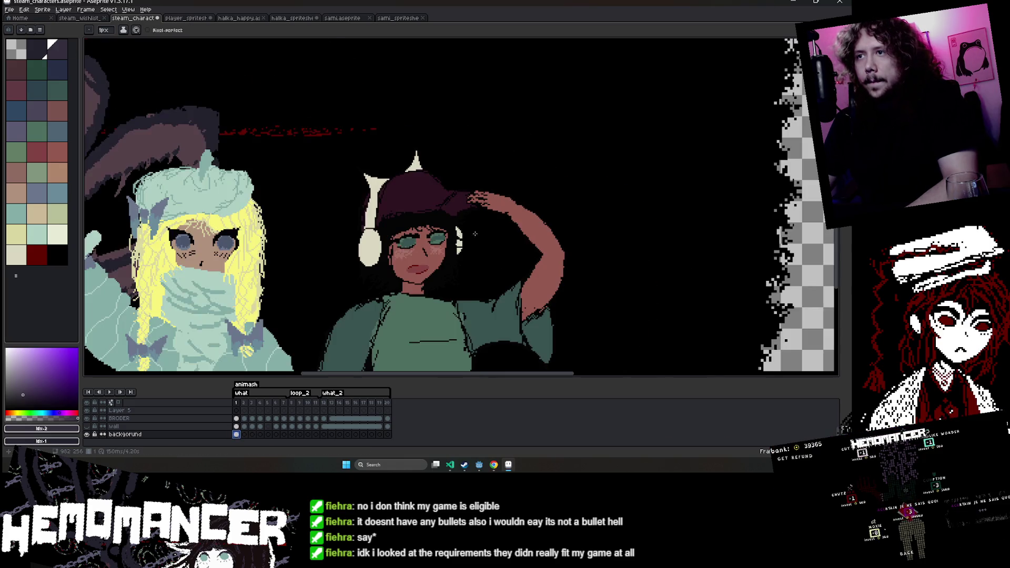
scroll(694, 163, "down", 2)
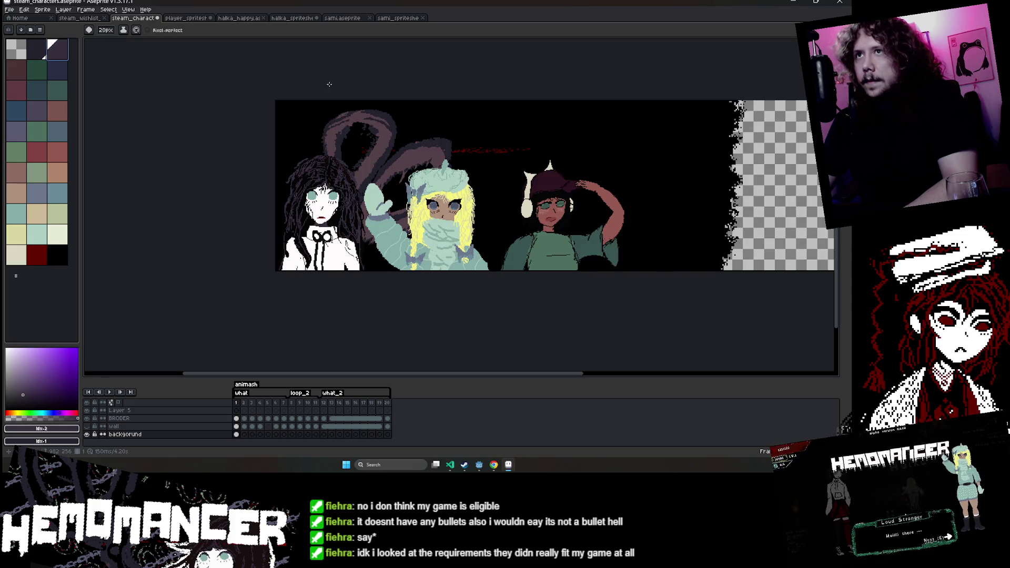
scroll(541, 226, "up", 3)
scroll(419, 200, "down", 1)
scroll(411, 201, "down", 1)
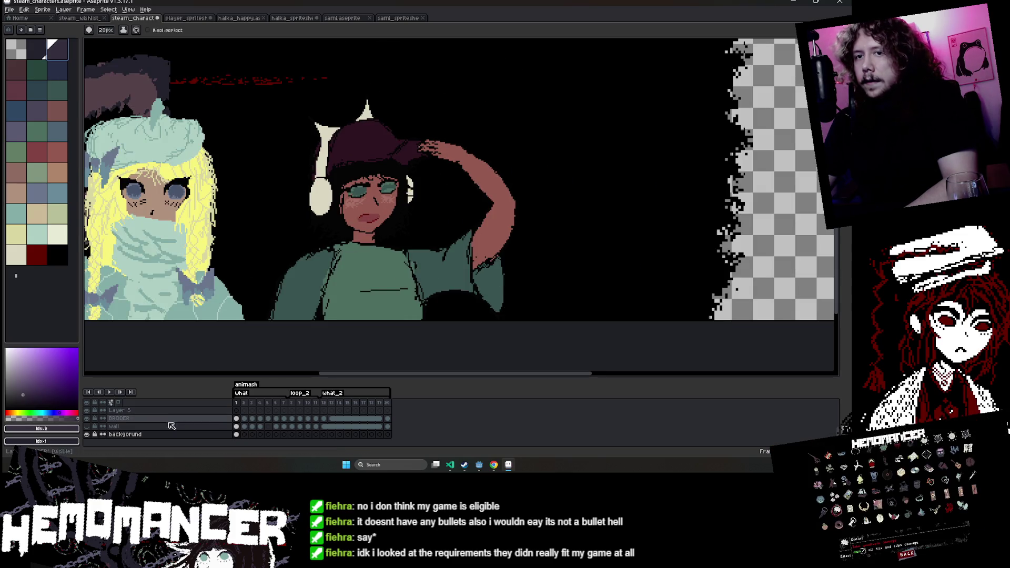
scroll(157, 426, "up", 1)
scroll(131, 427, "up", 1)
scroll(111, 426, "up", 1)
scroll(94, 425, "up", 1)
Toggle the brown-shape and character layers' visibility to check the banner.
left_click(88, 418)
left_click(87, 426)
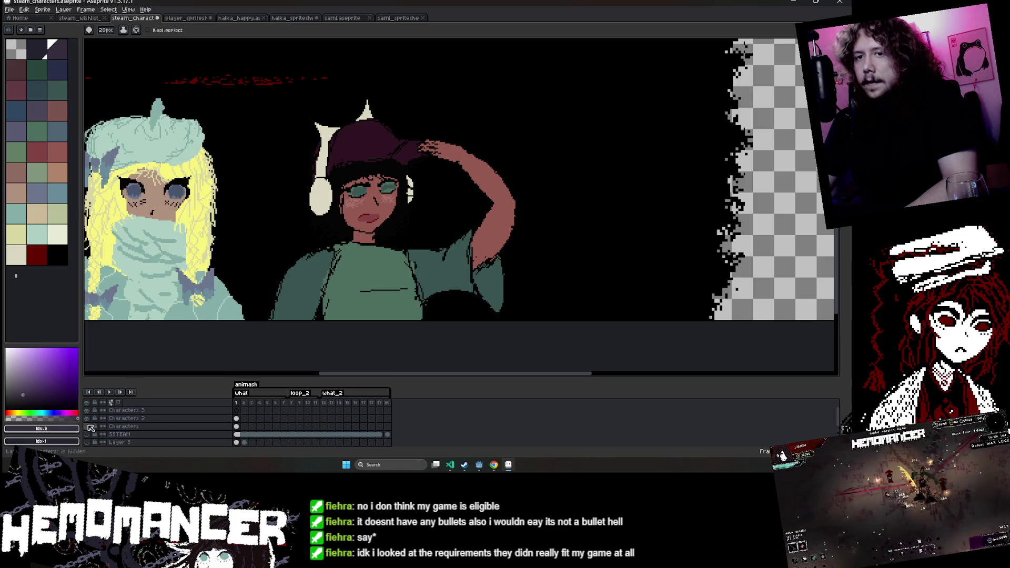
key("minus")
scroll(157, 429, "down", 2)
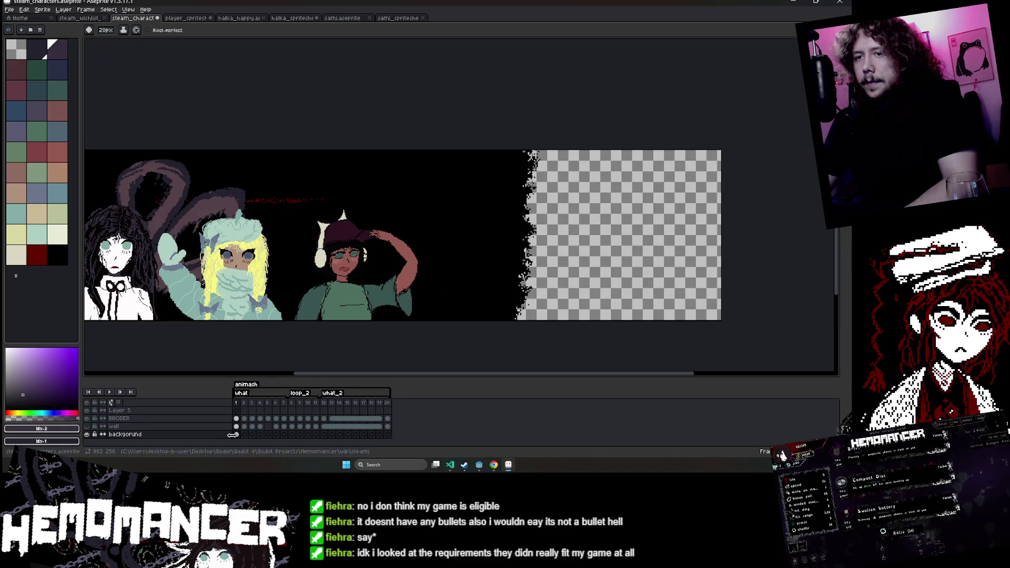
Eyedrop black from the background and paint over the capped character, then return to the Sami spritesheet.
key("i")
left_click(471, 265)
mouse_move(410, 247)
left_mouse_down()
mouse_move(315, 305)
mouse_move(368, 221)
mouse_move(326, 226)
left_mouse_up()
left_click(395, 19)
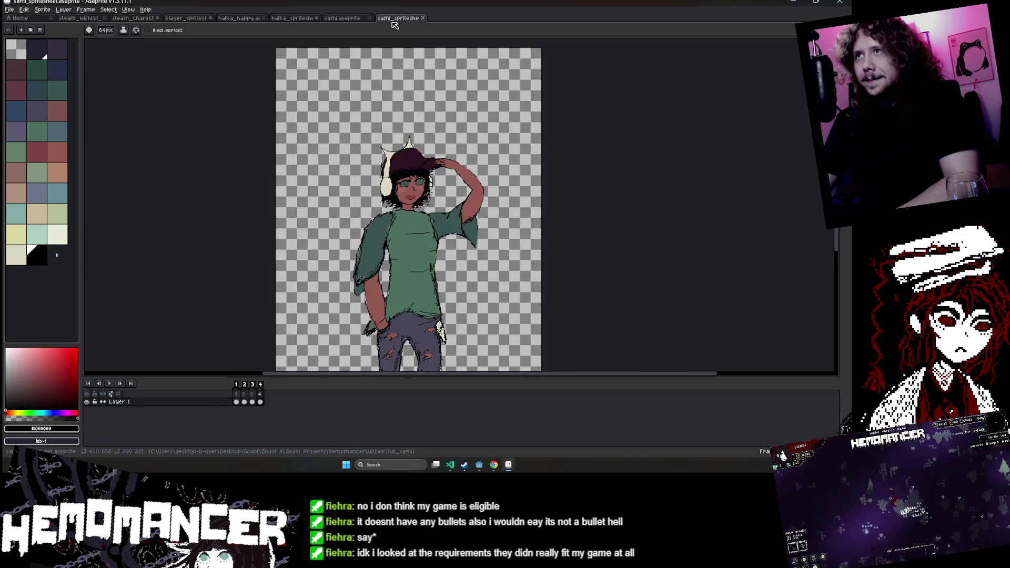
Filter Godot's FileSystem to 'countess'.
key("m")
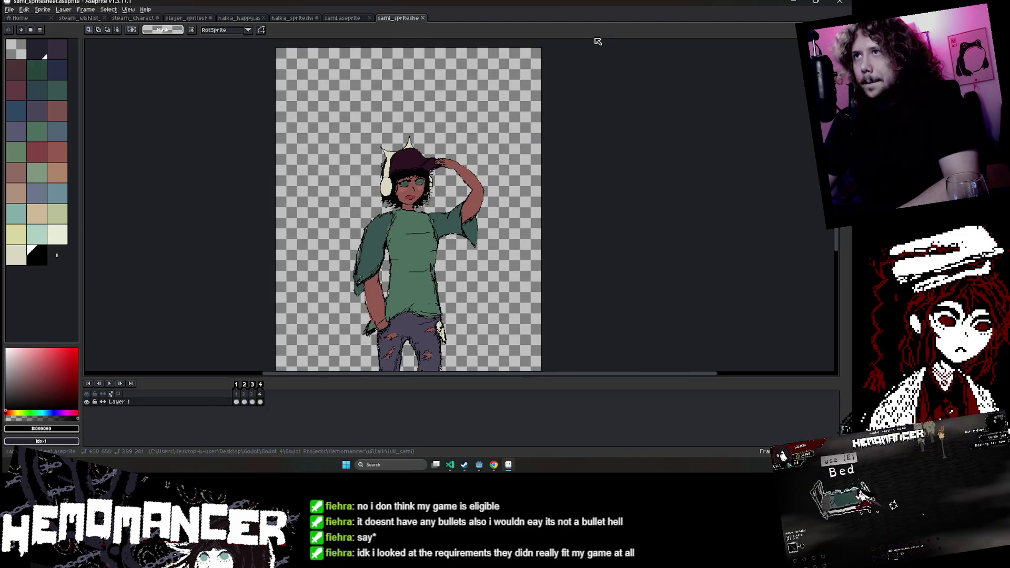
mouse_move(478, 465)
left_click(459, 448)
type("sami")
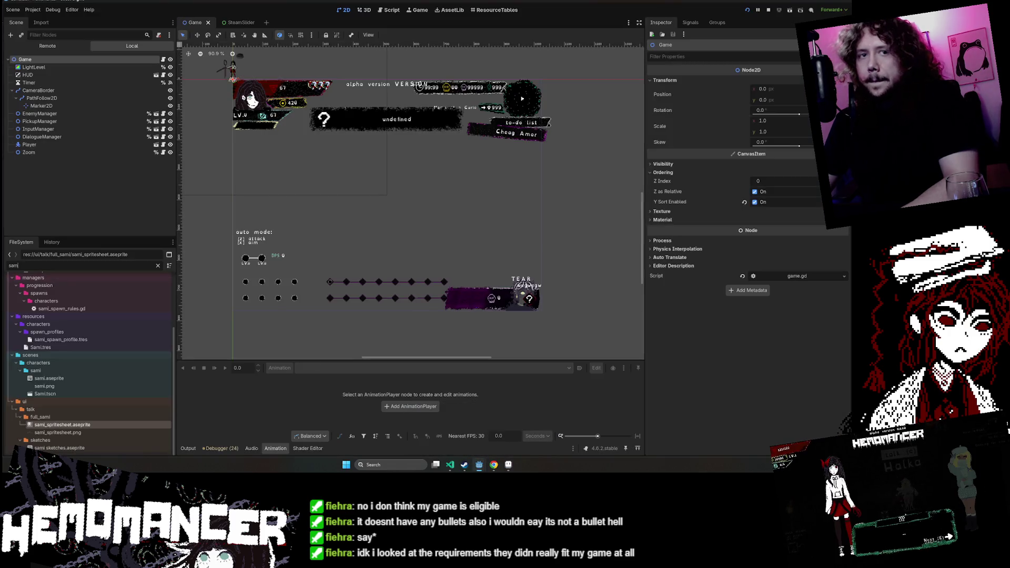
key("BackSpace")
key("BackSpace")
key("BackSpace")
type("countess")
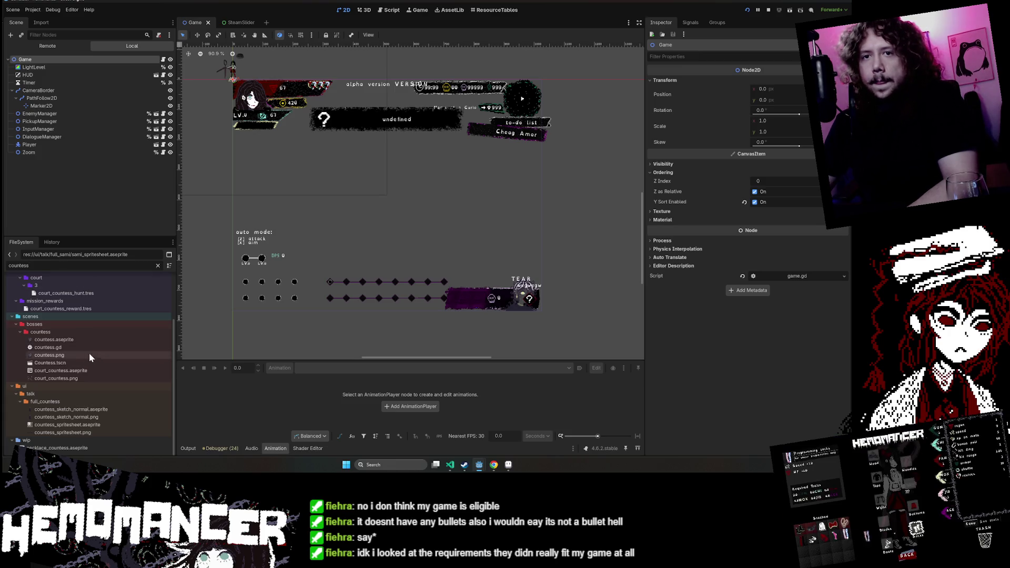
Open the countess sketch .aseprite file in Aseprite.
right_click(102, 409)
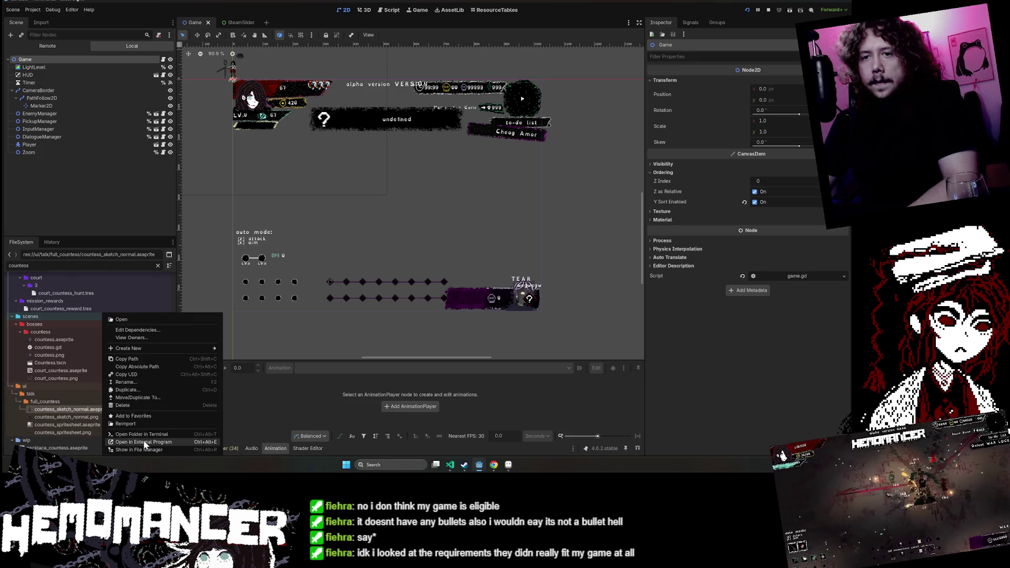
left_click(143, 440)
scroll(489, 278, "up", 2)
scroll(488, 278, "up", 1)
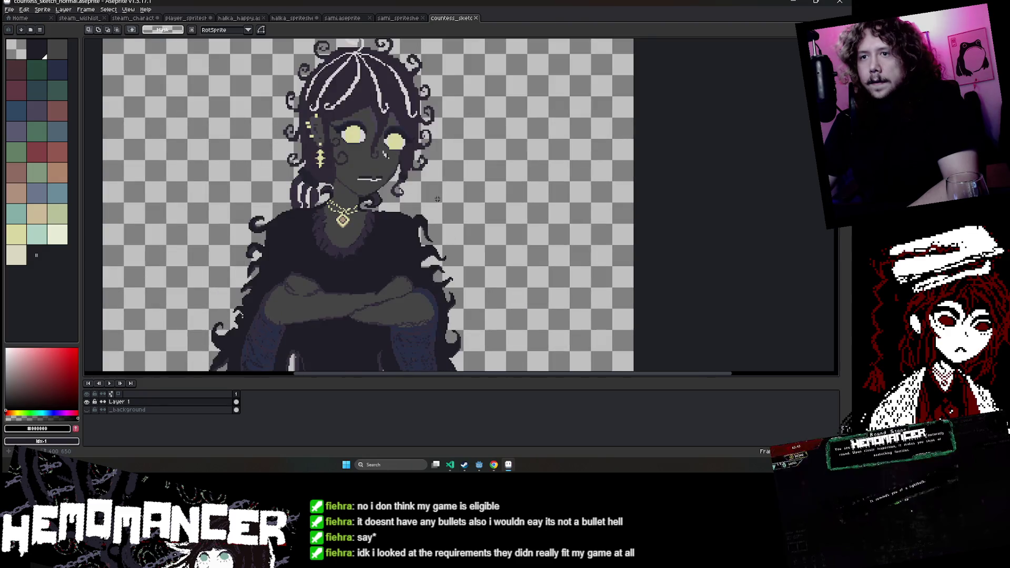
scroll(488, 277, "up", 1)
Open the countess spritesheet .aseprite file in Aseprite.
key("alt+Tab")
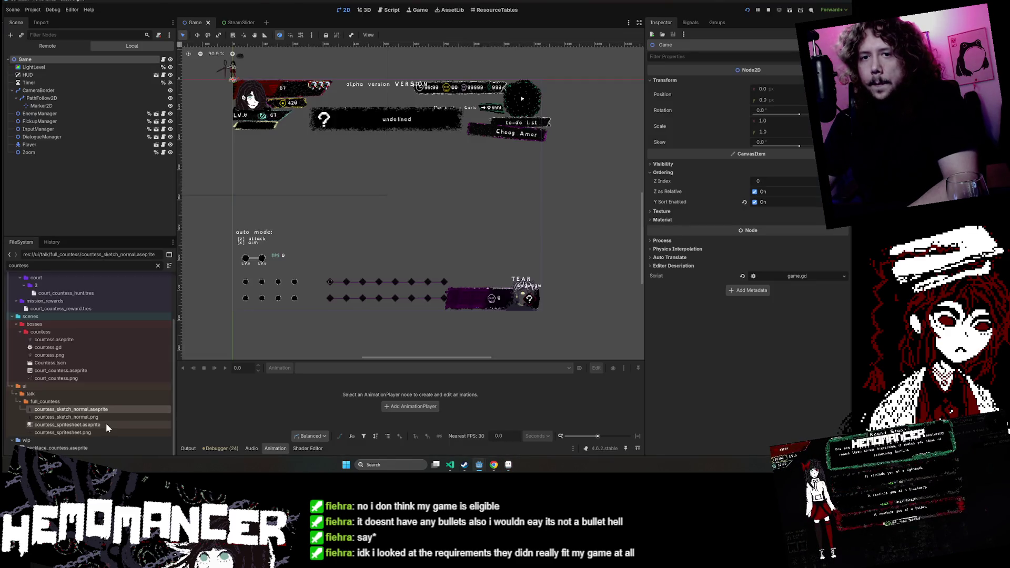
right_click(106, 423)
left_click(143, 446)
scroll(385, 248, "up", 2)
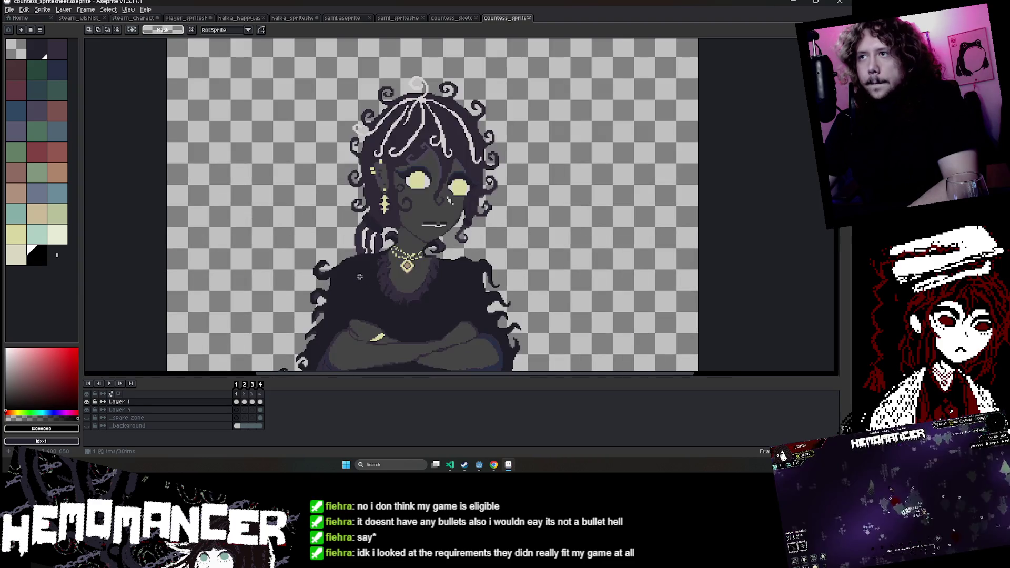
Play the countess spritesheet animation.
scroll(338, 307, "up", 1)
scroll(342, 322, "up", 1)
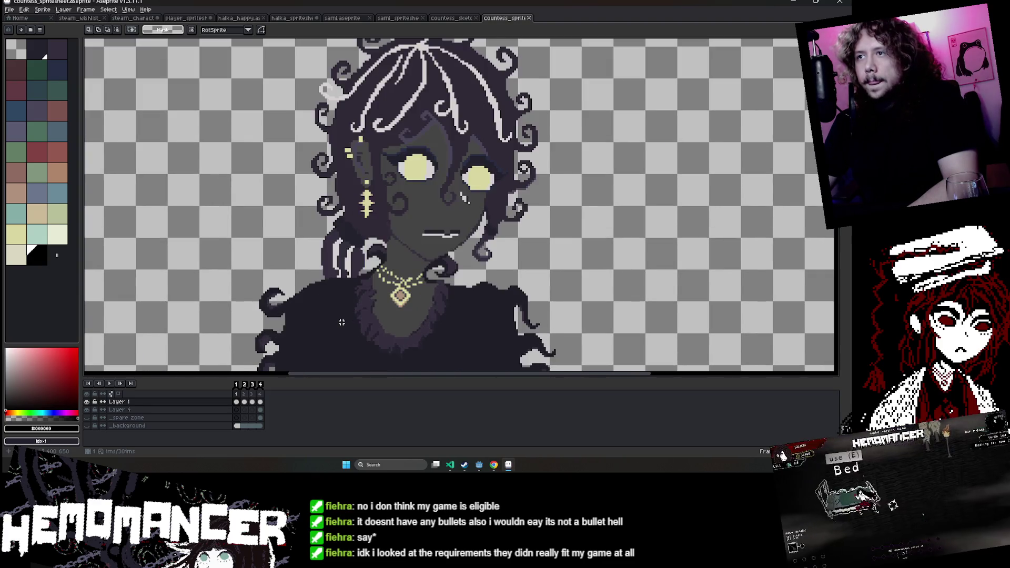
scroll(342, 321, "down", 1)
key("Return")
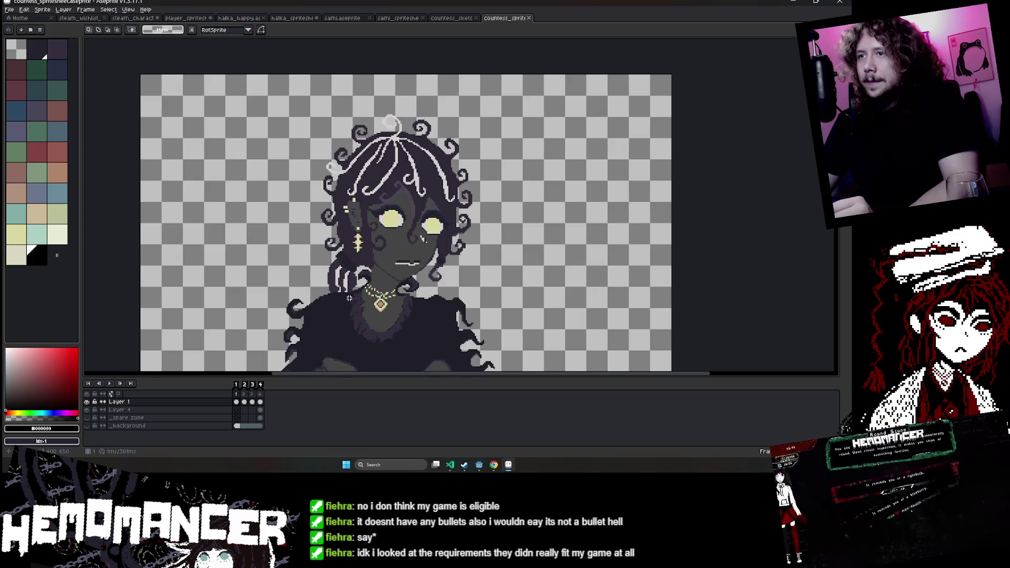
scroll(364, 303, "down", 1)
scroll(407, 216, "up", 1)
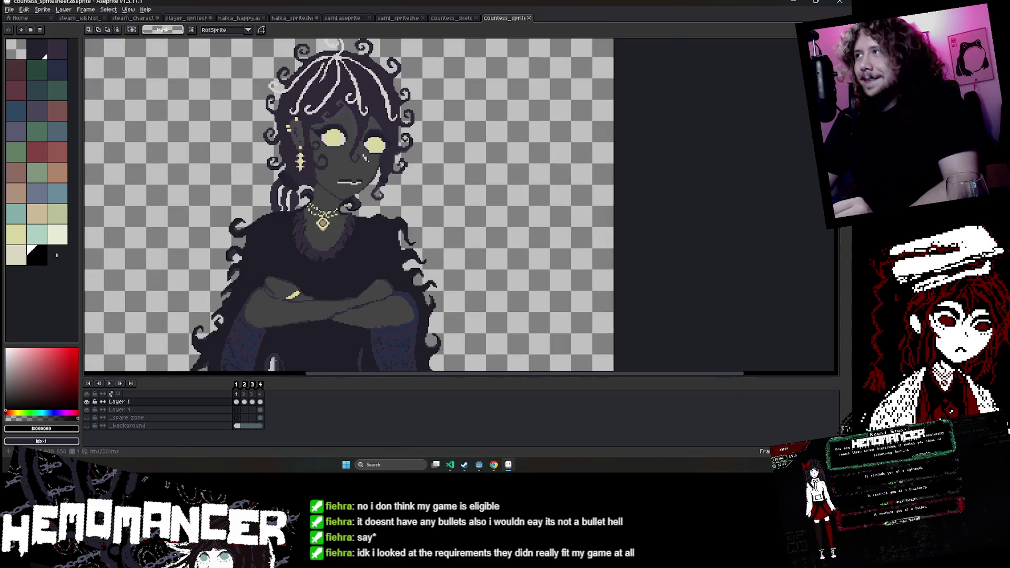
Undo the stray selection and close the halka spritesheet and halka happy sprite.
left_click(292, 18)
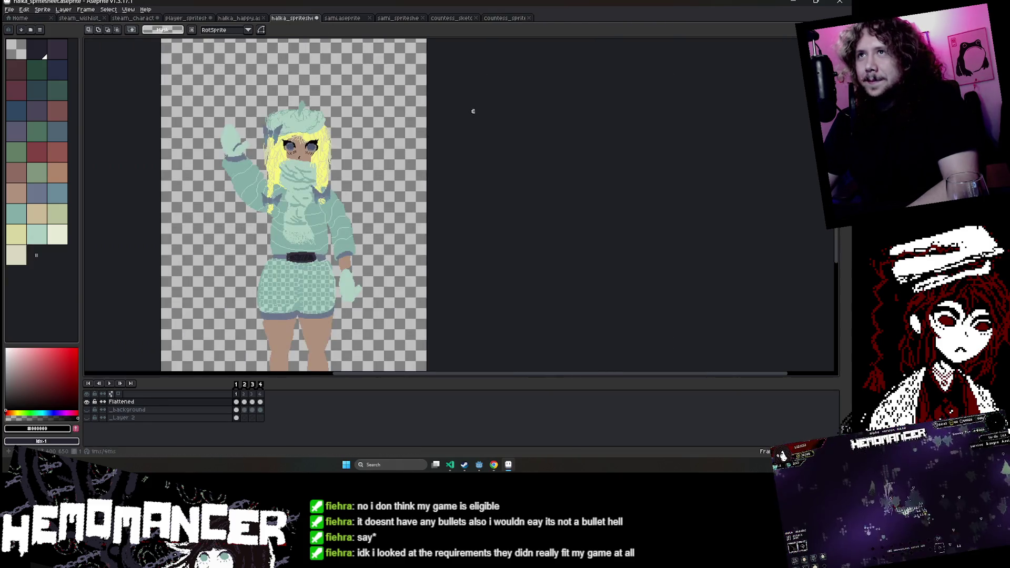
key("ctrl+z")
left_click(316, 18)
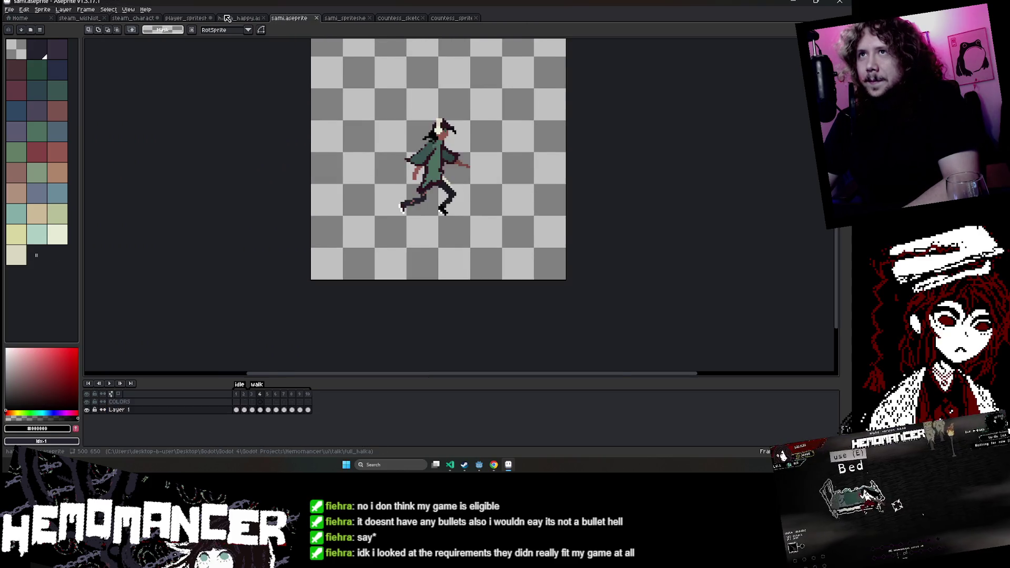
left_click(239, 18)
left_click(263, 18)
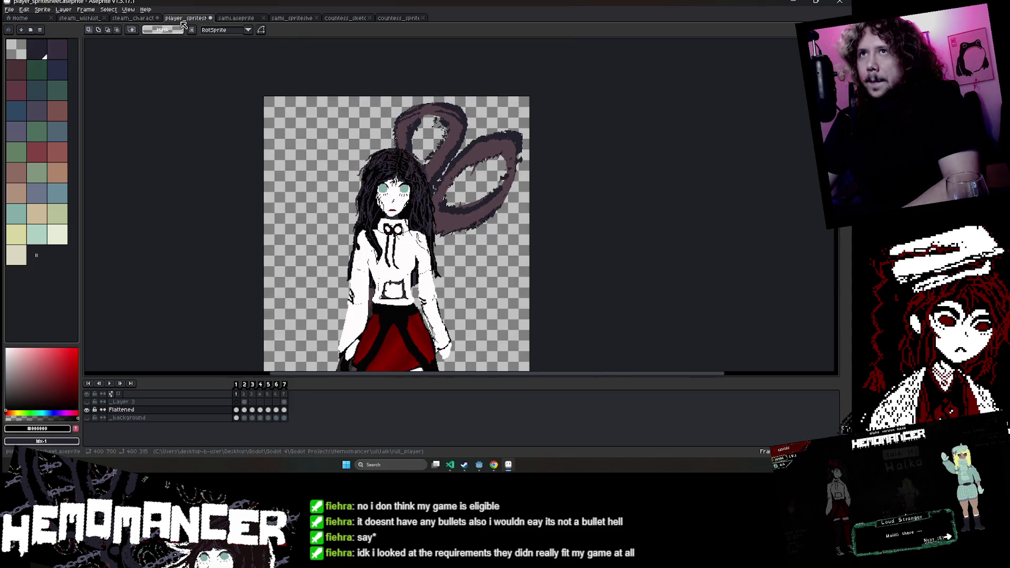
Undo the player sheet edits, close player and sami.aseprite, and return to countess_spritesheet.
key("ctrl+z")
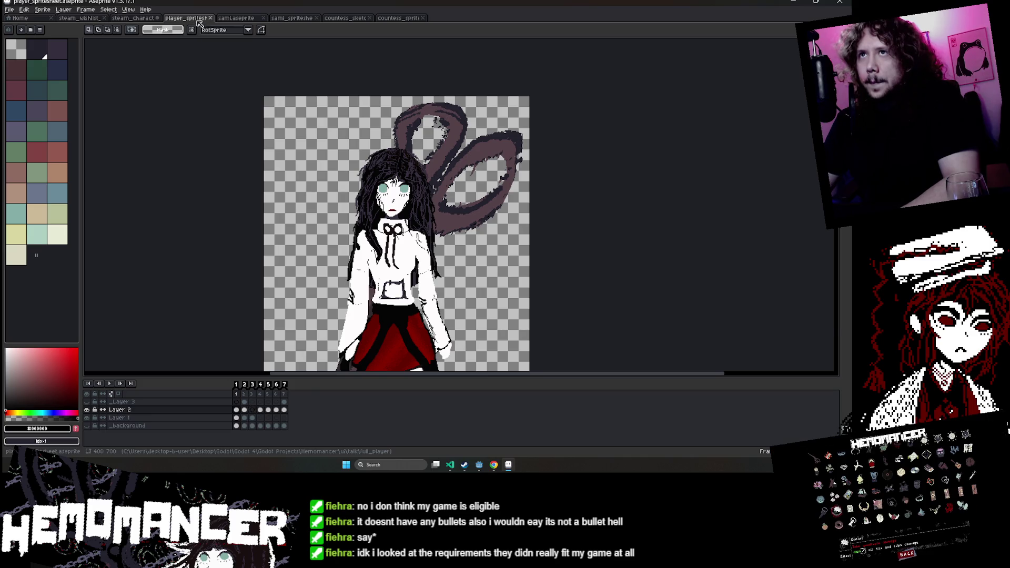
left_click(210, 18)
left_click(210, 18)
left_click(292, 18)
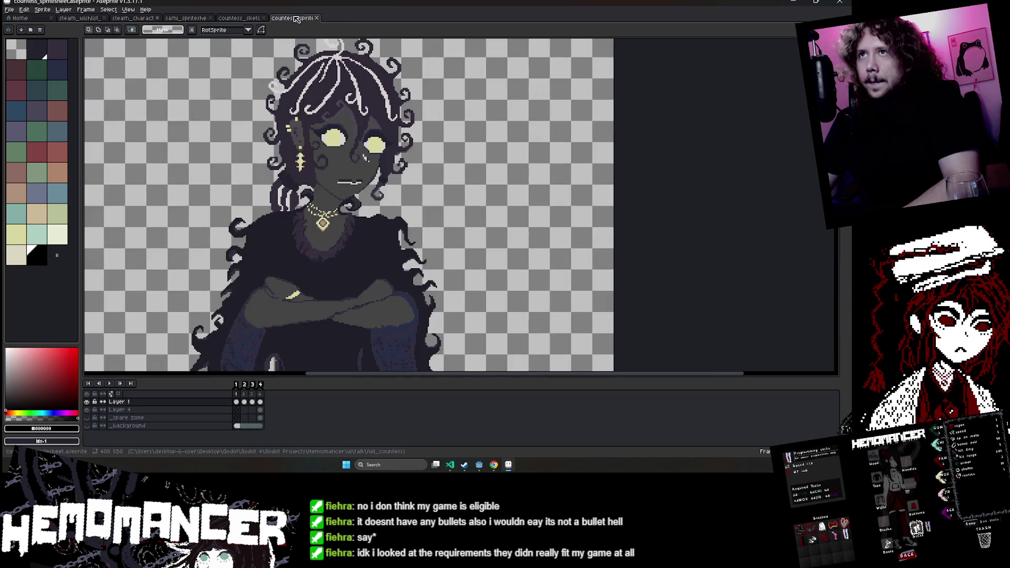
scroll(547, 123, "up", 2)
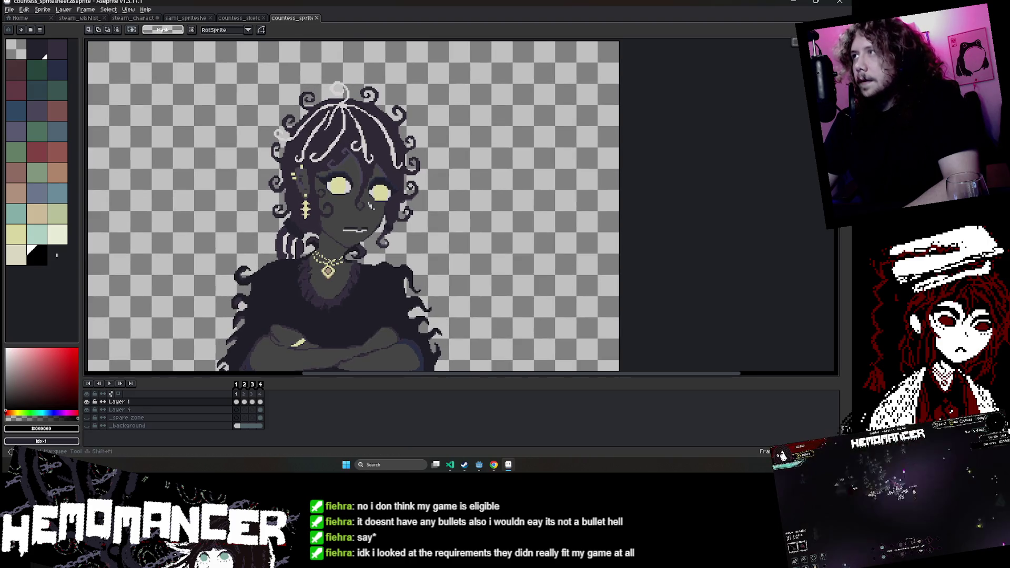
scroll(499, 342, "down", 1)
Select and copy the countess's upper body from her spritesheet.
left_click_drag(173, 56, 497, 366)
scroll(548, 315, "up", 1)
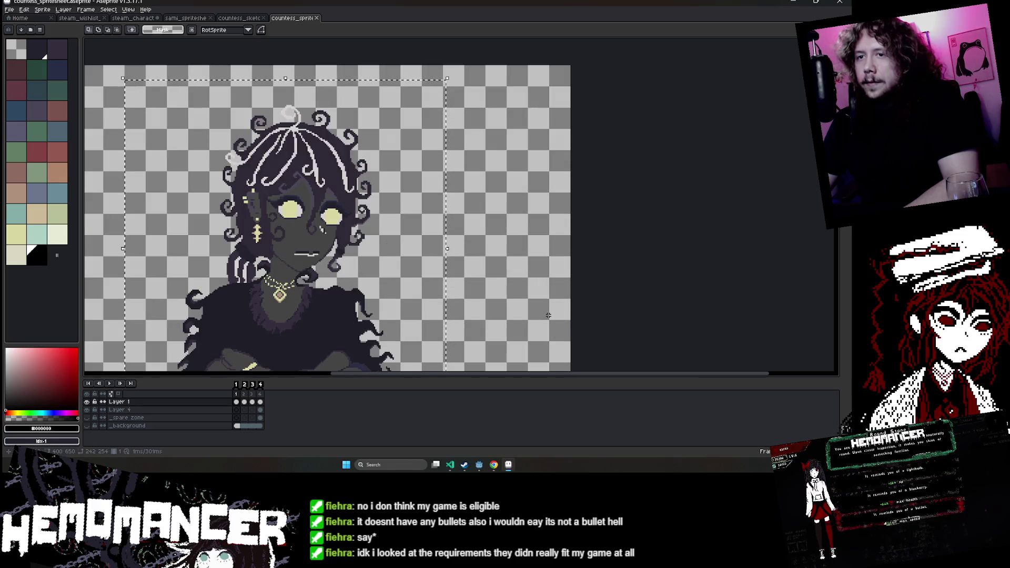
key("ctrl+d")
scroll(437, 187, "down", 1)
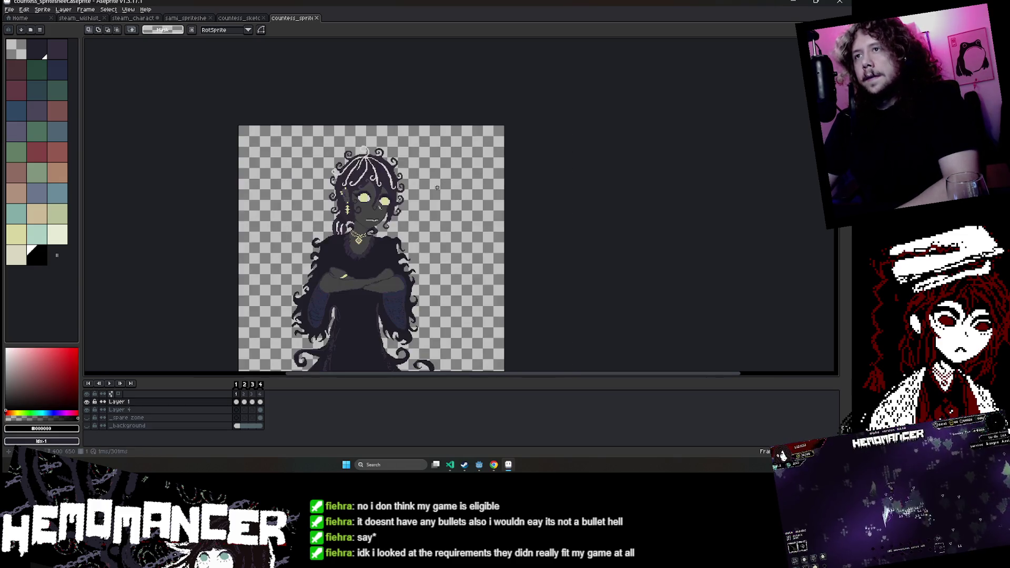
scroll(368, 158, "down", 1)
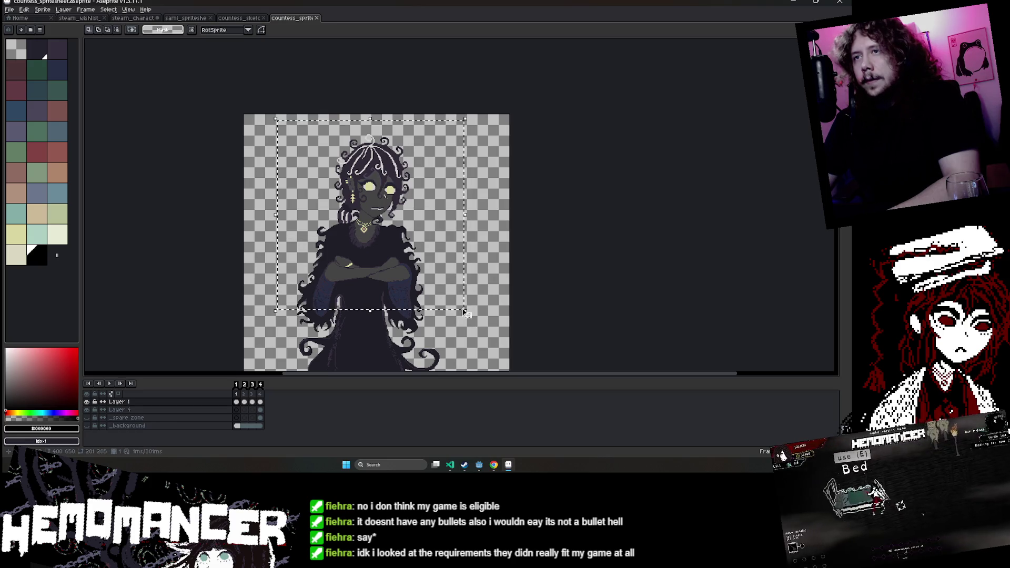
key("ctrl+c")
Paste the countess into the banner's black gap beside the blonde character.
left_click(132, 18)
key("ctrl+v")
mouse_move(238, 263)
left_mouse_down()
mouse_move(402, 252)
mouse_move(402, 267)
left_mouse_up()
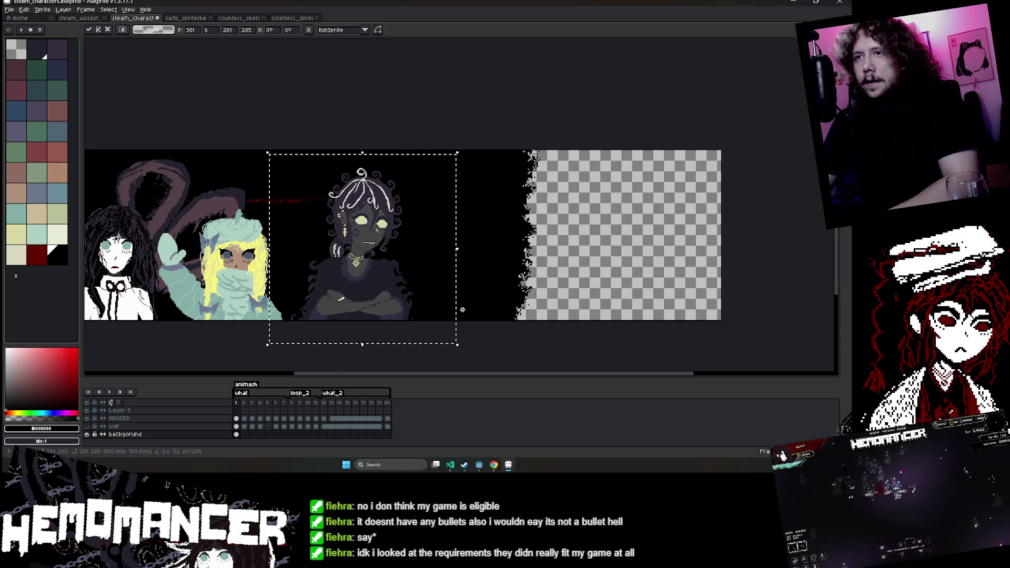
Nudge the countess slightly left and down, then drop her into place.
scroll(473, 284, "left", 3)
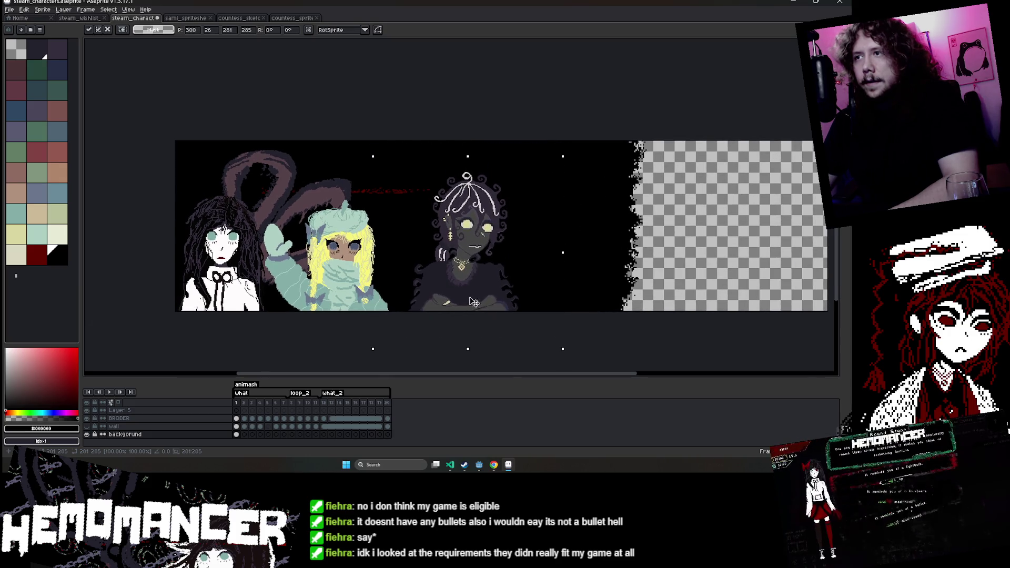
key("Left")
key("Left")
key("Down")
left_click_drag(474, 289, 472, 294)
left_click(311, 335)
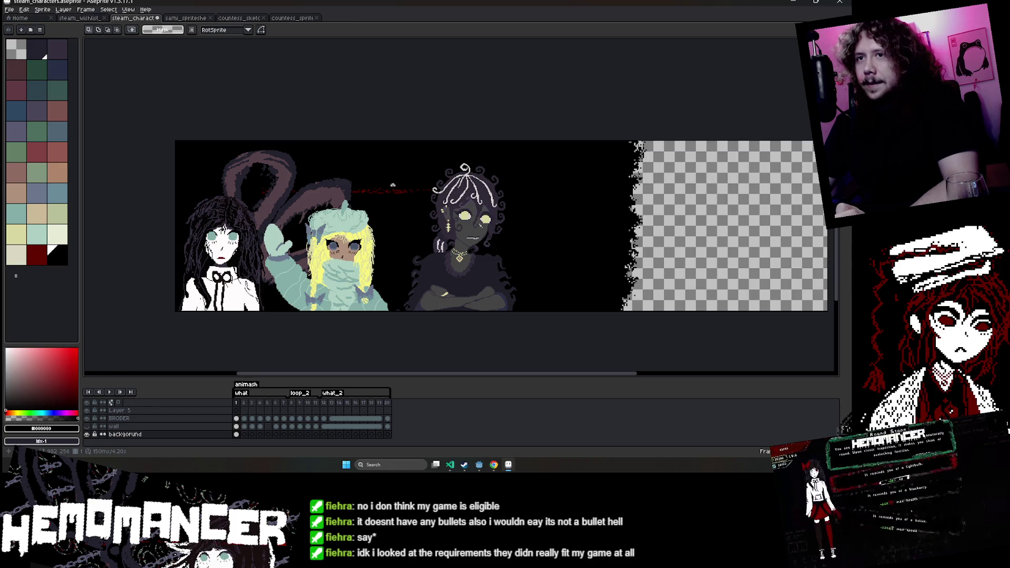
Delete the banner's black background layer area, leaving it transparent.
scroll(401, 267, "up", 1)
left_click_drag(370, 237, 411, 227)
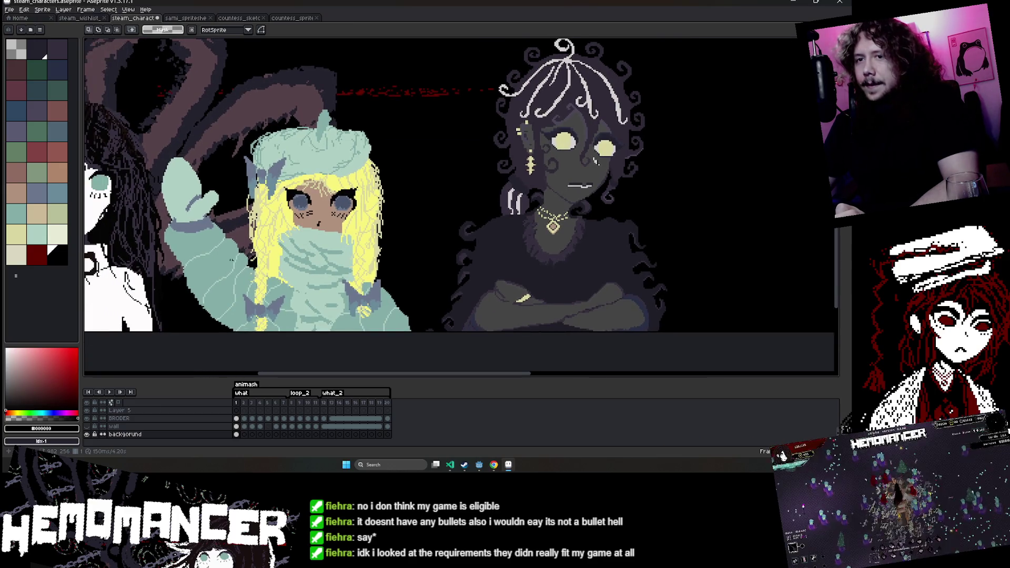
left_click(174, 434)
scroll(409, 266, "down", 2)
left_click(408, 266)
key("Delete")
left_click_drag(305, 268, 394, 244)
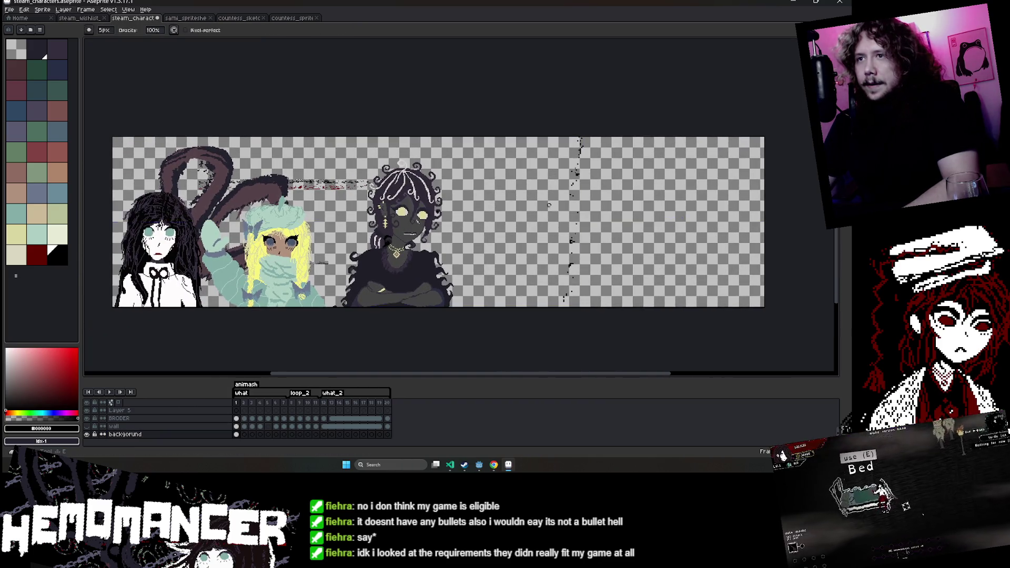
Select the empty right part of the banner on the background layer, then deselect.
left_click_drag(680, 131, 511, 303)
left_click(239, 419)
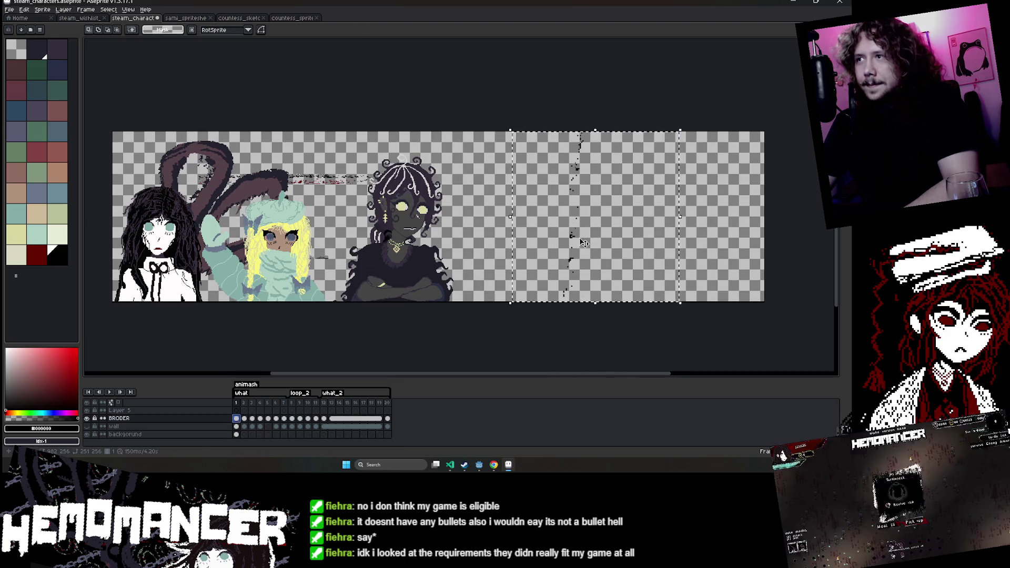
scroll(251, 419, "up", 1)
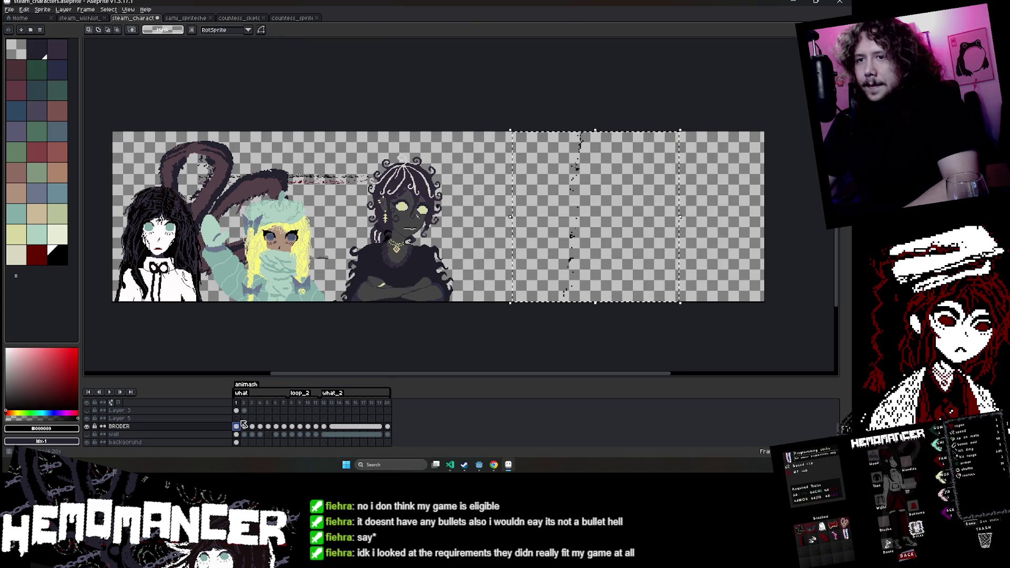
scroll(244, 424, "down", 1)
left_click(125, 435)
key("e")
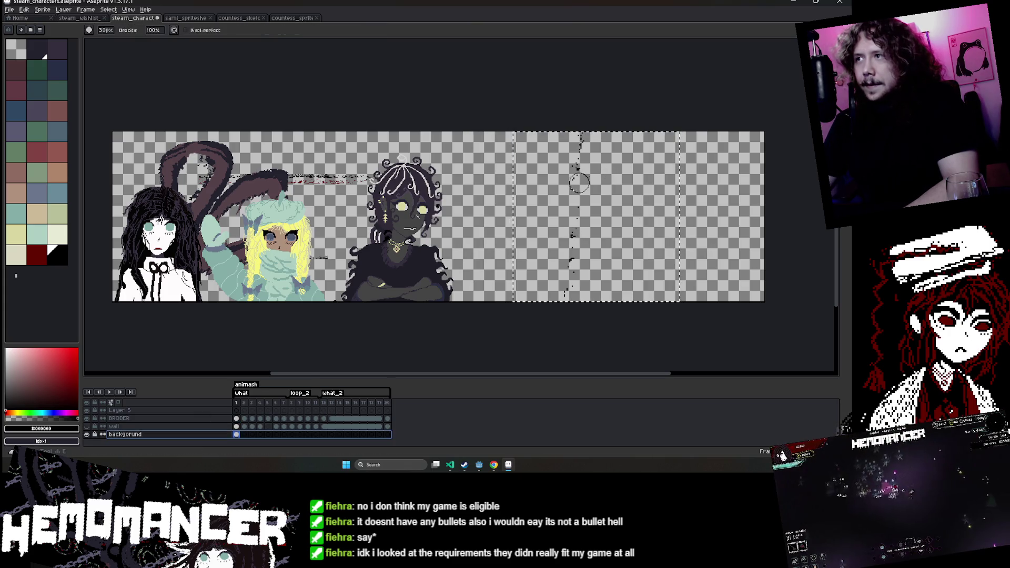
key("ctrl+d")
Move the dark-skinned character a few pixels right with the Move tool.
key("v")
left_click_drag(629, 203, 631, 203)
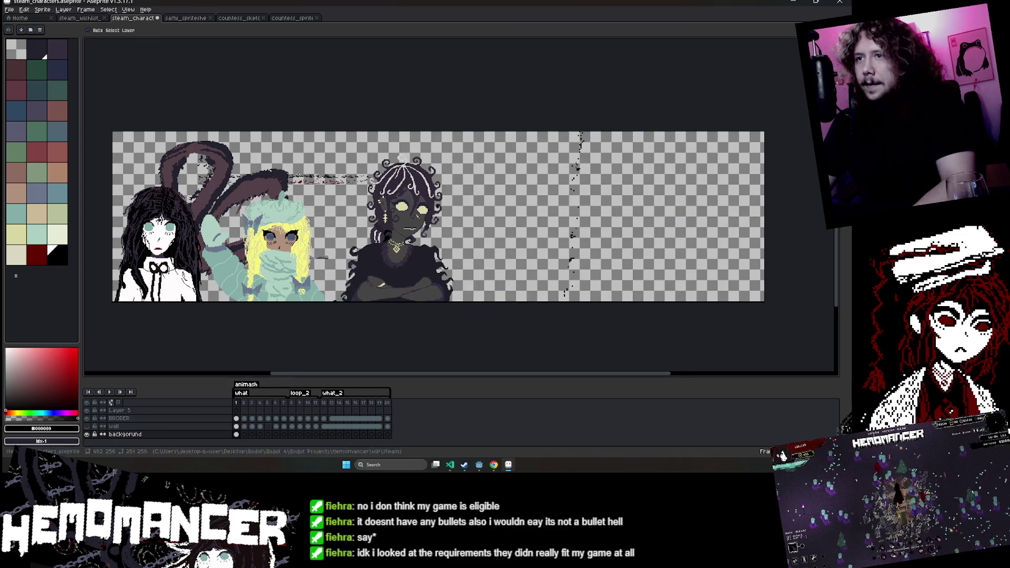
key("m")
left_click_drag(472, 131, 375, 294)
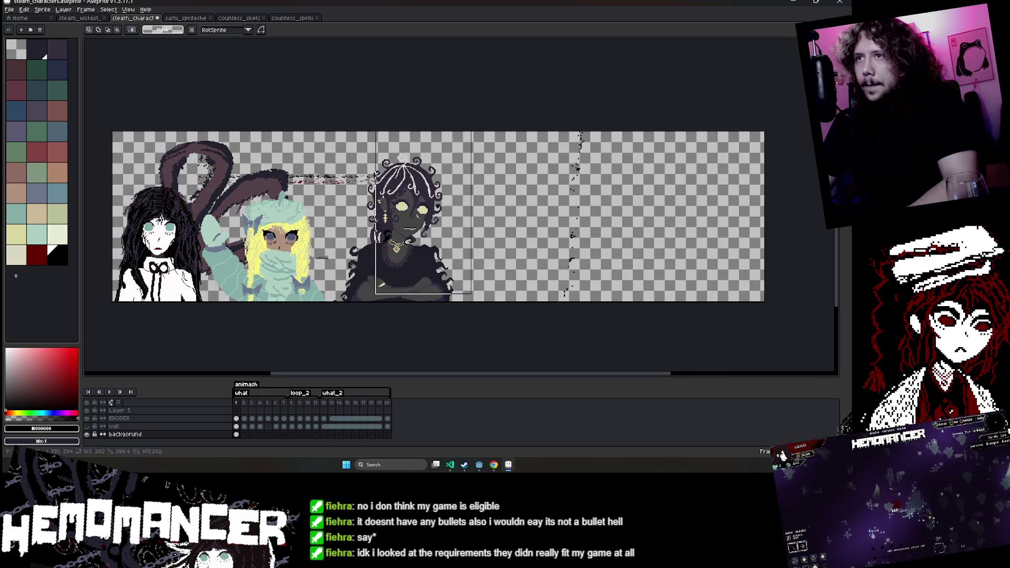
key("ctrl+d")
Toggle the Characters 3 layer visibility to check it, then select the background layer's first frame.
scroll(302, 426, "up", 3)
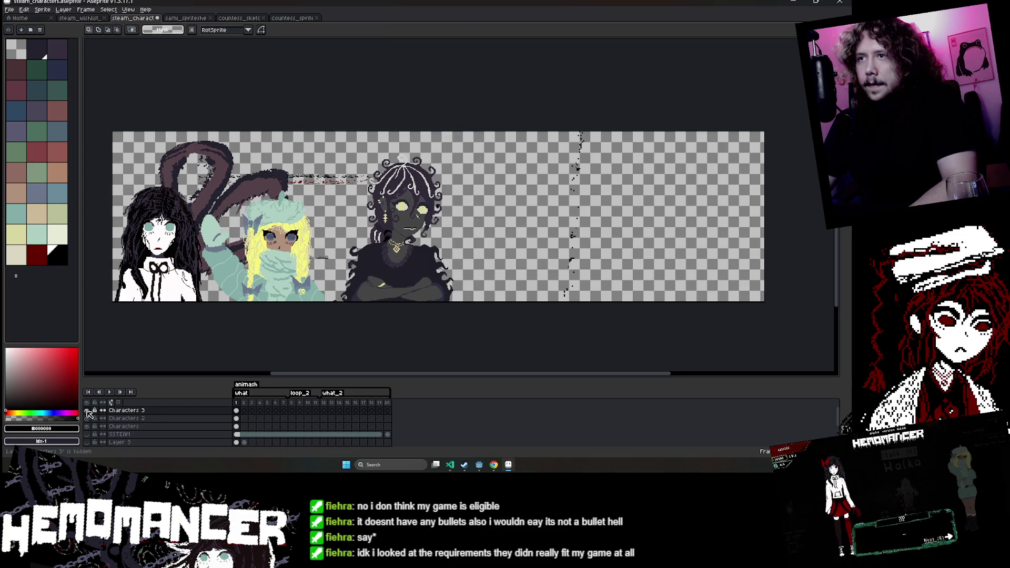
scroll(246, 418, "down", 3)
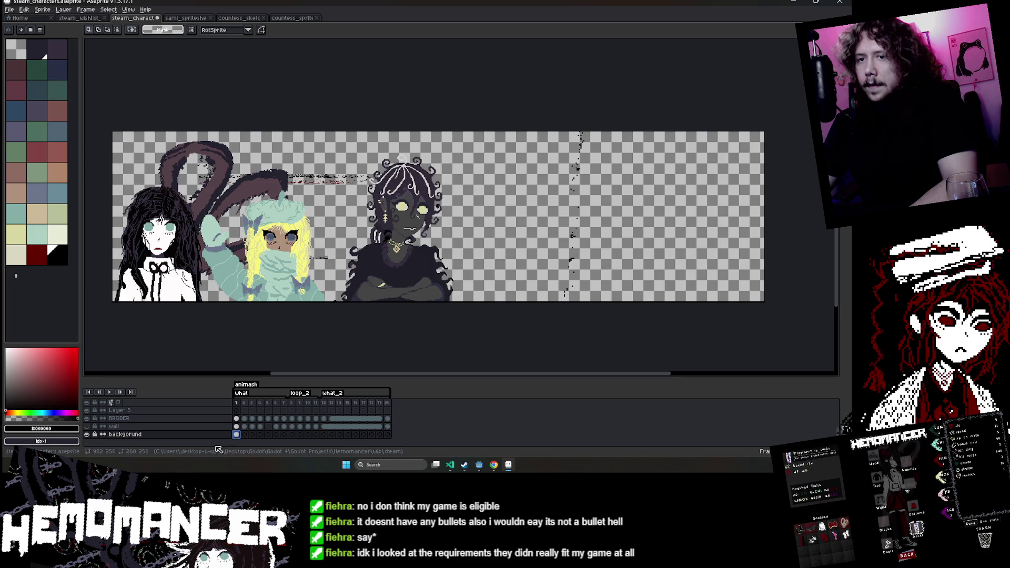
key("e")
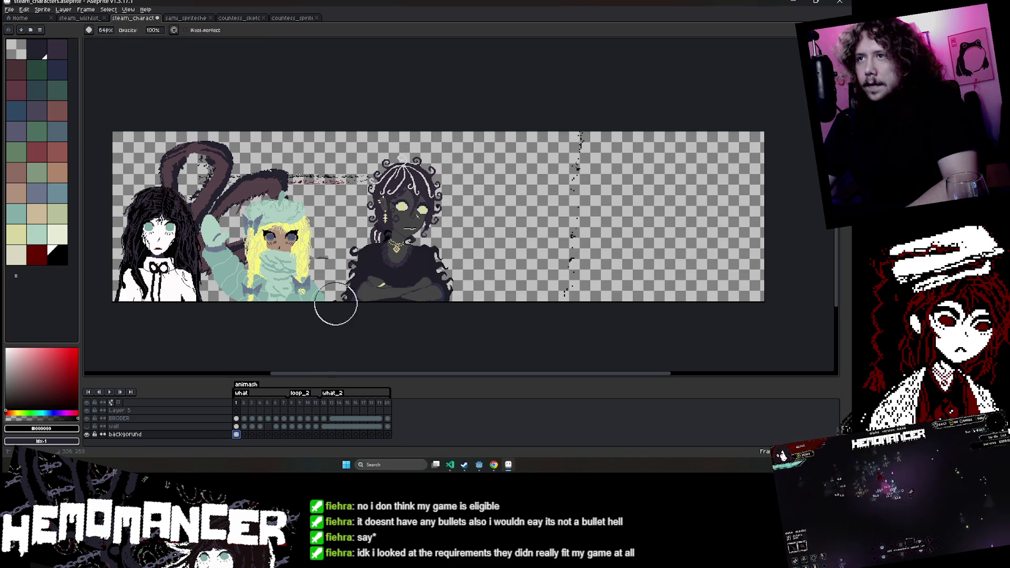
scroll(138, 437, "up", 3)
left_click(87, 410)
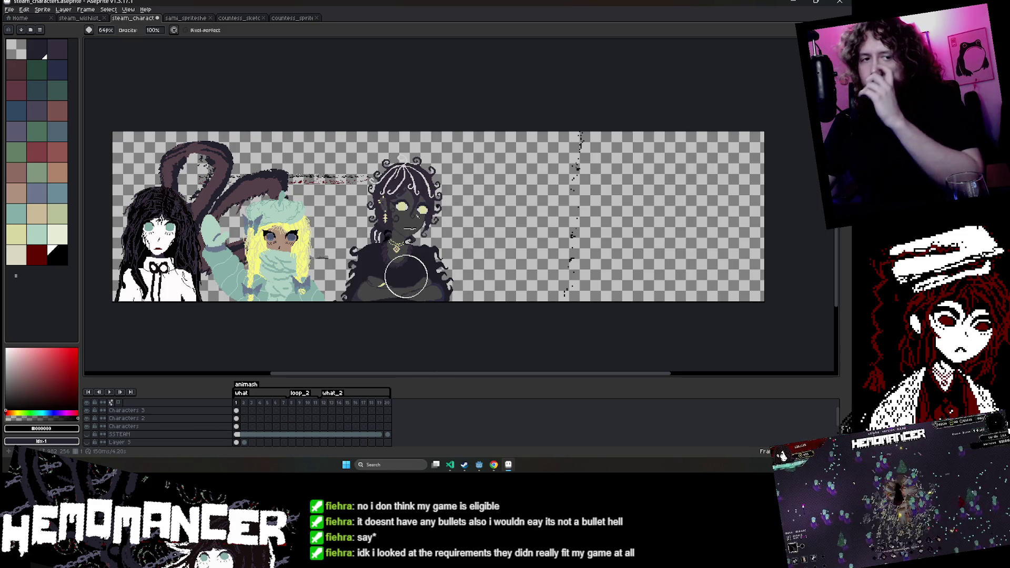
scroll(205, 437, "down", 3)
left_click(236, 435)
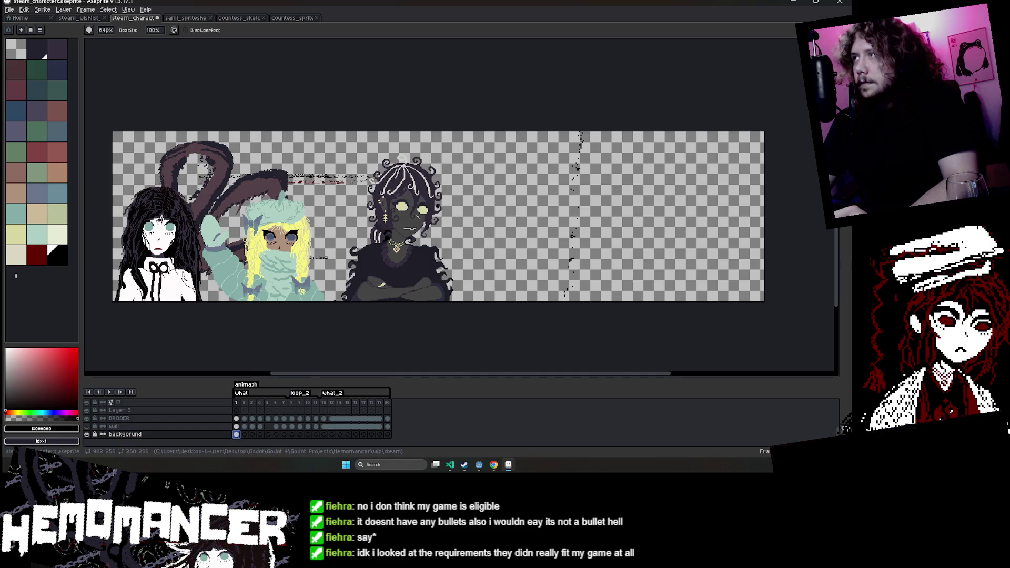
Paste the copied region beside the dark-skinned character, nudge it up-right, and commit it.
key("m")
key("ctrl+v")
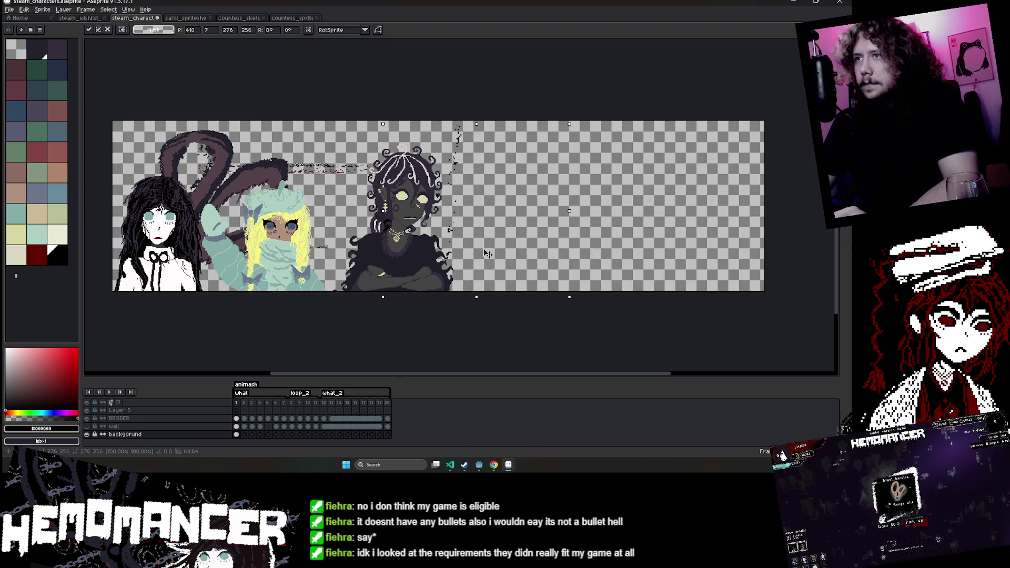
left_click_drag(480, 251, 484, 249)
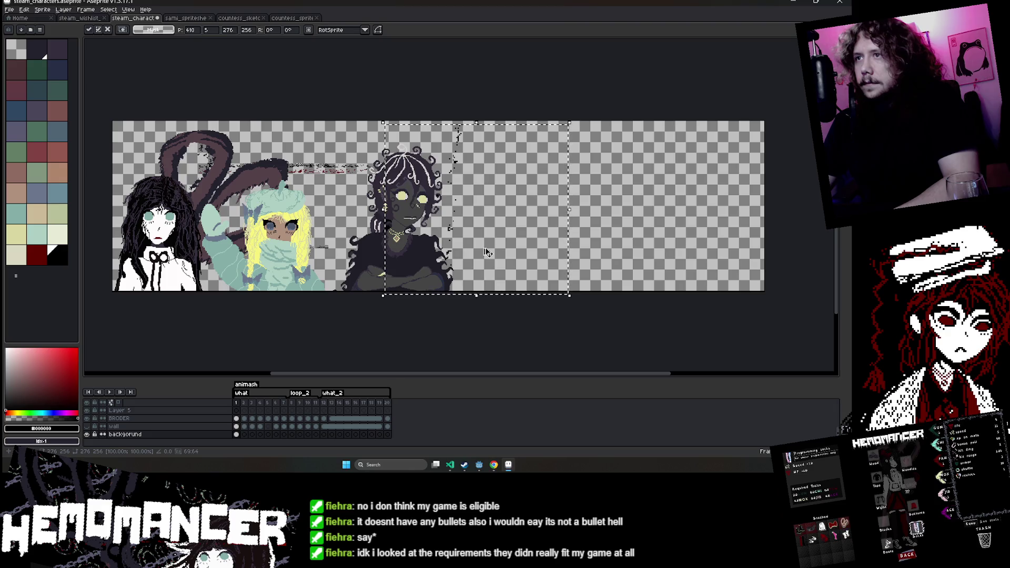
key("ctrl+d")
Move the black-and-red pixel strip on the BRODER layer further right and drop it.
key("ctrl+v")
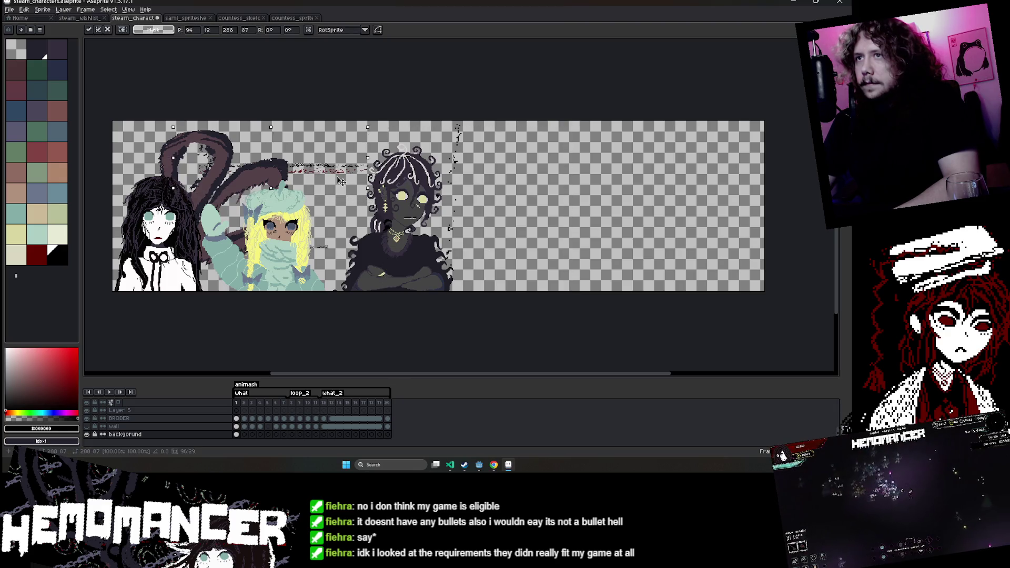
key("shift+n")
left_click(215, 426)
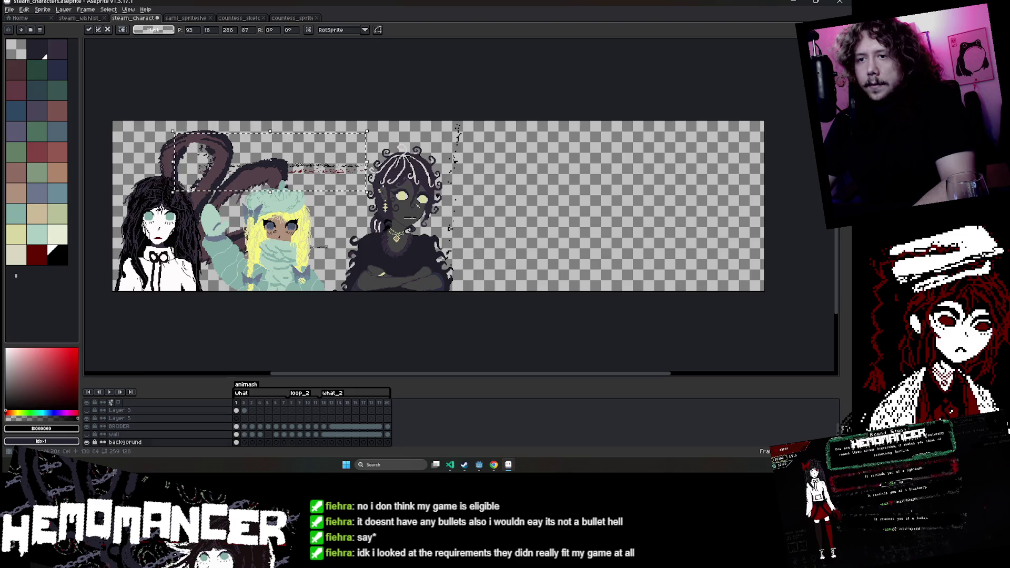
left_click_drag(337, 180, 410, 256)
key("Return")
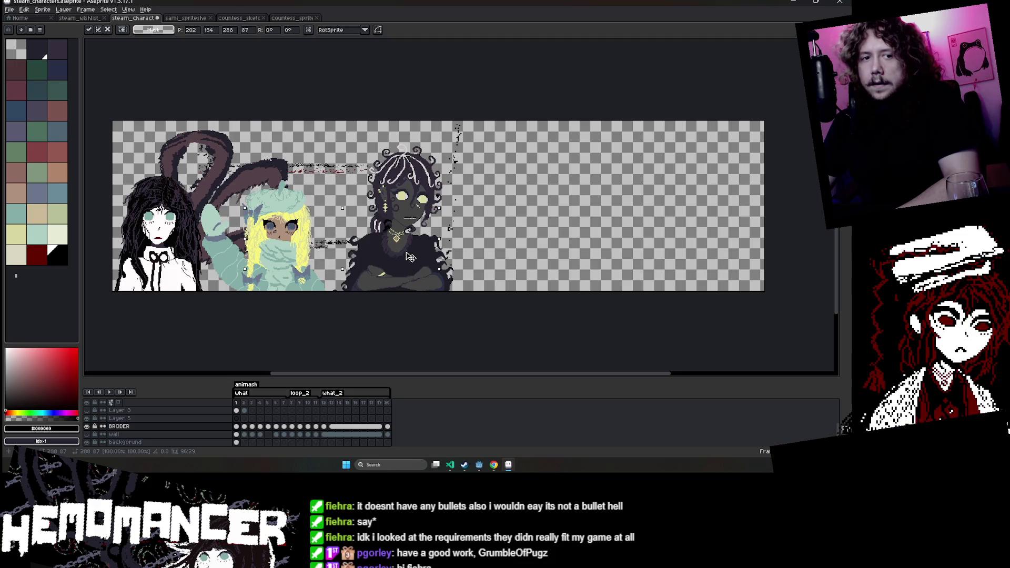
scroll(410, 256, "up", 2)
scroll(410, 258, "down", 2)
mouse_move(410, 258)
left_mouse_down()
mouse_move(510, 261)
mouse_move(202, 137)
left_mouse_up()
scroll(510, 261, "up", 2)
scroll(498, 259, "down", 2)
key("ctrl+d")
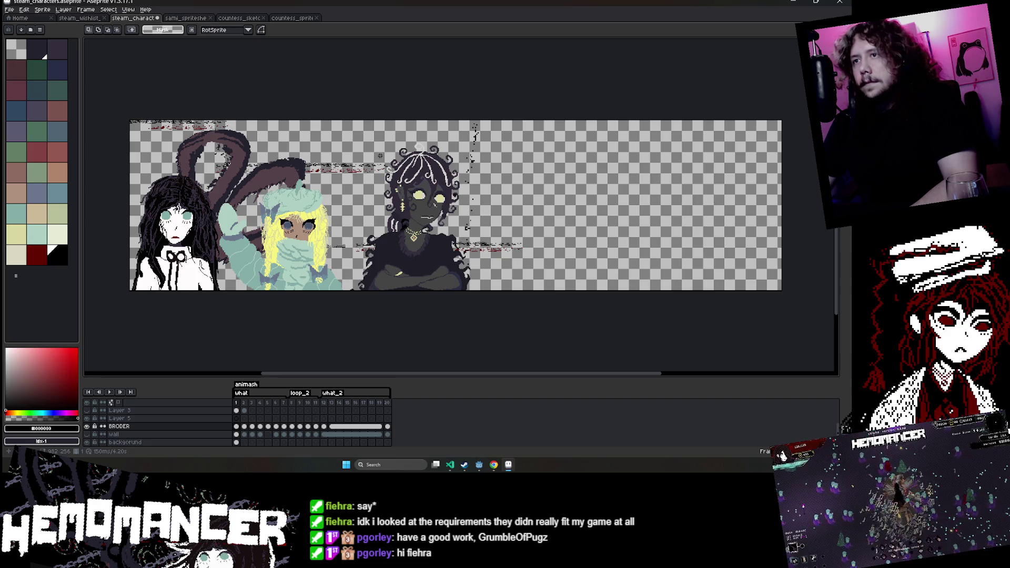
key("alt+Tab")
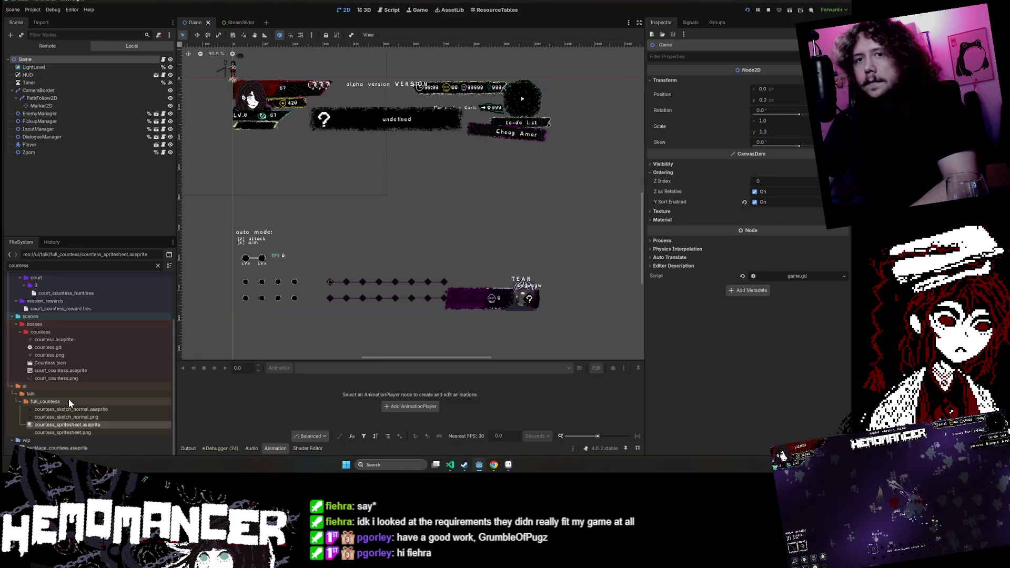
Clear the 'countess' filter in Godot's FileSystem, collapse the talk folder, and scroll to the top.
left_click(157, 265)
left_click(15, 351)
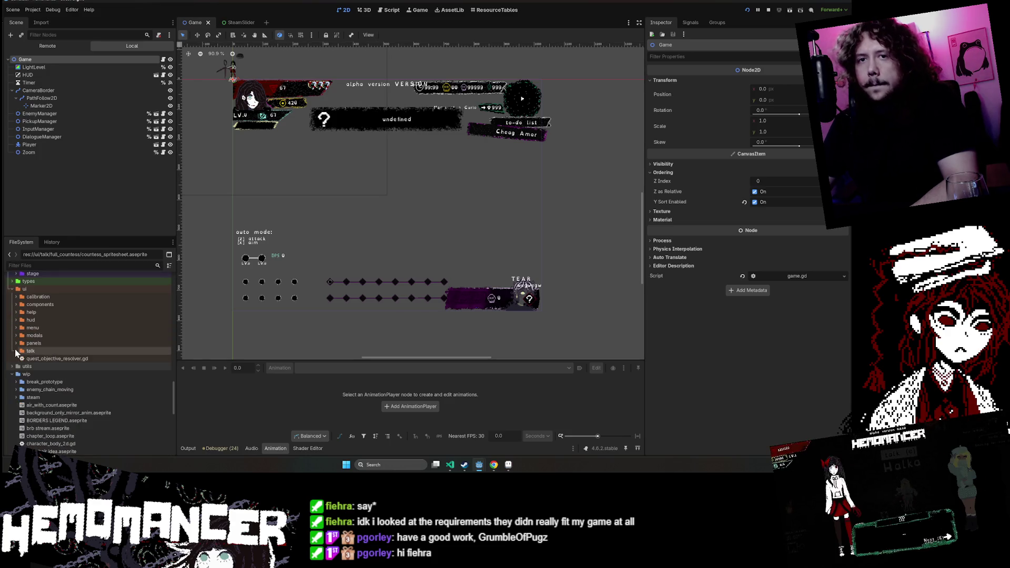
scroll(13, 370, "up", 2)
scroll(21, 332, "up", 2)
scroll(23, 325, "up", 2)
scroll(24, 326, "up", 2)
Scroll Godot's file tree up and return to the Aseprite banner.
scroll(32, 347, "up", 1)
scroll(43, 374, "up", 2)
scroll(43, 374, "up", 2)
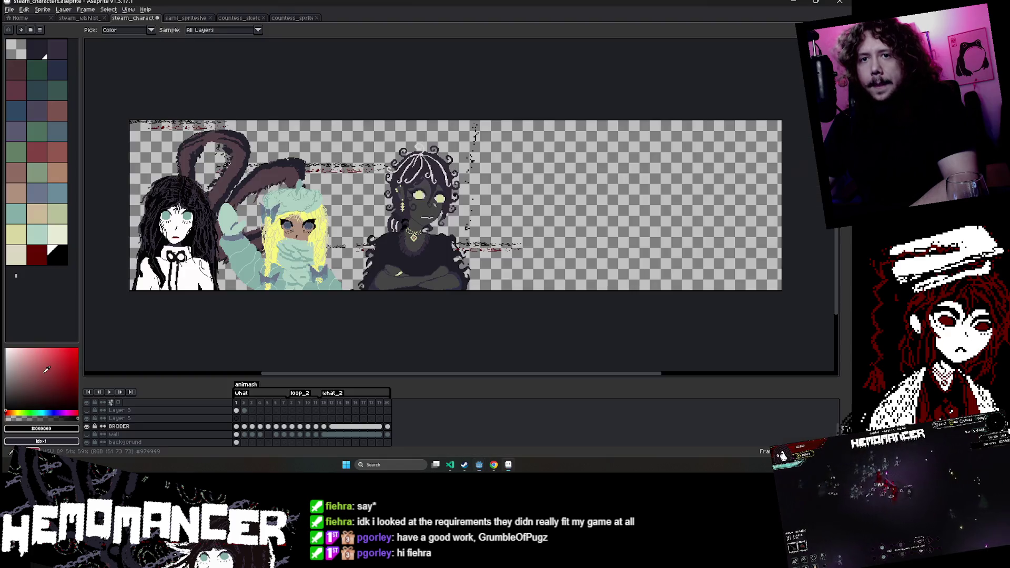
key("alt+Tab")
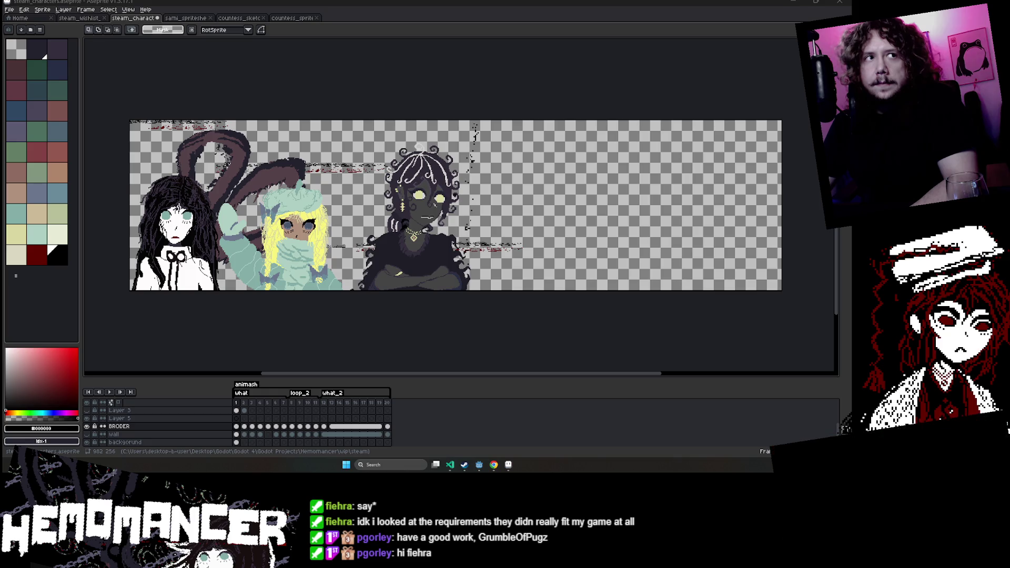
left_click(479, 465)
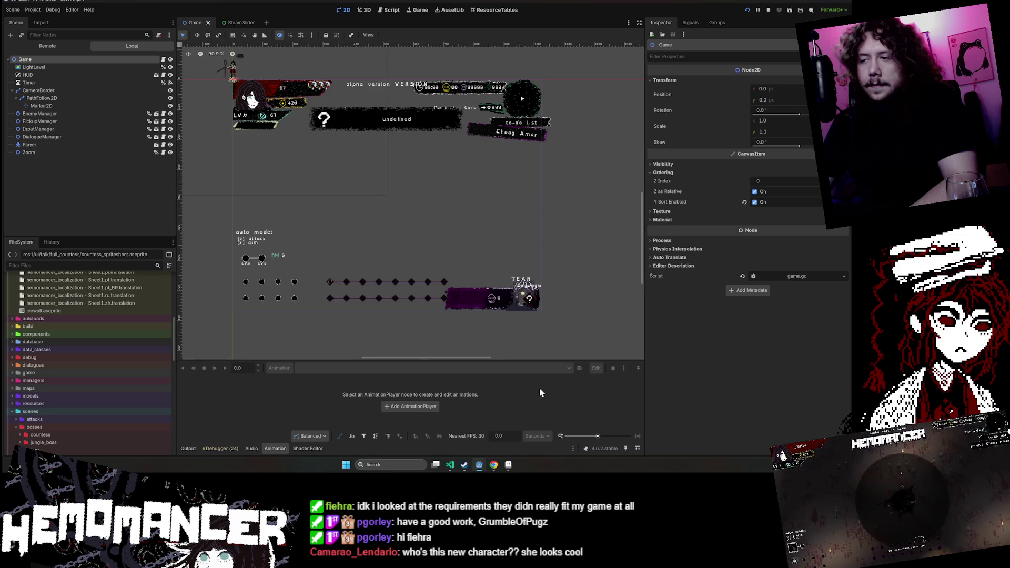
key("alt+Tab")
Zoom in on the dark-skinned character and switch to the Magic Wand tool.
scroll(415, 260, "up", 1)
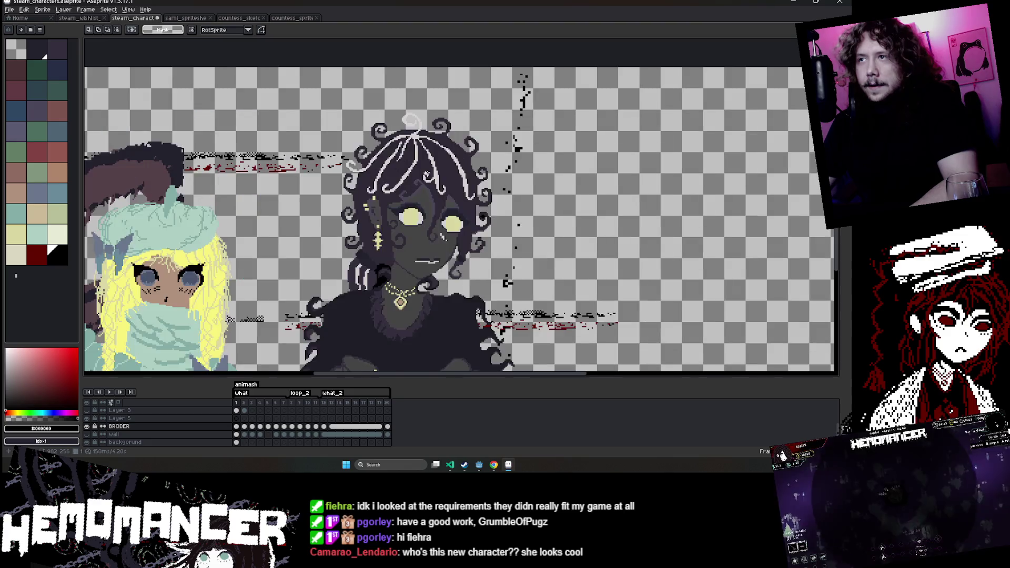
scroll(415, 260, "up", 1)
scroll(415, 259, "up", 2)
scroll(415, 260, "down", 1)
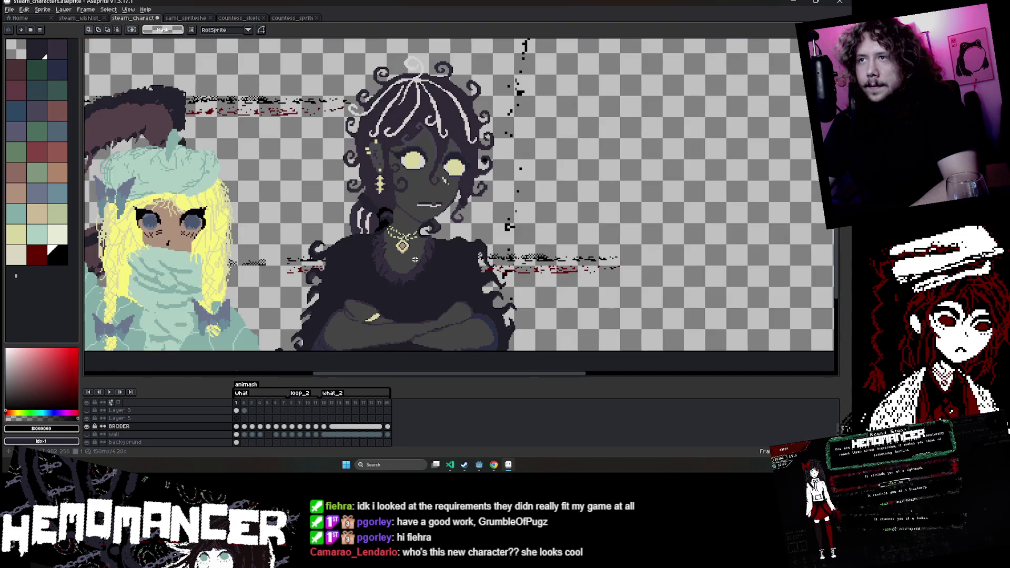
scroll(240, 413, "up", 1)
scroll(239, 413, "up", 1)
scroll(239, 413, "up", 1)
scroll(239, 413, "up", 1)
key("w")
scroll(411, 221, "up", 1)
scroll(410, 221, "down", 2)
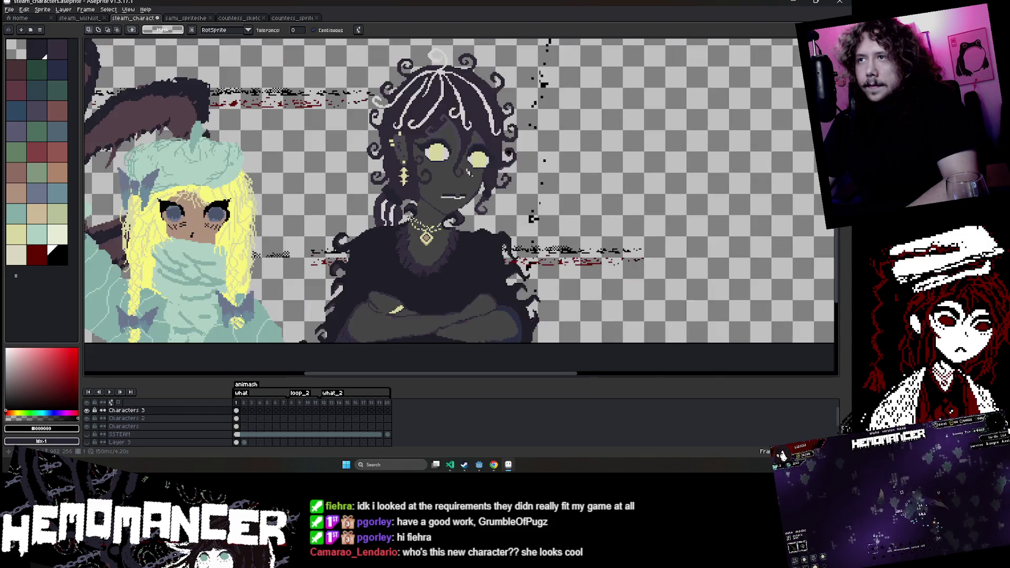
scroll(410, 221, "down", 2)
scroll(411, 221, "up", 1)
scroll(426, 174, "up", 1)
scroll(433, 156, "down", 2)
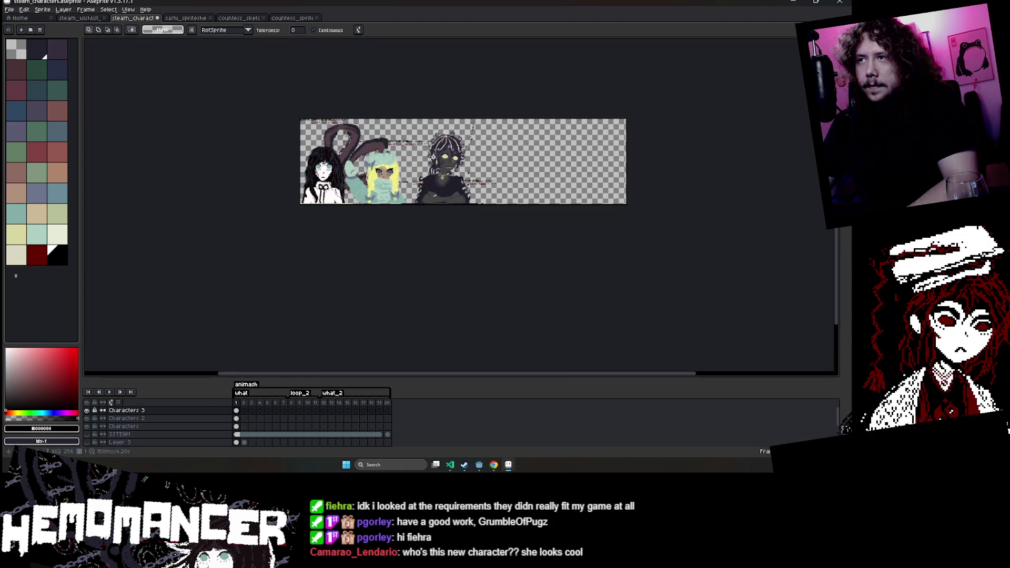
scroll(435, 151, "up", 2)
Pan to show the whole banner and select the Characters 3 layer's first cel.
left_click(429, 156)
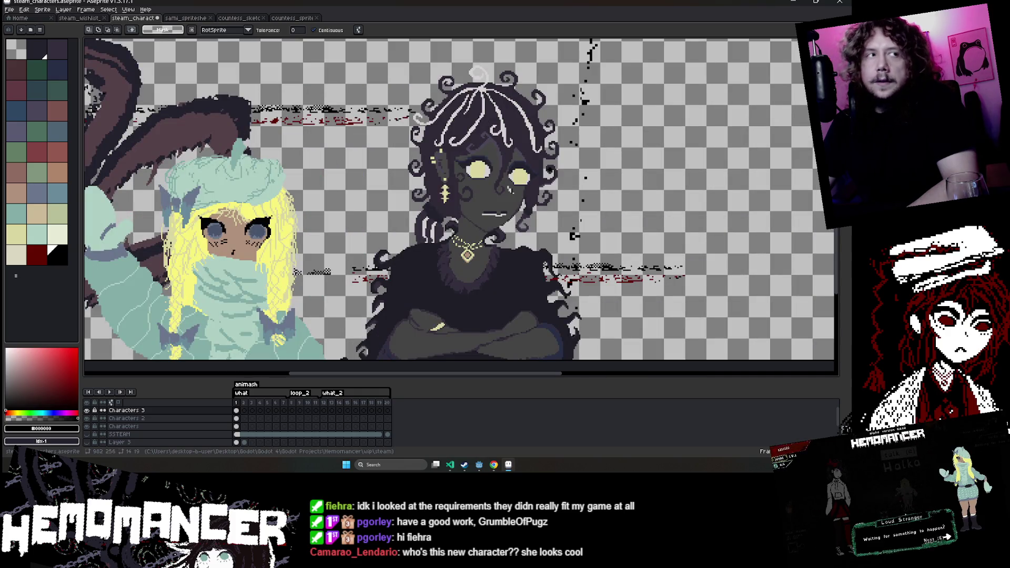
scroll(369, 200, "down", 2)
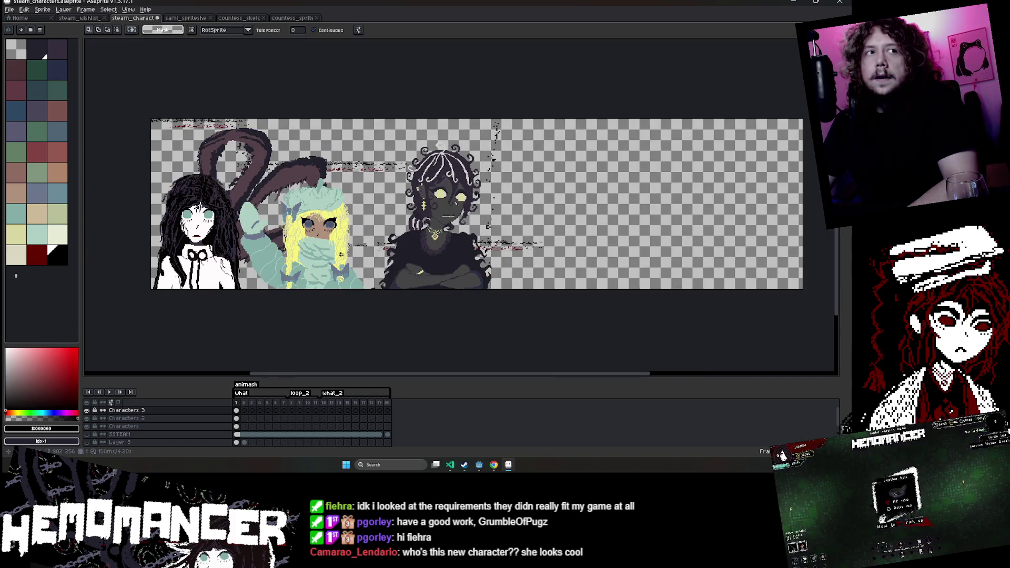
left_click_drag(339, 250, 425, 245)
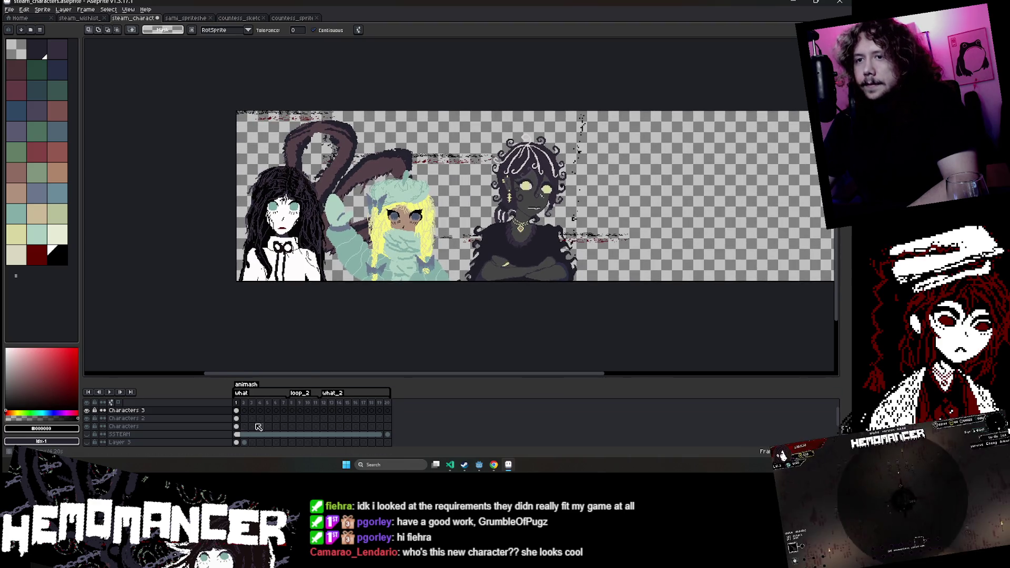
left_click(236, 411)
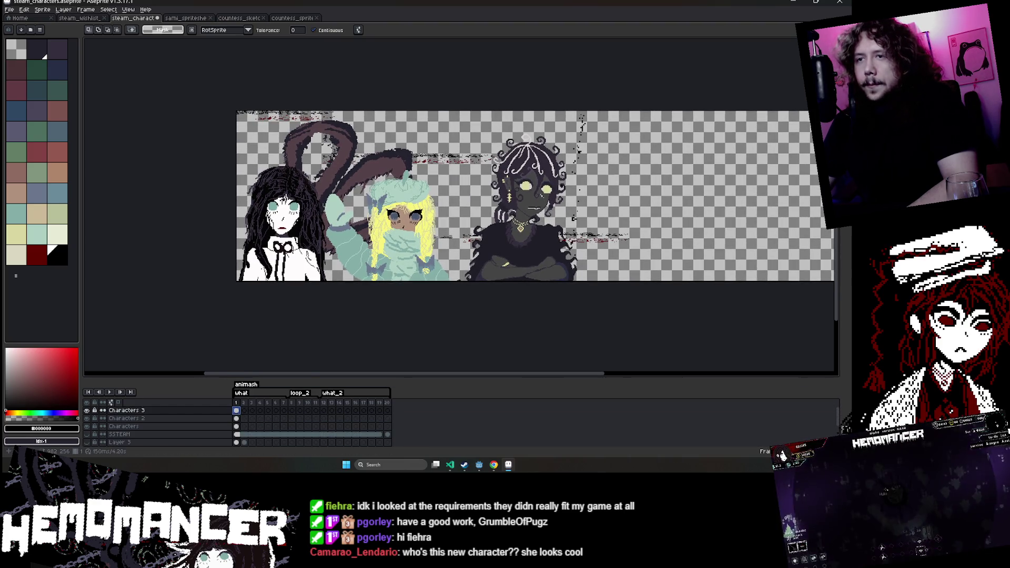
Marquee the dark-skinned character and nudge it a few pixels left.
left_click(795, 43)
left_click_drag(427, 112, 668, 283)
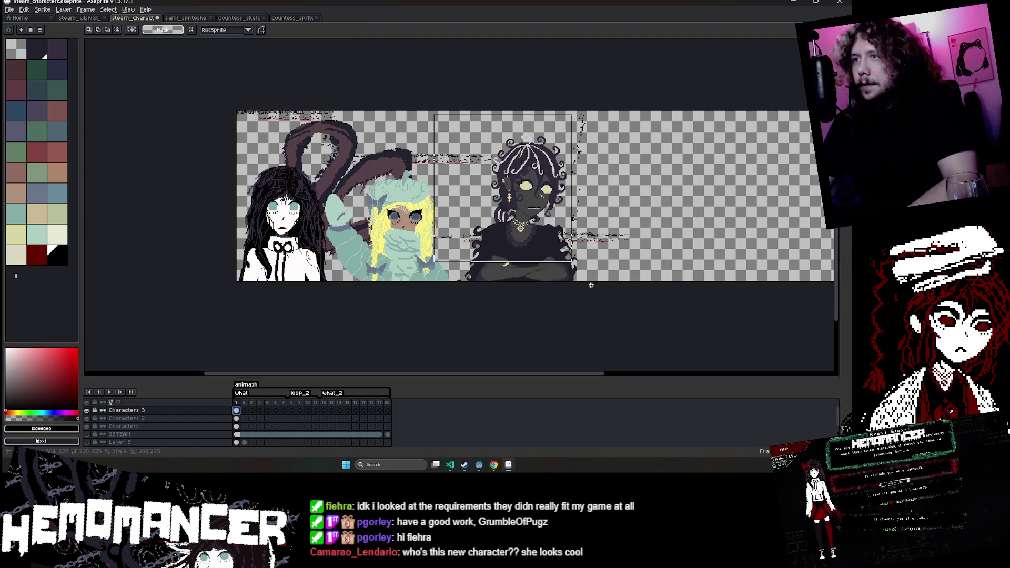
left_click_drag(555, 263, 550, 263)
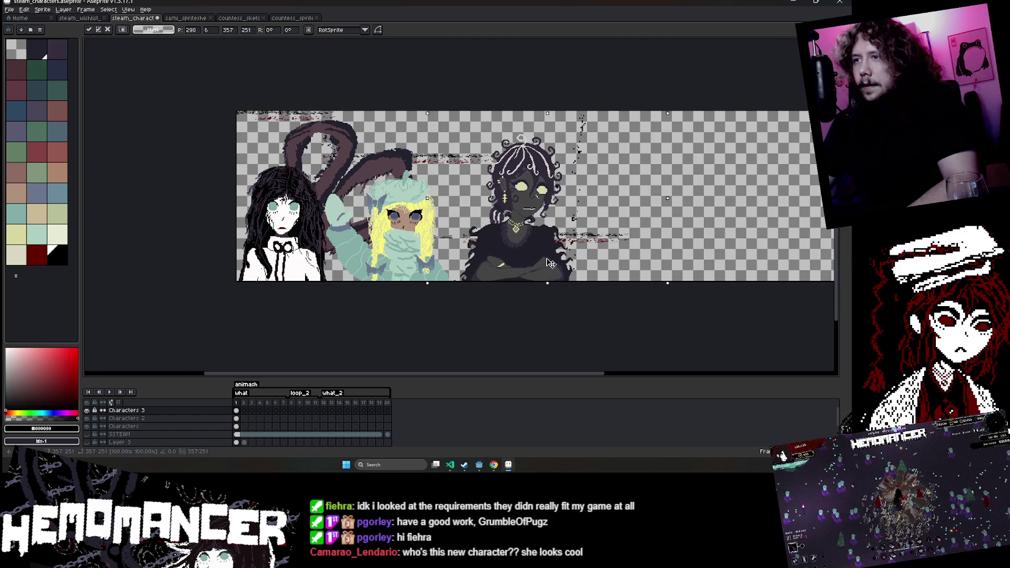
left_click(528, 328)
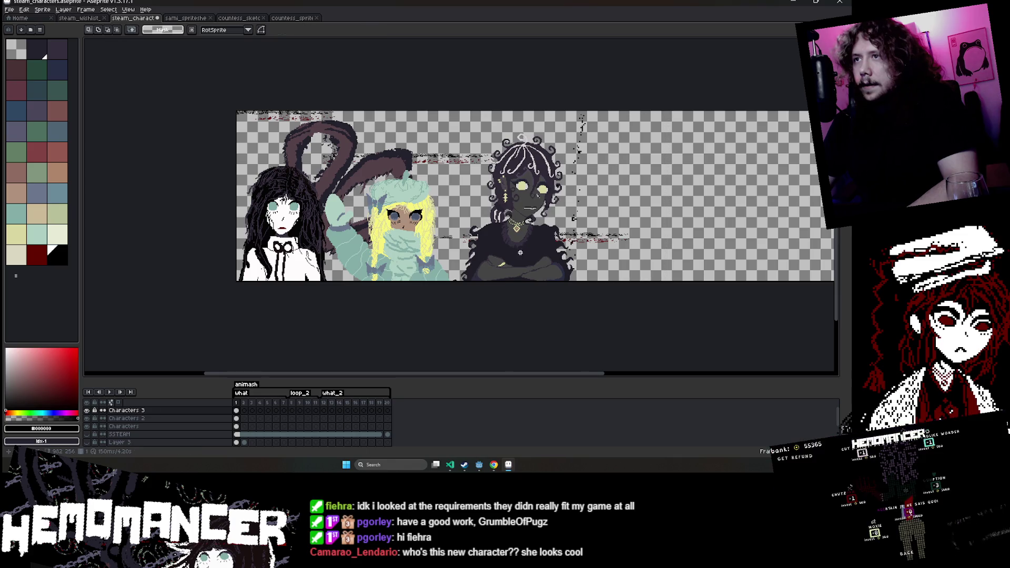
On the Characters layer, pencil dark outline pixels along the hair edge.
left_click(158, 426)
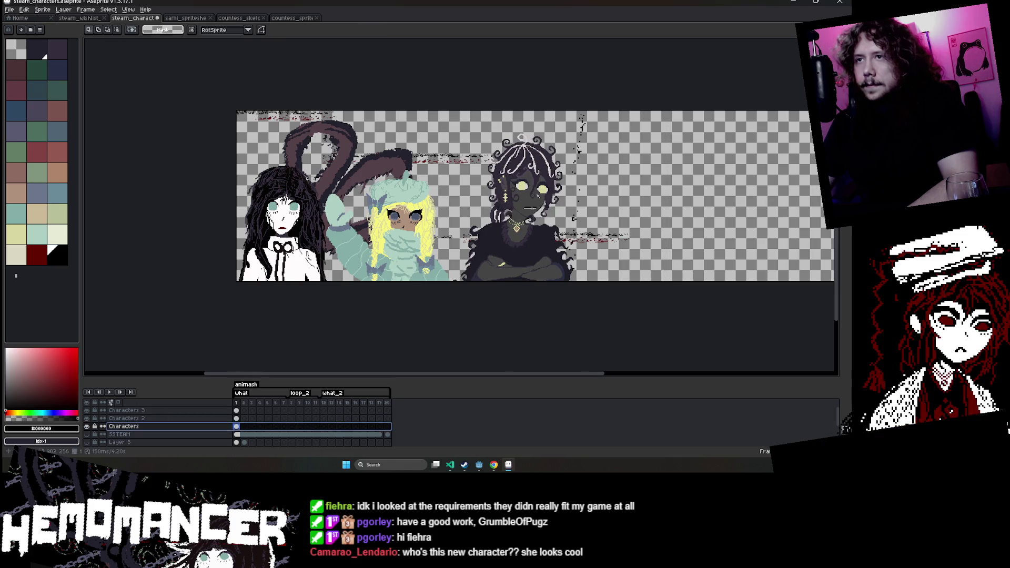
scroll(330, 175, "up", 1)
scroll(416, 189, "down", 1)
scroll(423, 171, "up", 1)
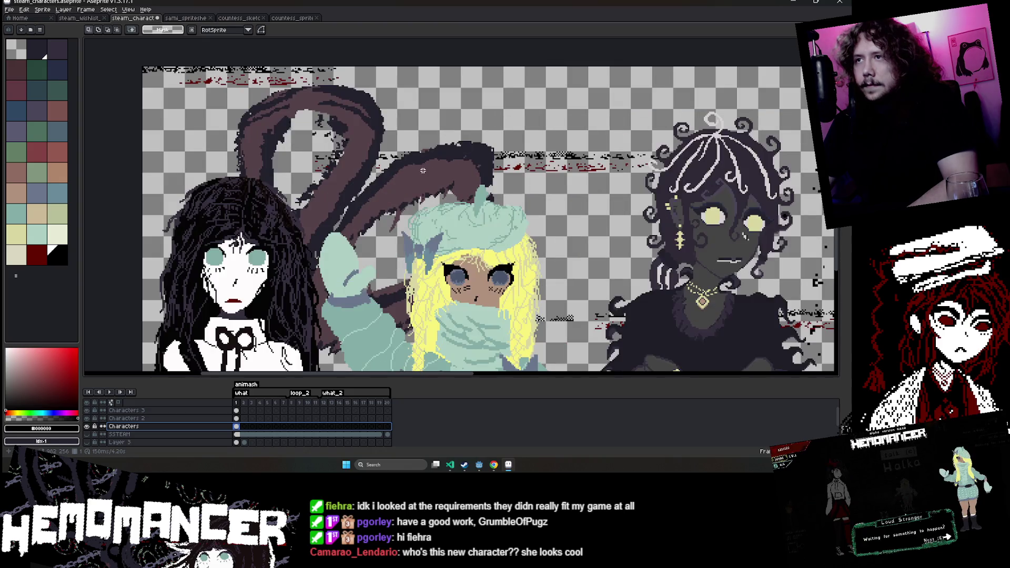
key("e")
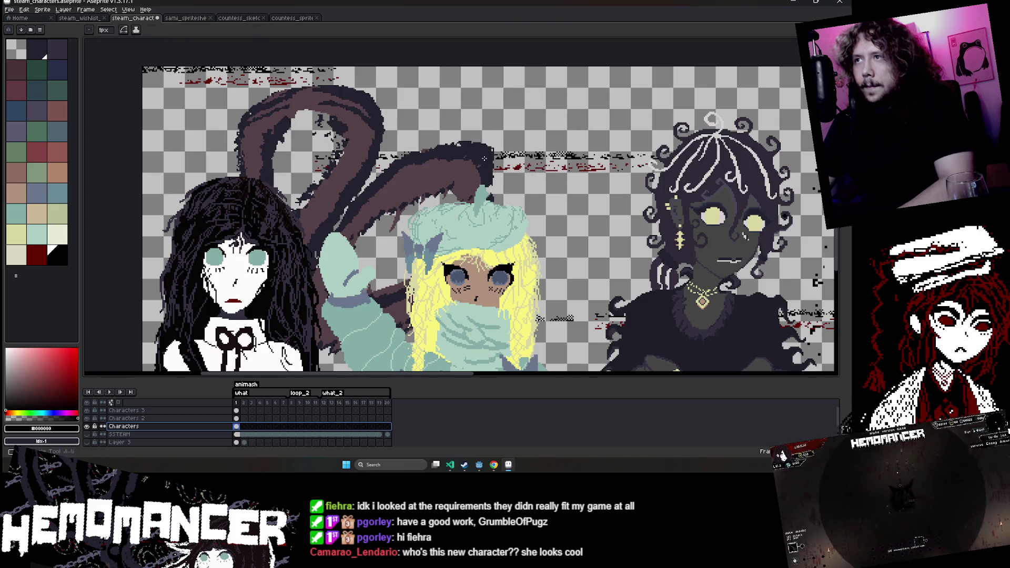
scroll(497, 174, "up", 1)
key("b")
left_click_drag(492, 160, 490, 158)
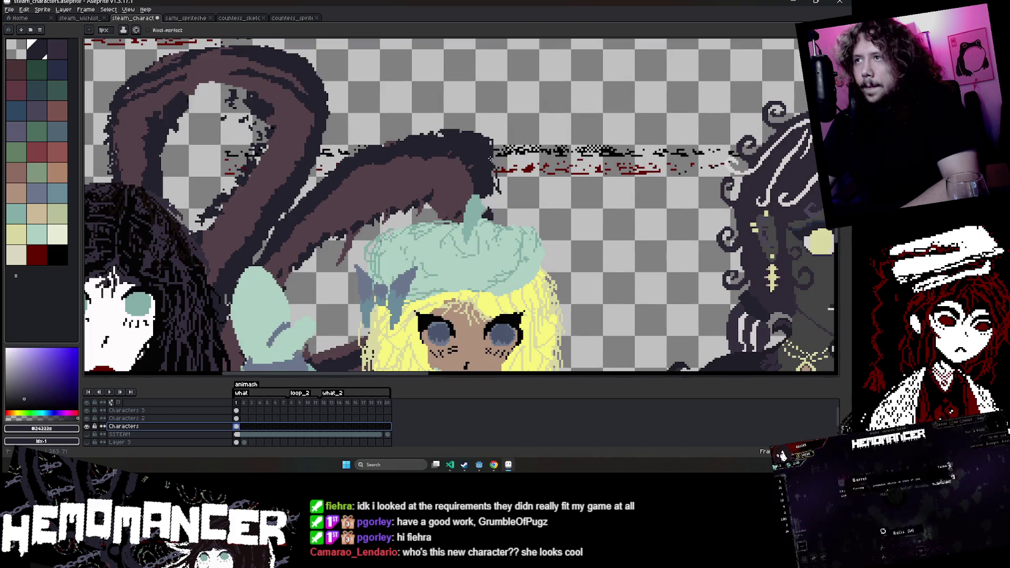
left_click_drag(493, 206, 495, 181)
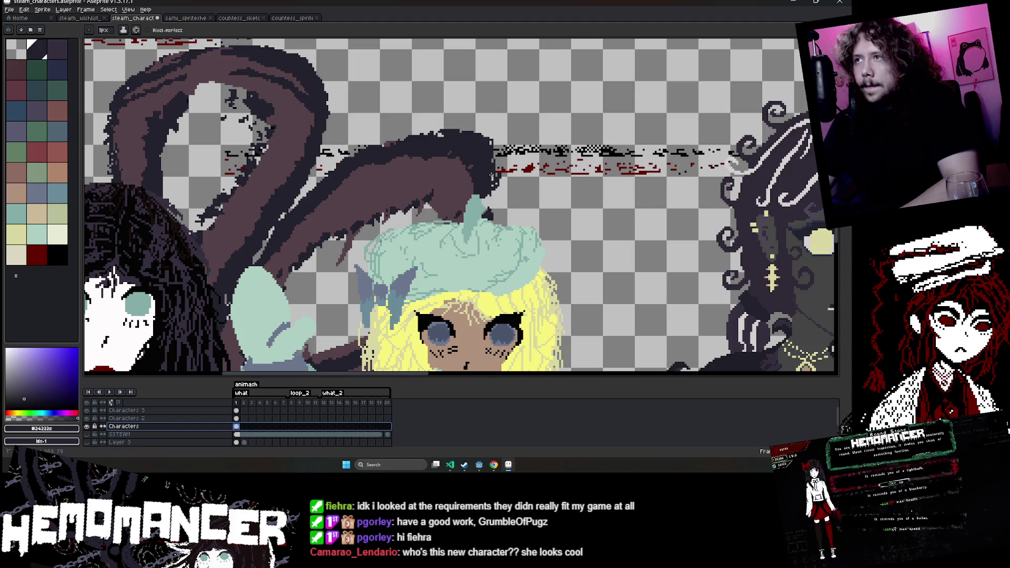
Save the banner file and recentre the view.
scroll(492, 179, "down", 3)
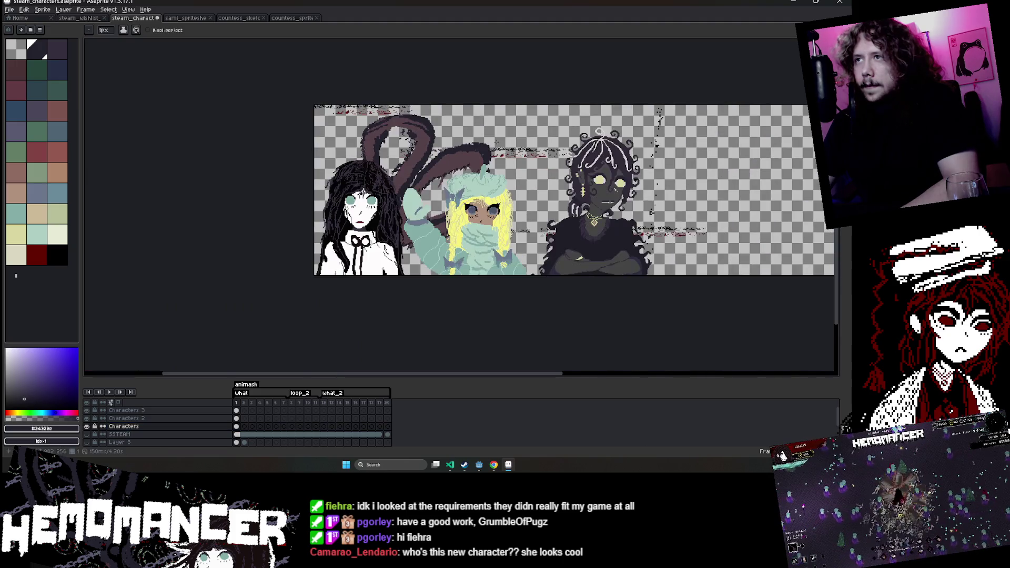
scroll(493, 179, "up", 2)
scroll(492, 180, "down", 2)
key("ctrl+s")
scroll(484, 192, "up", 1)
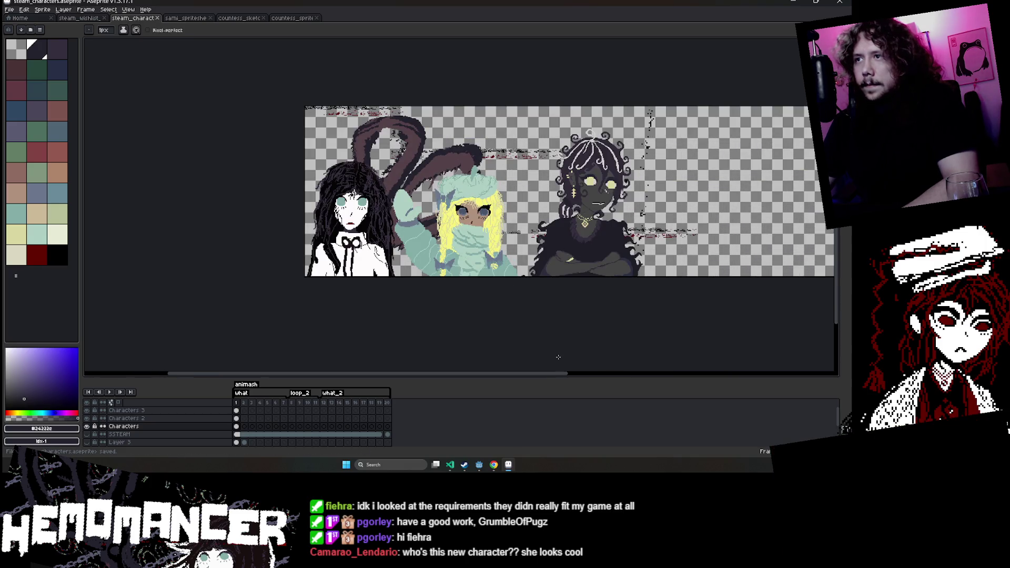
left_click_drag(642, 265, 422, 271)
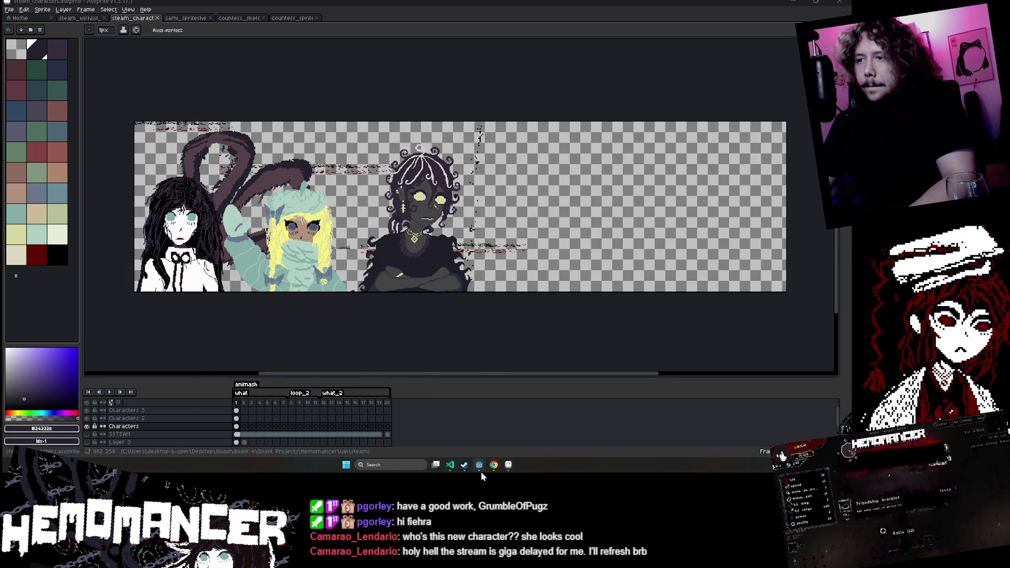
left_click(446, 434)
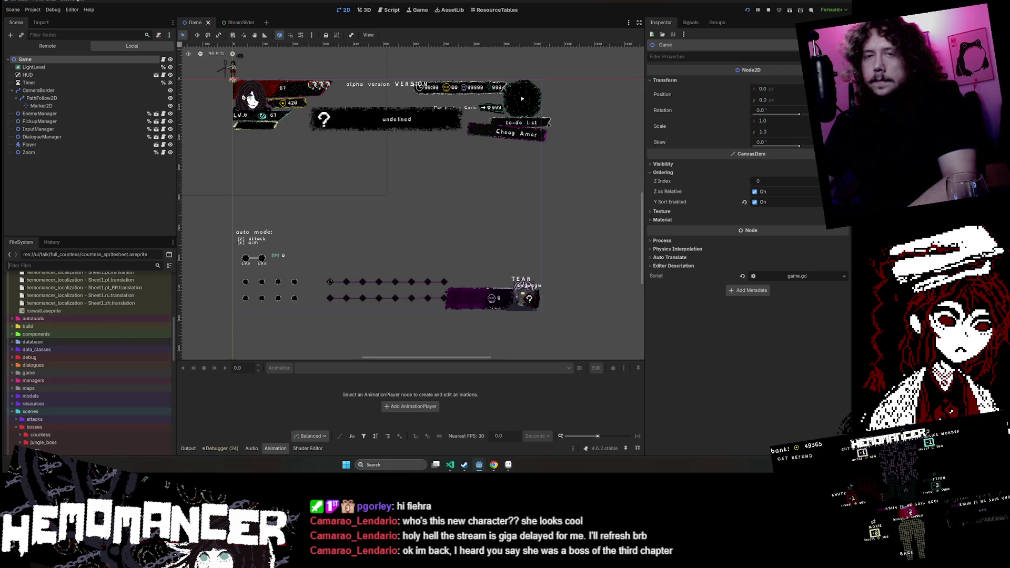
Filter Godot's files to 'sami' and open sami_spritesheet.aseprite in the external editor.
type("sami")
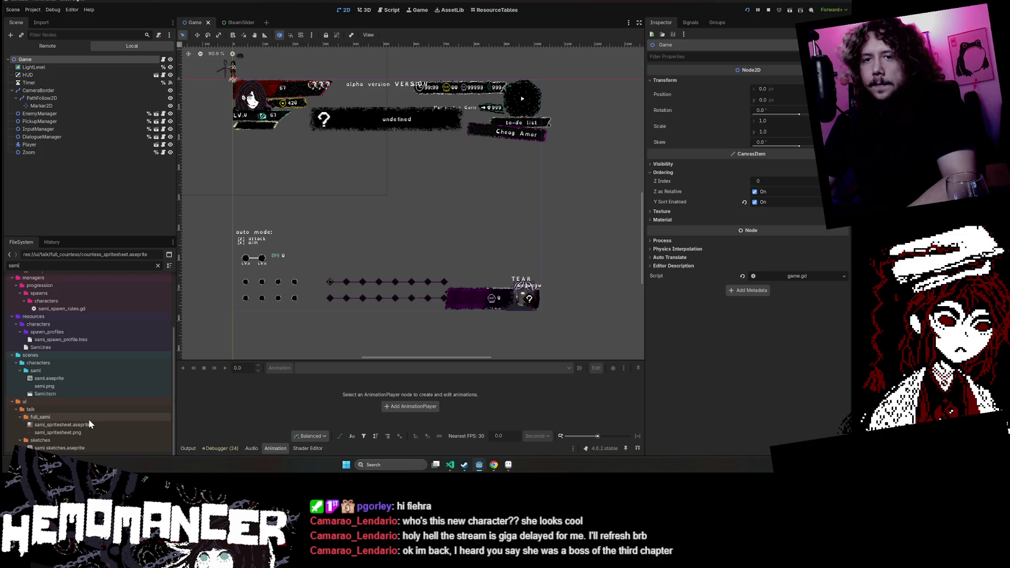
right_click(89, 420)
left_click(89, 439)
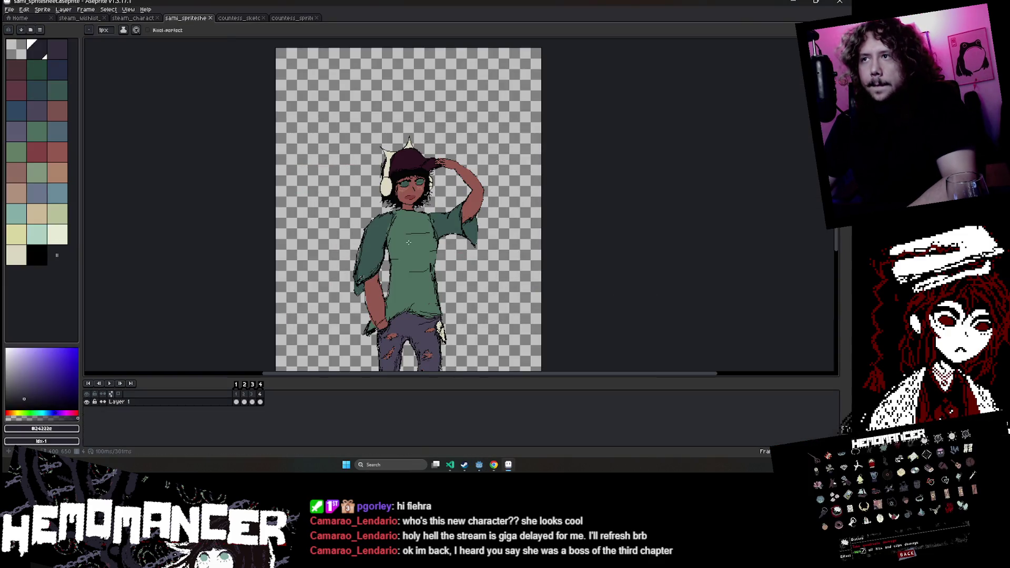
Select and copy the capped character's saluting pose from frame 4 of the sprite sheet.
left_click(244, 402)
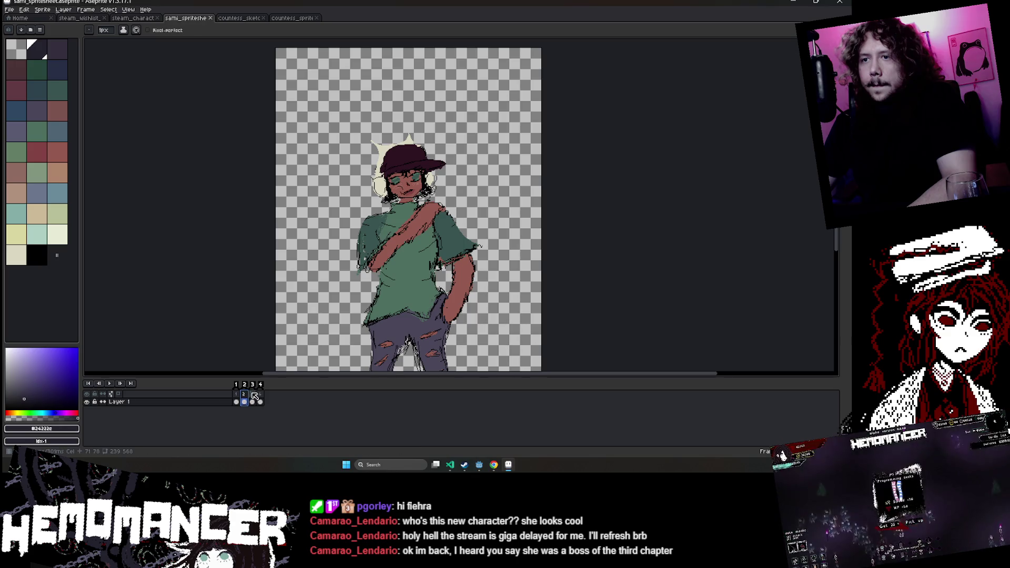
left_click(260, 402)
key("m")
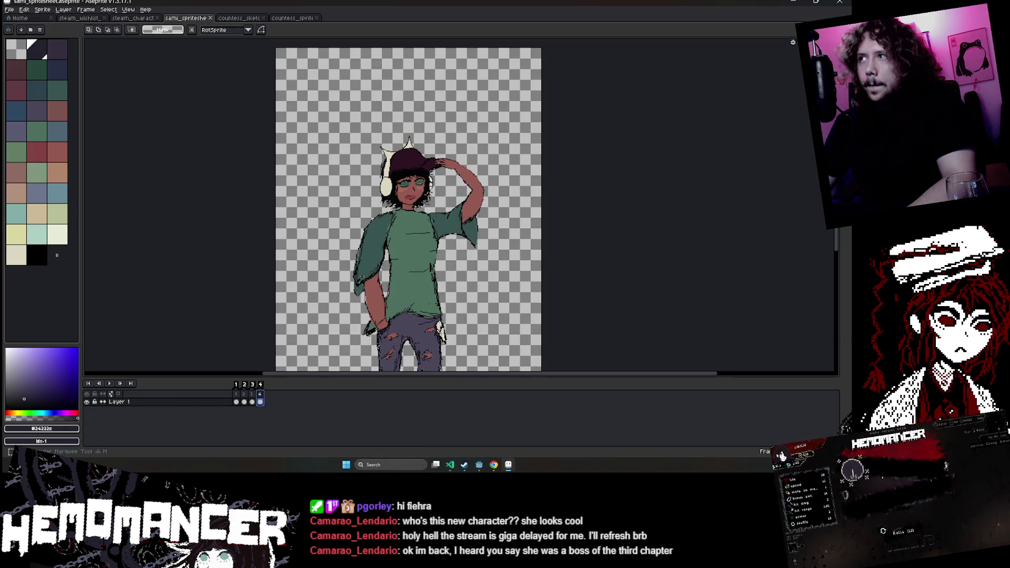
left_click_drag(382, 183, 503, 296)
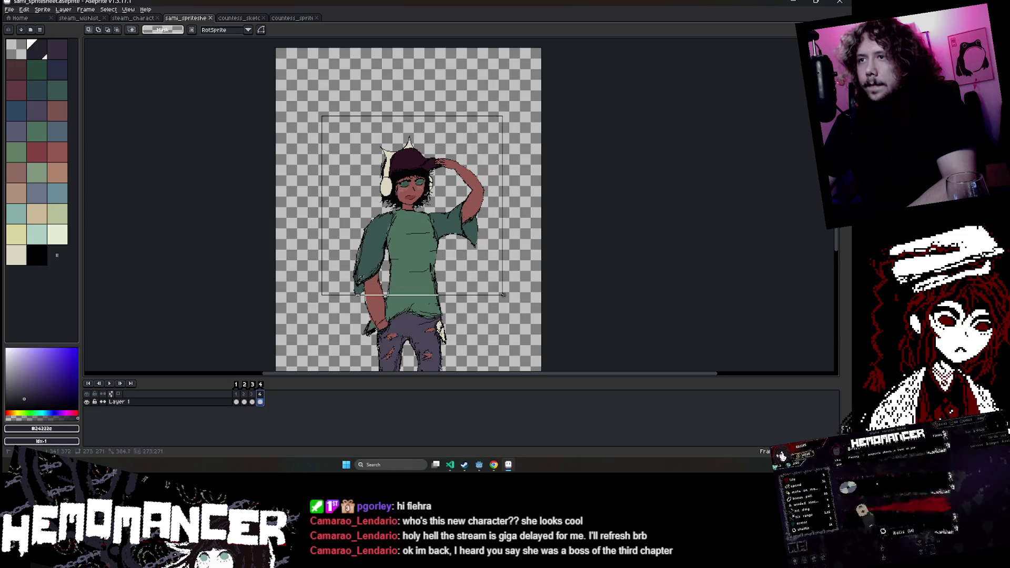
key("ctrl+d")
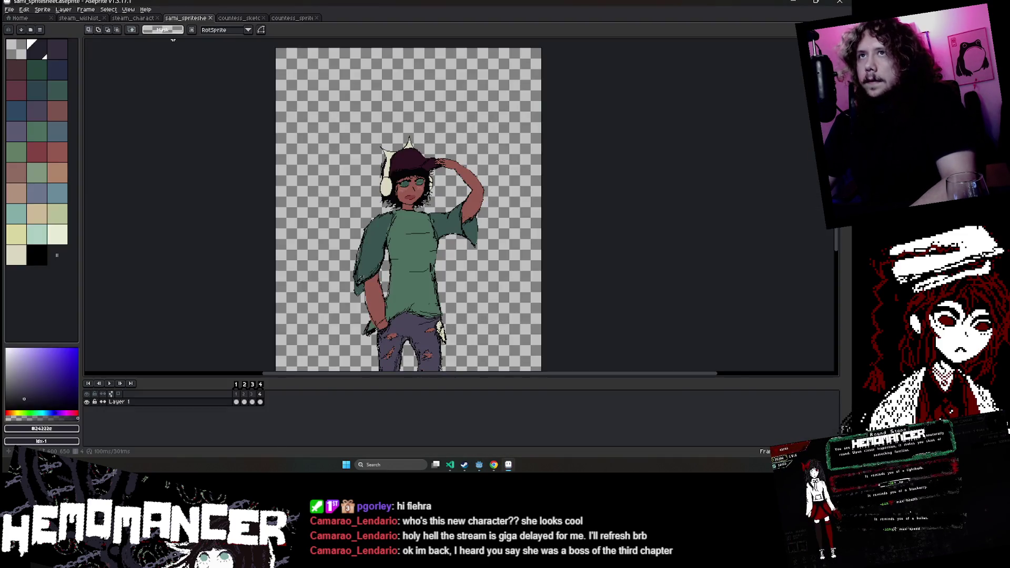
Paste the capped character into the steam_characters banner right of the dark-skinned one.
left_click(135, 18)
key("ctrl+v")
mouse_move(348, 260)
left_mouse_down()
mouse_move(602, 301)
mouse_move(589, 301)
left_mouse_up()
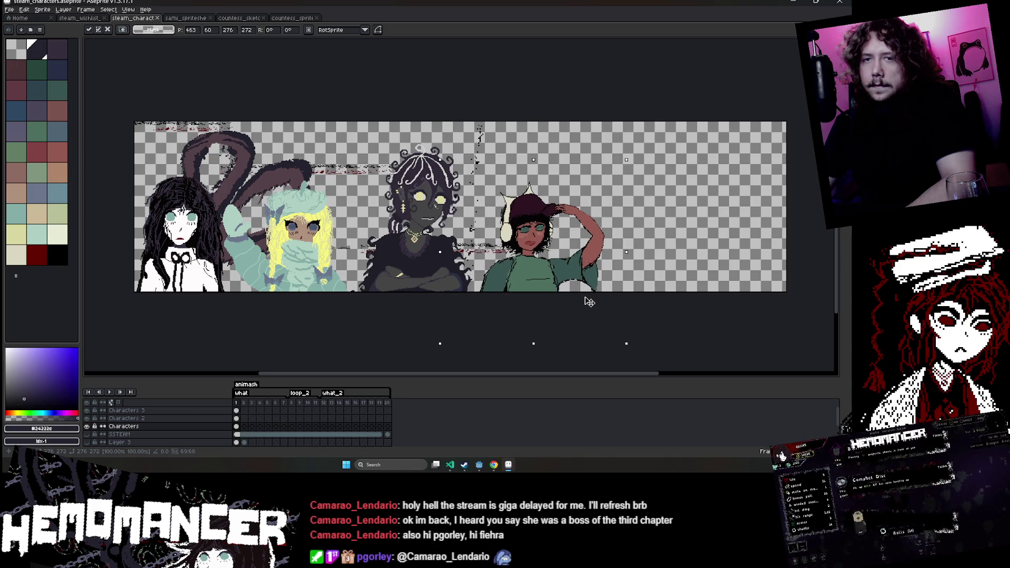
Commit the pasted capped character in place on the banner.
left_click(331, 341)
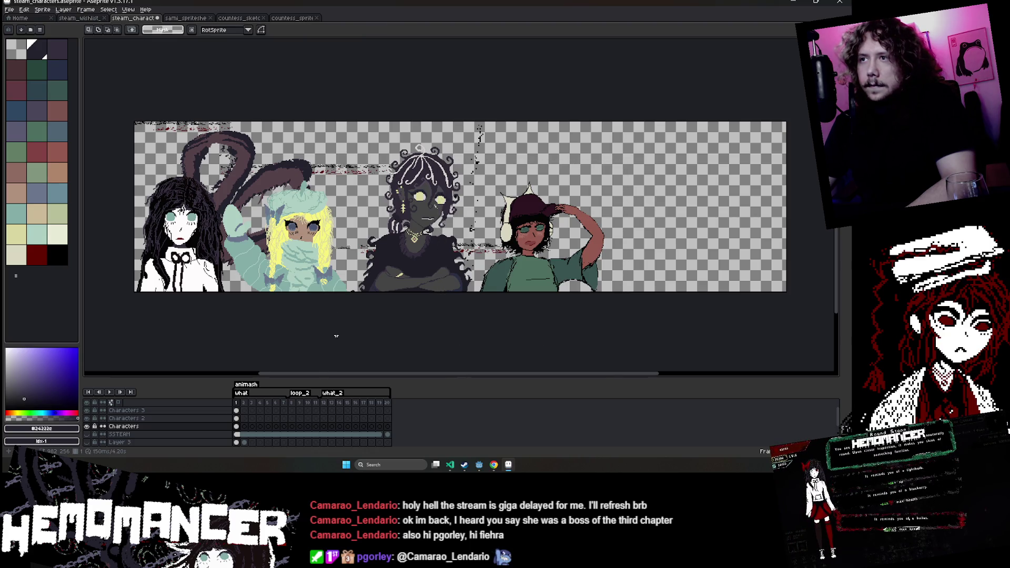
left_click(25, 10)
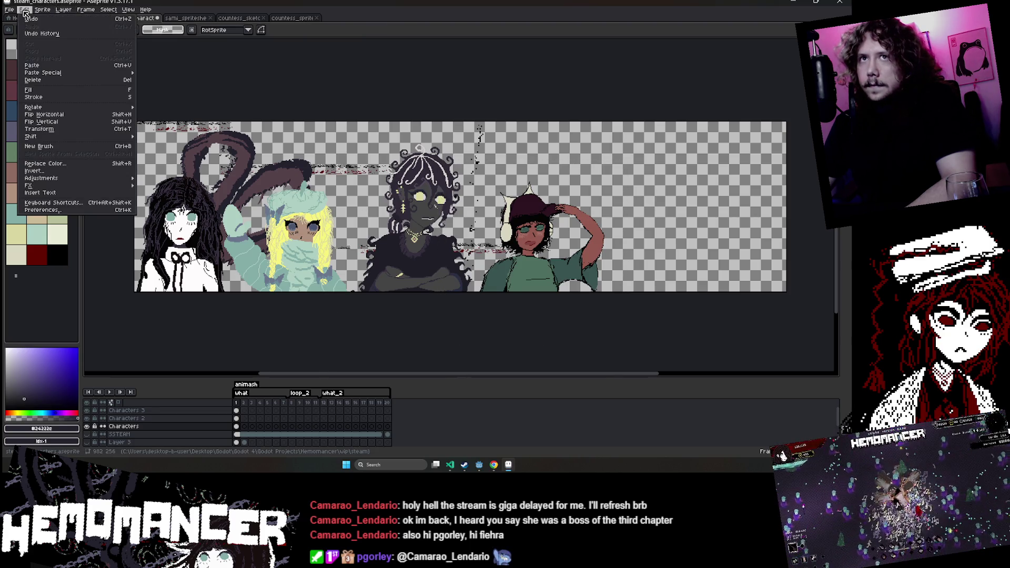
key("Escape")
Test deleting and restoring the Characters 3 and Characters 2 cels, leaving the blonde character cleared.
left_click(142, 427)
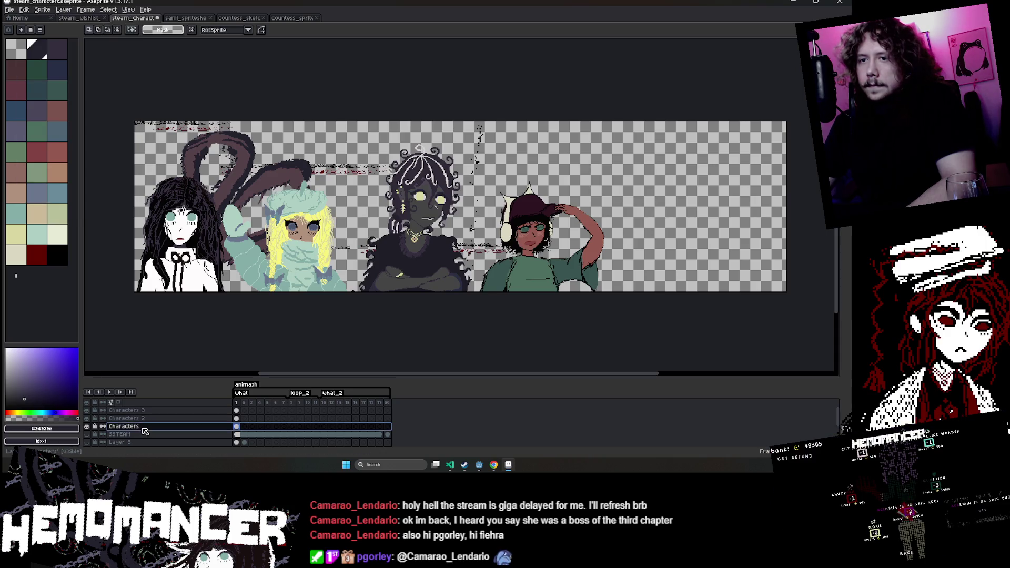
left_click(237, 411)
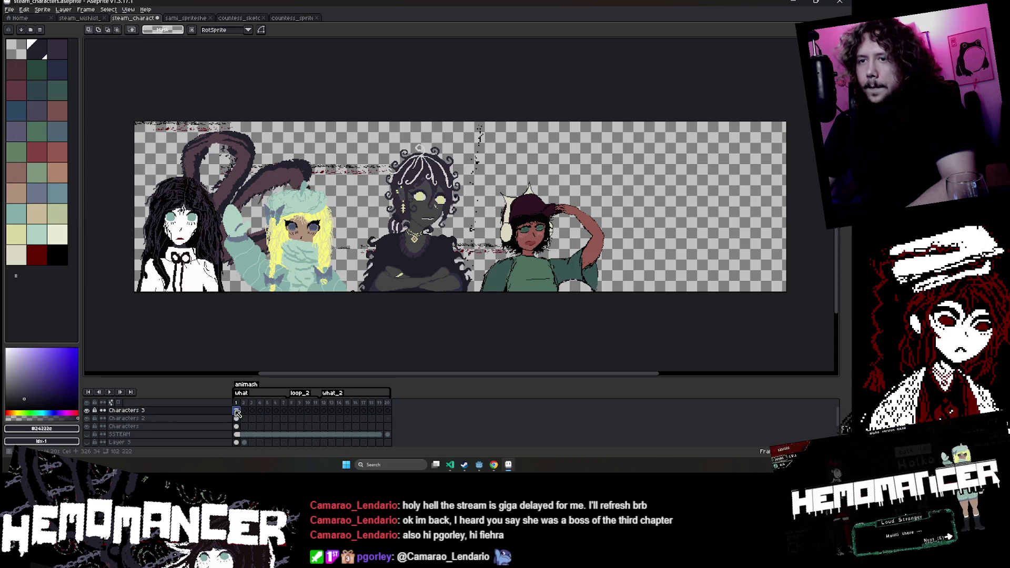
key("Delete")
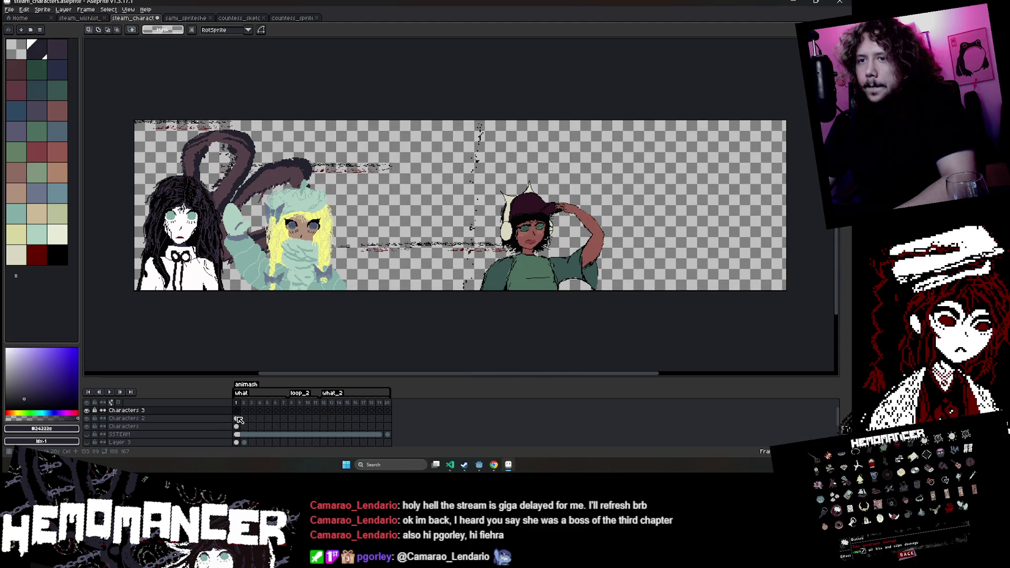
key("ctrl+z")
left_click(237, 419)
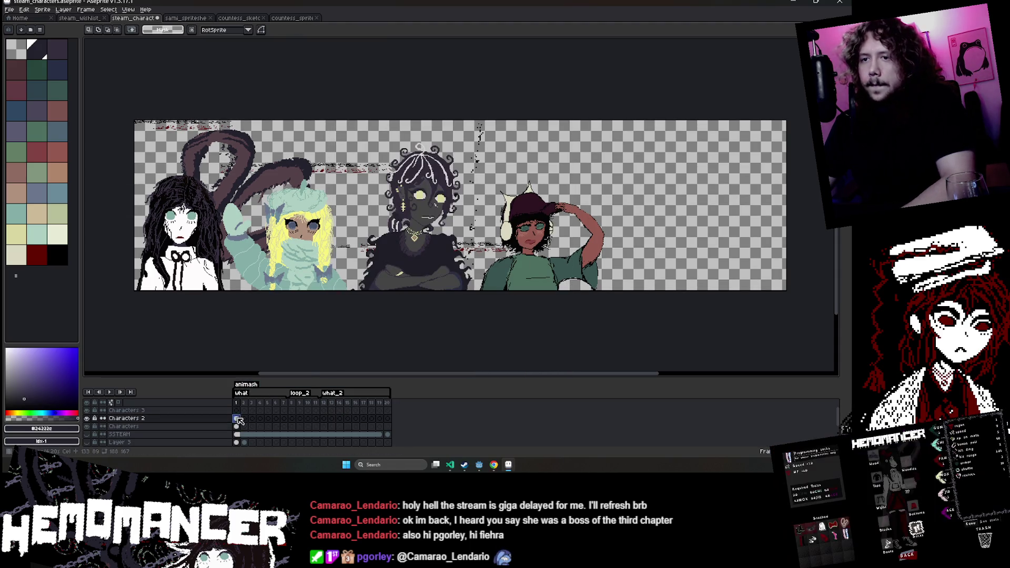
scroll(194, 108, "down", 1)
key("Delete")
left_click(237, 425)
key("ctrl+z")
key("Delete")
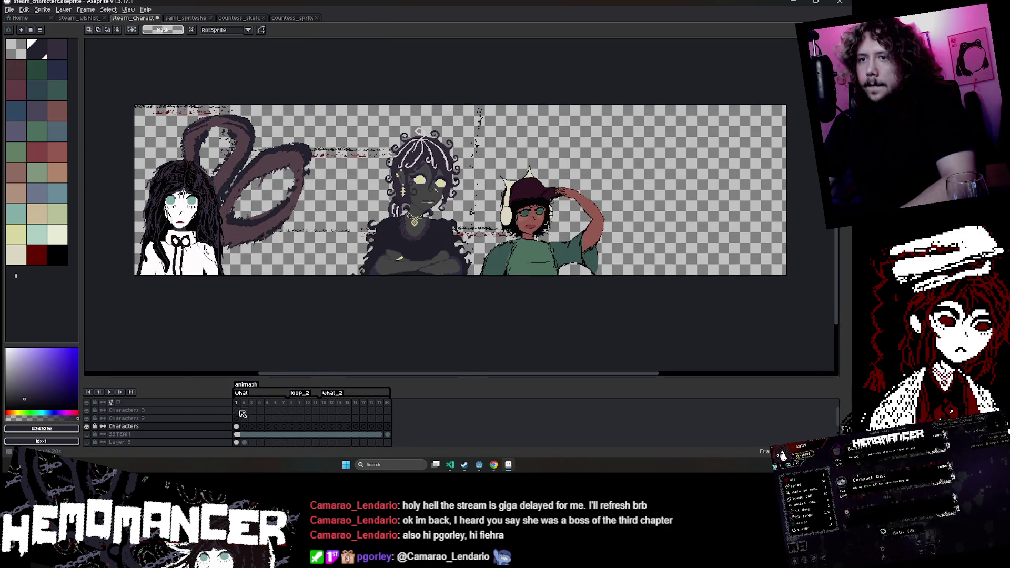
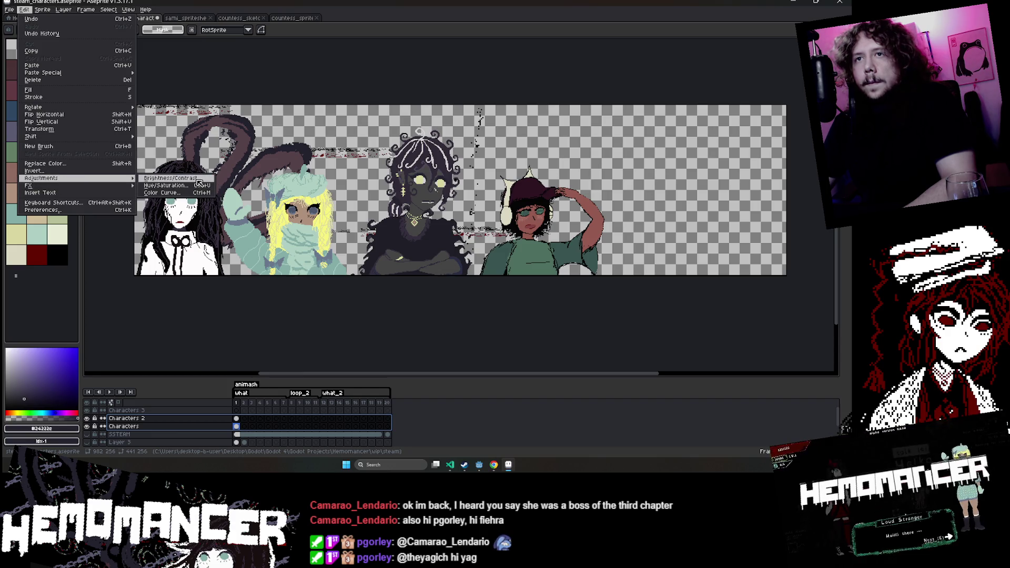
Preview the artwork fully darkened with Brightness/Contrast, then discard the change.
left_click(198, 179)
left_click_drag(403, 221, 331, 220)
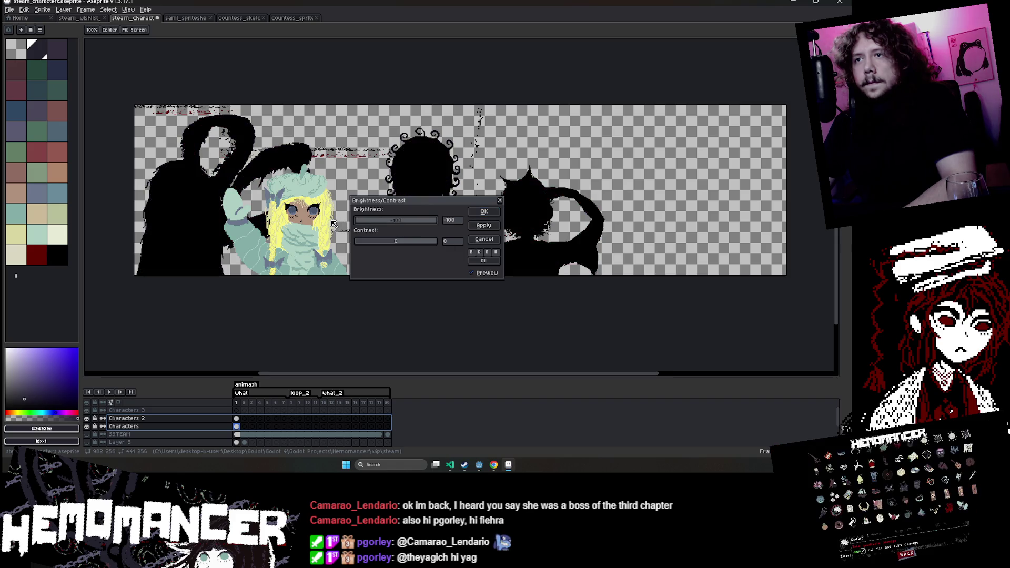
mouse_move(423, 203)
left_mouse_down()
mouse_move(317, 344)
mouse_move(337, 310)
left_mouse_up()
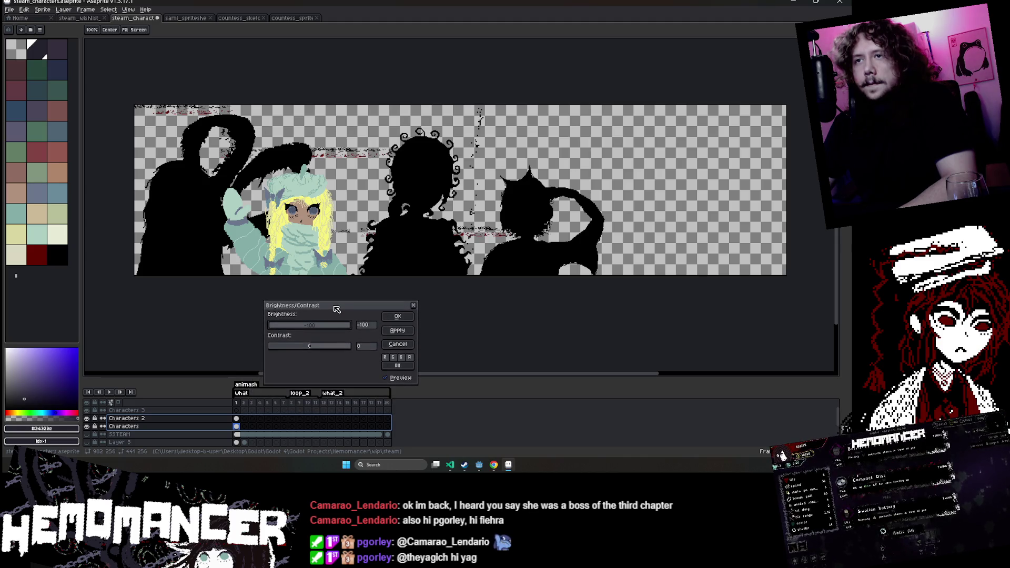
left_click(409, 346)
Add a new Layer 6 and bucket-fill the whole canvas with dark red.
left_click(126, 410)
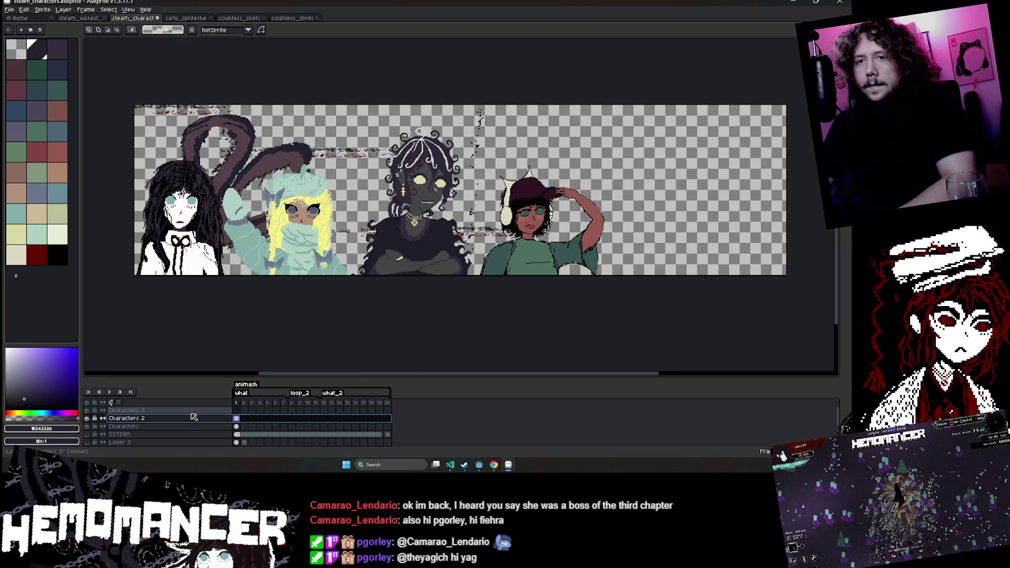
right_click(127, 419)
left_click(160, 421)
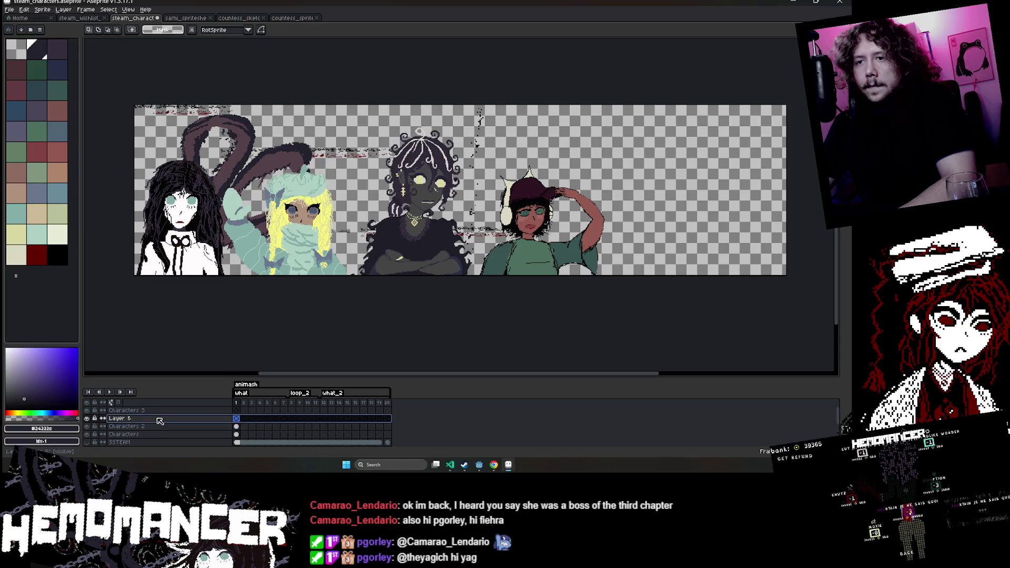
left_click(37, 255)
key("g")
left_click(367, 108)
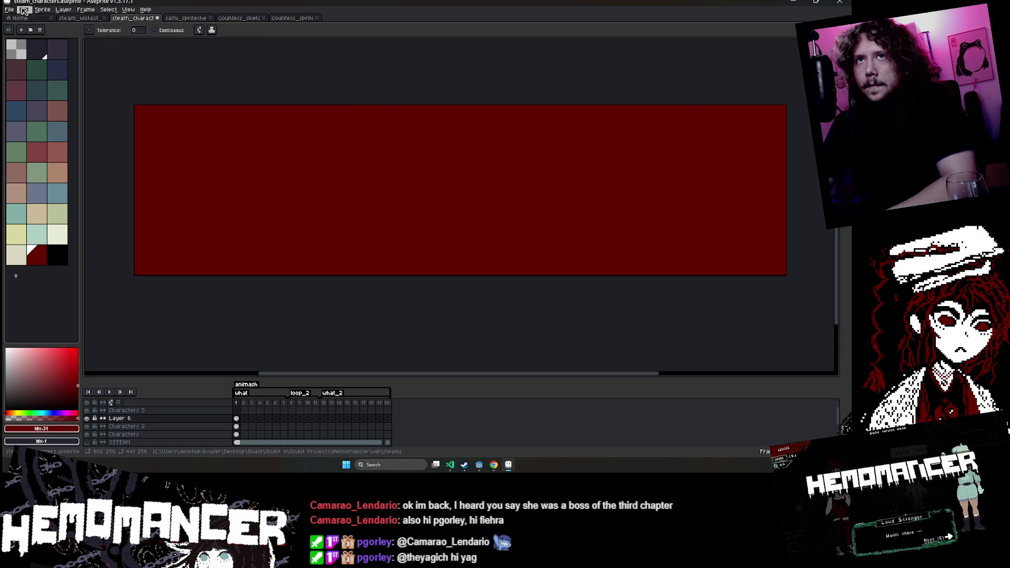
left_click(25, 10)
Lower Layer 6's opacity so the characters show through the red.
double_click(135, 418)
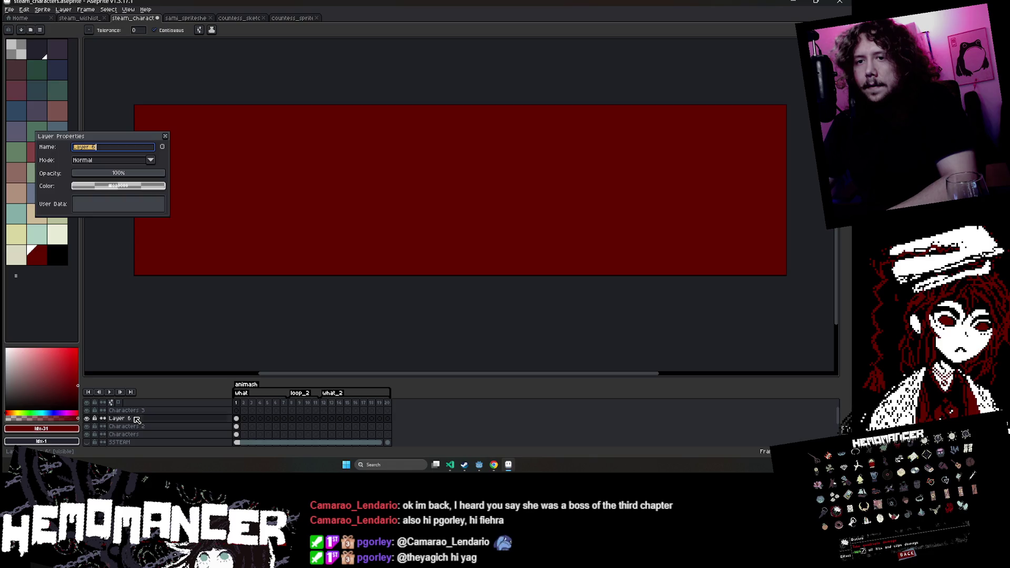
left_click(110, 174)
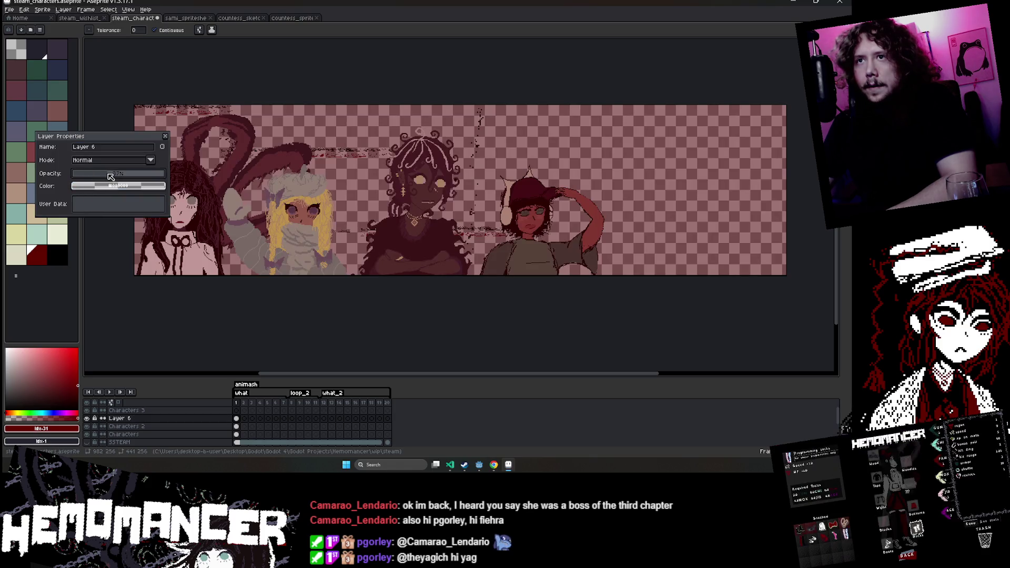
left_click(120, 419)
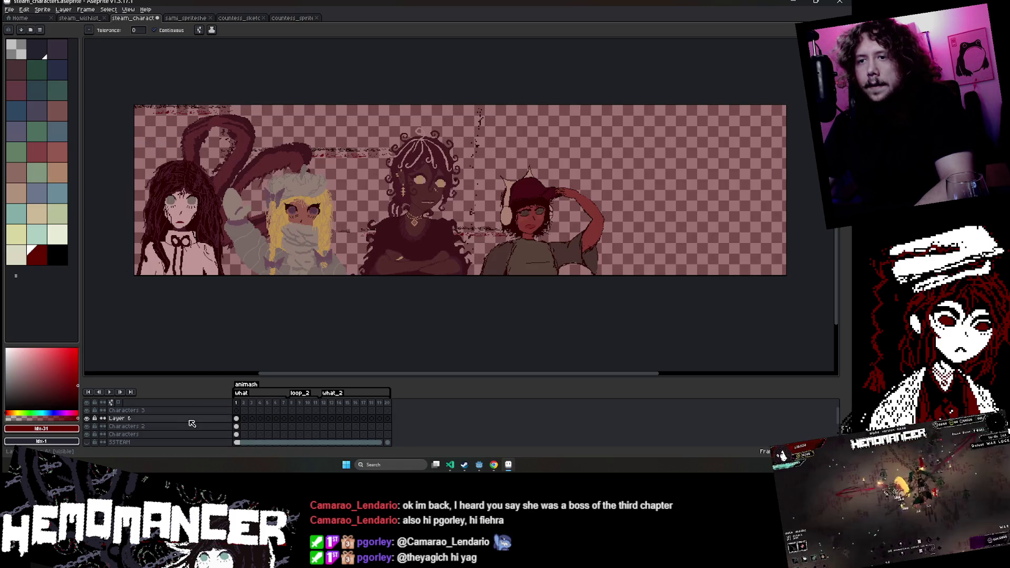
right_click(129, 418)
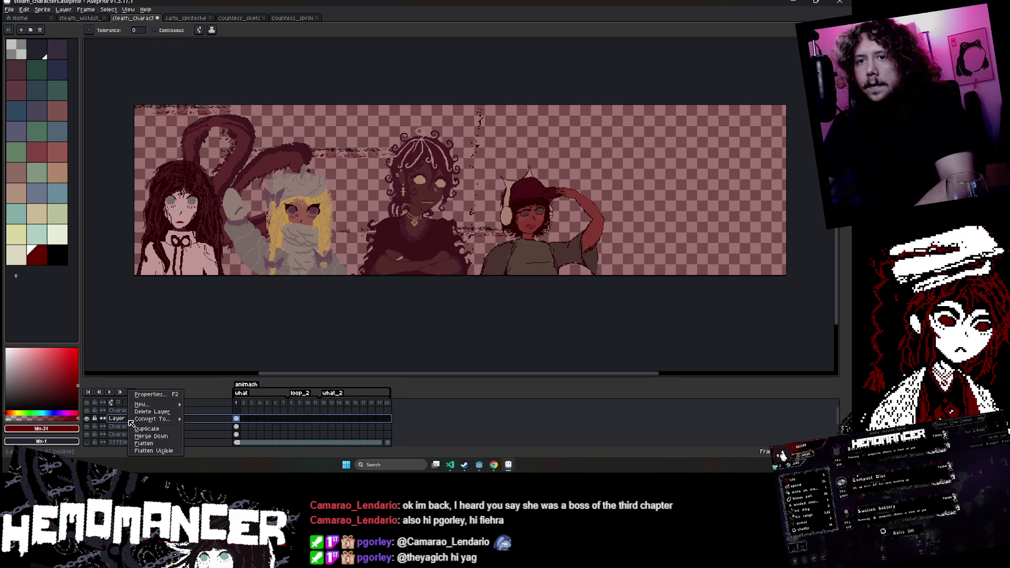
Try the Color and Hue blend modes on Layer 6.
right_click(121, 419)
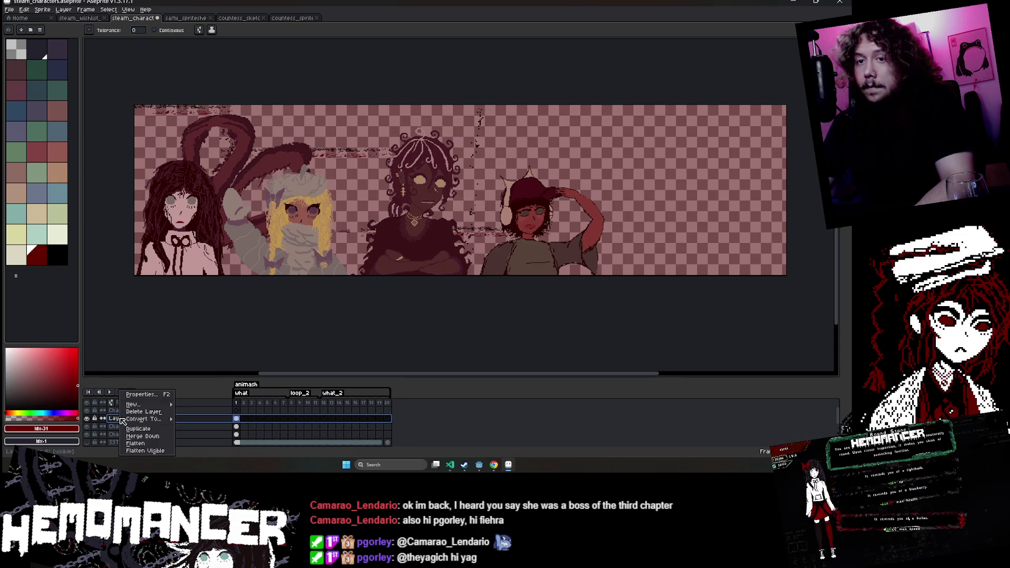
left_click(141, 394)
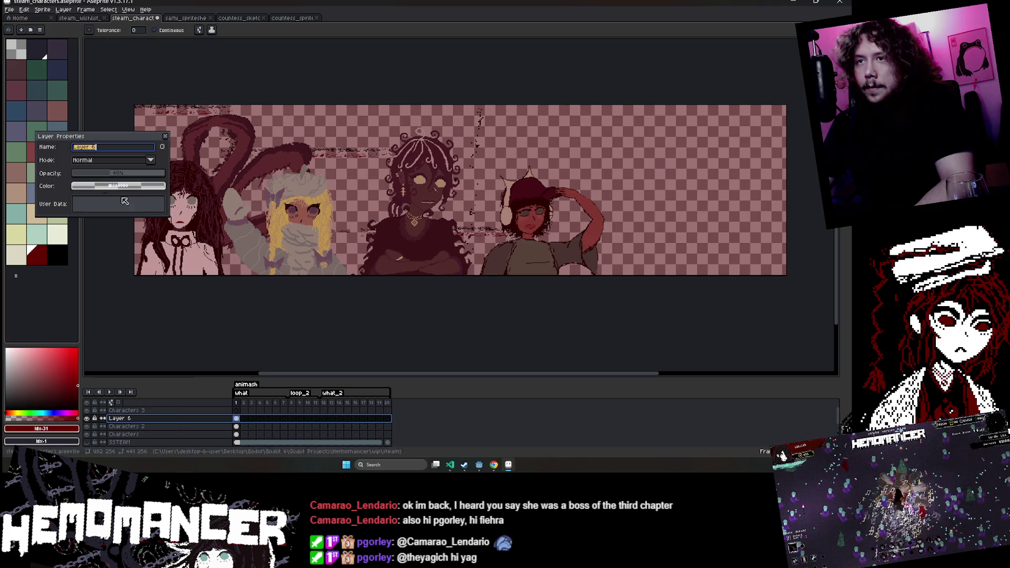
left_click(116, 162)
left_click(116, 298)
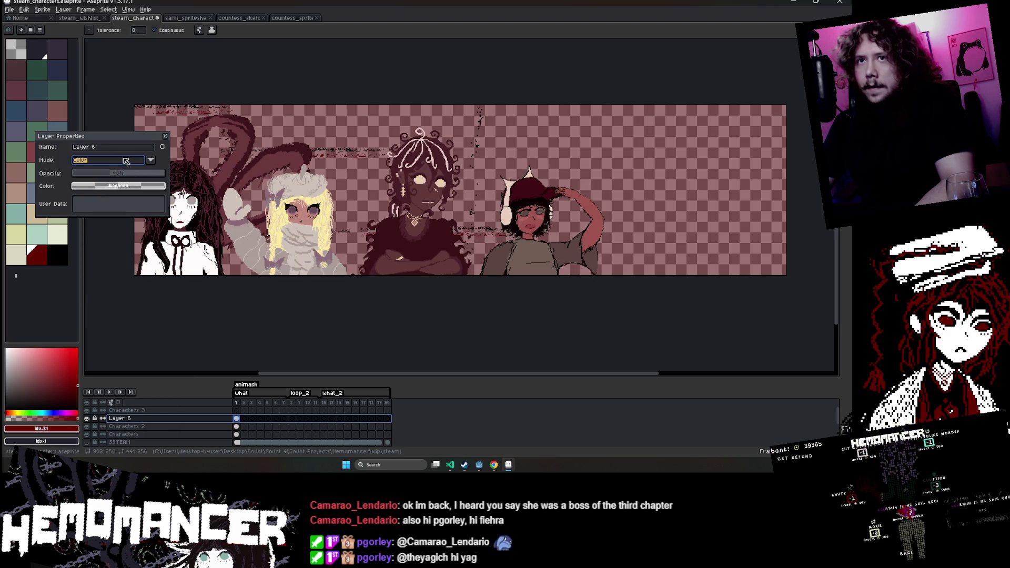
left_click_drag(124, 142, 395, 310)
left_click(390, 329)
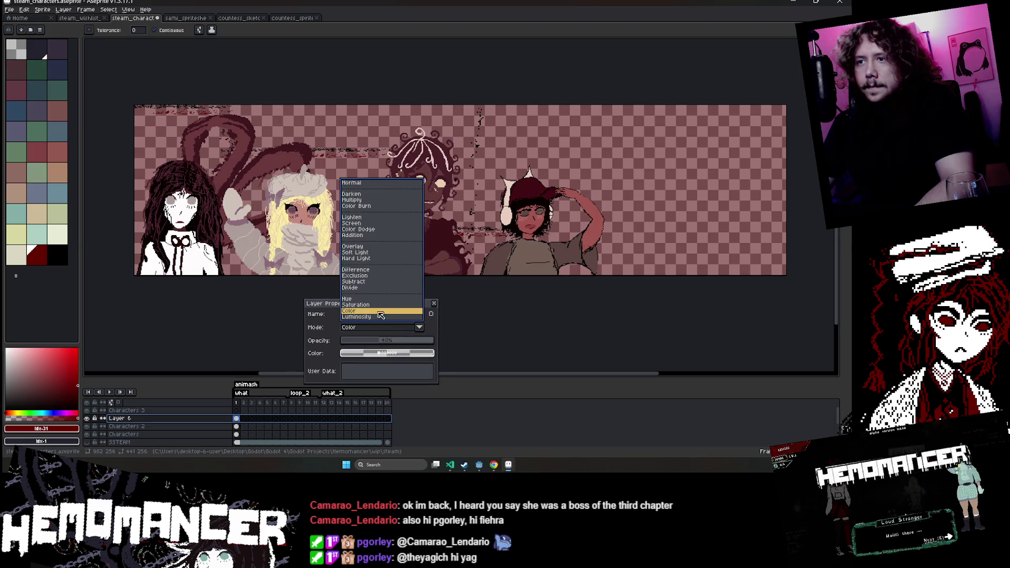
left_click(378, 301)
left_click(367, 335)
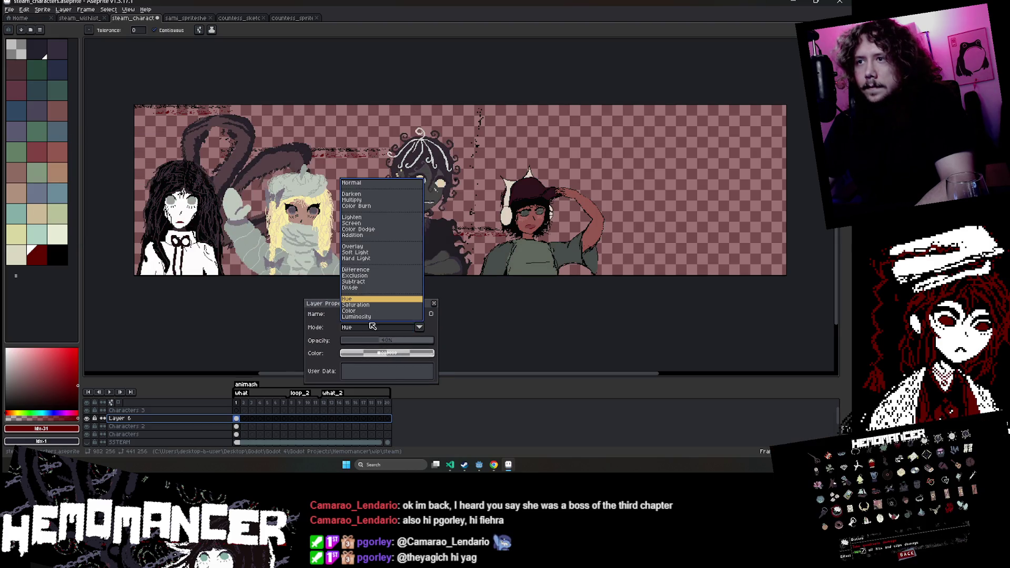
key("Up")
key("Return")
Compare the Divide, Exclusion and Difference blend modes on Layer 6.
left_click(367, 332)
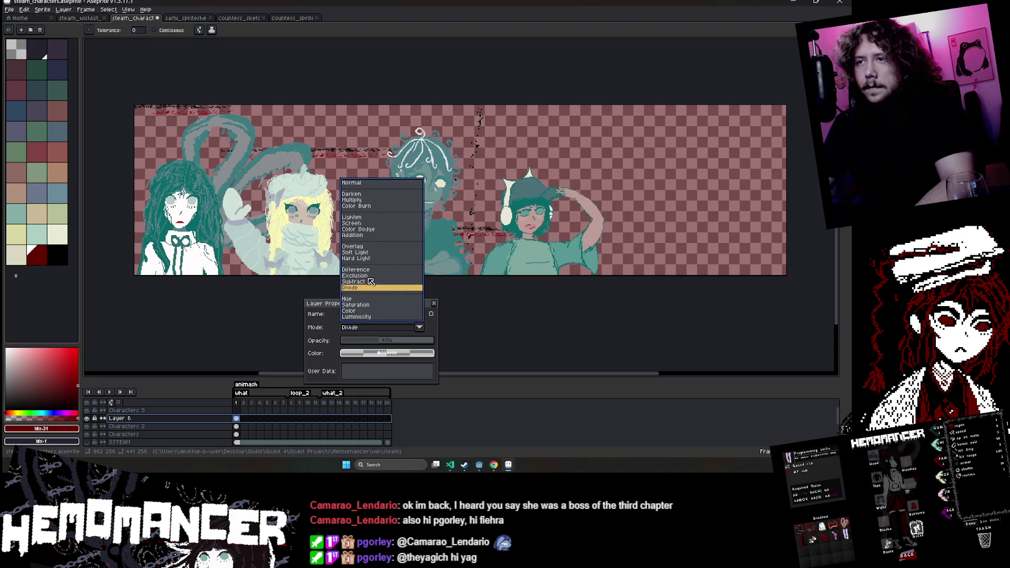
key("Up")
key("Up")
key("Return")
left_click(371, 329)
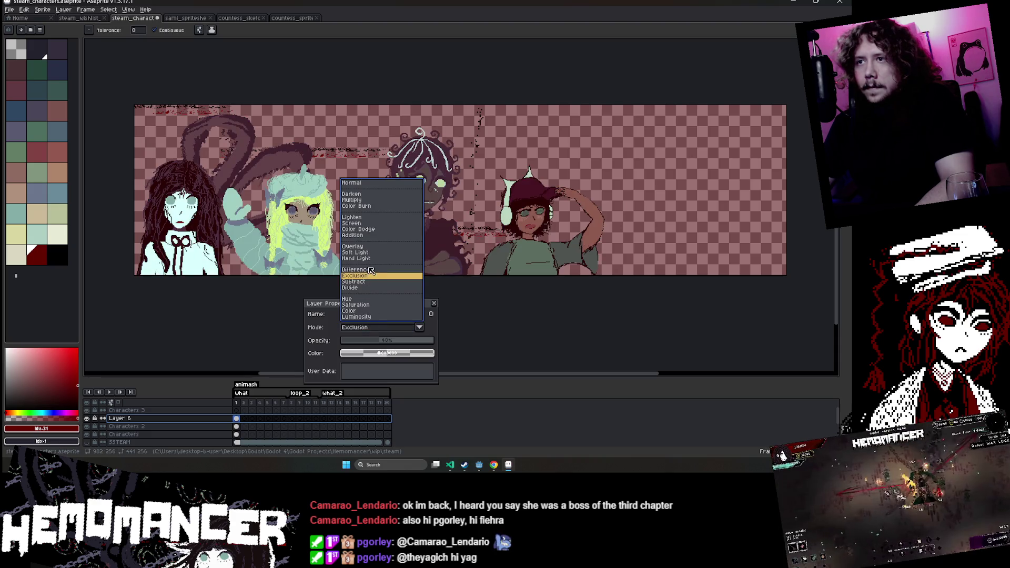
key("Up")
key("Return")
left_click(376, 327)
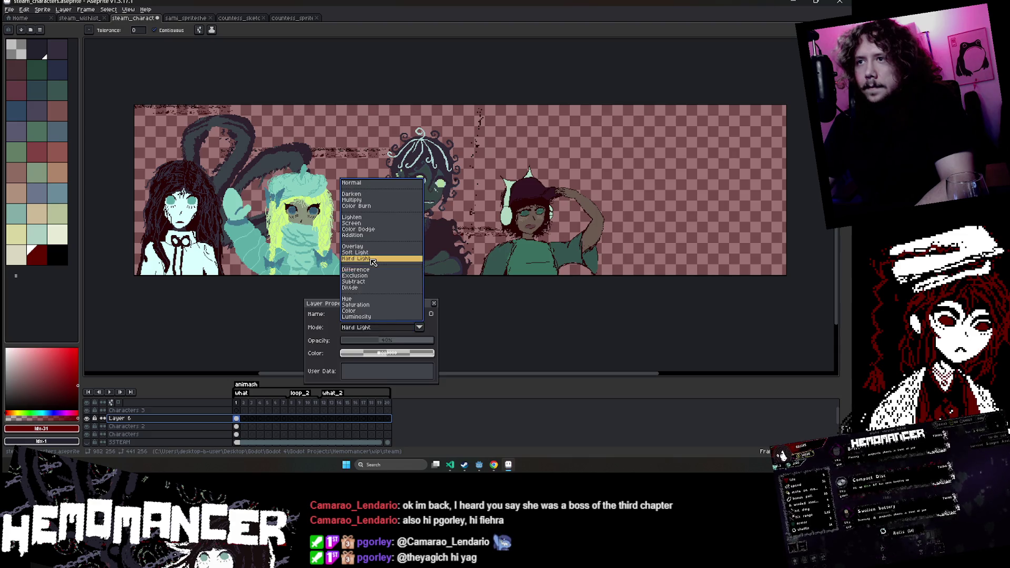
Settle Layer 6 on Overlay blending at 100% opacity.
left_click(373, 259)
left_click(385, 331)
left_click(352, 246)
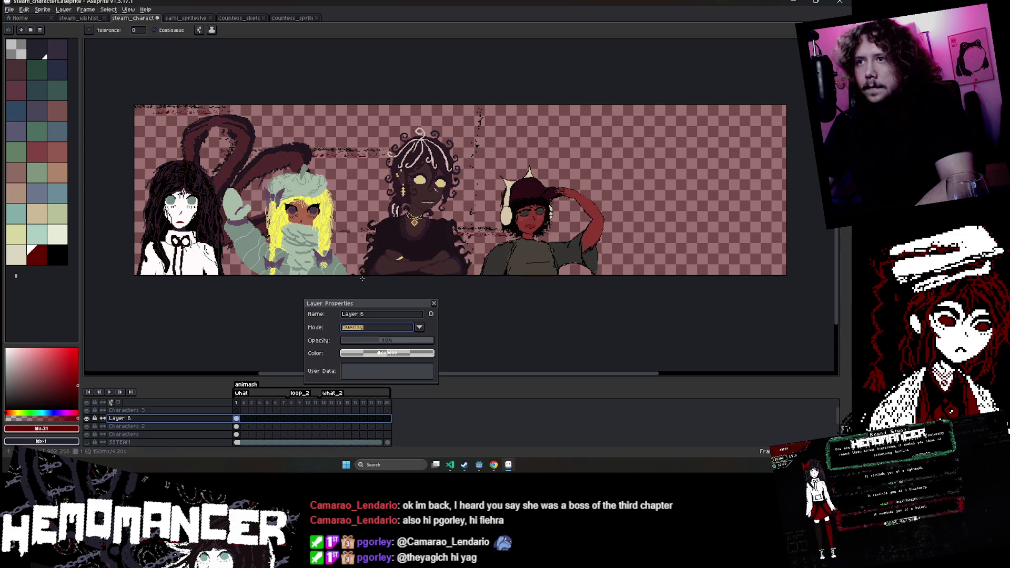
left_click(503, 319)
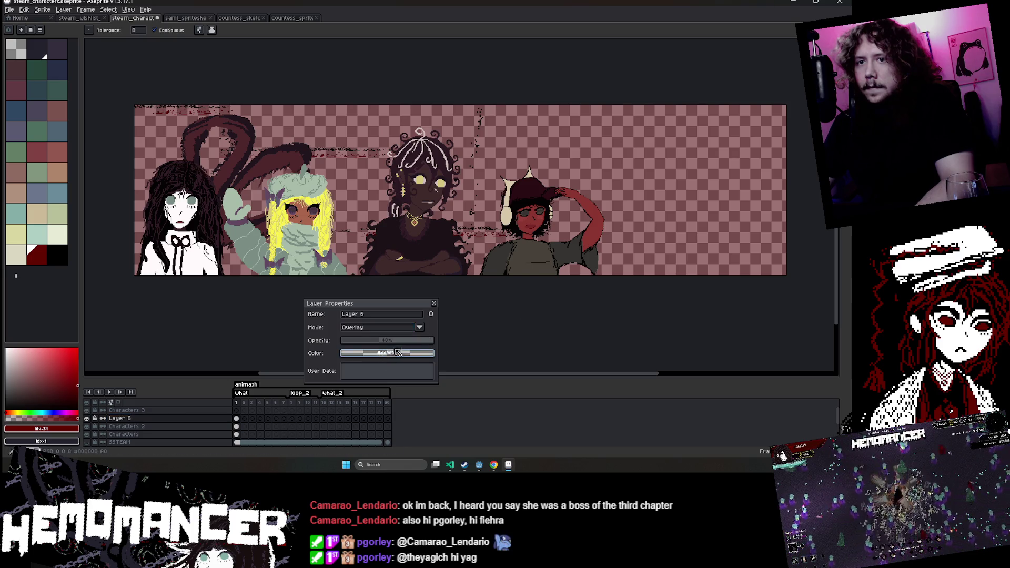
left_click(434, 304)
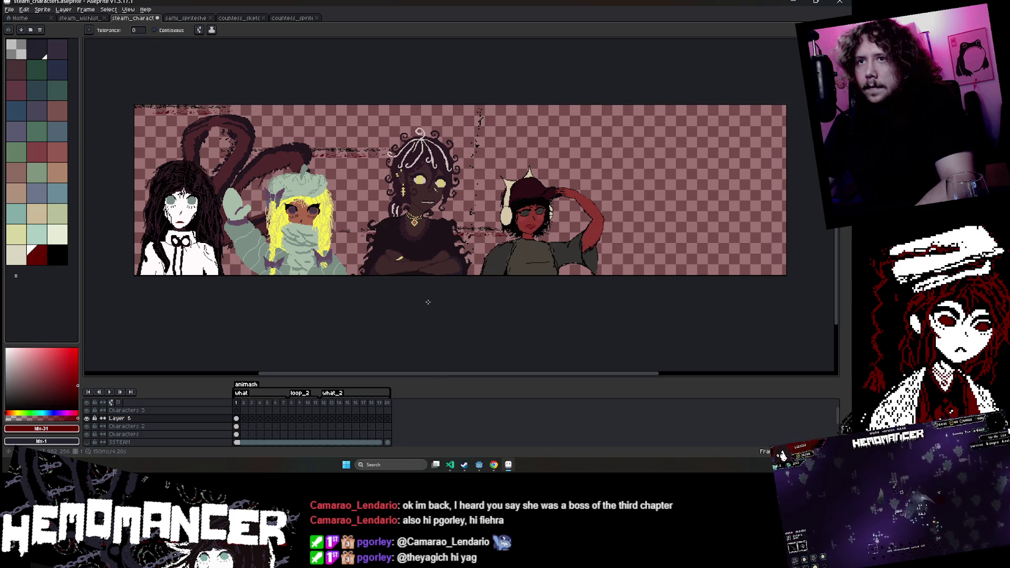
double_click(136, 419)
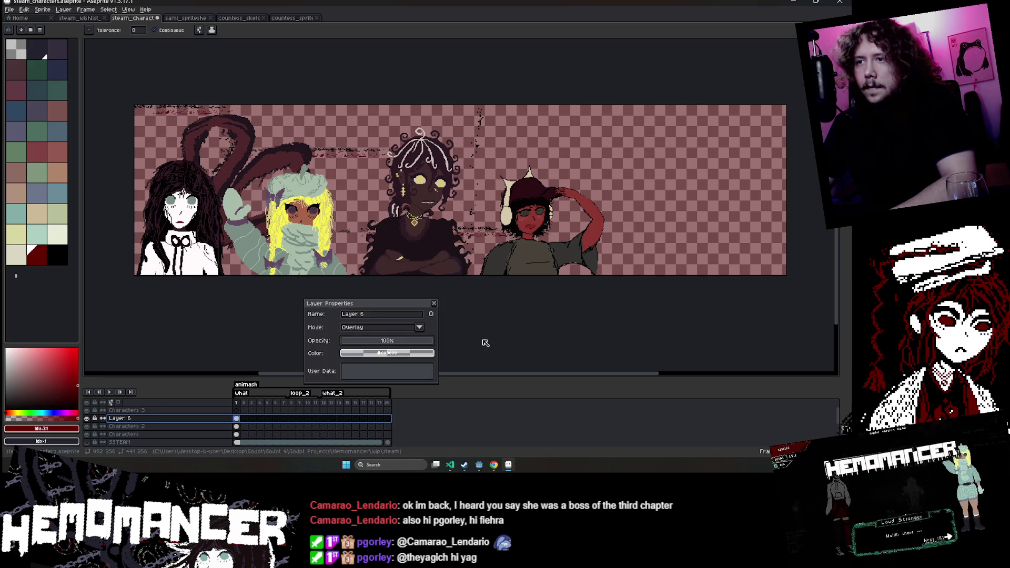
left_click(507, 338)
key("Escape")
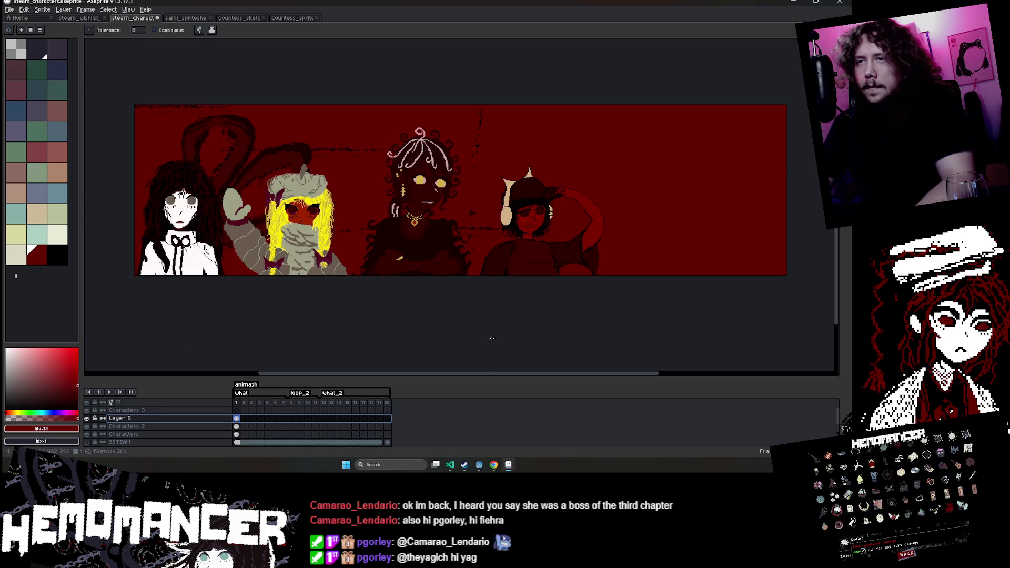
Narrow the canvas by trimming its empty right side in Canvas Size.
scroll(382, 284, "up", 1)
scroll(382, 283, "down", 1)
left_click(42, 10)
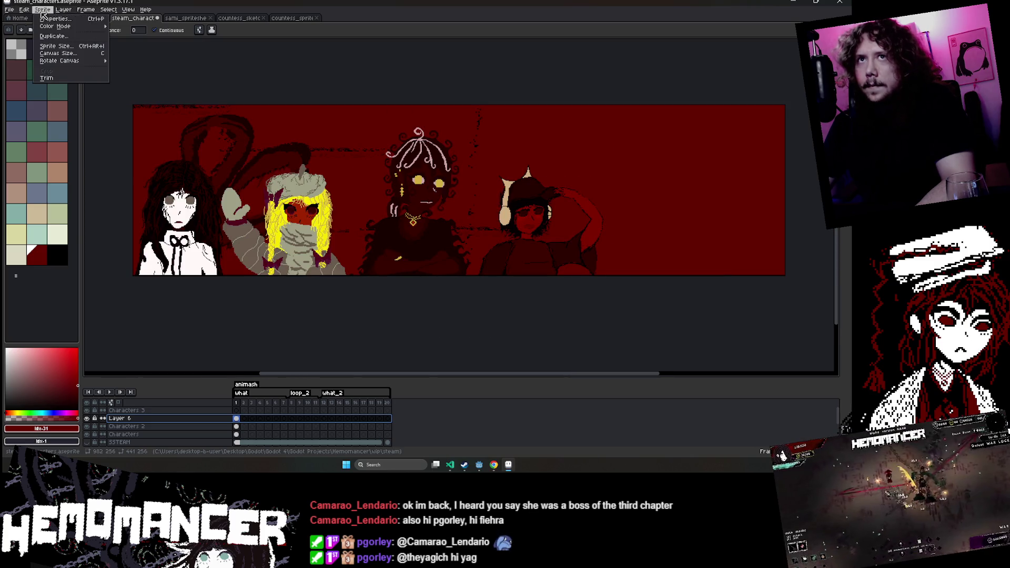
left_click(57, 53)
left_click_drag(785, 213, 608, 215)
left_click(366, 376)
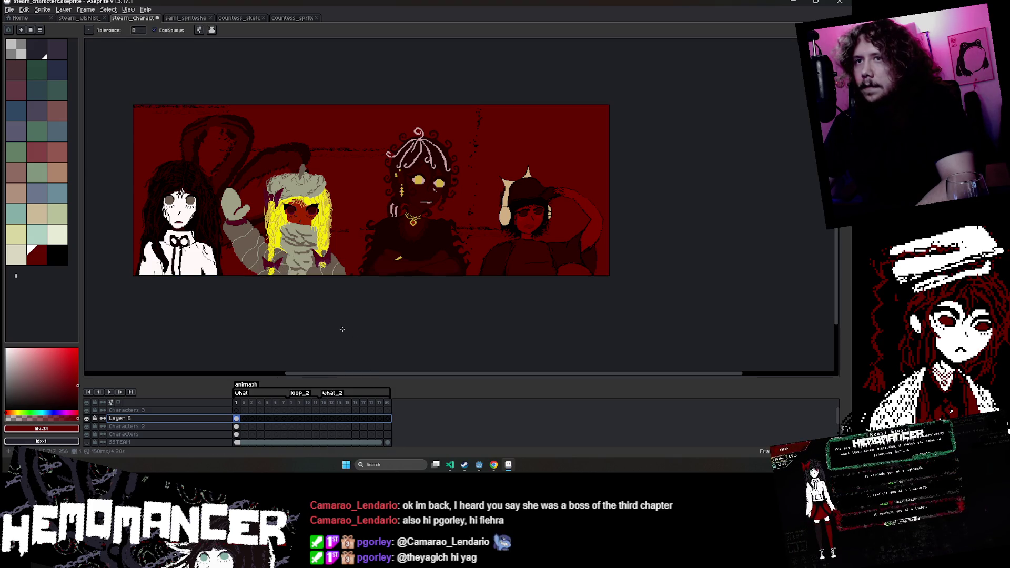
Rearrange the view and raise the timeline splitter to list more layers.
left_click_drag(342, 329, 410, 357)
scroll(352, 255, "up", 1)
scroll(353, 254, "down", 1)
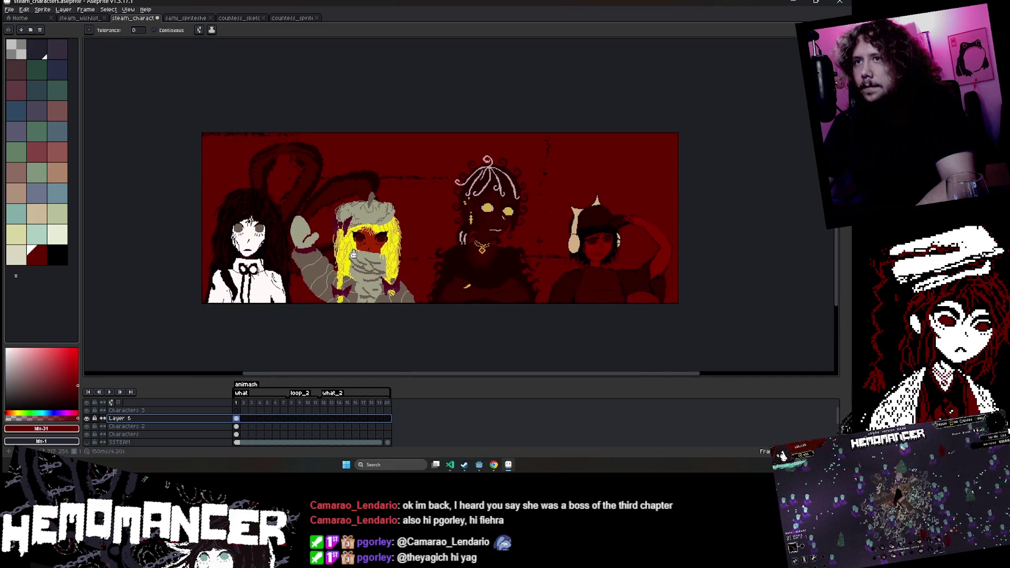
left_click_drag(353, 254, 317, 285)
left_click_drag(528, 378, 527, 407)
mouse_move(439, 306)
left_mouse_down()
mouse_move(486, 340)
mouse_move(498, 269)
left_mouse_up()
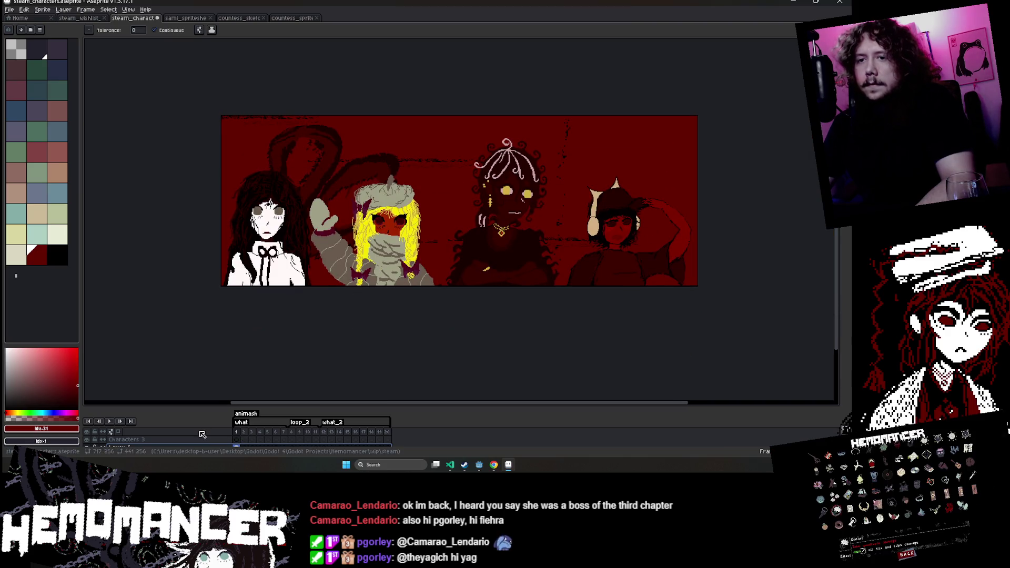
left_click_drag(184, 406, 163, 361)
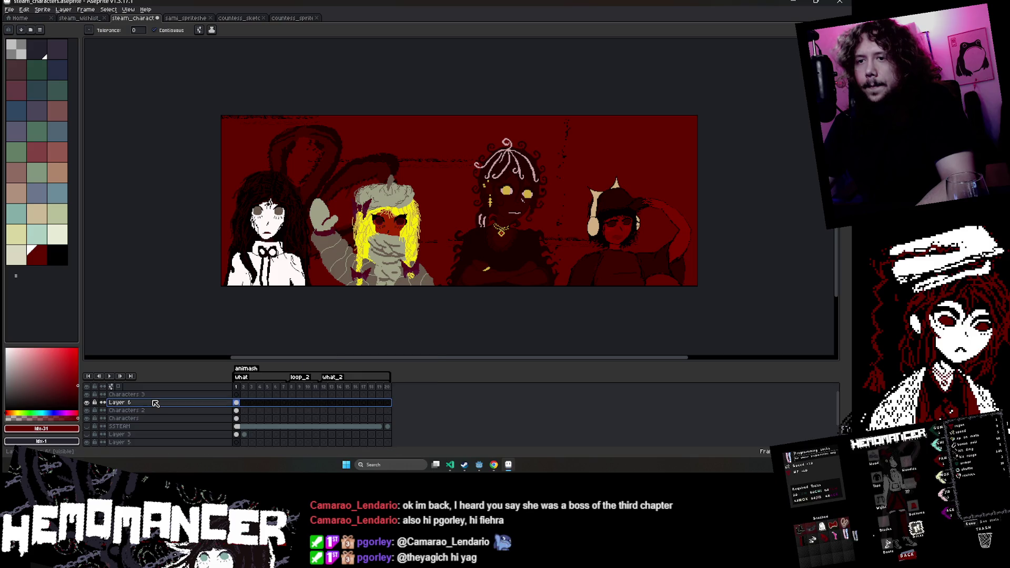
Rename Layer 6 to 'COLOR OVERLAY' and bucket-fill it with black.
double_click(155, 403)
type("COLOR")
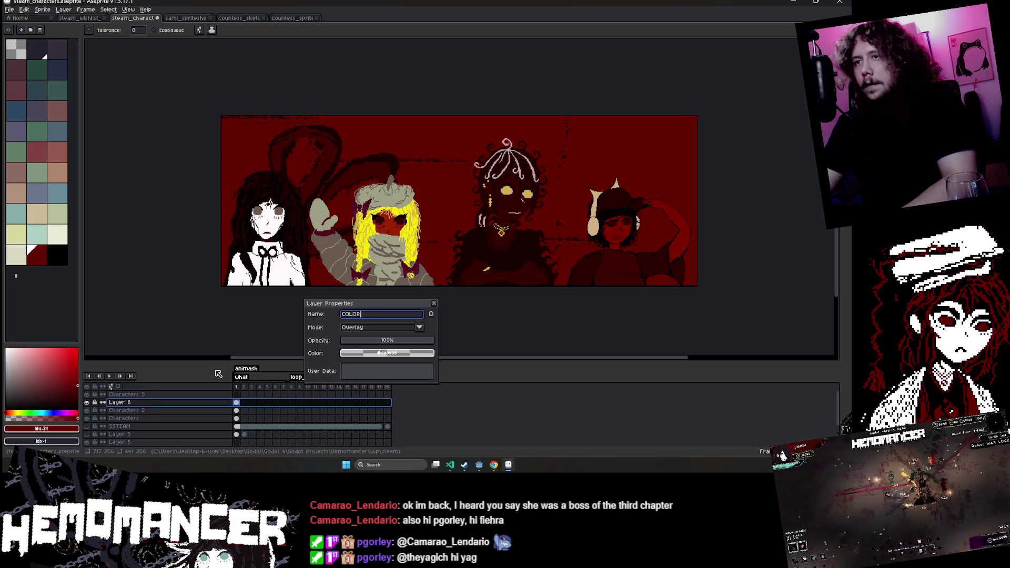
type(" OVERLAY")
key("Return")
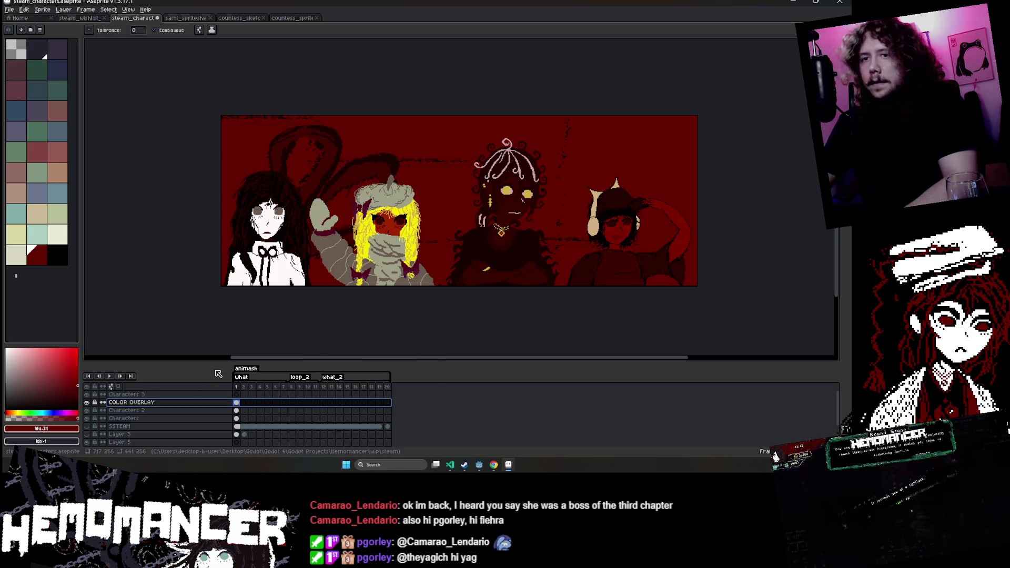
double_click(152, 403)
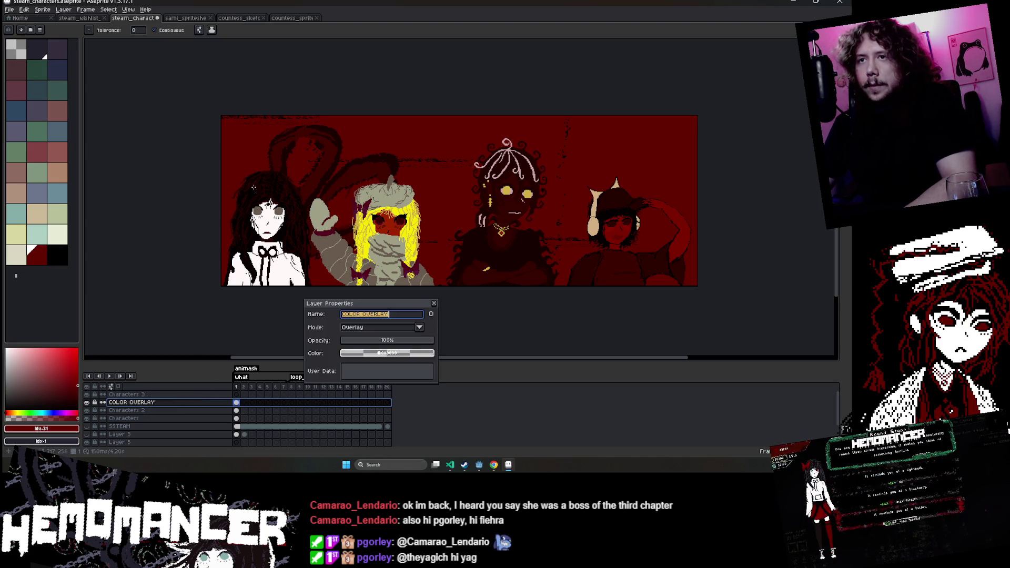
key("Return")
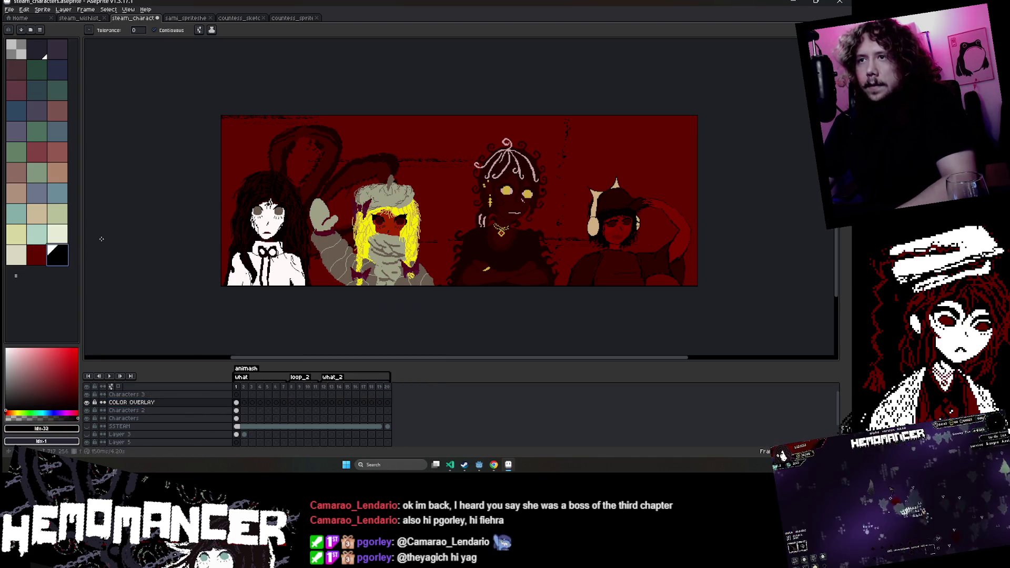
left_click(58, 255)
left_click(418, 166)
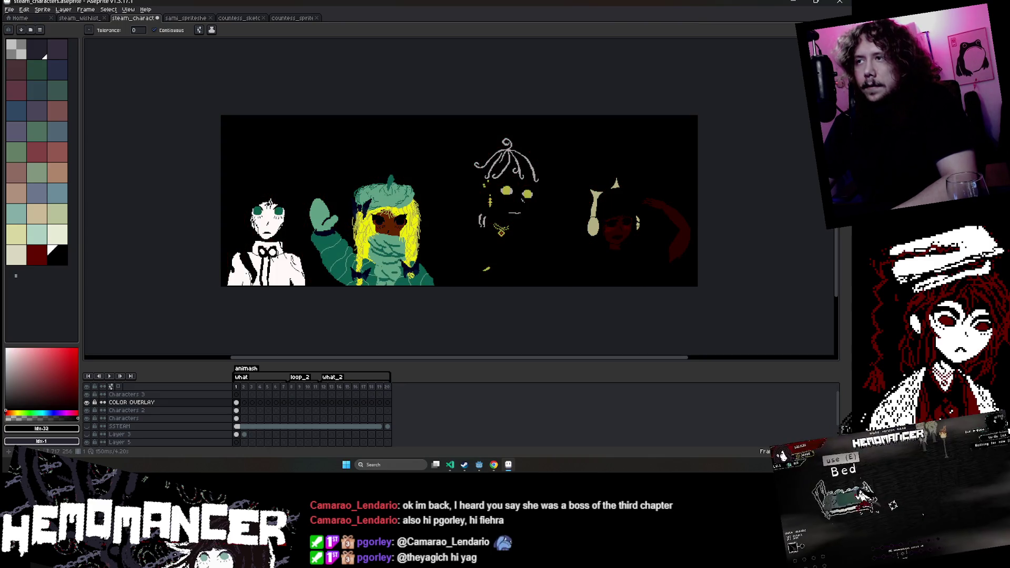
Try Hard Light, Darken, Multiply and Color Burn blending on COLOR OVERLAY.
double_click(149, 404)
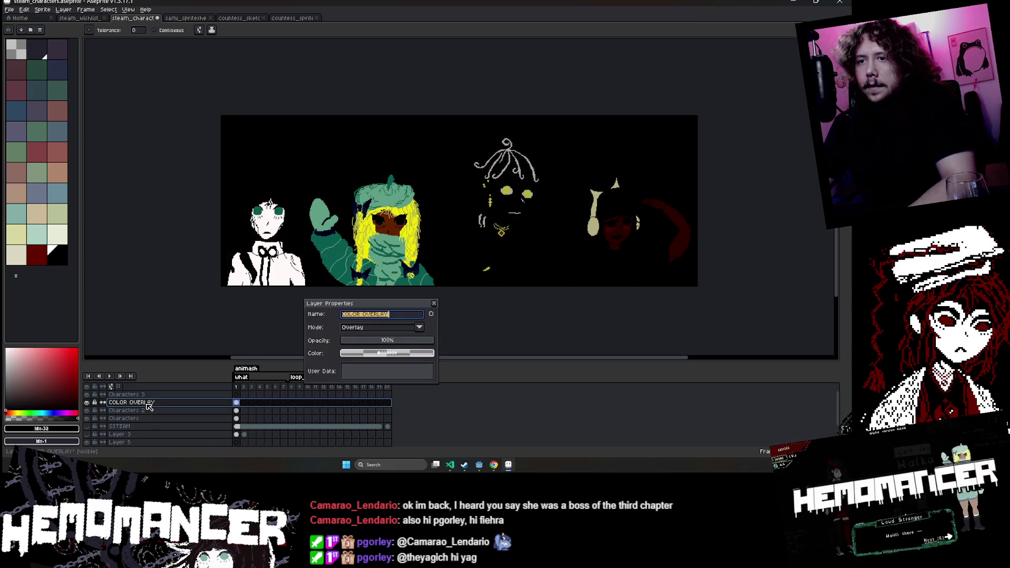
left_click(419, 328)
left_click(398, 260)
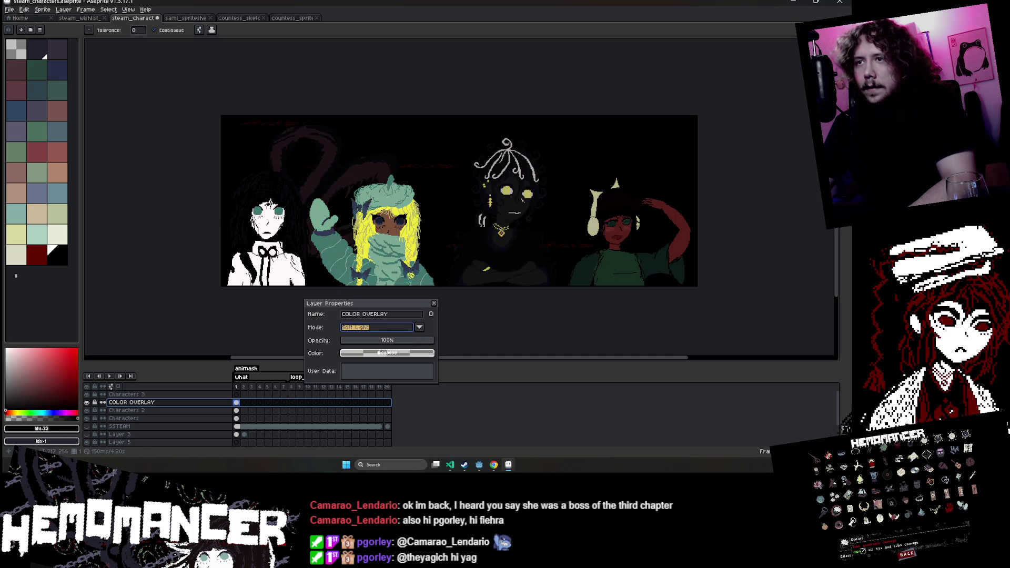
left_click(419, 327)
left_click(377, 259)
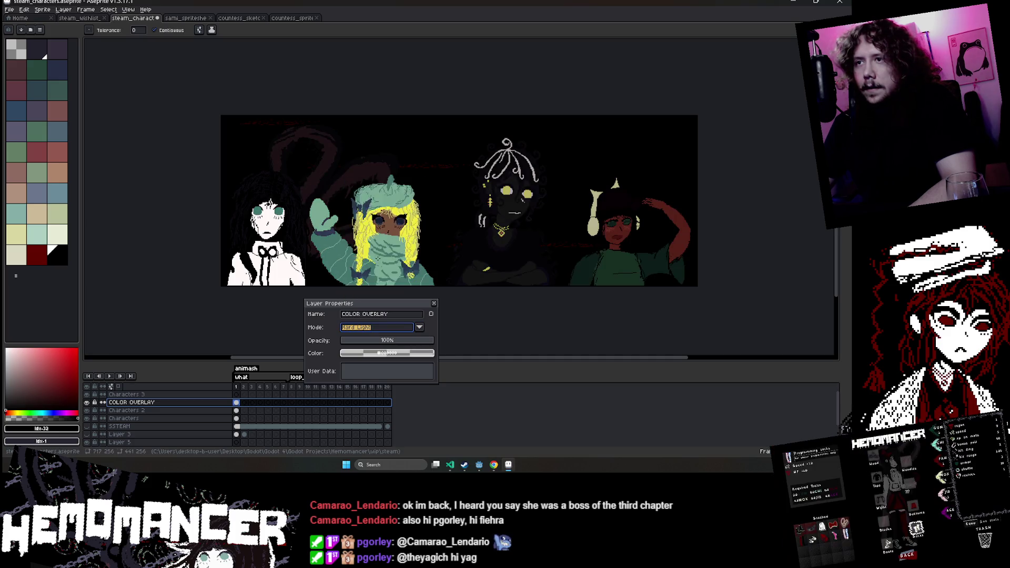
left_click(419, 327)
left_click(382, 189)
left_click(420, 327)
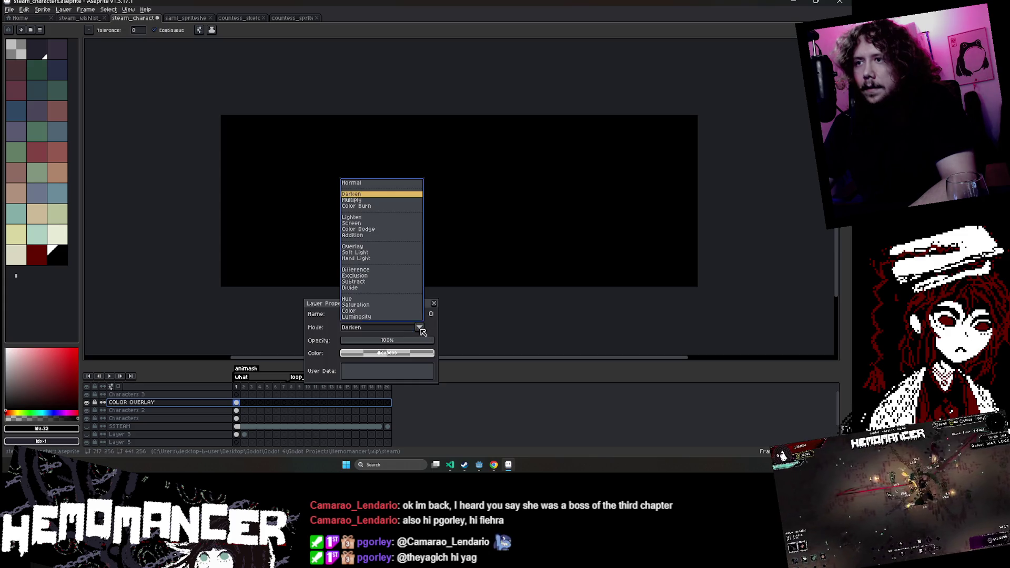
left_click(381, 196)
left_click(419, 327)
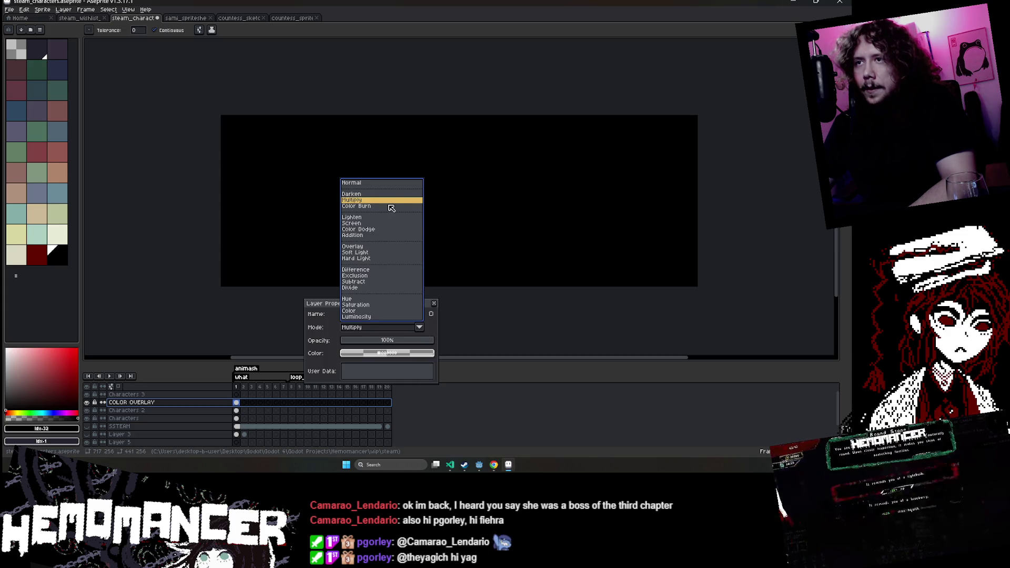
left_click(390, 203)
Try Lighten, Screen, Addition, Color Dodge, Overlay, Soft Light and Hard Light blending.
left_click(419, 327)
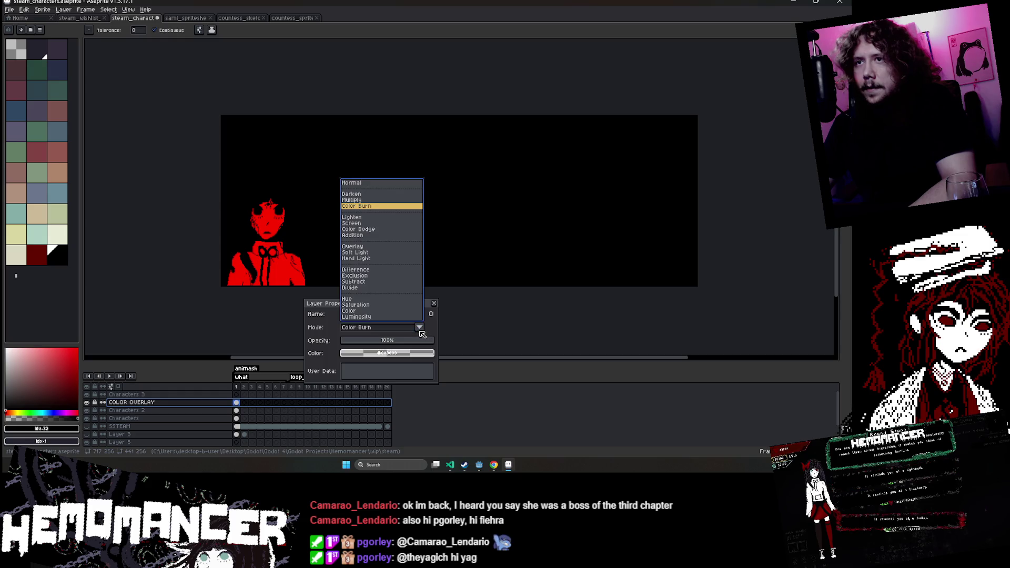
left_click(362, 218)
left_click(420, 327)
left_click(368, 223)
left_click(419, 327)
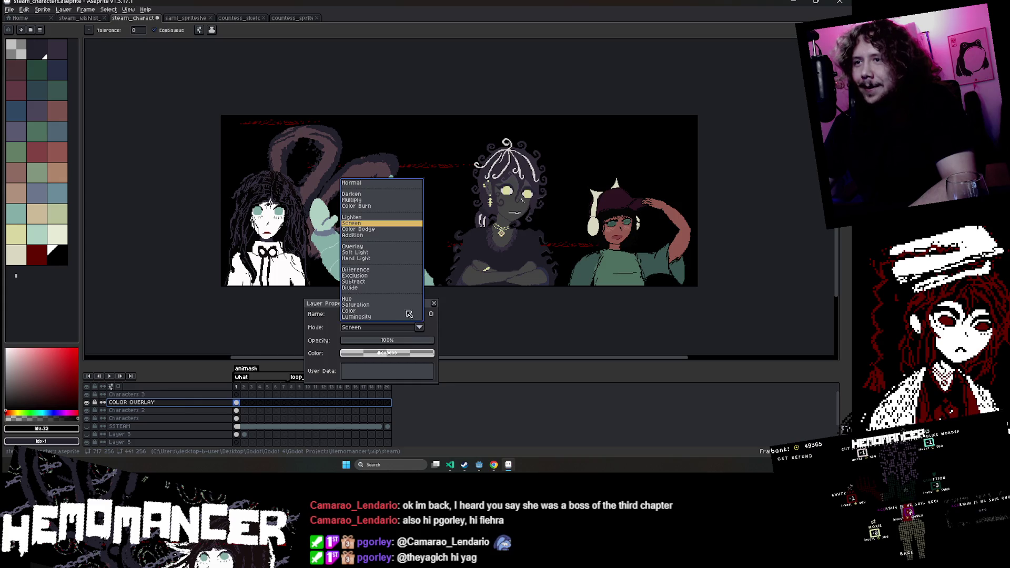
left_click(368, 235)
left_click(420, 327)
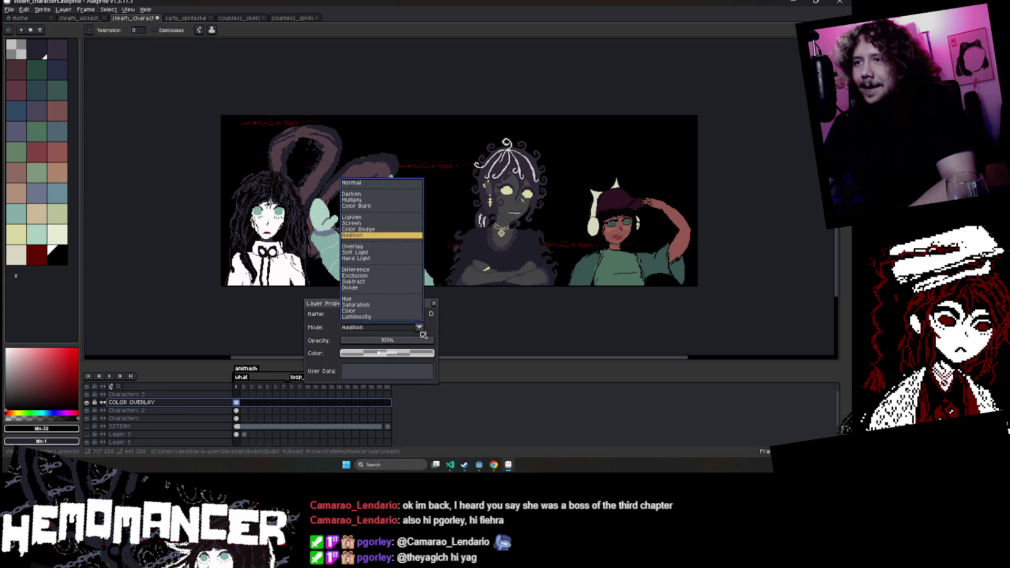
left_click(390, 230)
left_click(419, 327)
left_click(392, 246)
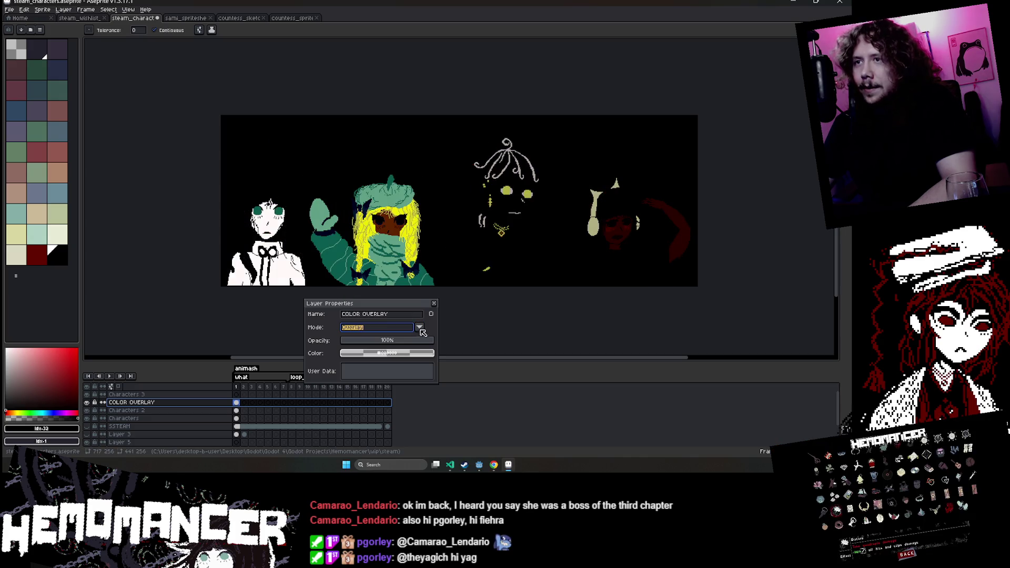
left_click(419, 327)
left_click(393, 253)
left_click(419, 327)
left_click(378, 258)
Compare Difference and Exclusion, then set COLOR OVERLAY to Divide blending.
left_click(419, 328)
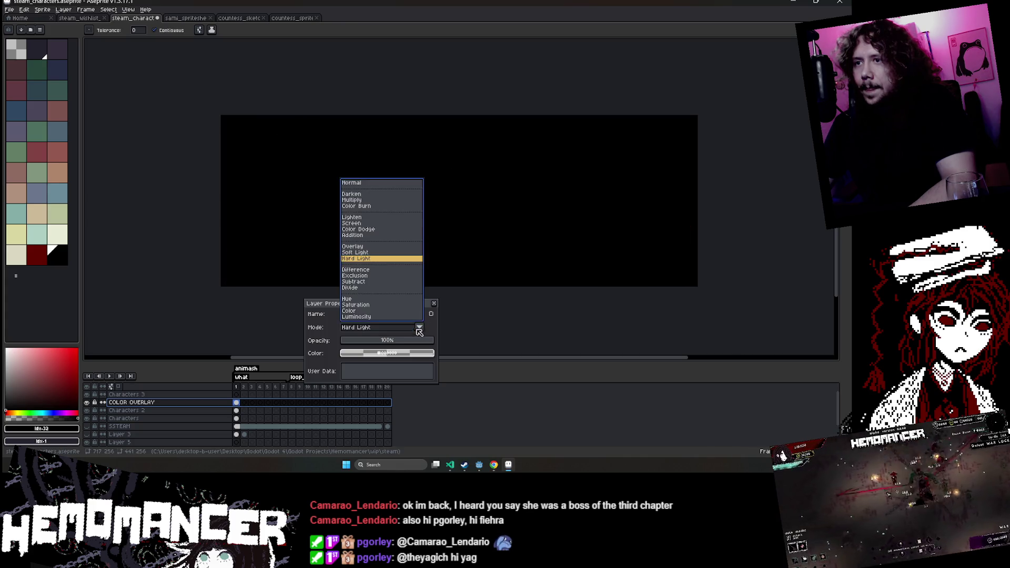
left_click(387, 270)
left_click(419, 327)
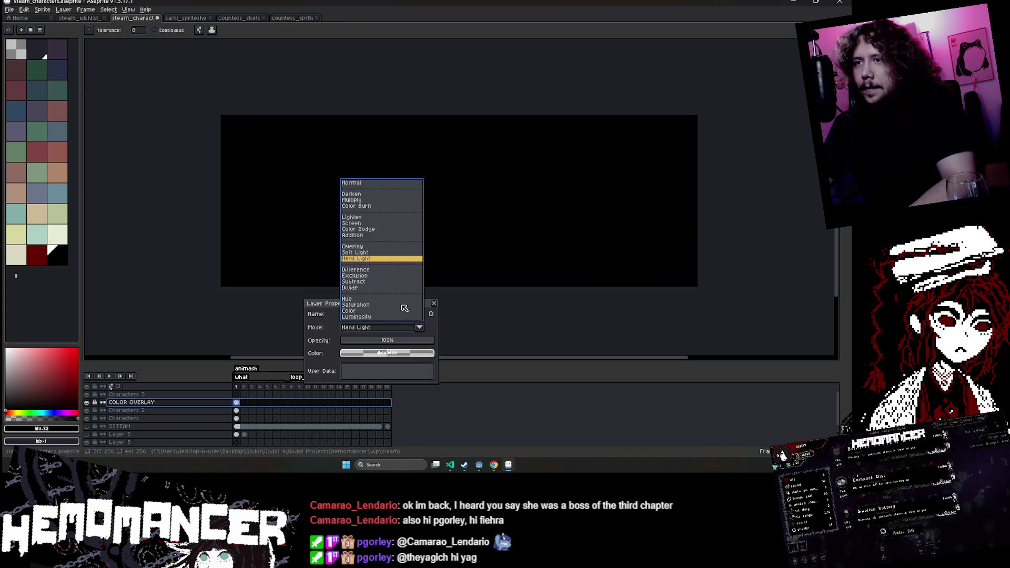
left_click(387, 272)
left_click(420, 328)
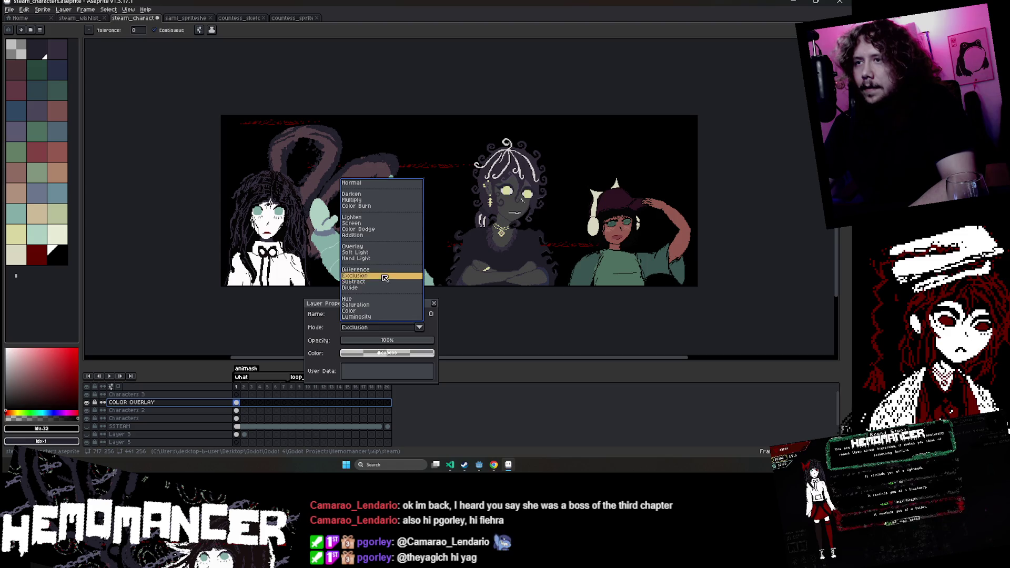
left_click(384, 276)
left_click(420, 328)
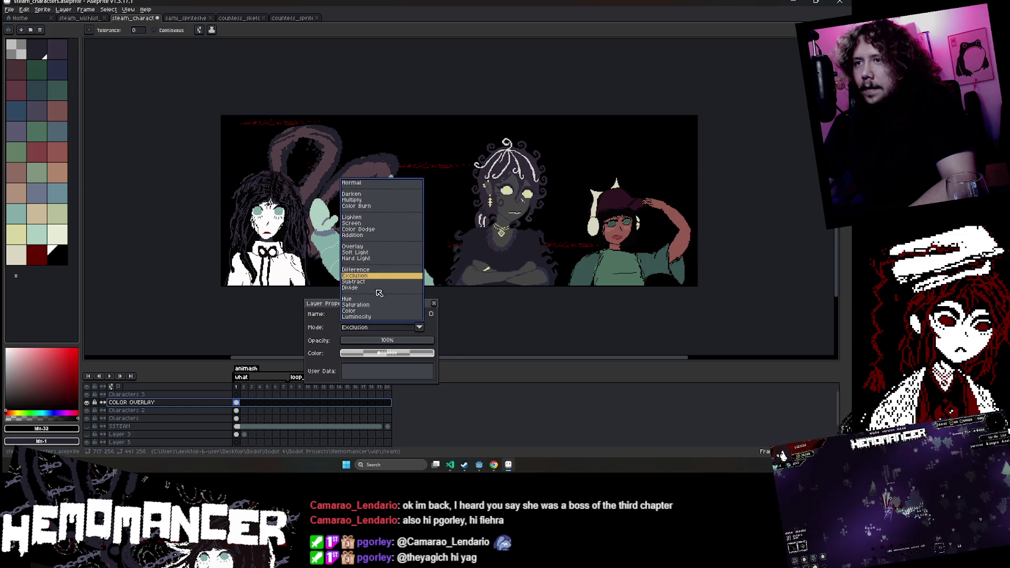
left_click(377, 288)
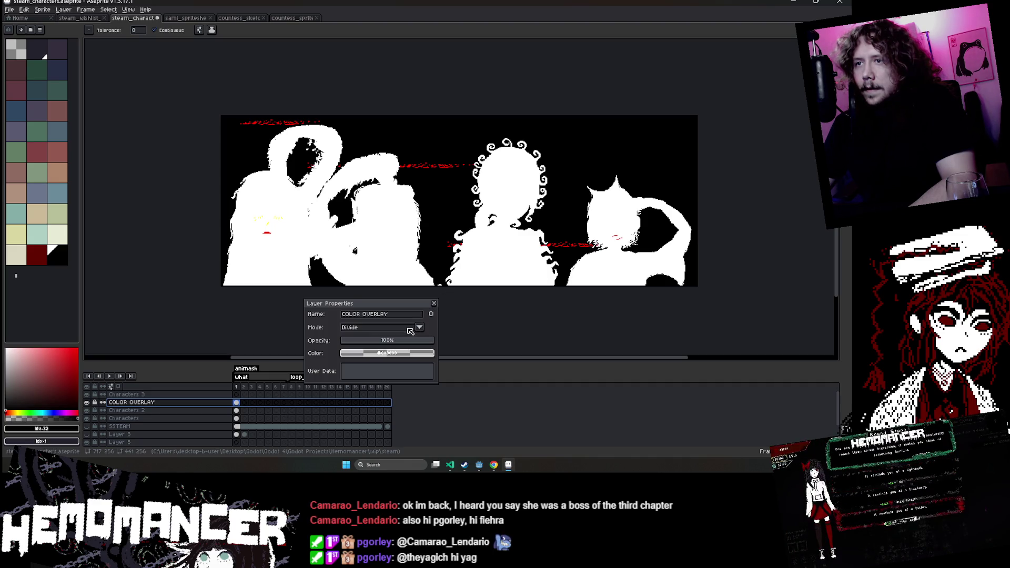
left_click(410, 329)
left_click(396, 289)
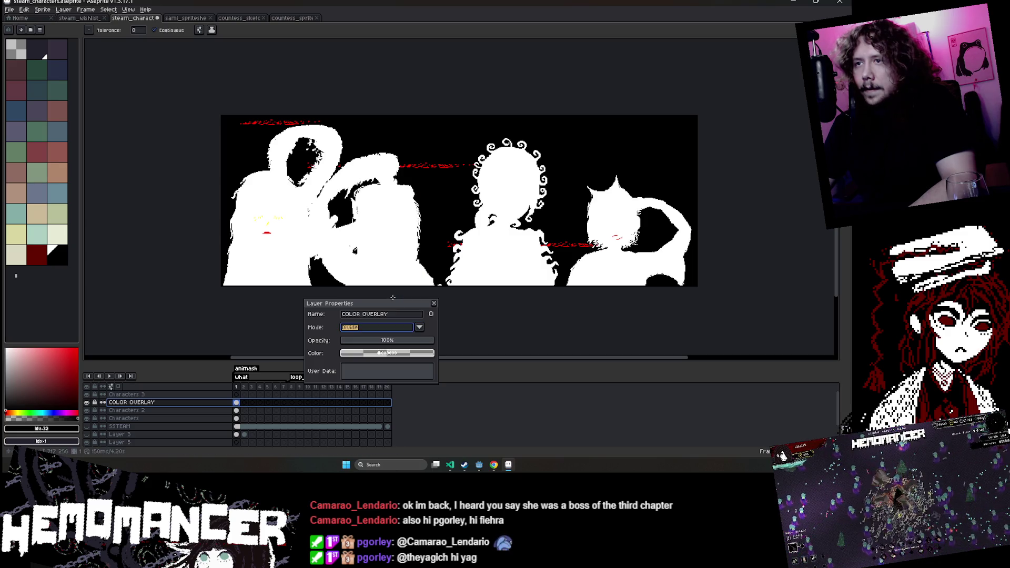
left_click(434, 304)
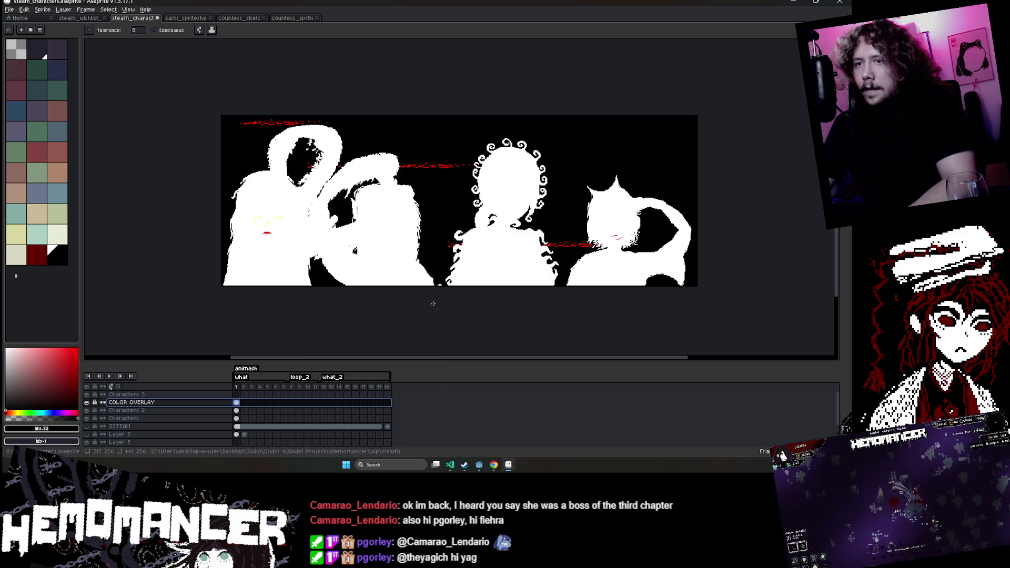
Widen the canvas with a 137px border added on the right.
left_click(63, 9)
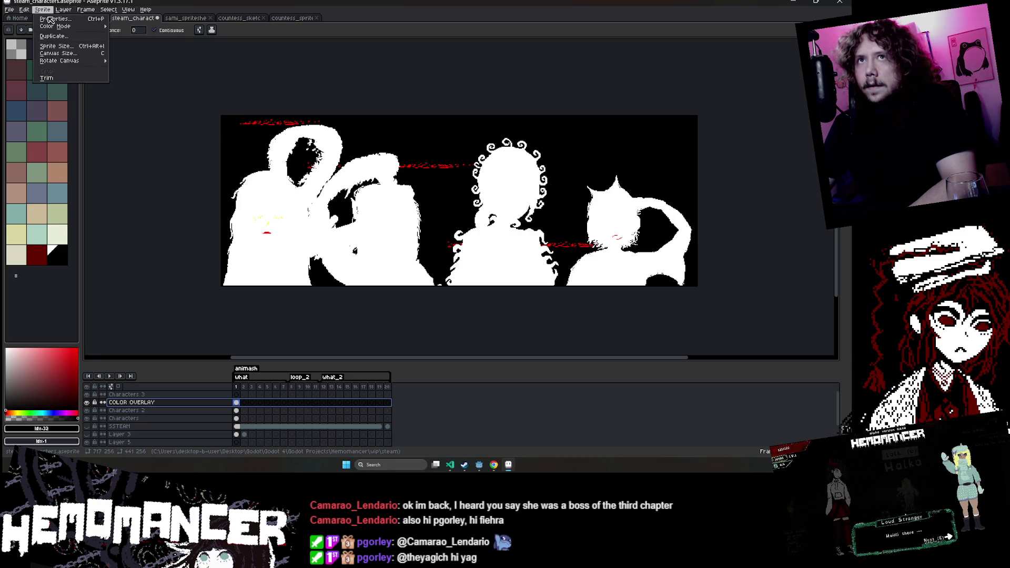
left_click(63, 56)
scroll(620, 181, "up", 1)
left_click_drag(635, 163, 728, 168)
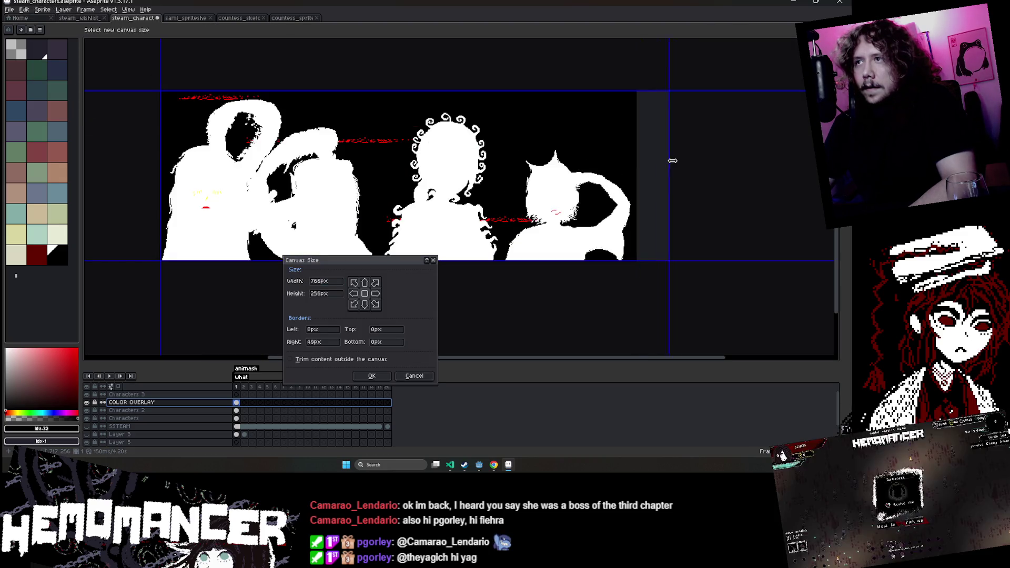
left_click(372, 375)
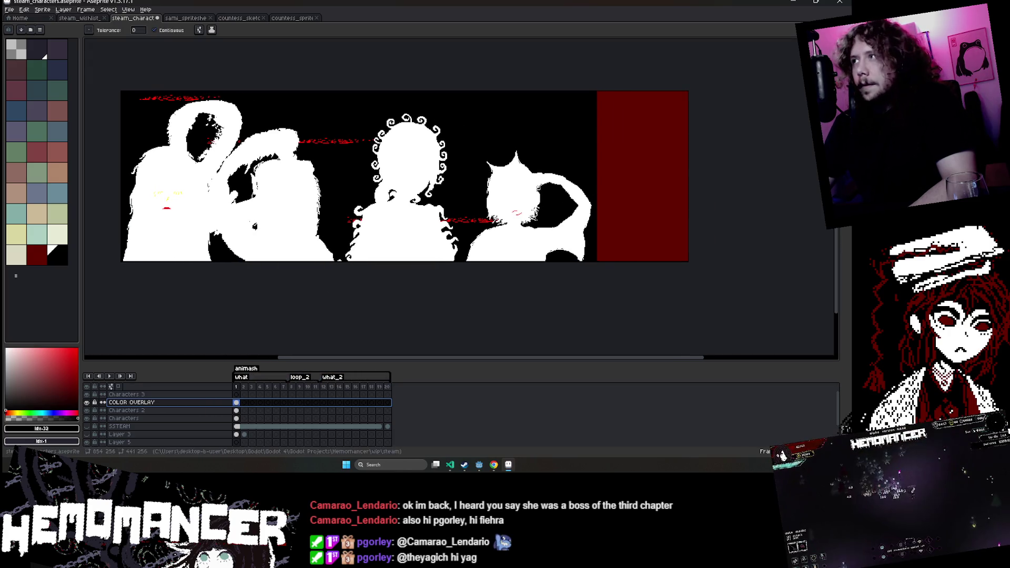
Select the two right-hand characters on the Characters layer and nudge them right.
key("m")
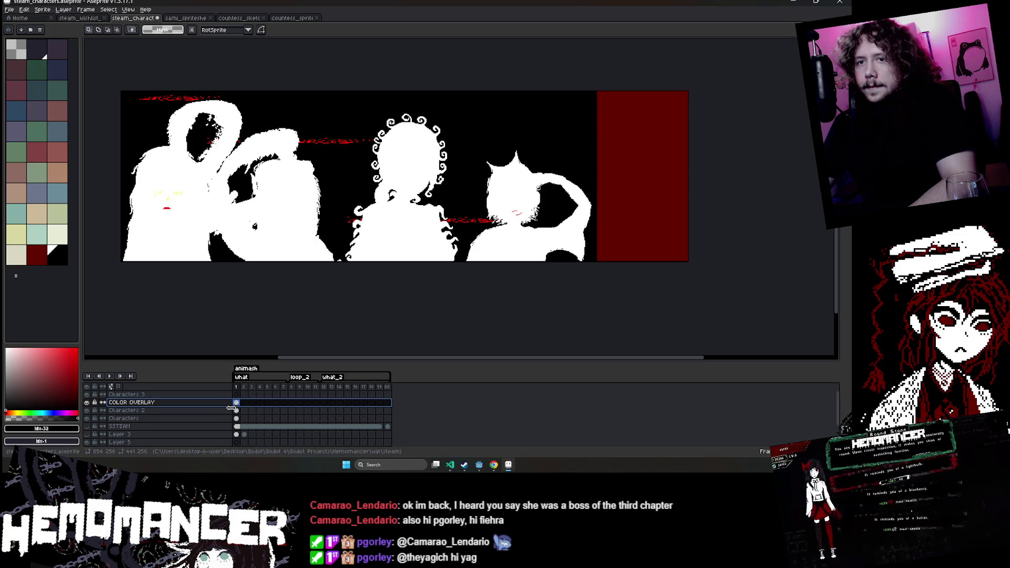
left_click(237, 411)
left_click(237, 419)
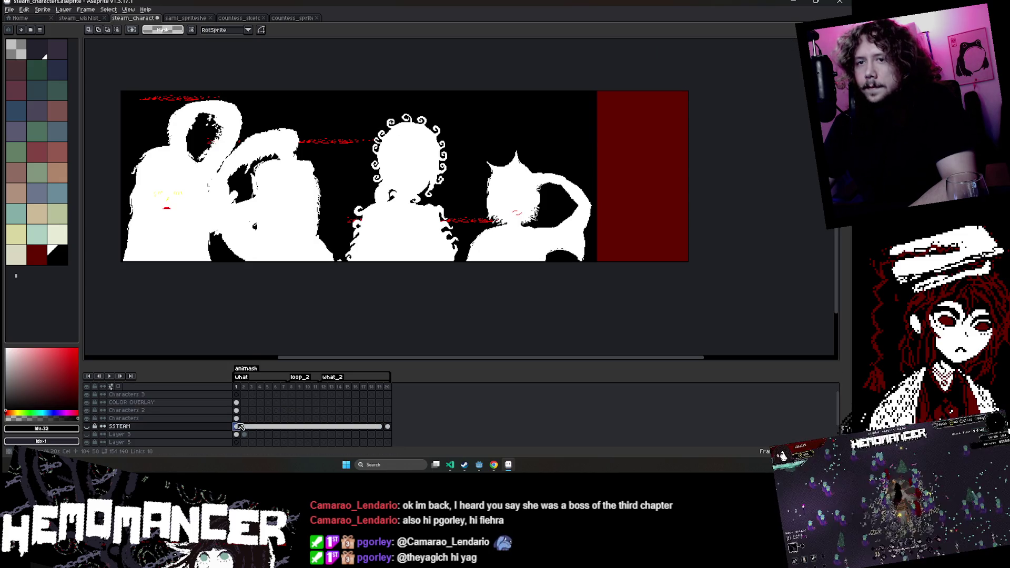
left_click_drag(601, 163, 298, 306)
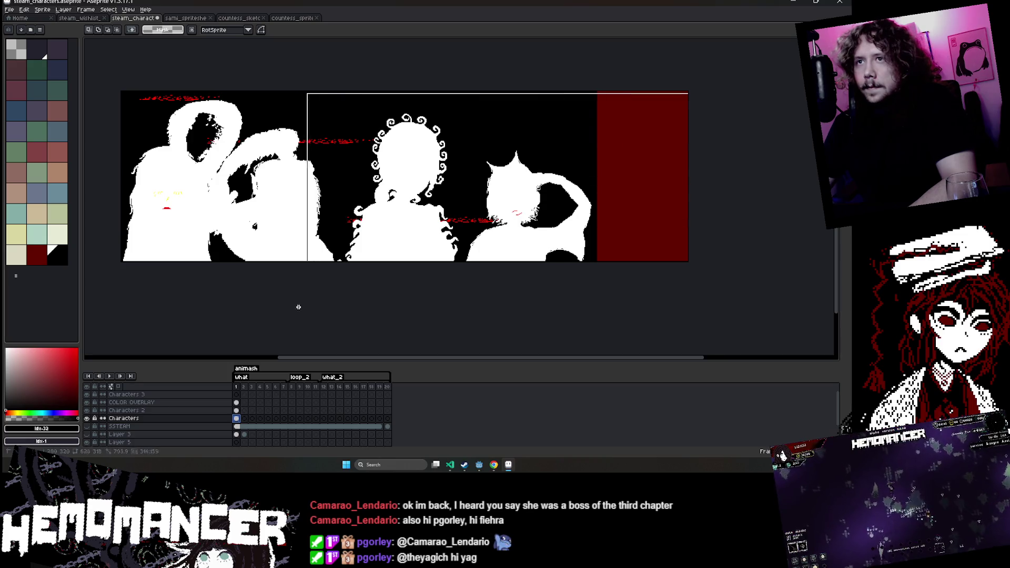
key("Right")
key("Right")
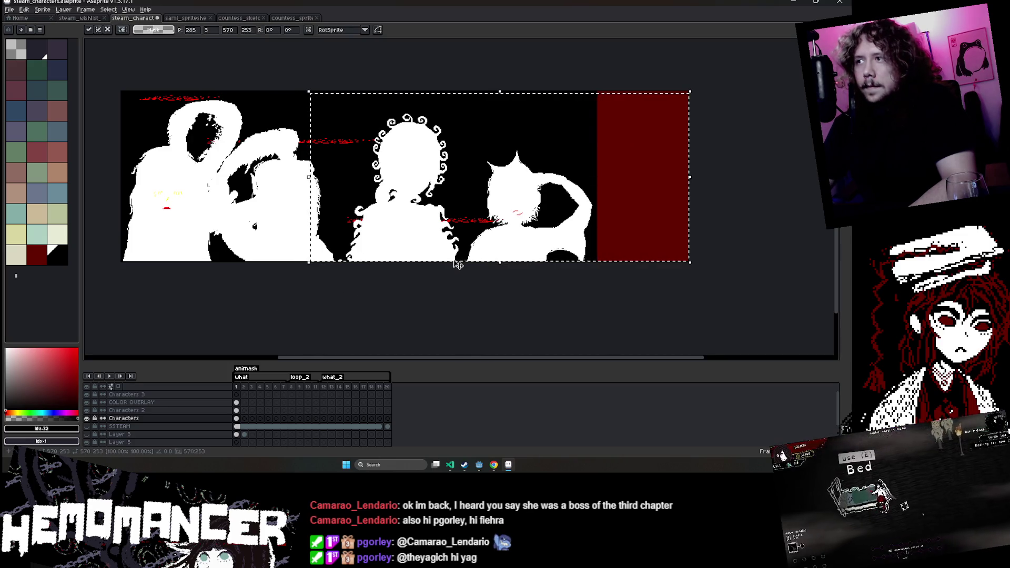
key("Right")
key("Right")
key("Right")
key("Right")
key("Right")
key("Right")
key("Right")
key("Right")
key("Right")
key("Right")
key("Right")
key("Right")
key("Right")
key("Right")
key("Right")
key("Right")
key("Right")
key("Right")
key("Right")
key("Right")
key("Right")
key("Right")
key("Right")
key("Right")
key("Right")
key("Right")
key("Right")
key("Right")
key("Right")
key("Right")
key("Right")
key("Right")
key("Right")
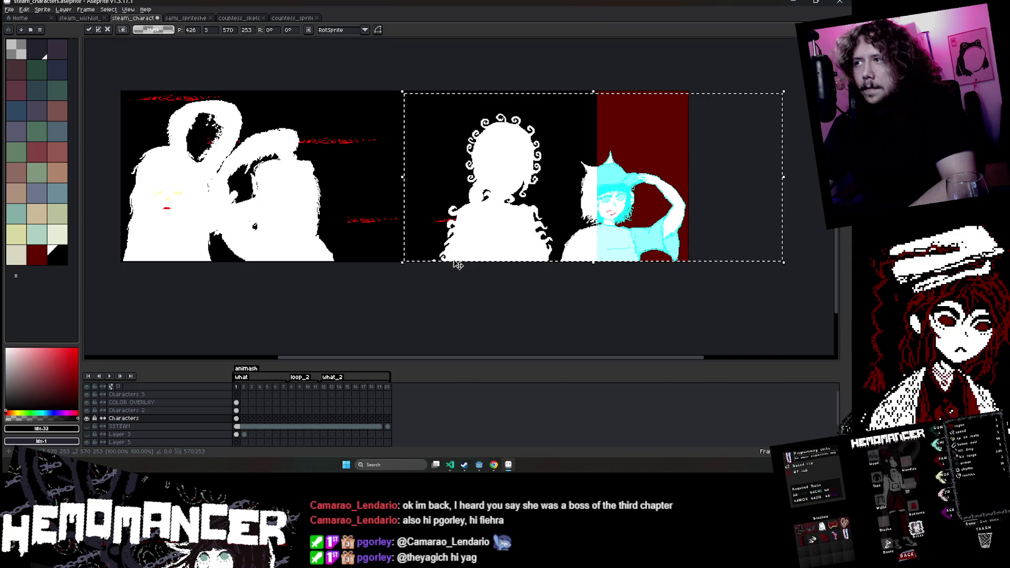
key("Return")
scroll(610, 216, "up", 3)
scroll(489, 344, "up", 2)
scroll(489, 344, "down", 2)
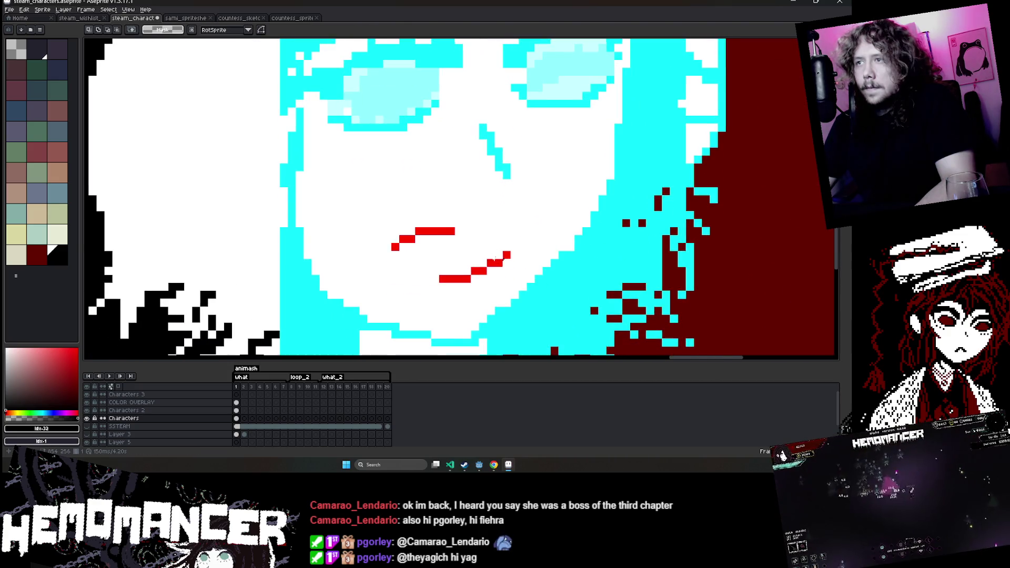
scroll(433, 246, "down", 1)
scroll(433, 246, "down", 1)
scroll(432, 246, "down", 3)
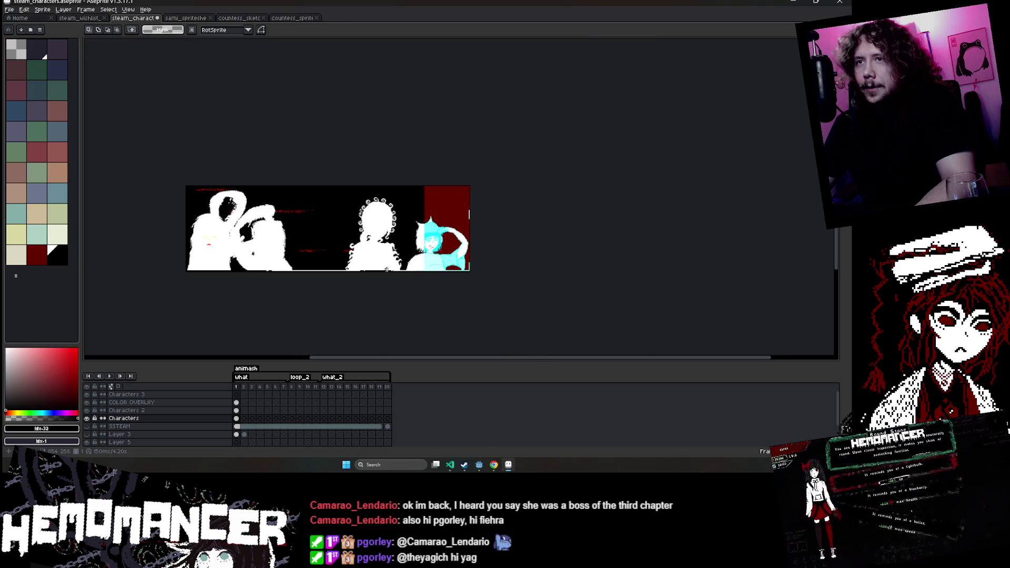
scroll(195, 219, "up", 3)
scroll(334, 153, "down", 3)
scroll(614, 172, "up", 2)
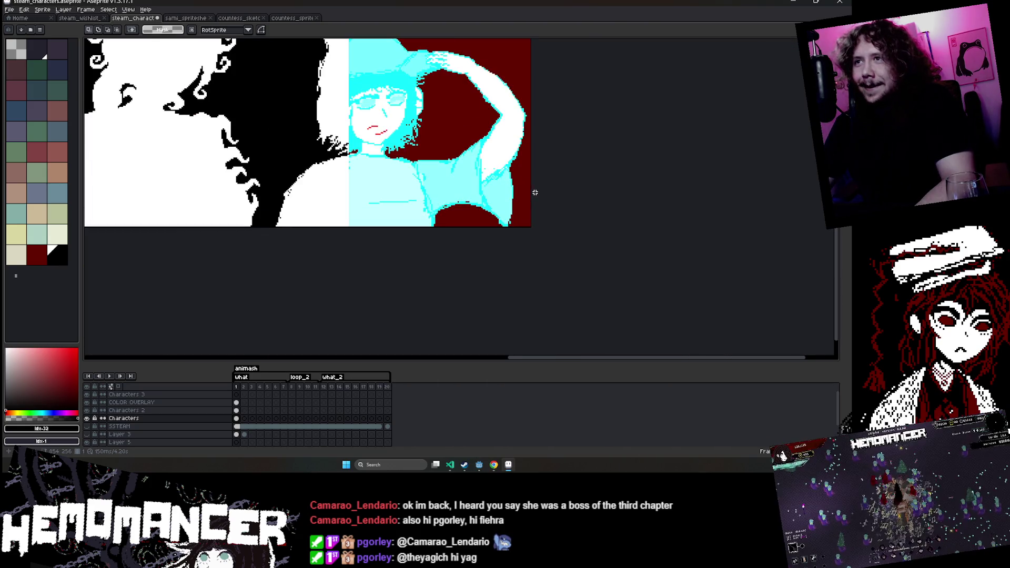
scroll(398, 116, "up", 1)
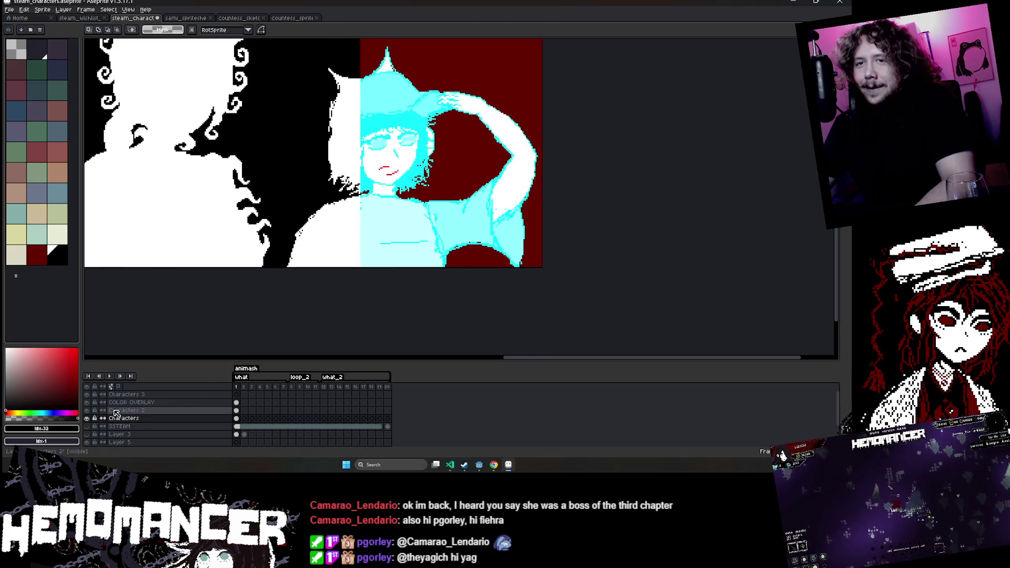
Glance at the countess and sami documents, then return to steam_characters.
left_click(292, 18)
left_click(239, 18)
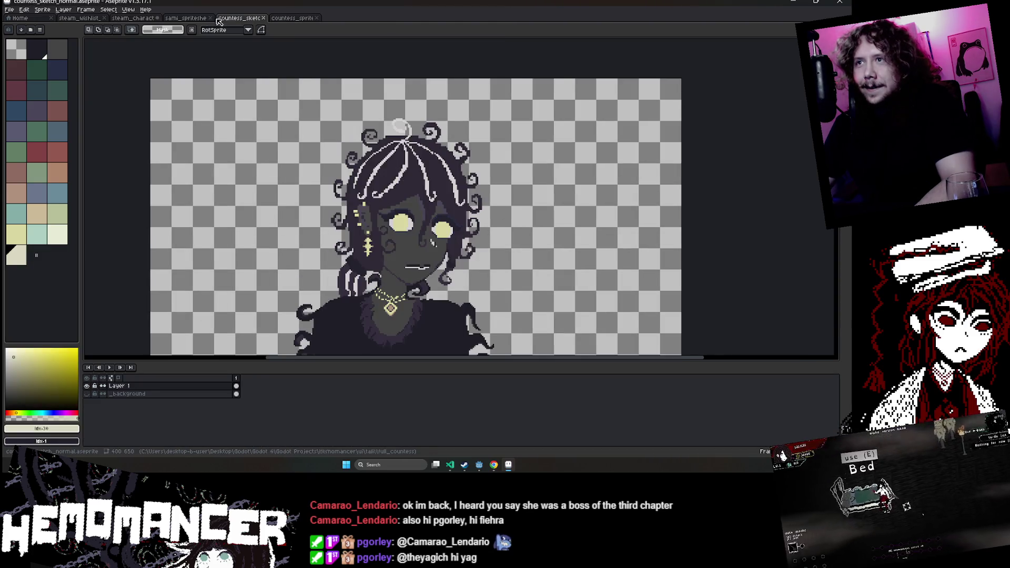
left_click(186, 18)
scroll(434, 187, "up", 4)
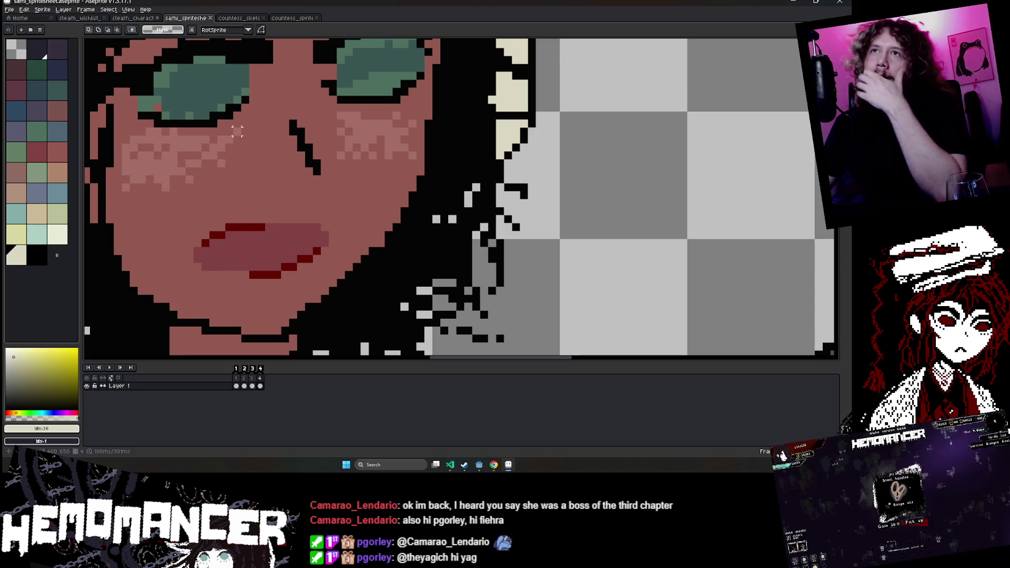
left_click(134, 18)
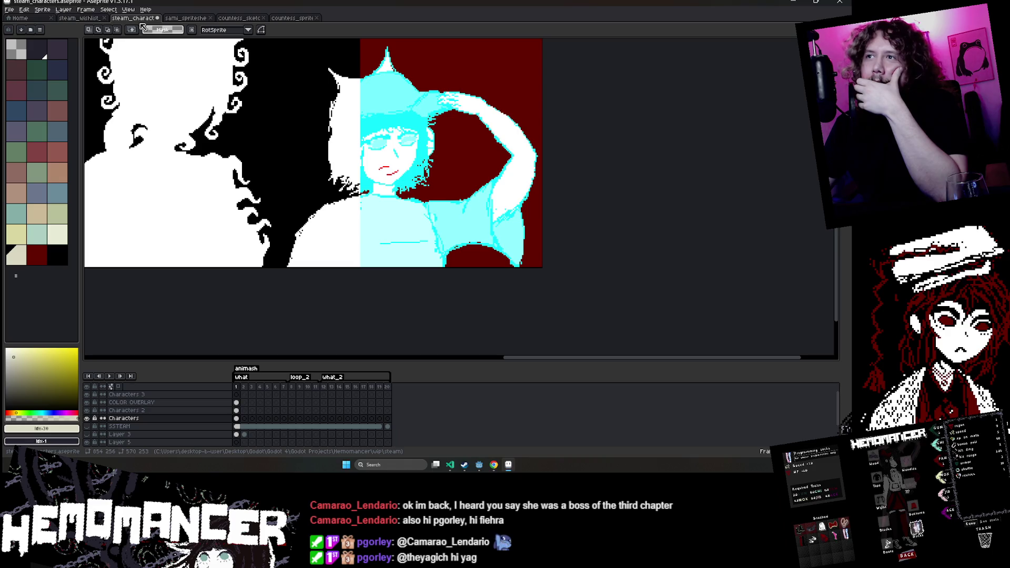
scroll(282, 135, "down", 3)
scroll(282, 136, "up", 2)
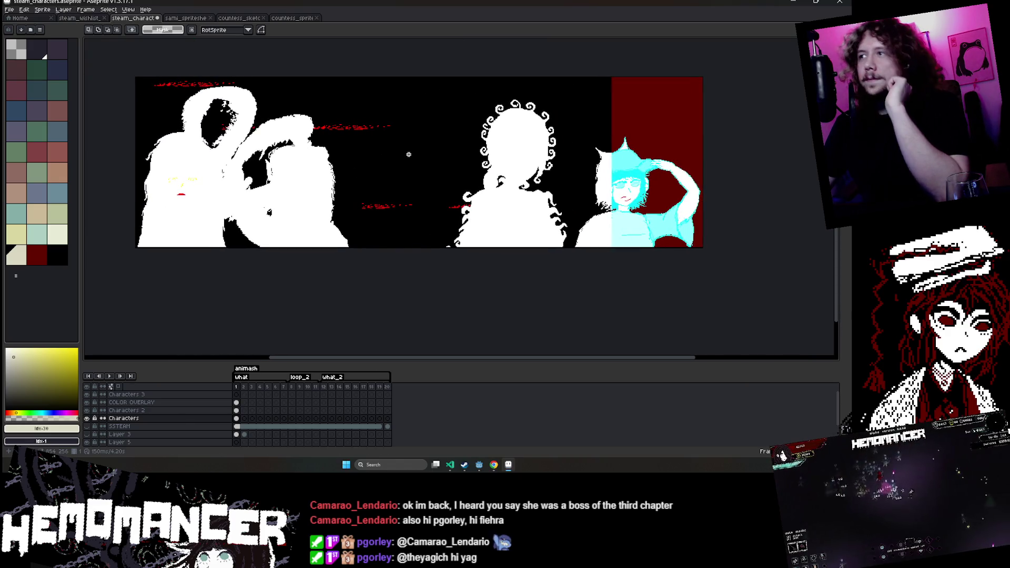
Shift the Characters 2 figures right with arrow-key nudges and commit the move.
left_click(237, 410)
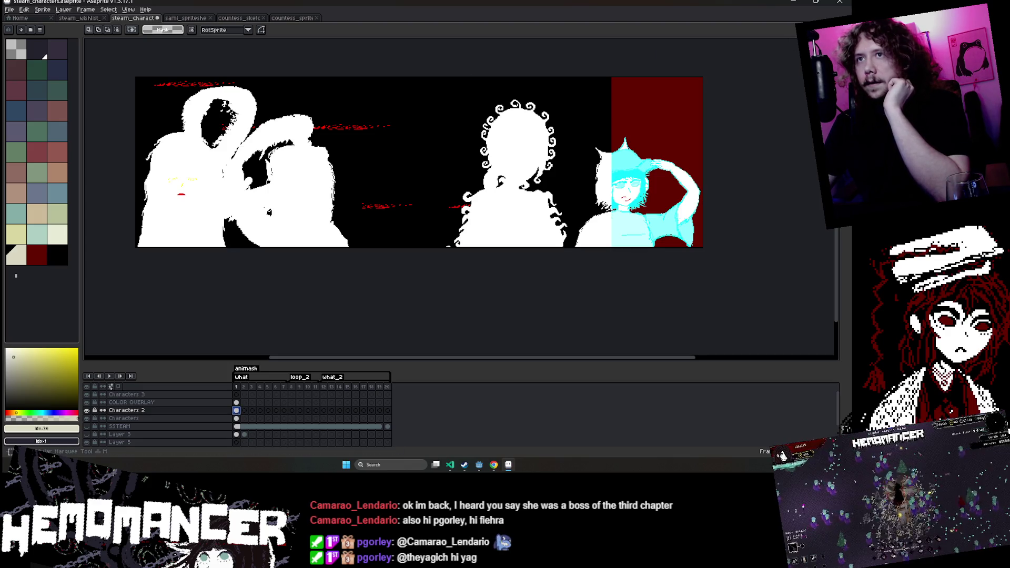
key("ctrl+t")
key("Right")
key("Right")
key("Right")
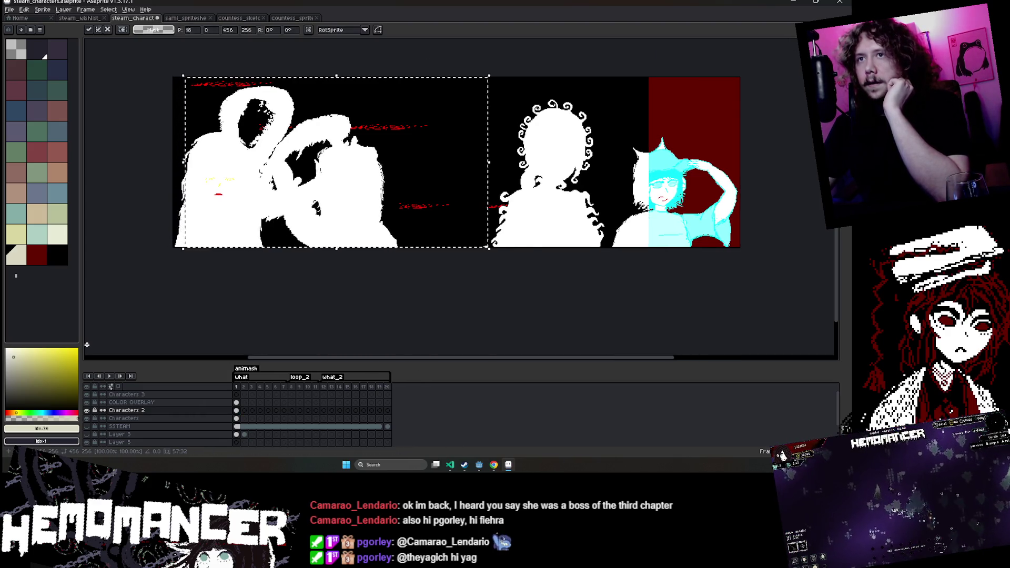
key("Right")
key("Right")
key("Right")
key("Right")
key("Right")
key("Right")
key("Right")
key("Right")
key("Right")
key("Right")
key("Right")
key("Right")
key("Right")
key("Right")
key("Right")
key("Right")
key("Right")
key("Right")
key("Left")
key("Left")
key("Left")
key("Left")
key("Left")
key("Left")
key("Left")
key("Left")
key("Left")
key("Left")
key("Left")
key("Left")
key("Right")
key("Right")
key("Right")
key("Right")
key("Right")
key("Right")
key("Right")
key("Right")
key("Right")
key("Left")
key("Left")
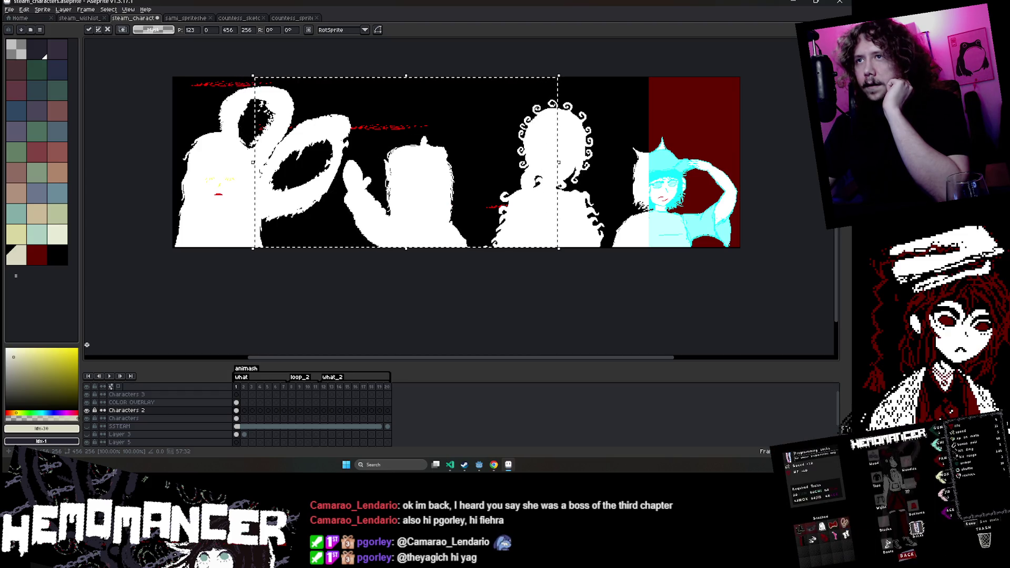
key("Left")
key("Left")
key("Left")
key("Left")
key("Left")
key("Left")
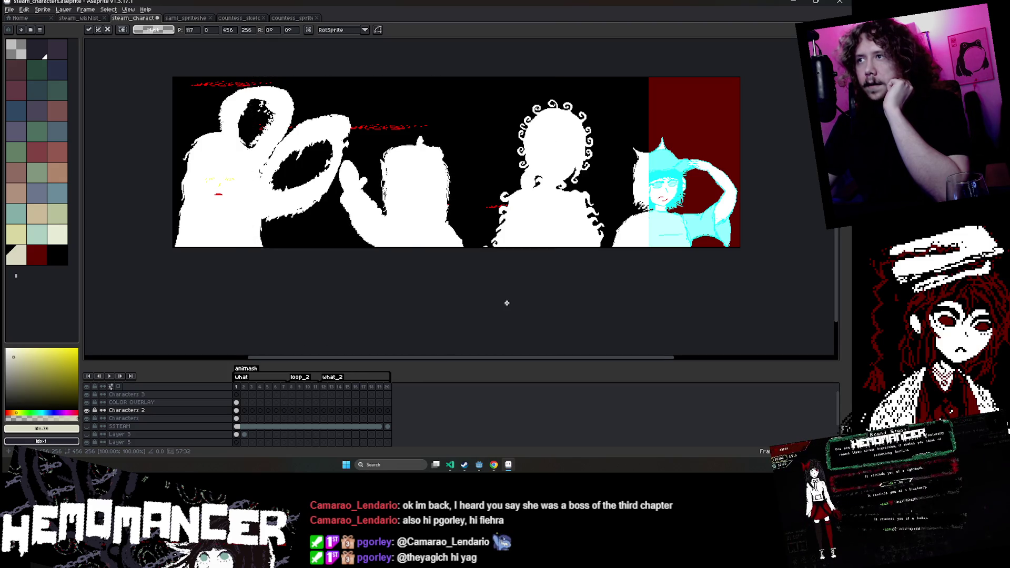
key("Return")
scroll(505, 299, "down", 1)
scroll(556, 283, "up", 1)
scroll(521, 299, "down", 1)
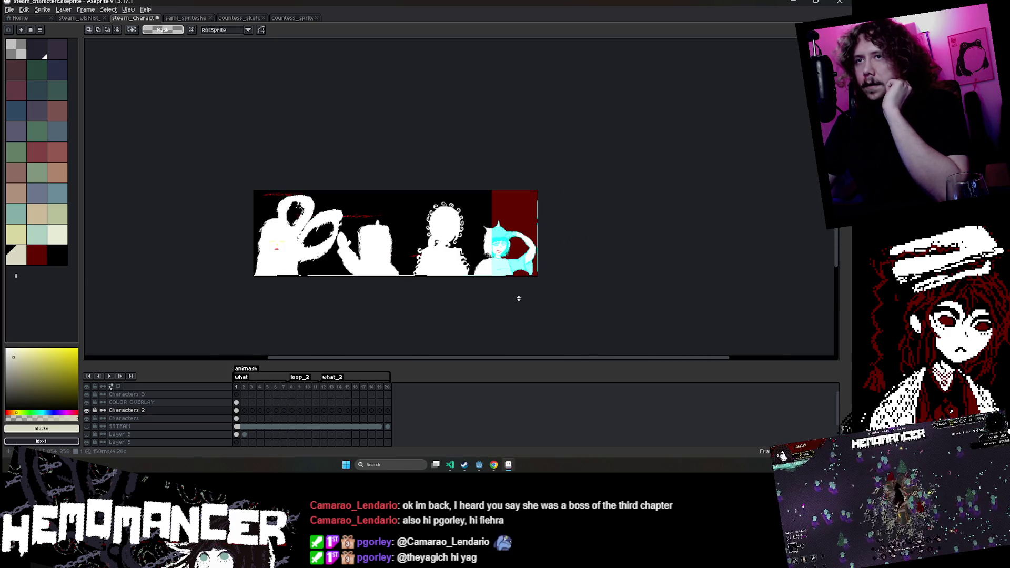
scroll(336, 279, "up", 1)
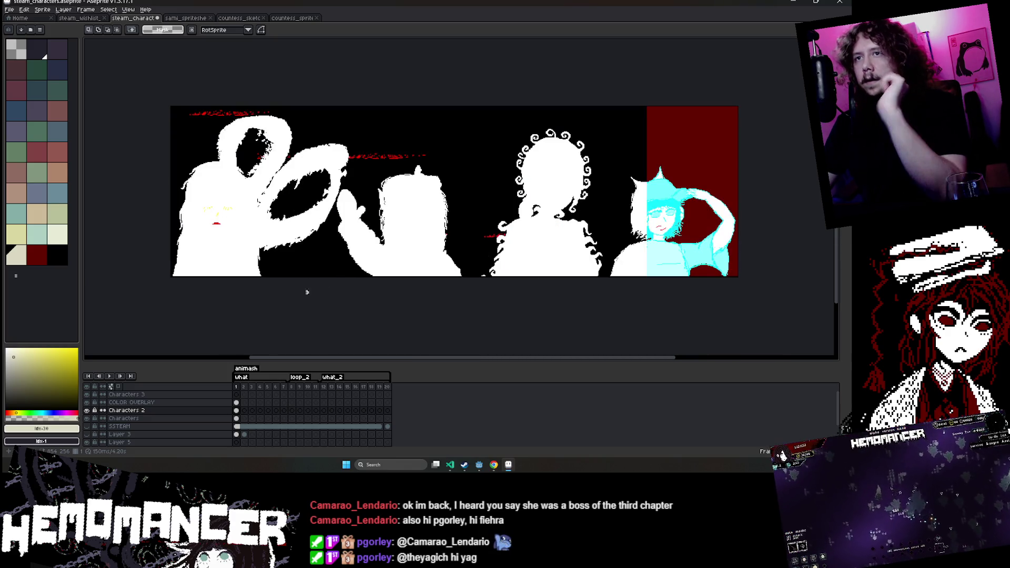
Switch the COLOR OVERLAY layer's blend mode to Hue in Layer Properties.
double_click(137, 403)
left_click(414, 331)
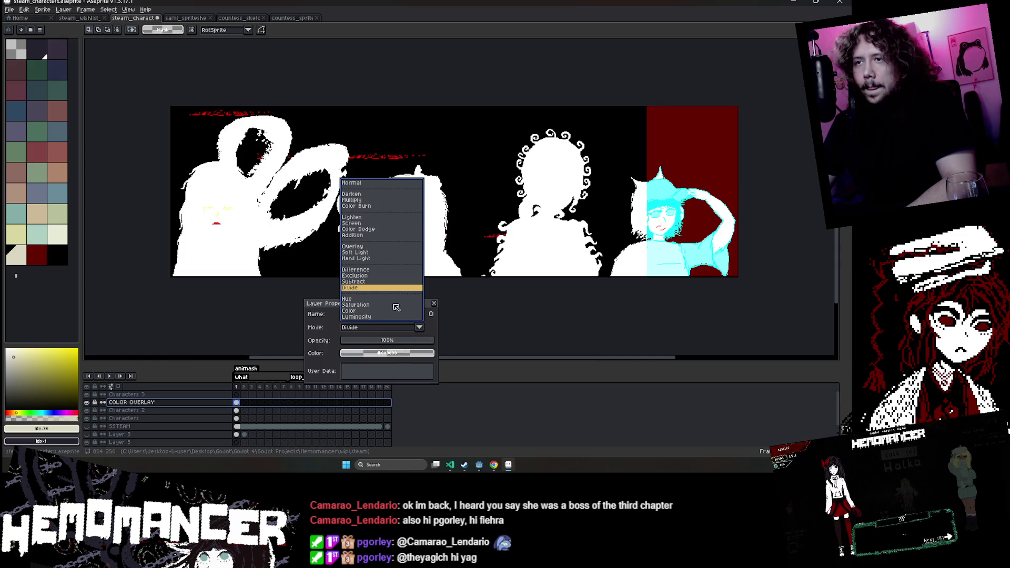
left_click(400, 310)
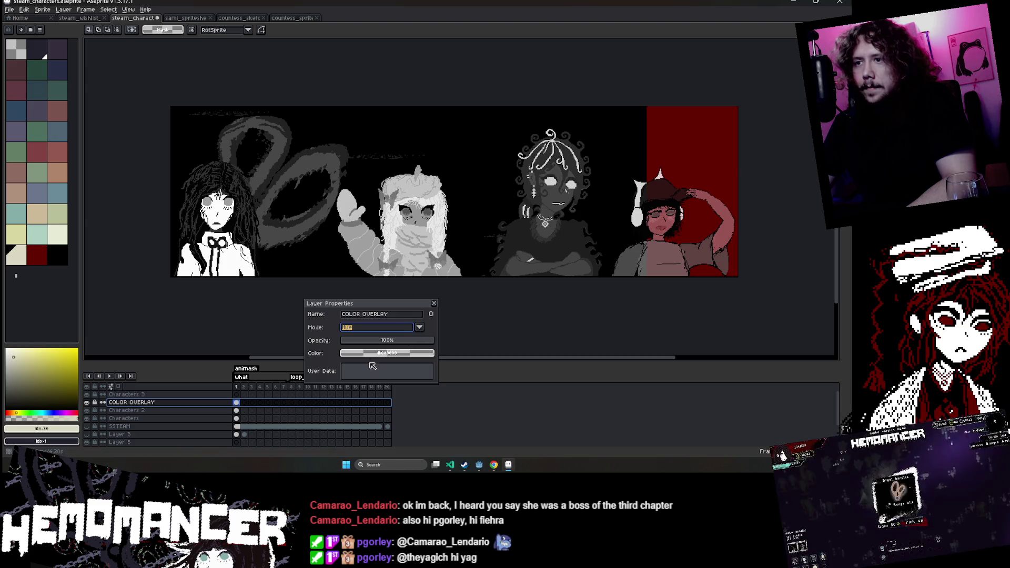
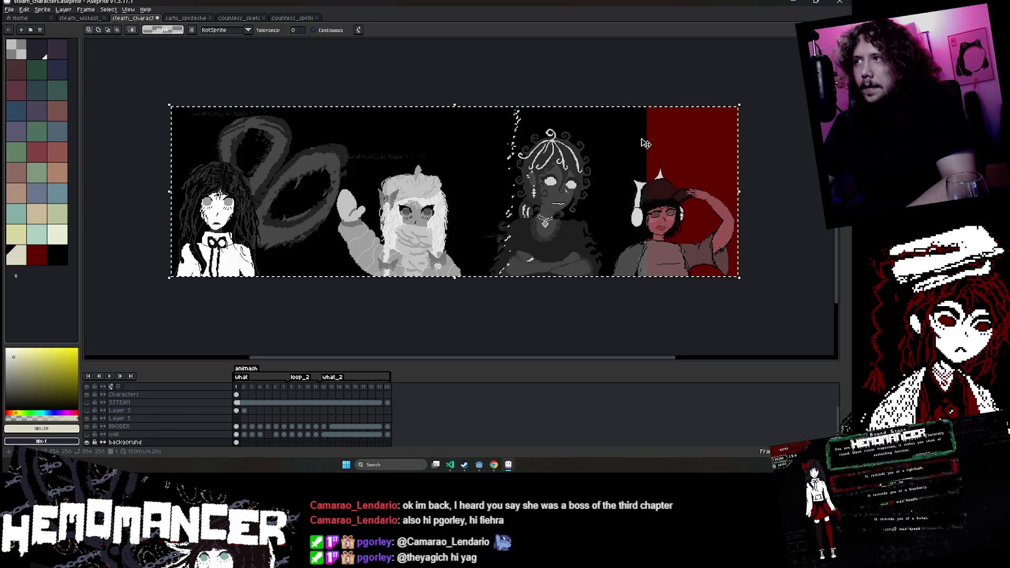
Hide the BRODER layer.
scroll(257, 448, "down", 1)
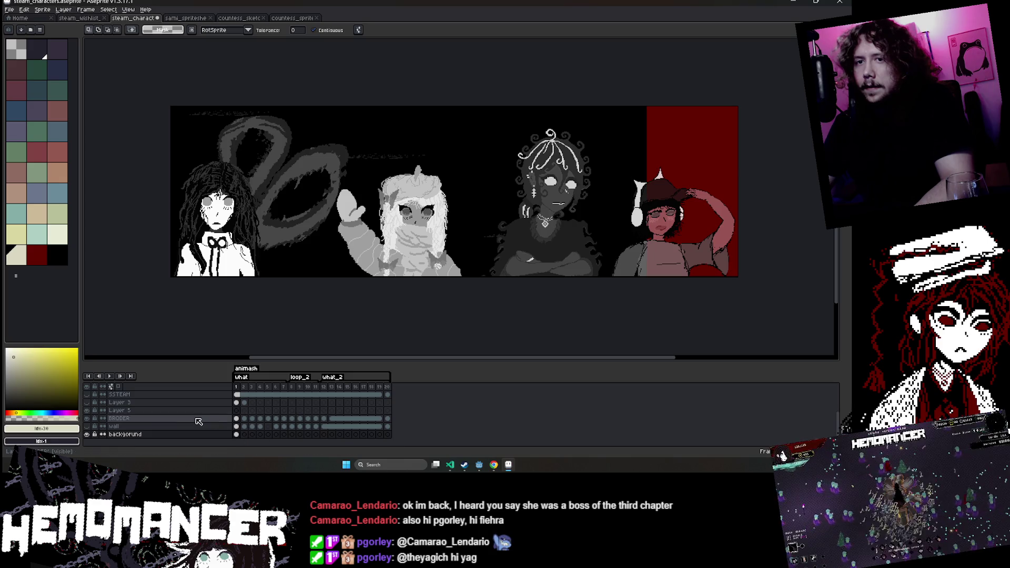
left_click(107, 419)
left_click(87, 419)
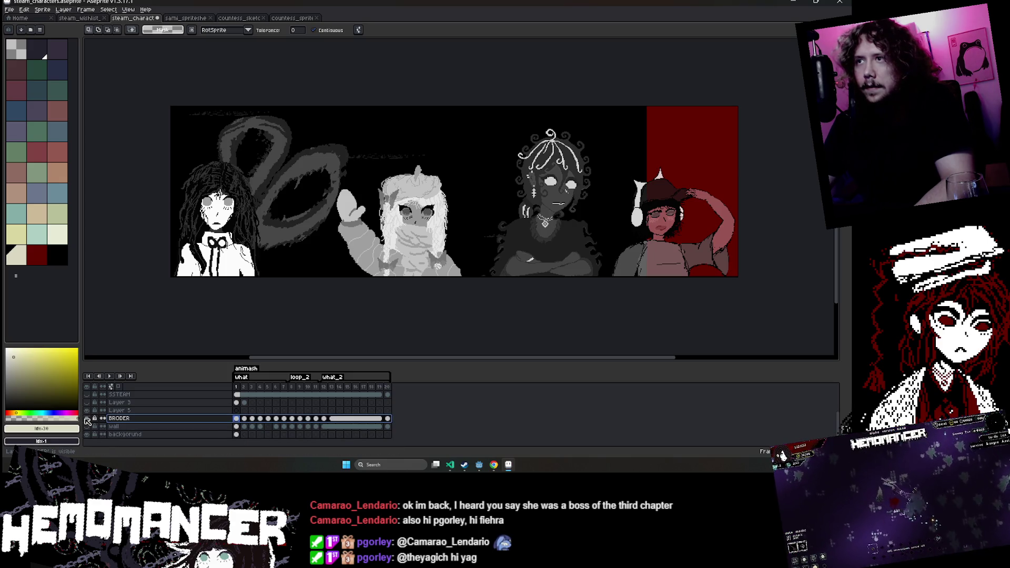
On the COLOR OVERLAY layer, flood-fill the red backdrop behind the rightmost character with black.
scroll(105, 421, "up", 4)
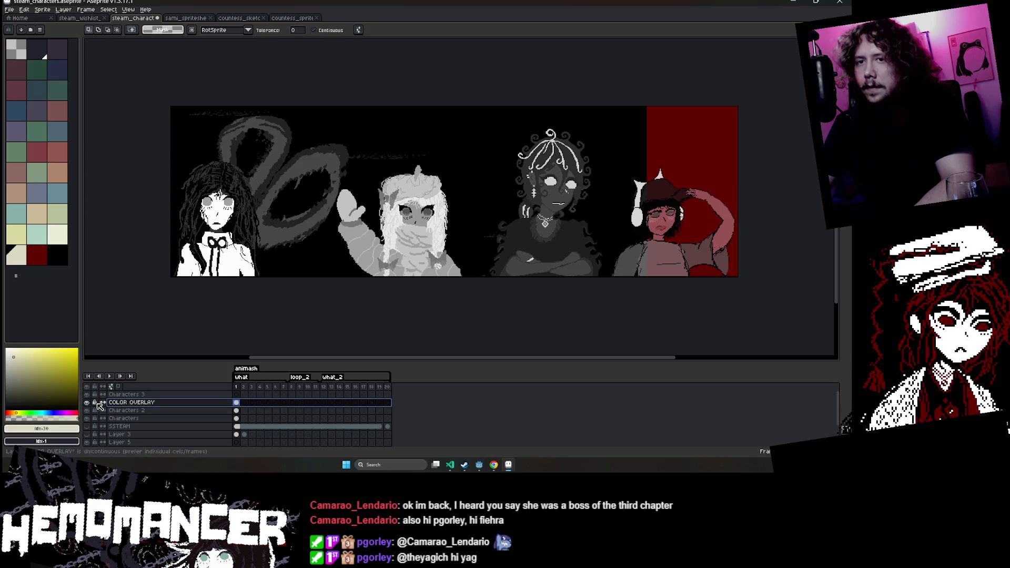
left_click(148, 403)
key("g")
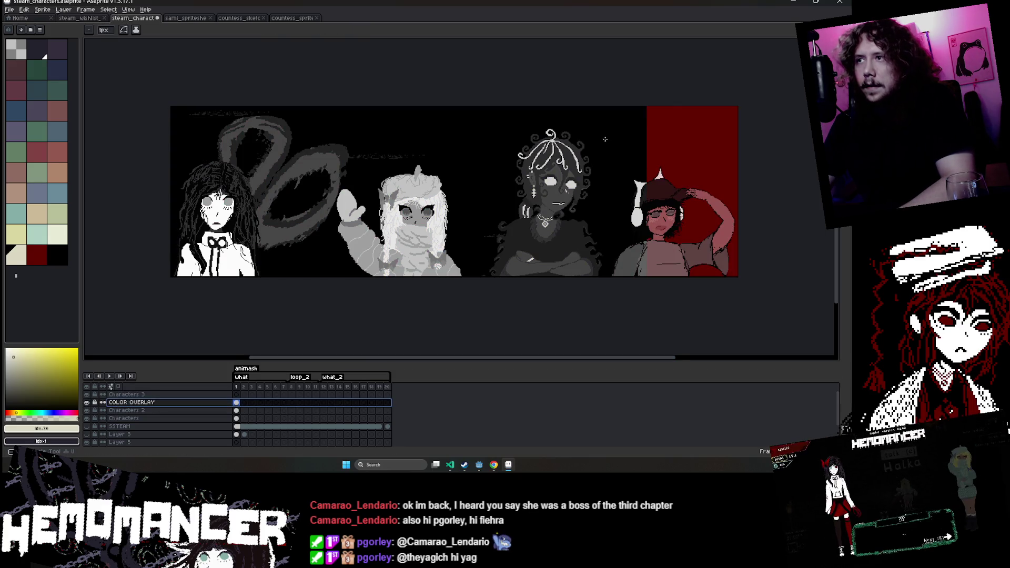
left_click(57, 256)
left_click(700, 132)
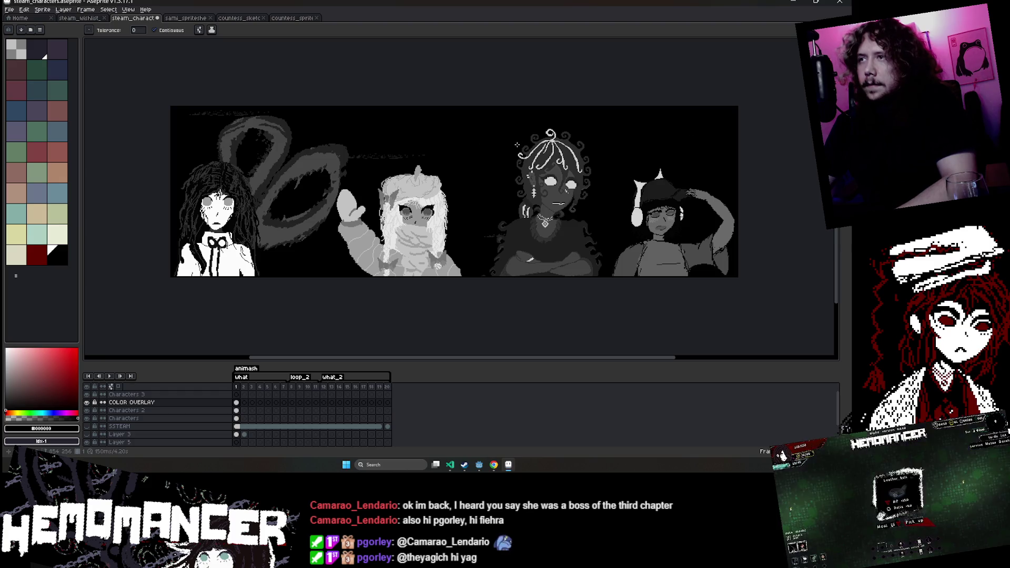
key("b")
left_click(37, 255)
left_click_drag(236, 173, 316, 126)
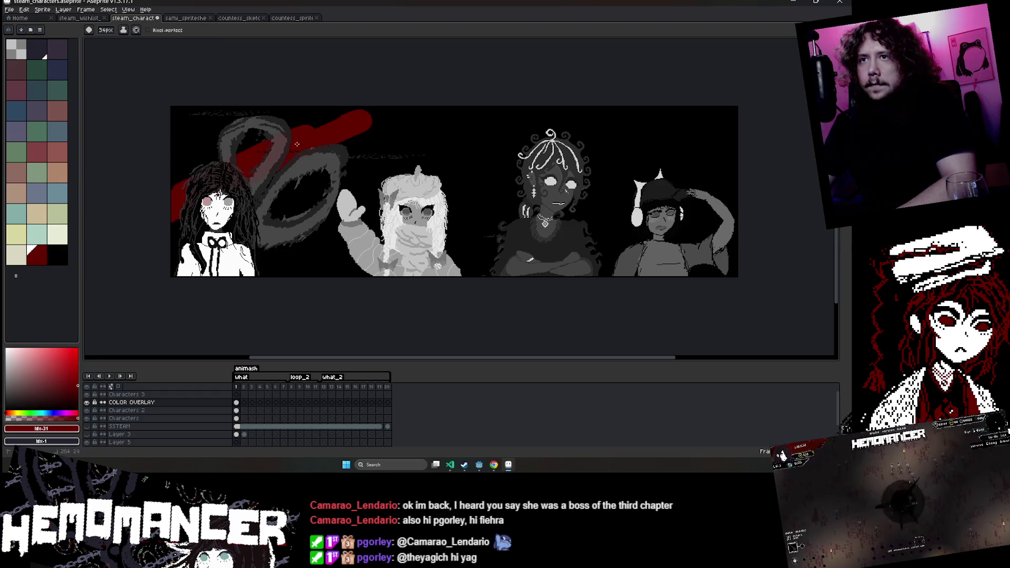
left_click_drag(274, 210, 473, 140)
left_click_drag(526, 211, 749, 139)
left_click_drag(279, 269, 537, 205)
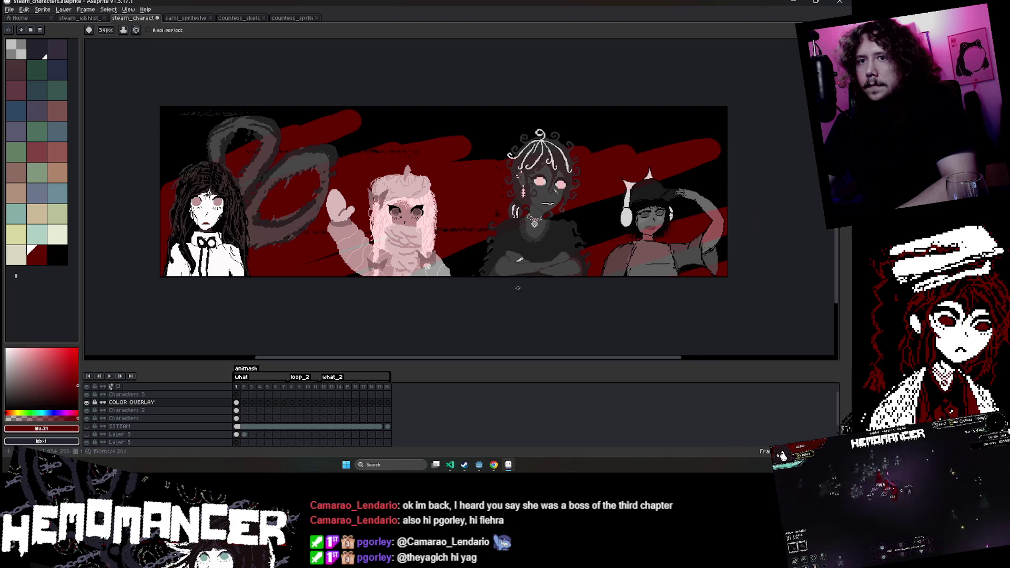
key("ctrl+z")
key("ctrl+z")
key("ctrl+z")
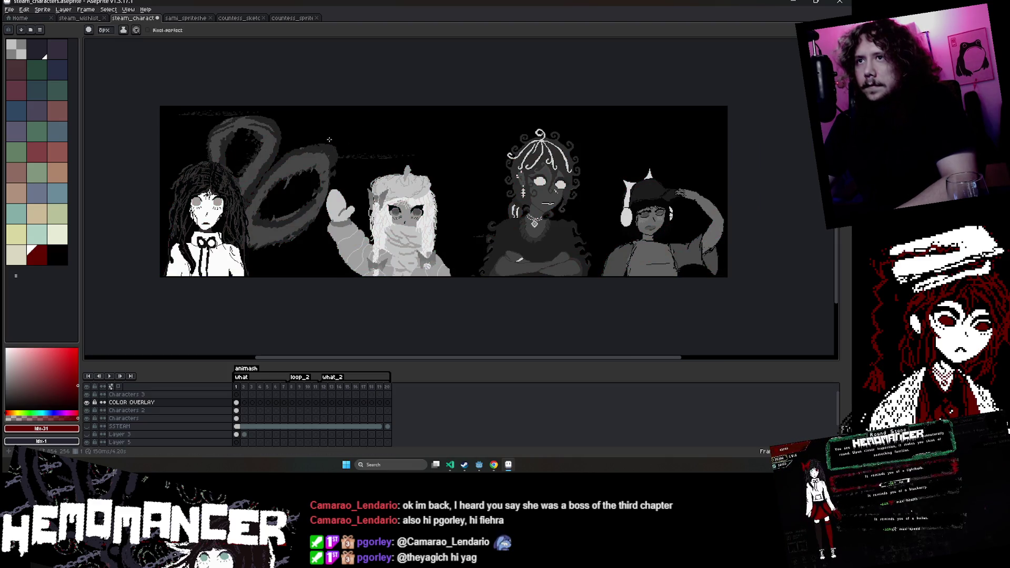
left_click_drag(411, 143, 657, 163)
key("ctrl+z")
key("ctrl+z")
key("ctrl+z")
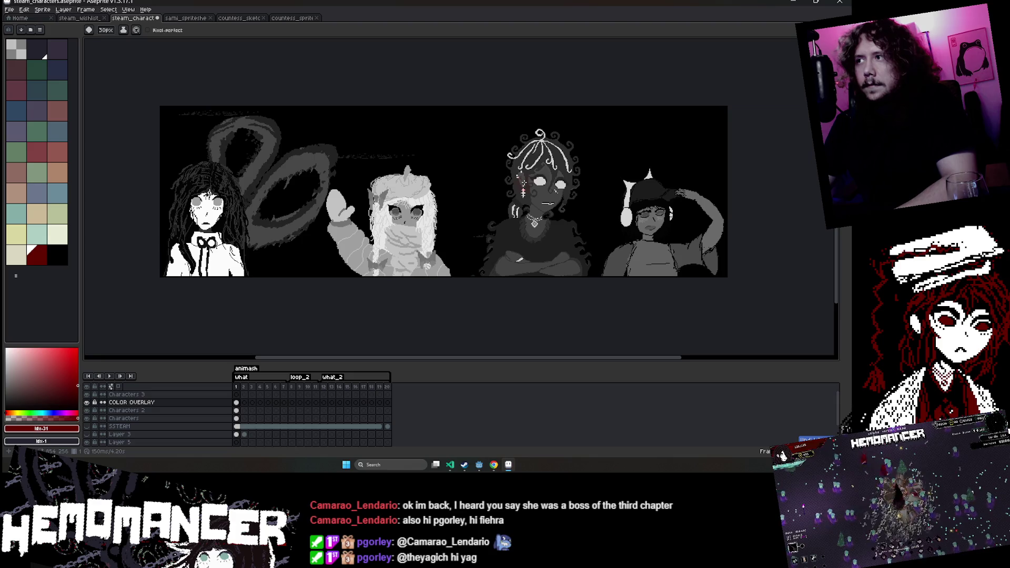
key("b")
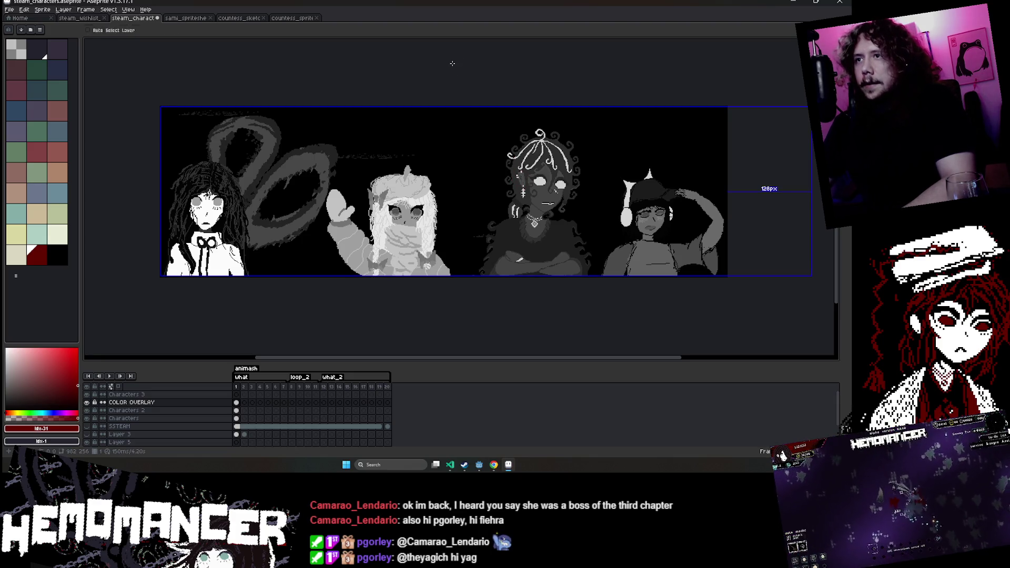
left_click_drag(486, 68, 459, 125)
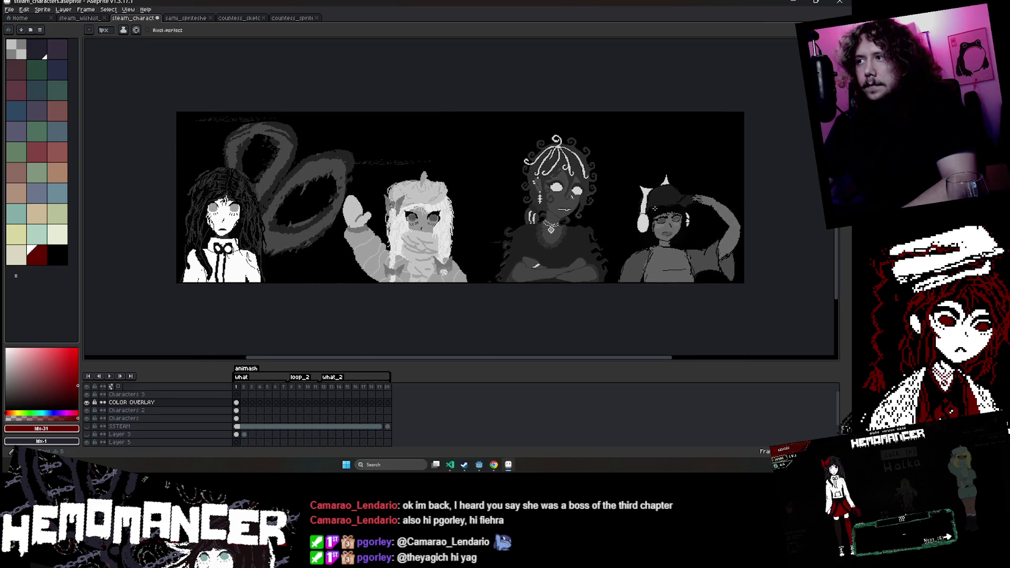
scroll(658, 227, "up", 4)
scroll(657, 226, "down", 2)
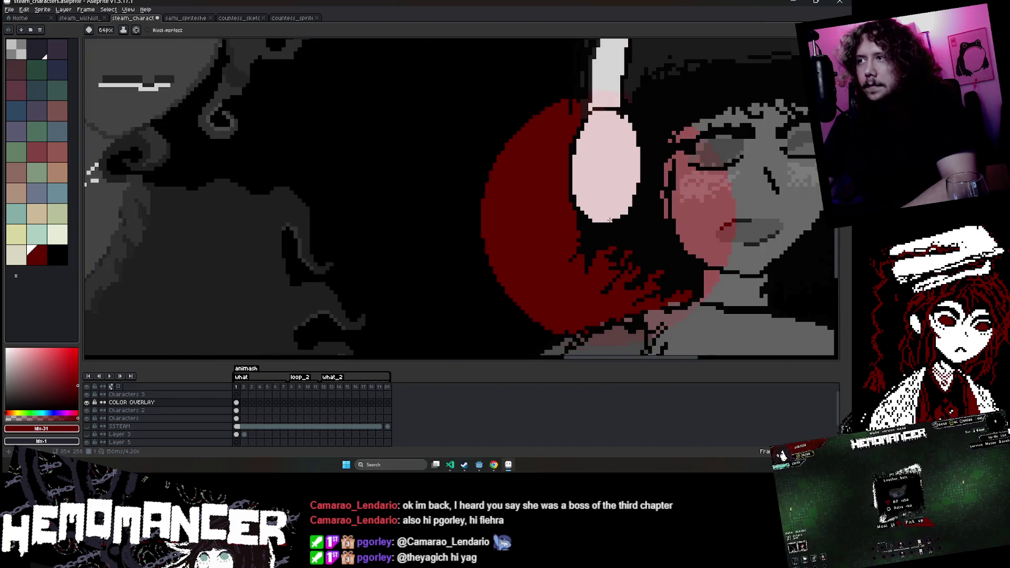
scroll(605, 218, "down", 3)
left_click_drag(609, 218, 631, 216)
key("ctrl+z")
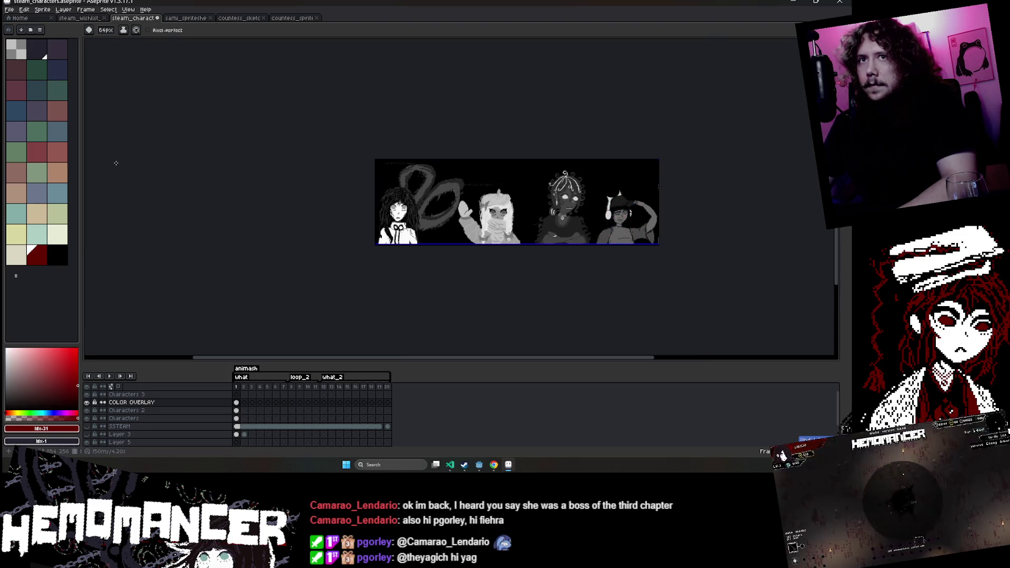
Pick green, test-paint the headphones character, undo it, and glance at the countess sprite.
left_click(37, 172)
scroll(700, 263, "up", 3)
scroll(777, 220, "down", 3)
scroll(777, 221, "up", 3)
mouse_move(594, 142)
left_mouse_down()
mouse_move(620, 158)
mouse_move(683, 158)
left_mouse_up()
scroll(623, 160, "down", 2)
key("ctrl+z")
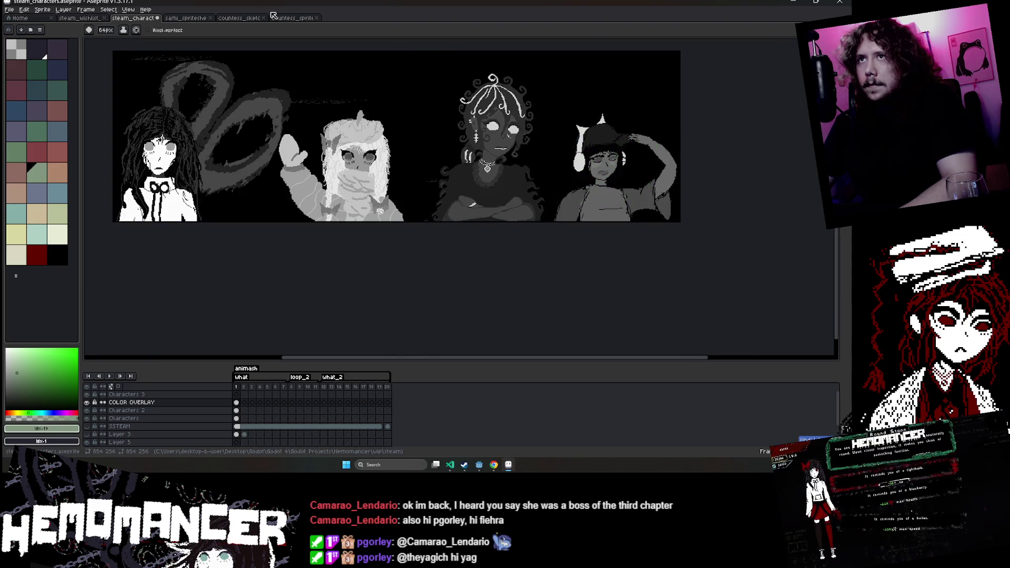
left_click(292, 19)
left_click(133, 18)
Draw a pale green filled circle behind the rightmost headphones character.
key("b")
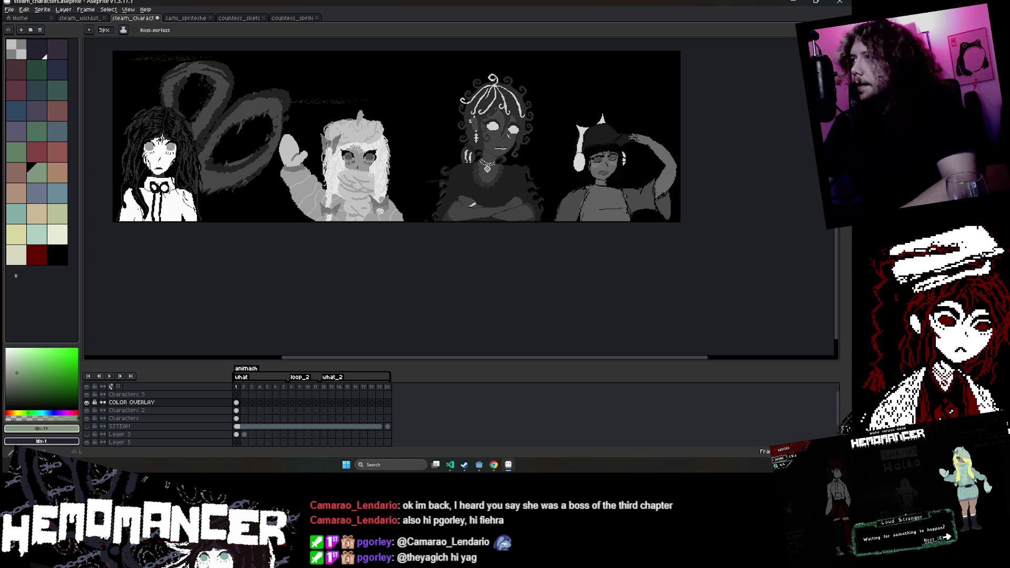
left_click(805, 121)
left_click_drag(678, 93, 537, 225)
key("ctrl+z")
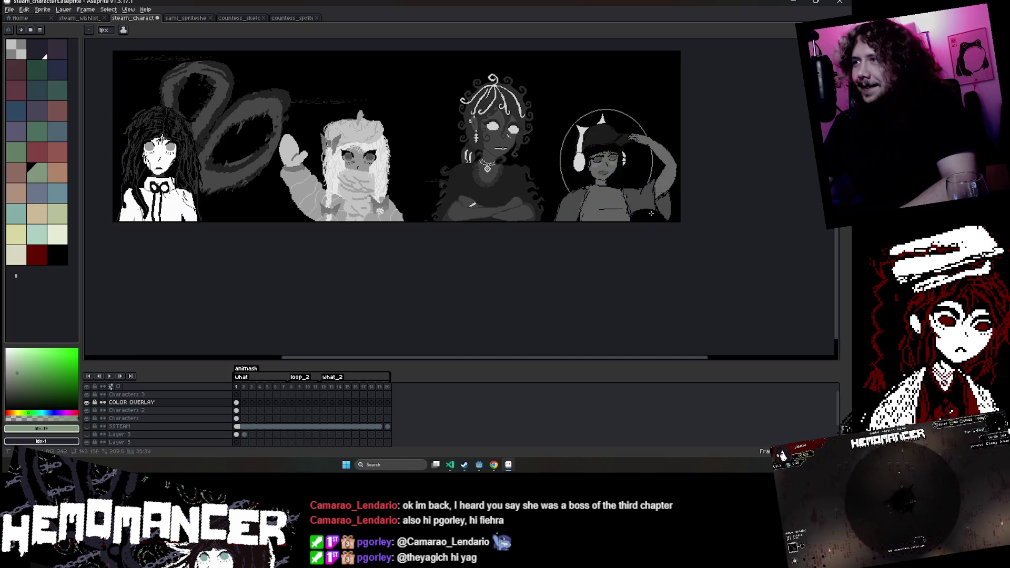
left_click_drag(553, 103, 653, 198)
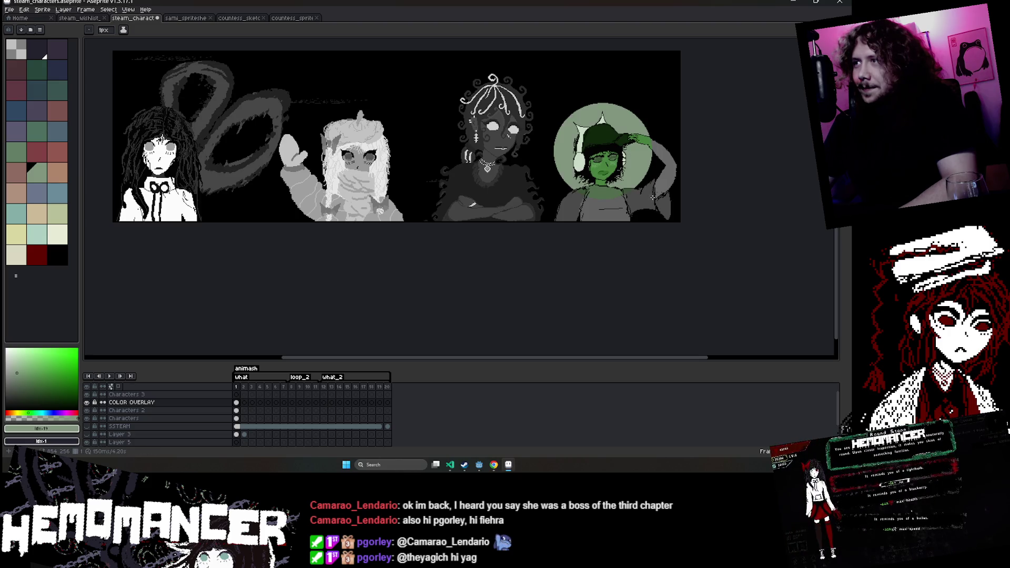
left_click_drag(249, 89, 230, 125)
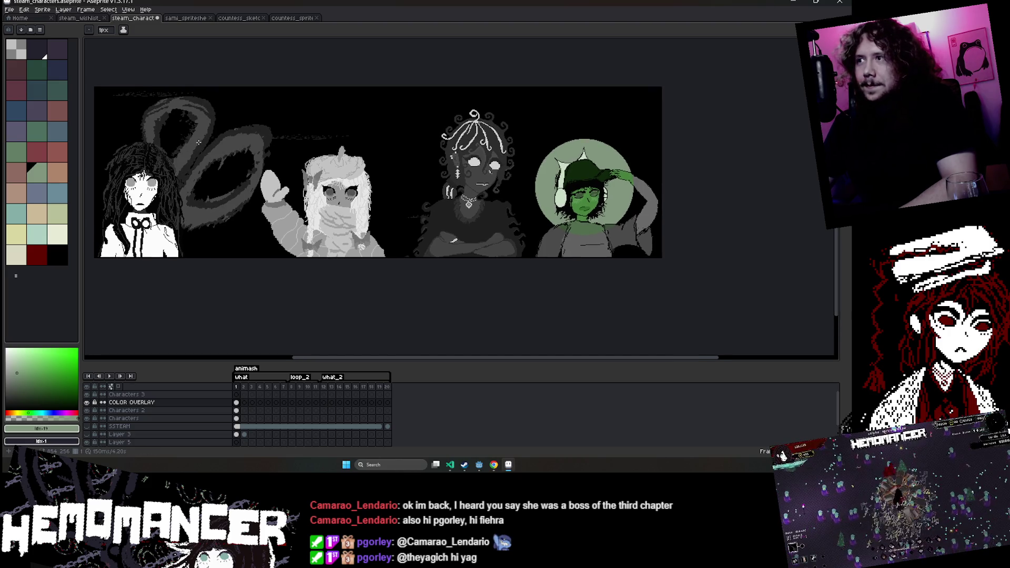
Draw a large purple filled circle behind the middle character.
left_click(37, 111)
mouse_move(412, 104)
left_mouse_down()
mouse_move(512, 215)
mouse_move(529, 217)
left_mouse_up()
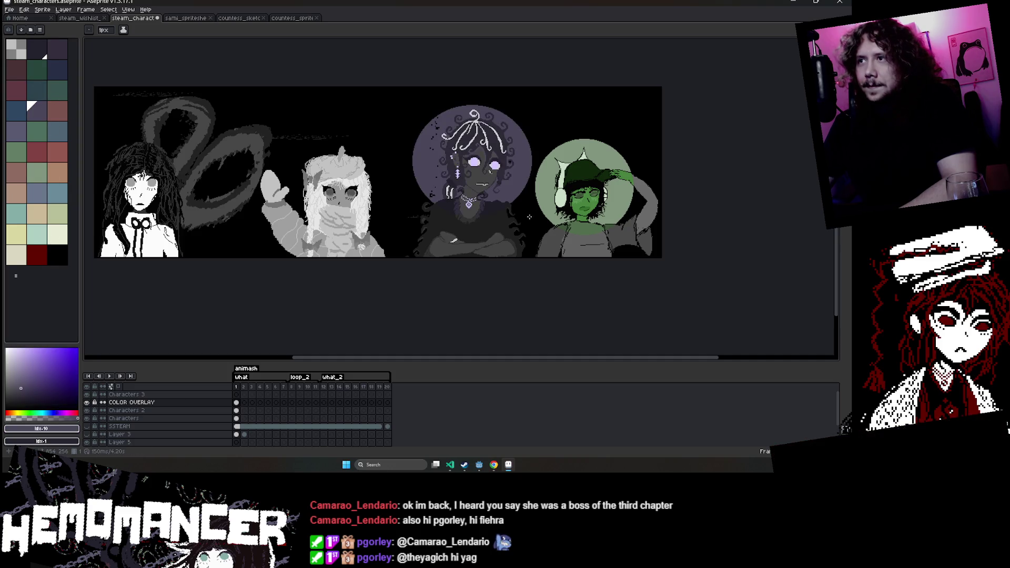
key("ctrl+z")
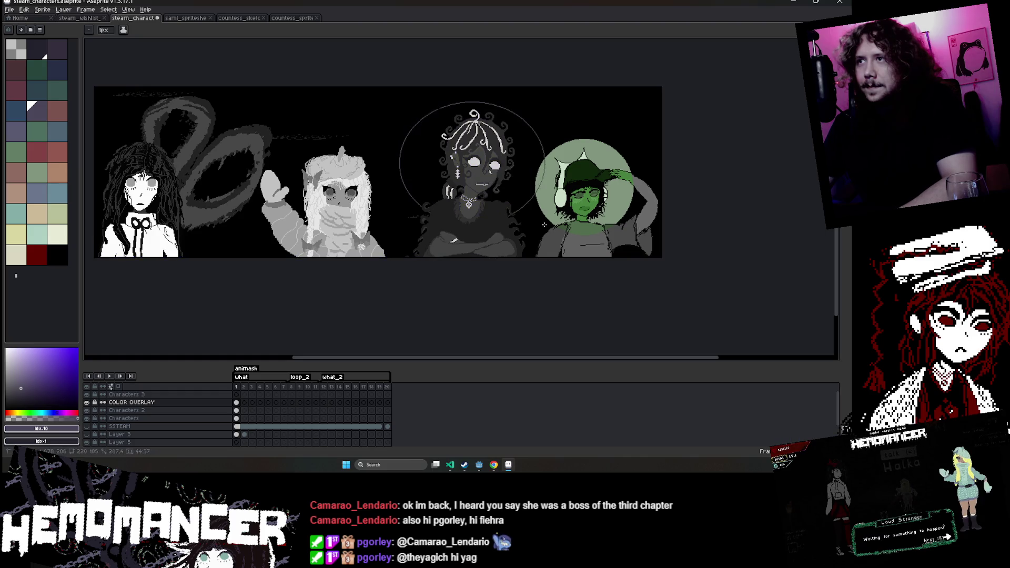
left_click_drag(411, 97, 549, 218)
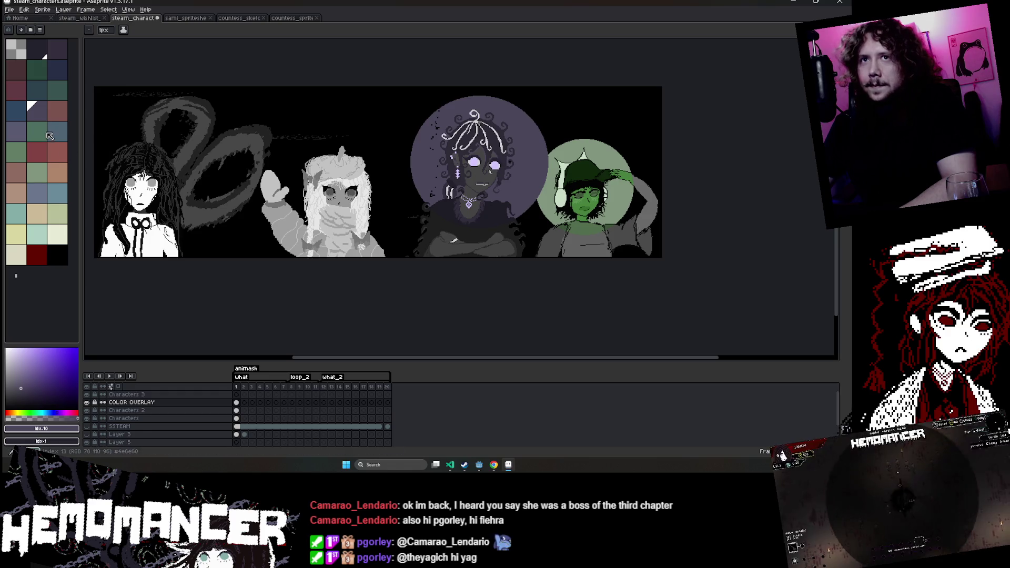
Add a lighter teal circular glow behind the white-haired second character.
left_click(37, 234)
left_click_drag(253, 131, 400, 240)
key("ctrl+z")
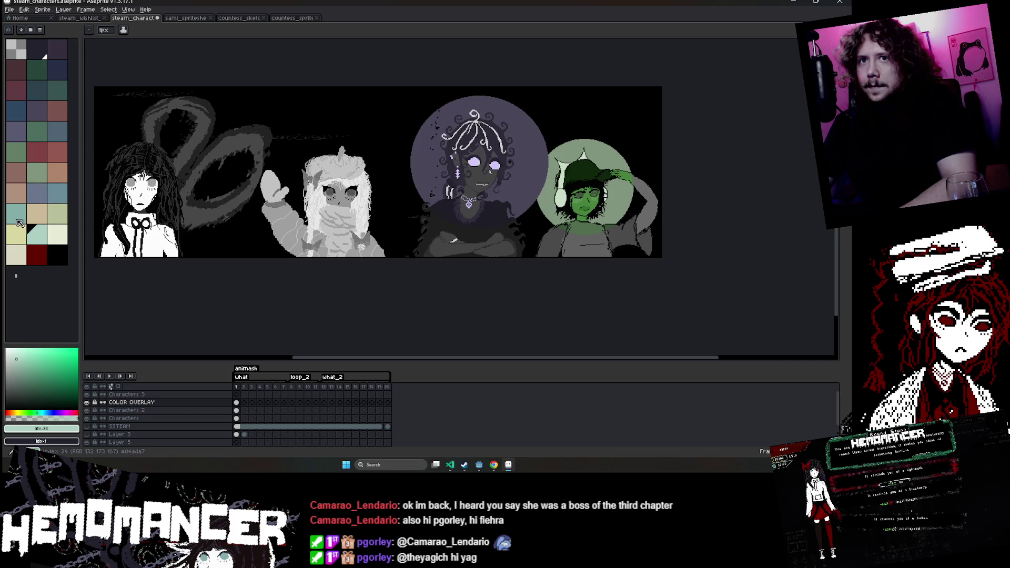
left_click(17, 220)
mouse_move(350, 194)
left_mouse_down()
mouse_move(416, 252)
mouse_move(403, 249)
left_mouse_up()
key("ctrl+z")
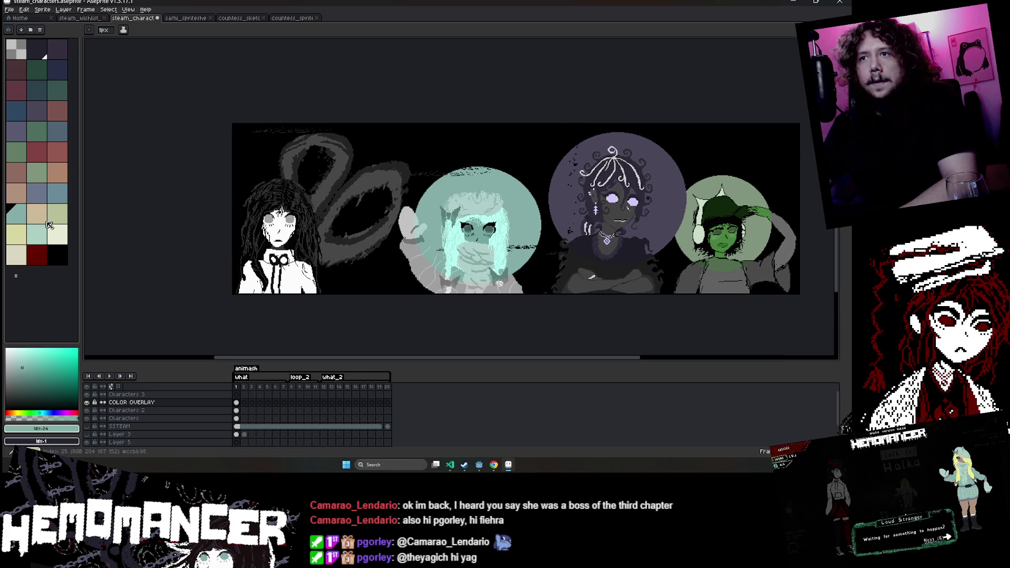
Draw a dark-red circle behind the first character.
left_click(37, 255)
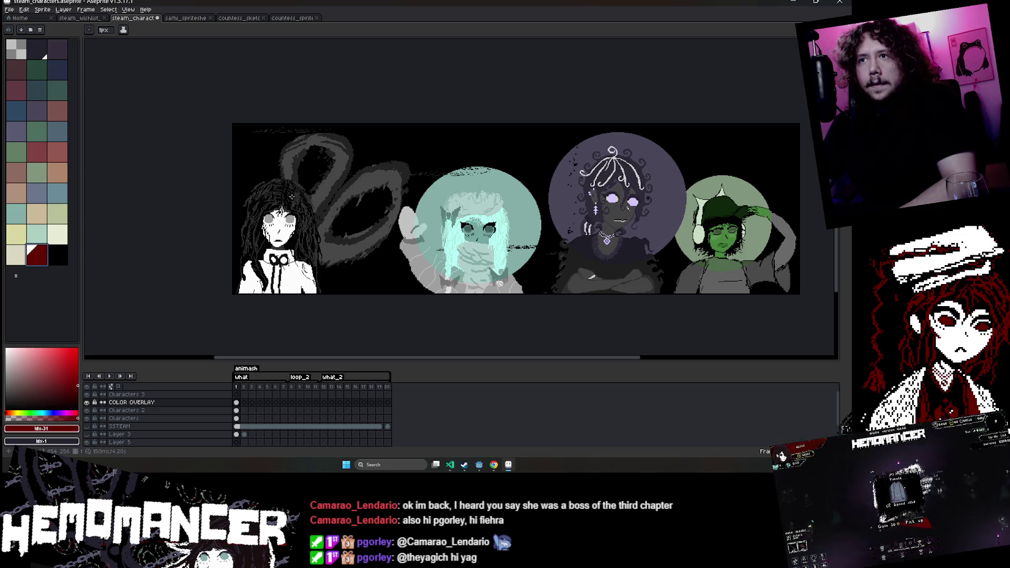
left_click_drag(255, 168, 366, 262)
key("ctrl+z")
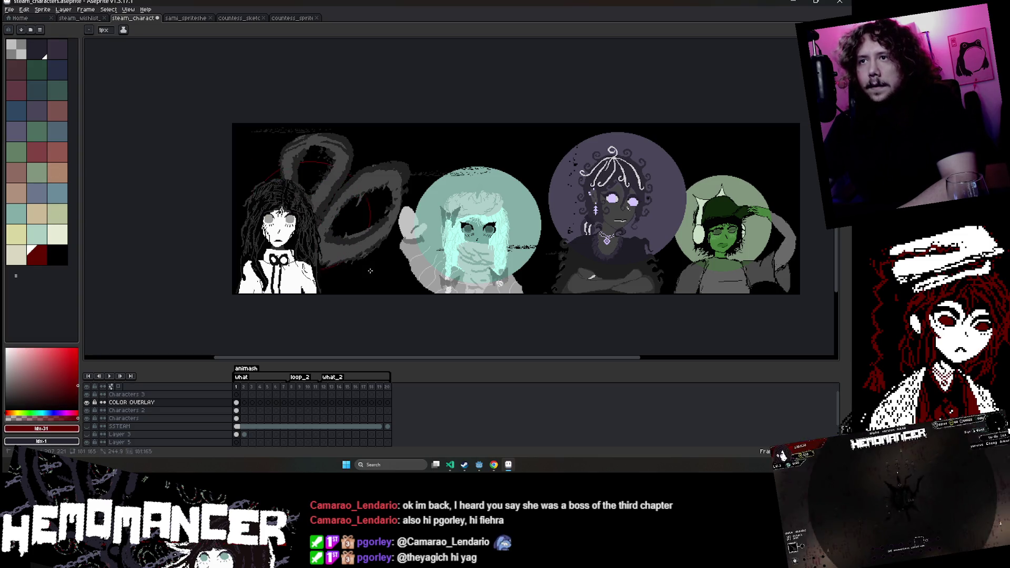
key("ctrl+y")
key("ctrl+z")
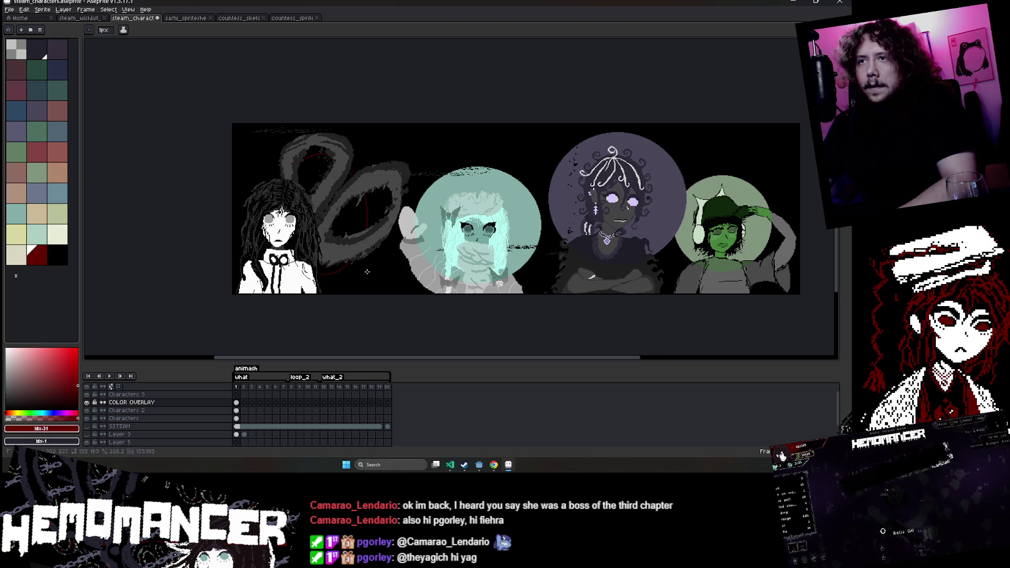
mouse_move(364, 263)
left_mouse_down()
mouse_move(285, 183)
mouse_move(390, 268)
left_mouse_up()
scroll(364, 225, "down", 1)
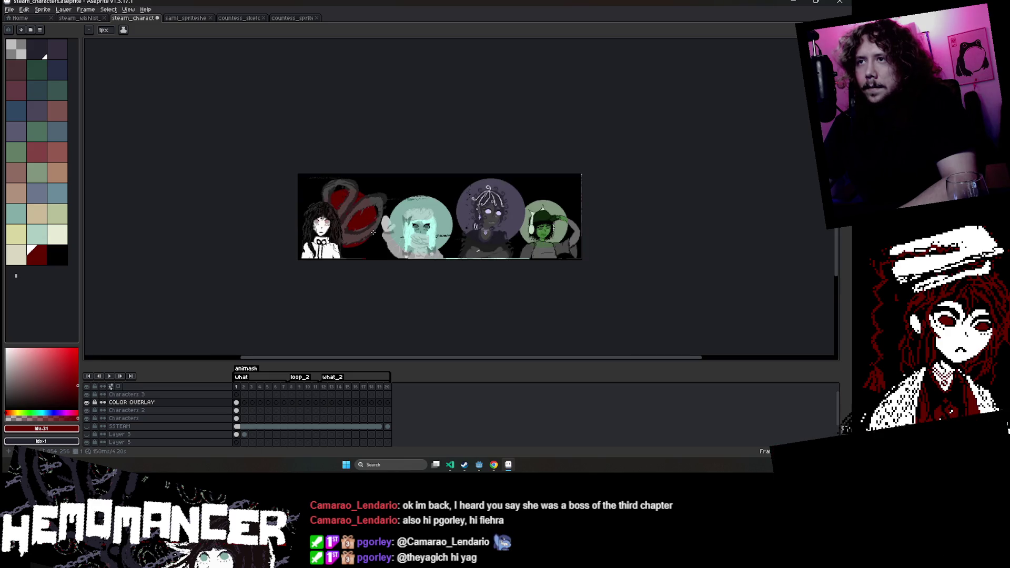
Speckle black noise along the edges of the green and purple circles.
scroll(364, 225, "up", 1)
scroll(782, 144, "down", 1)
scroll(781, 145, "up", 1)
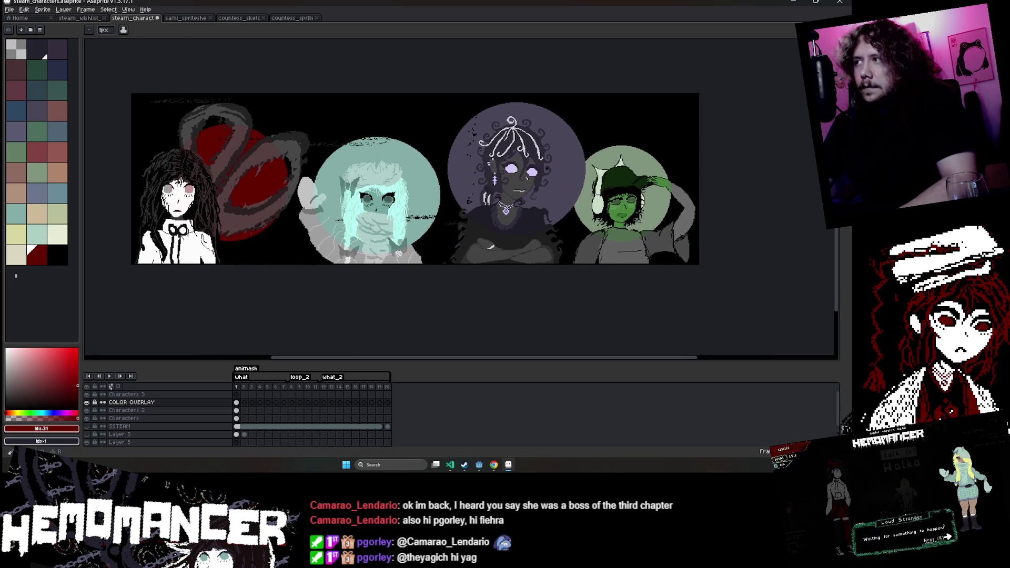
mouse_move(666, 162)
left_mouse_down()
mouse_move(658, 158)
mouse_move(673, 200)
mouse_move(657, 243)
left_mouse_up()
mouse_move(570, 226)
left_mouse_down()
mouse_move(581, 168)
mouse_move(543, 113)
left_mouse_up()
left_click_drag(466, 124, 457, 211)
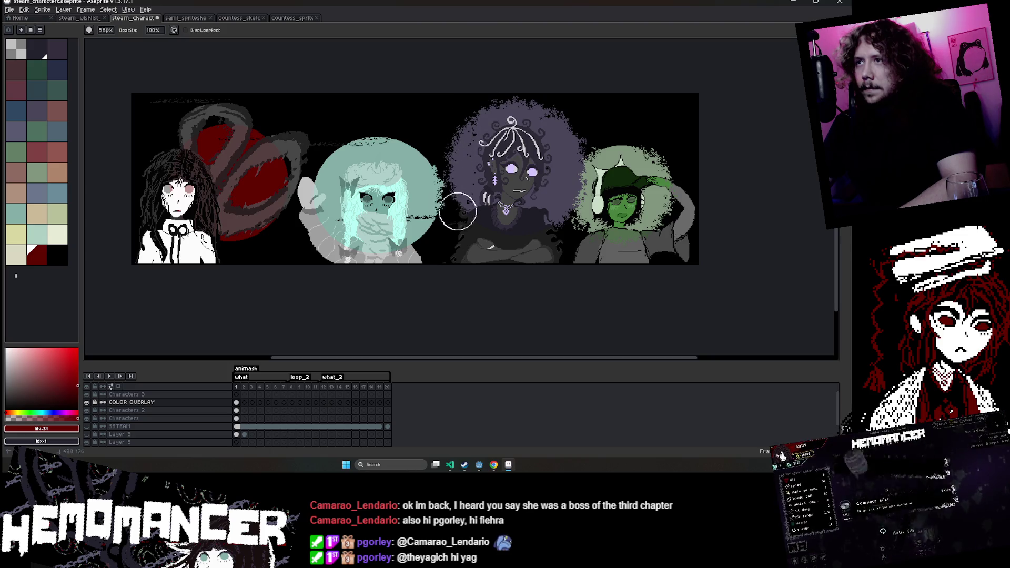
left_click_drag(528, 234, 560, 212)
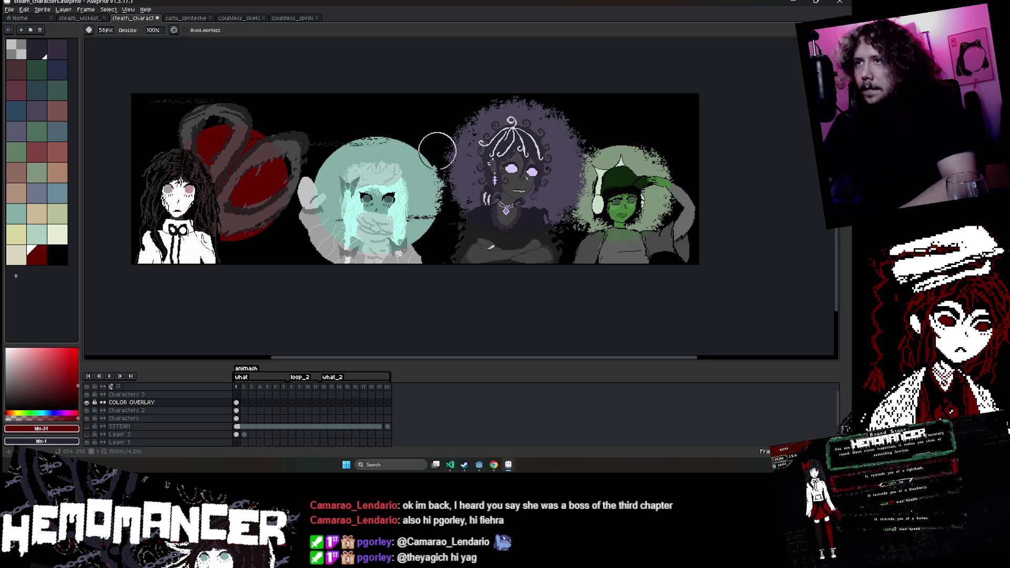
Speckle the teal glow's top and right edges, then zoom out to review.
left_click_drag(408, 148, 350, 148)
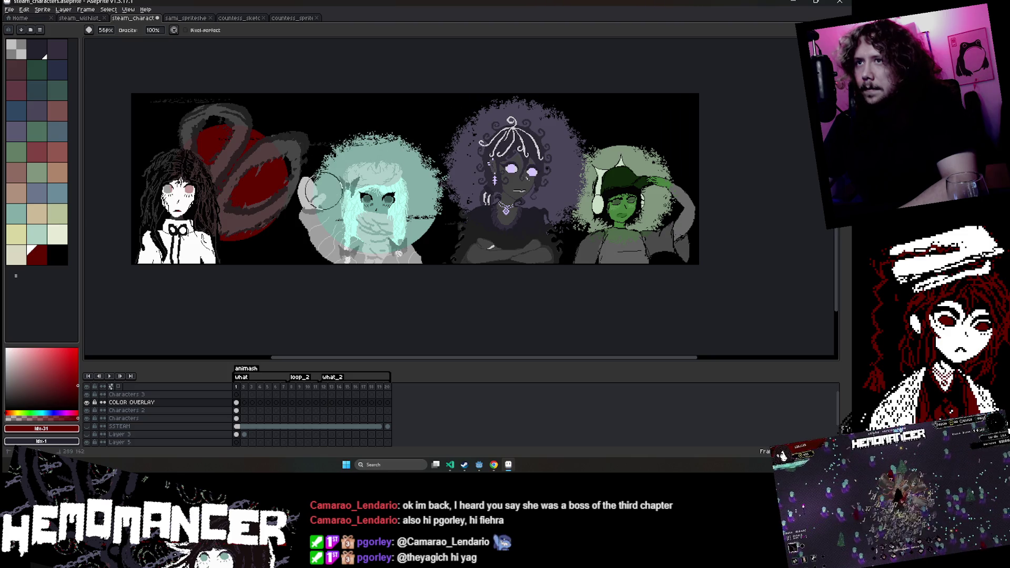
left_click_drag(369, 255, 443, 200)
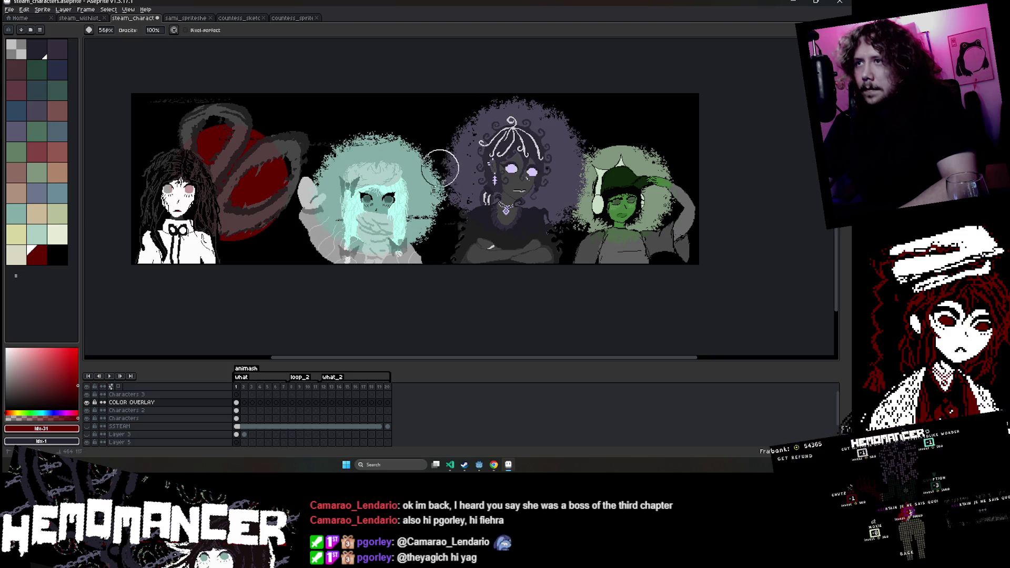
scroll(490, 168, "down", 1)
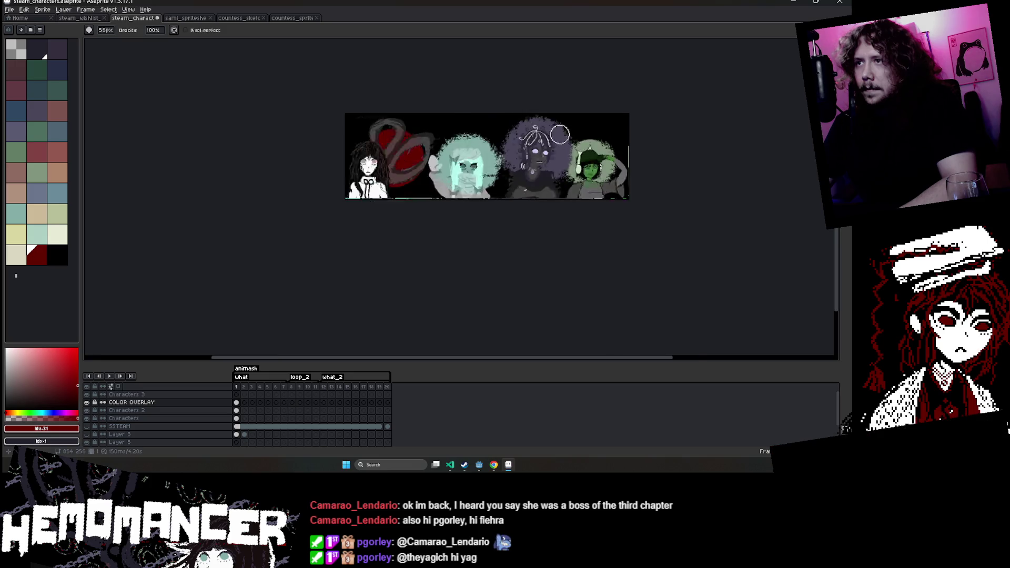
scroll(521, 140, "down", 1)
scroll(521, 139, "up", 2)
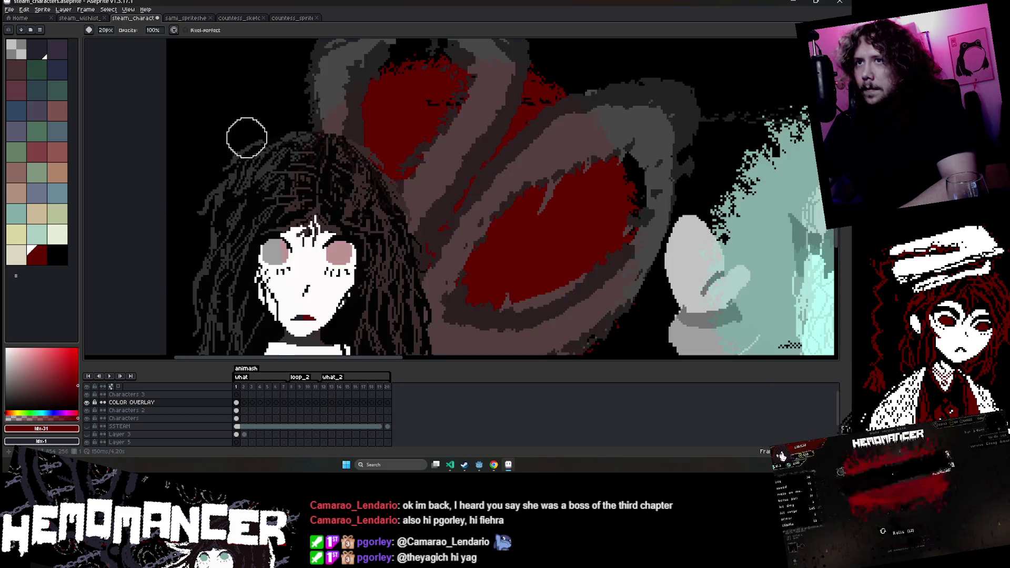
scroll(276, 120, "up", 2)
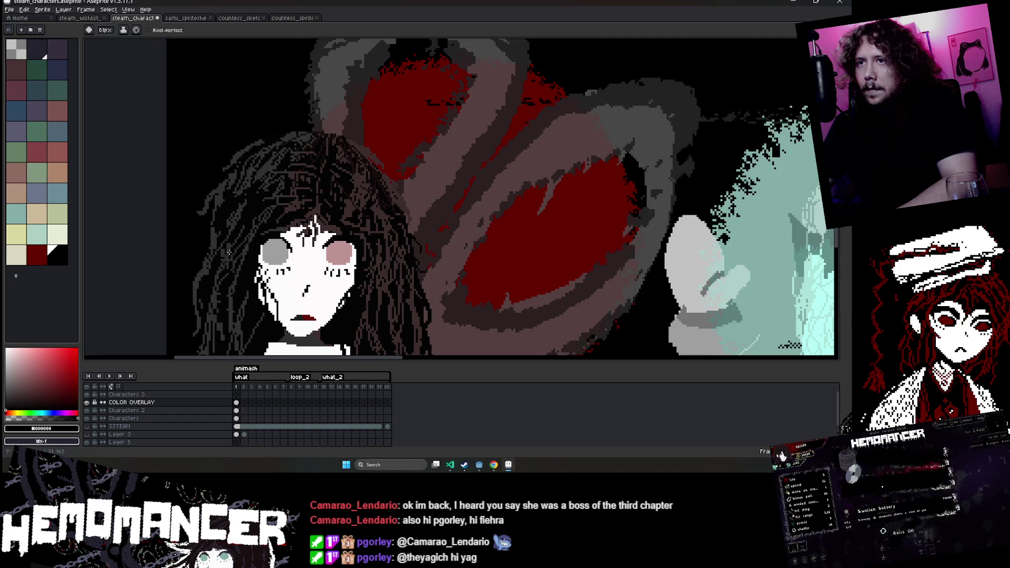
scroll(225, 253, "down", 3)
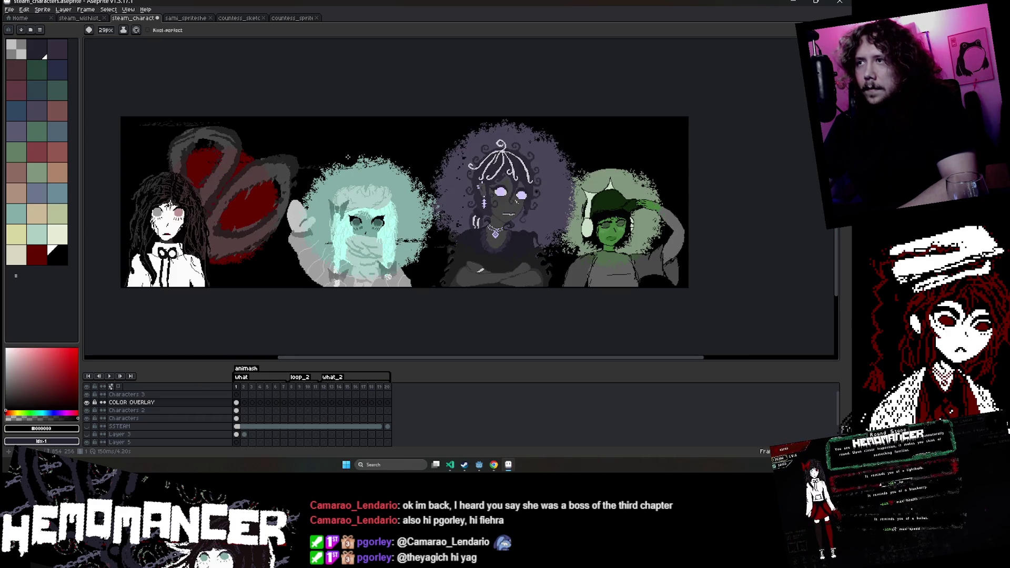
Switch to the single-pixel brush and save the banner file.
key("b")
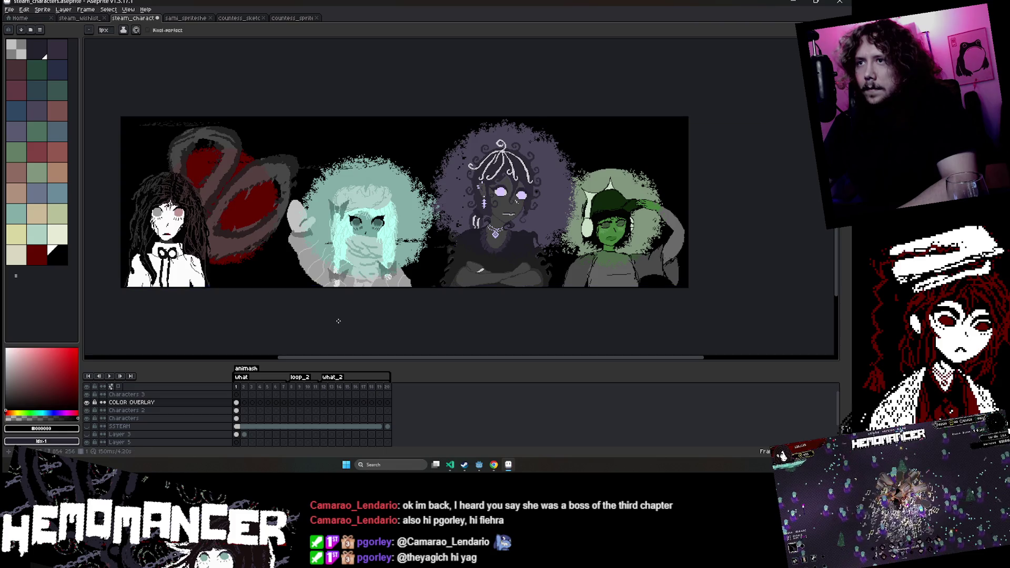
scroll(404, 202, "left", 2)
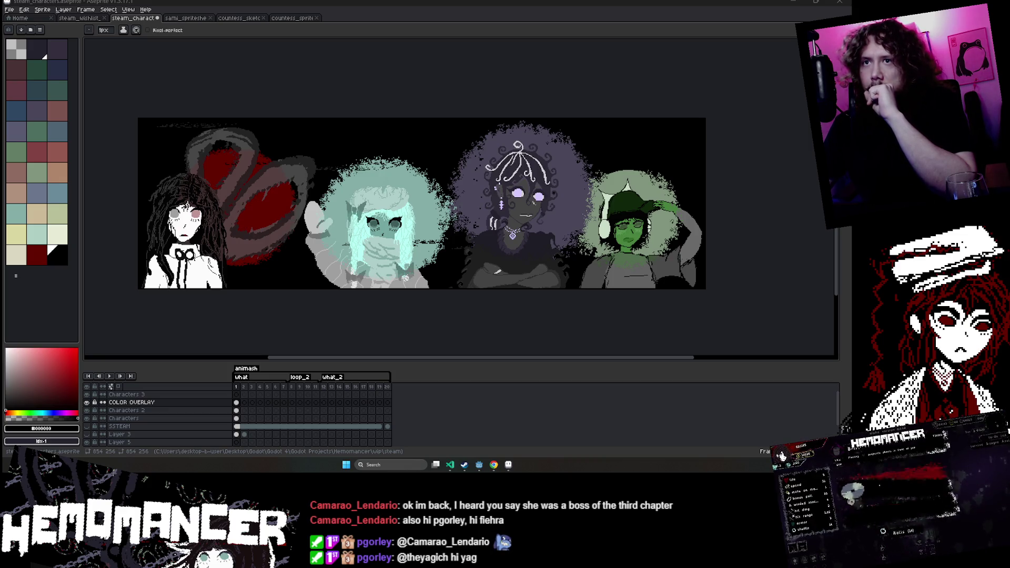
key("ctrl+s")
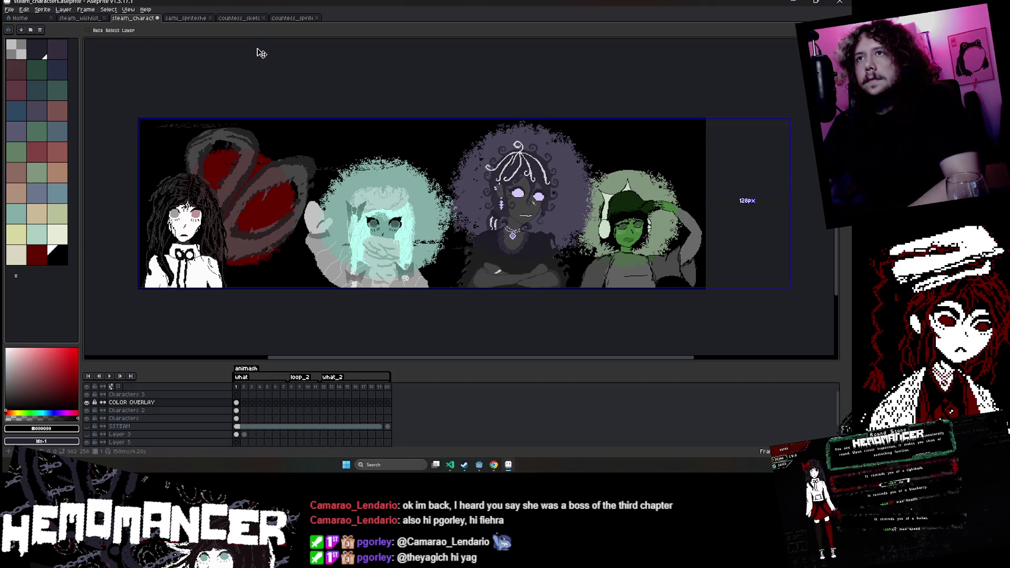
Export the banner as steam_characters.gif and play back the animation.
left_click(10, 10)
left_click(105, 76)
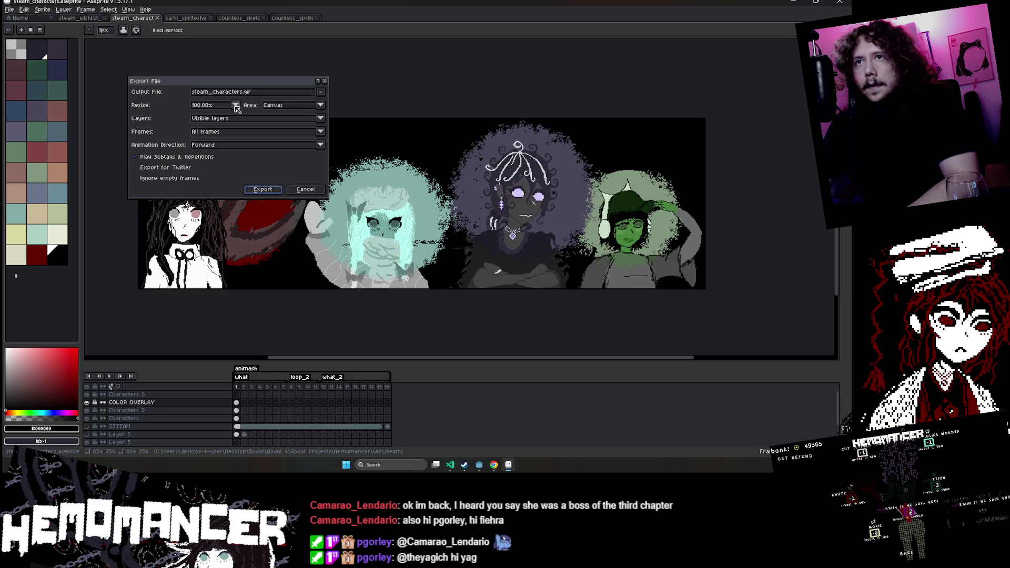
left_click(262, 189)
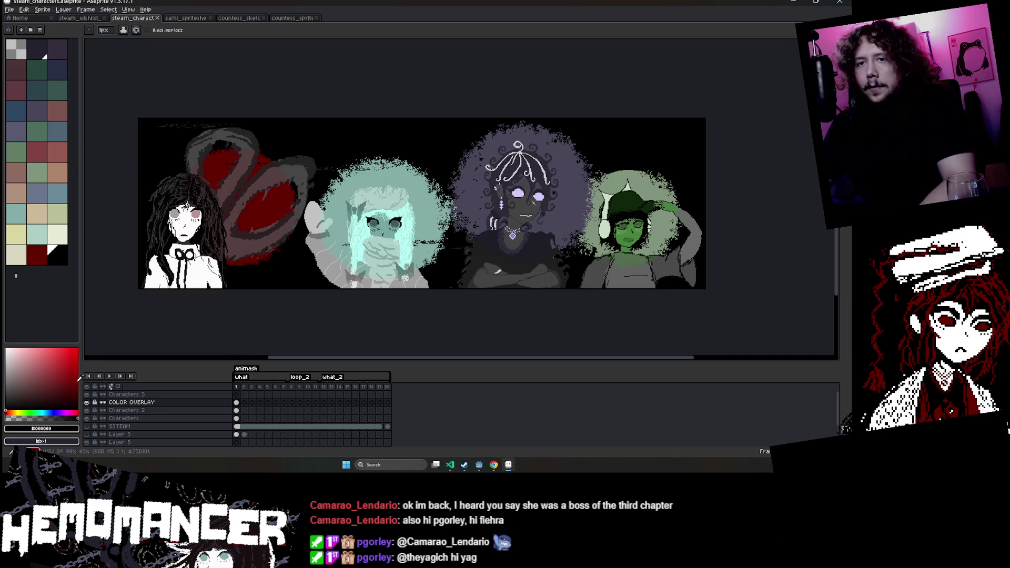
left_click(110, 376)
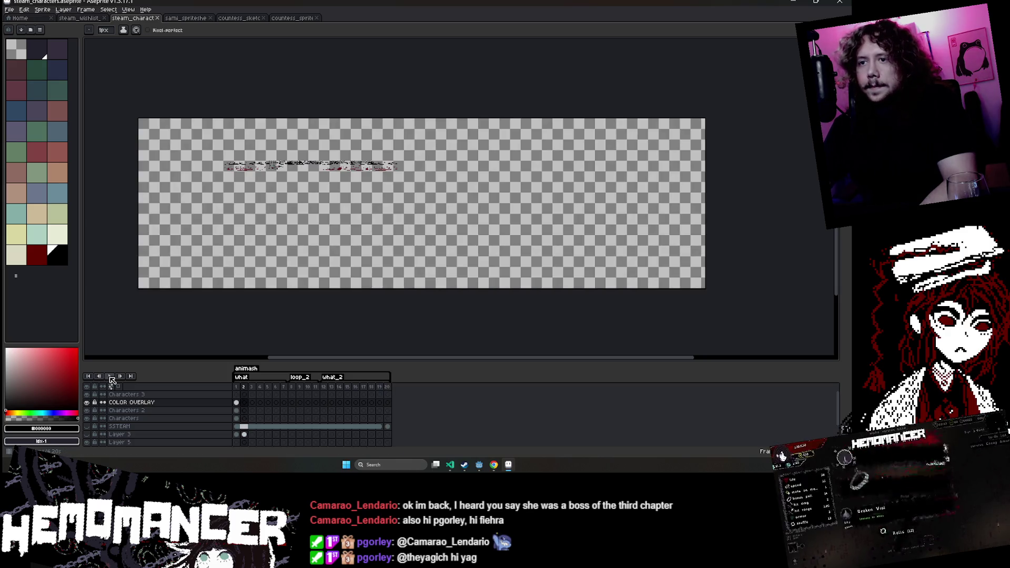
Stop playback and delete the extra animation frames.
left_click(112, 379)
left_click(249, 389)
key("alt+c")
key("alt+c")
key("alt+c")
key("alt+c")
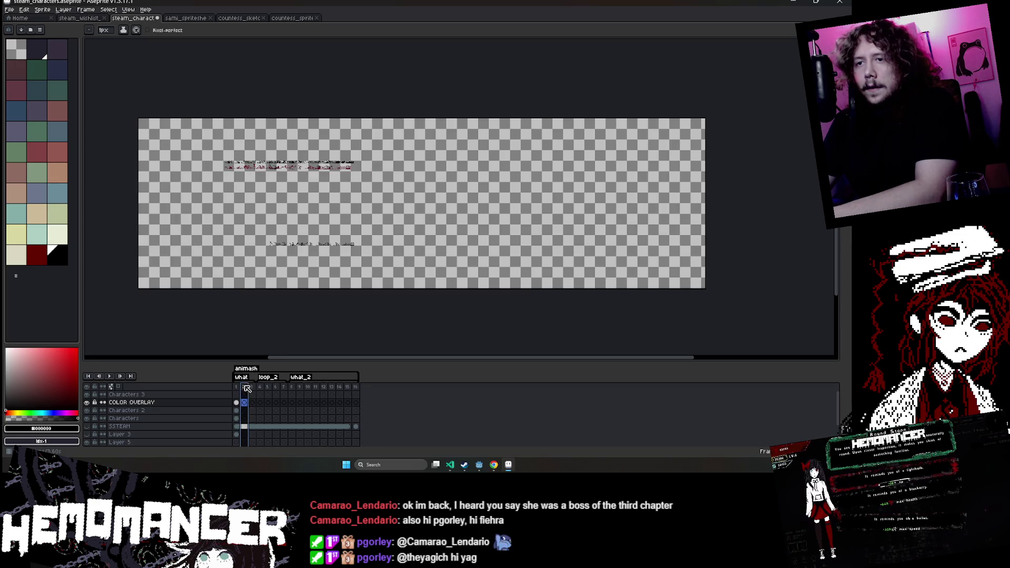
key("alt+c")
key("alt+c")
double_click(246, 387)
key("Return")
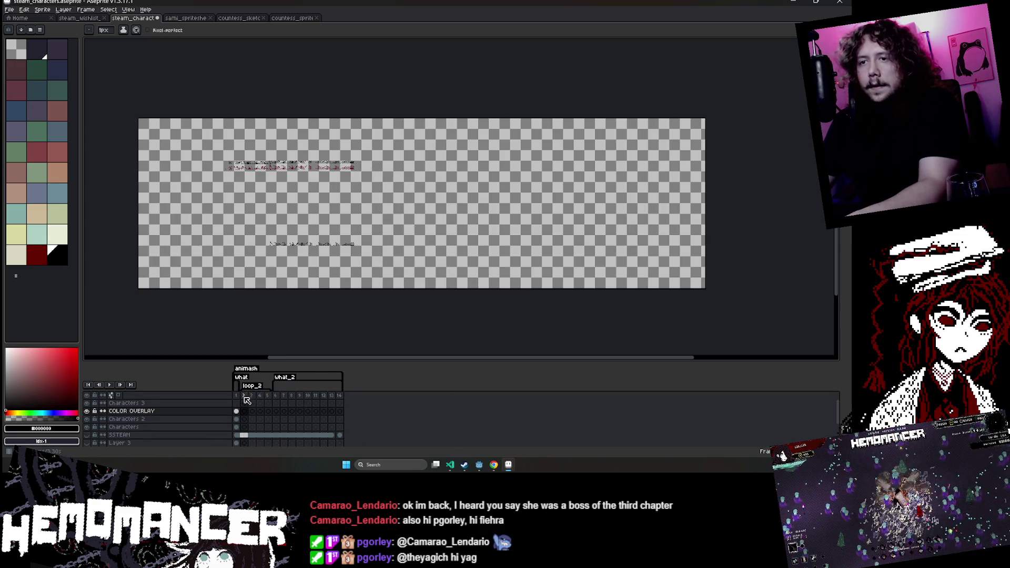
key("alt+c")
key("alt+c")
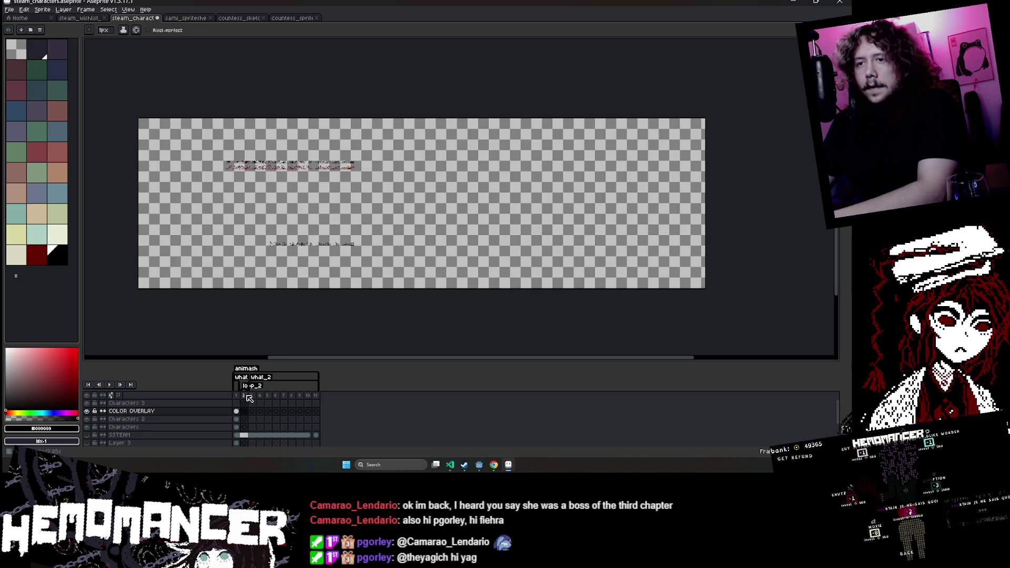
Set the frame duration to 50 and delete another extra frame.
key("alt+c")
double_click(249, 398)
type("50")
key("Return")
left_click(245, 396)
key("alt+c")
key("alt+c")
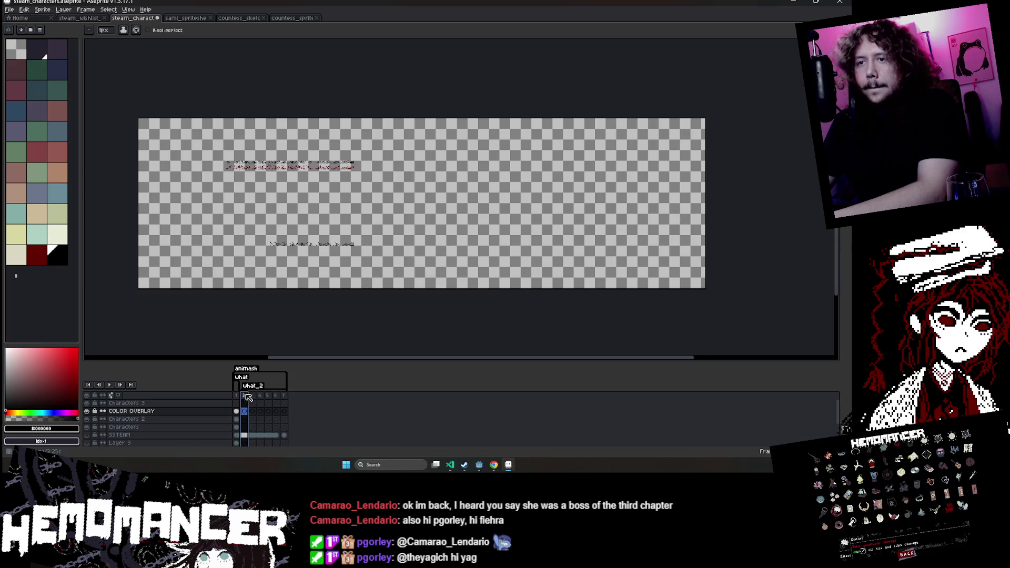
double_click(249, 399)
key("Return")
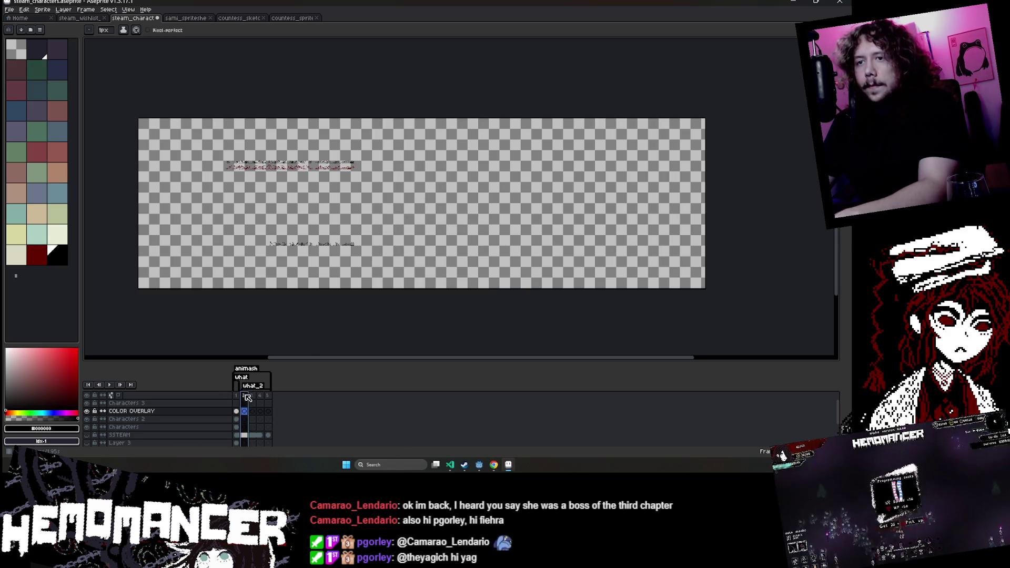
key("alt+c")
key("alt+c")
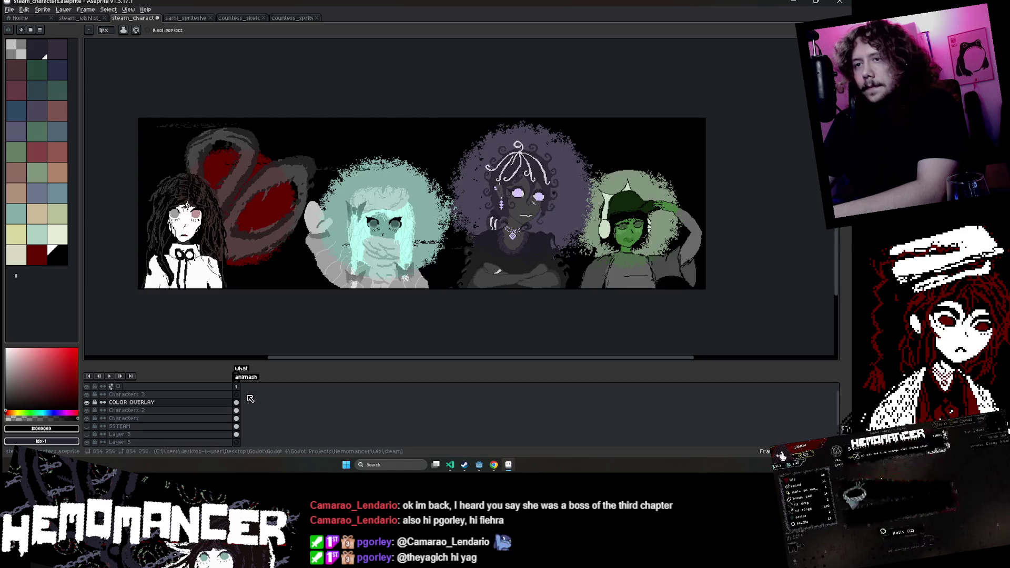
Remove the remaining frames and delete the animash and other animation tags.
key("shift+p")
key("BackSpace")
key("Escape")
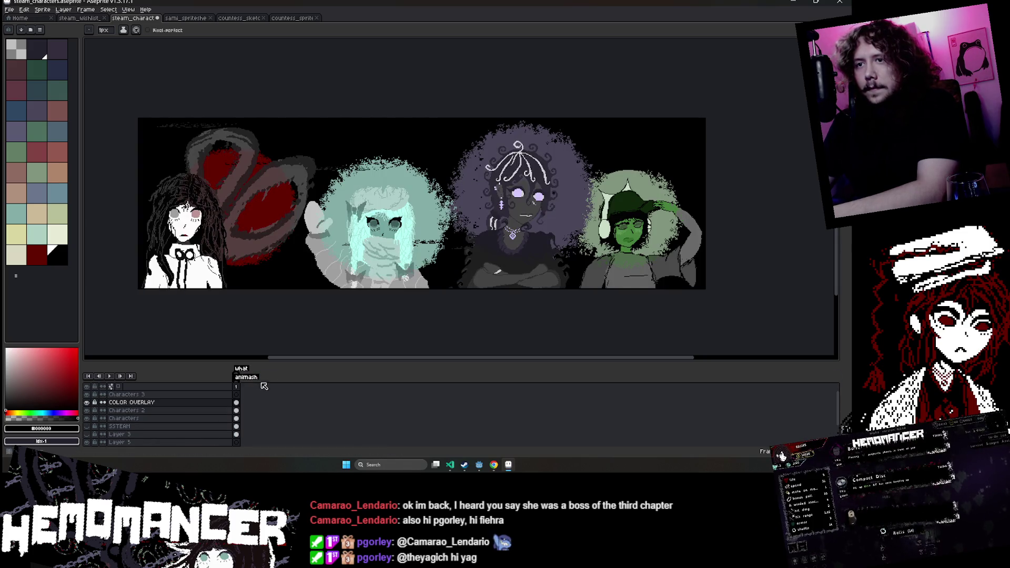
double_click(241, 368)
double_click(247, 377)
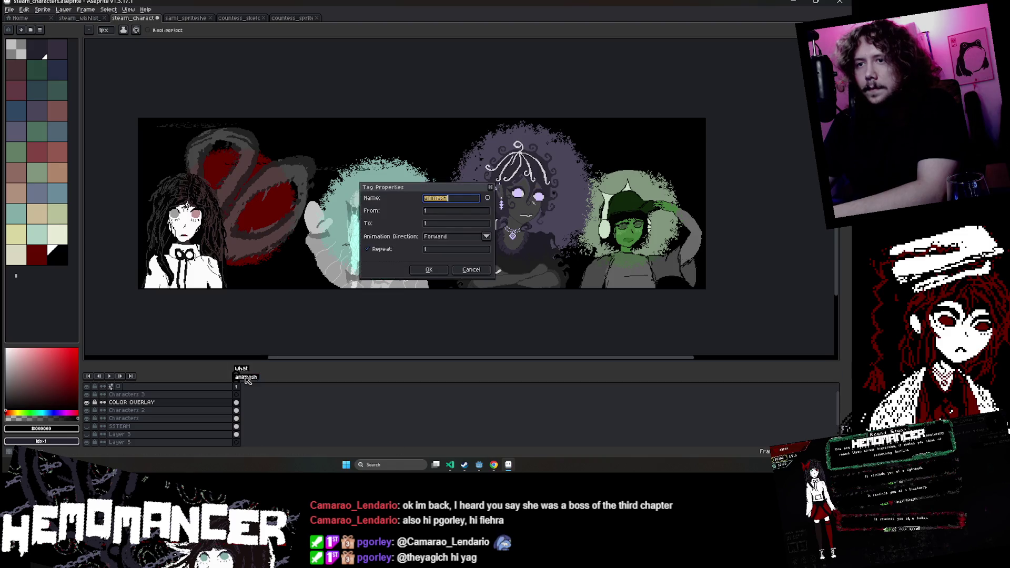
left_click(492, 189)
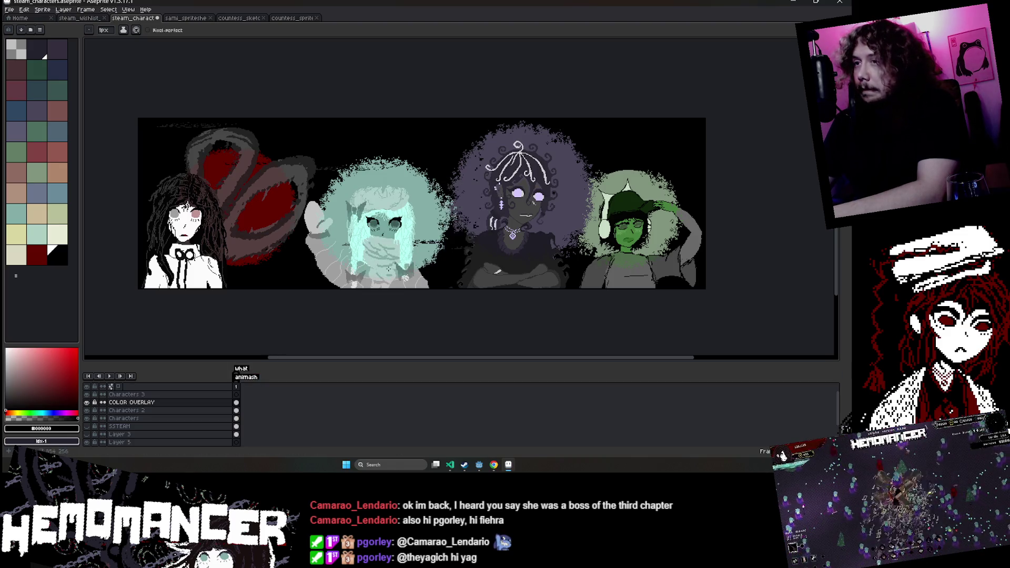
right_click(246, 376)
left_click(268, 392)
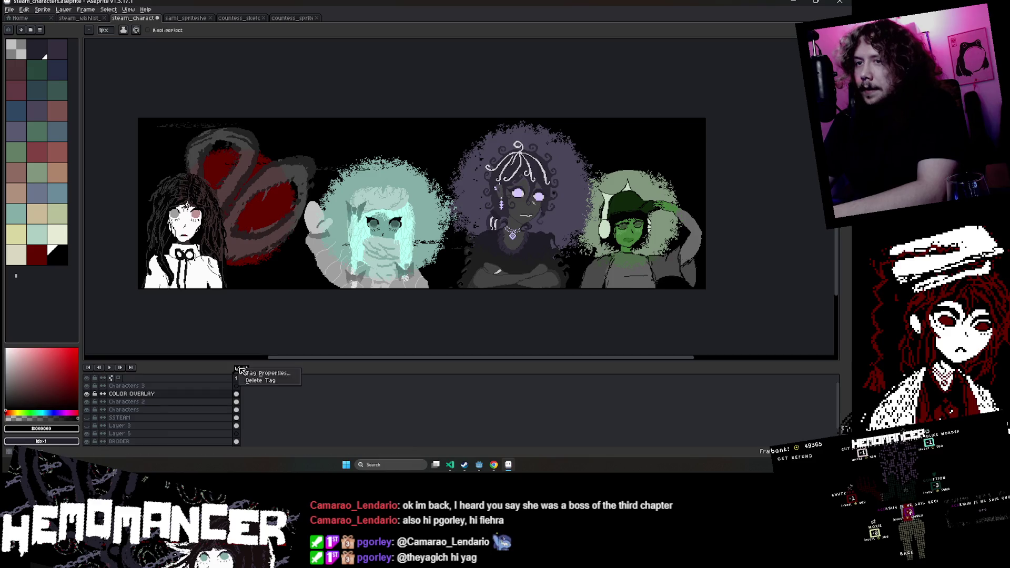
left_click(265, 381)
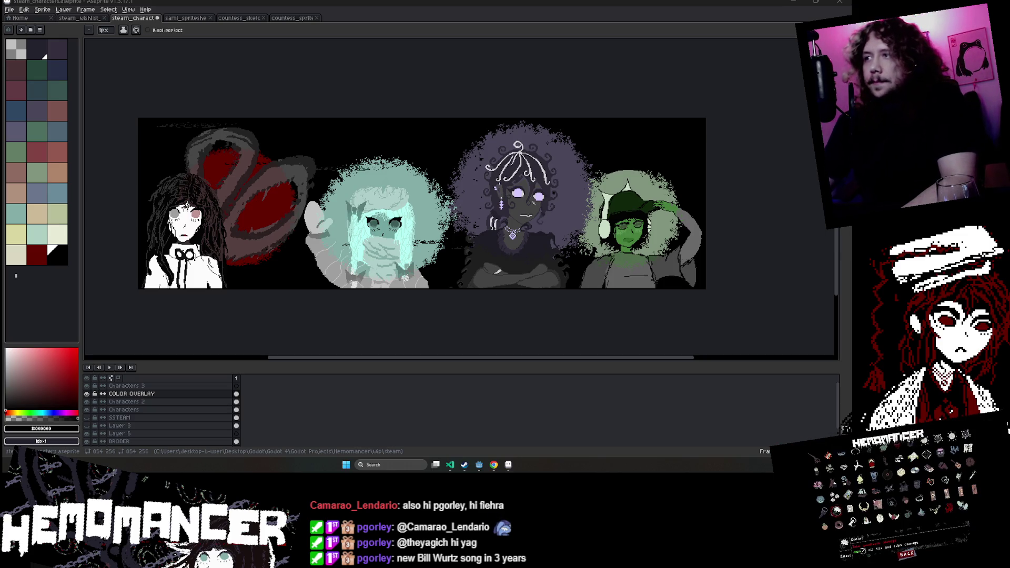
left_click_drag(568, 342, 505, 342)
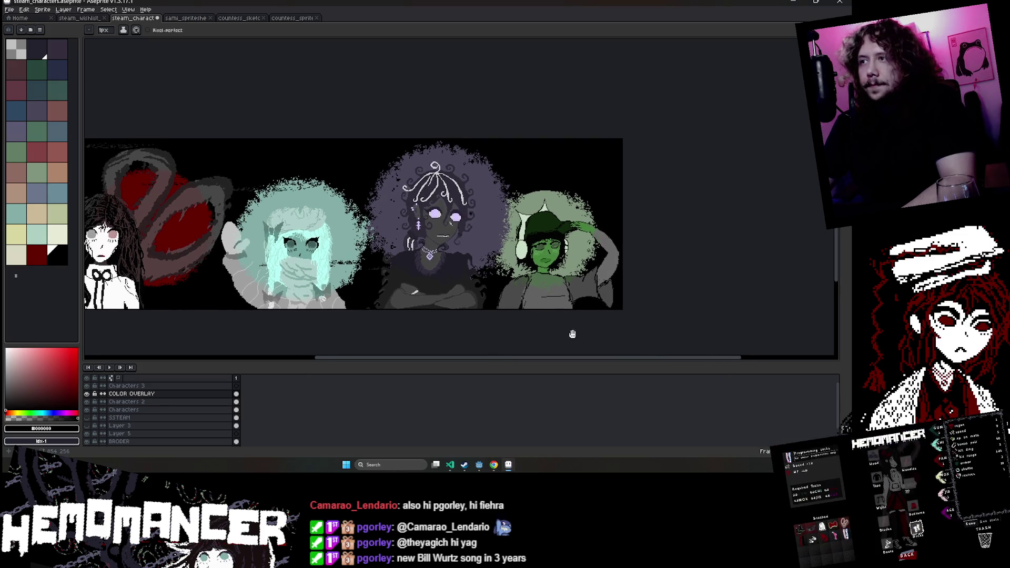
left_click_drag(568, 309, 577, 306)
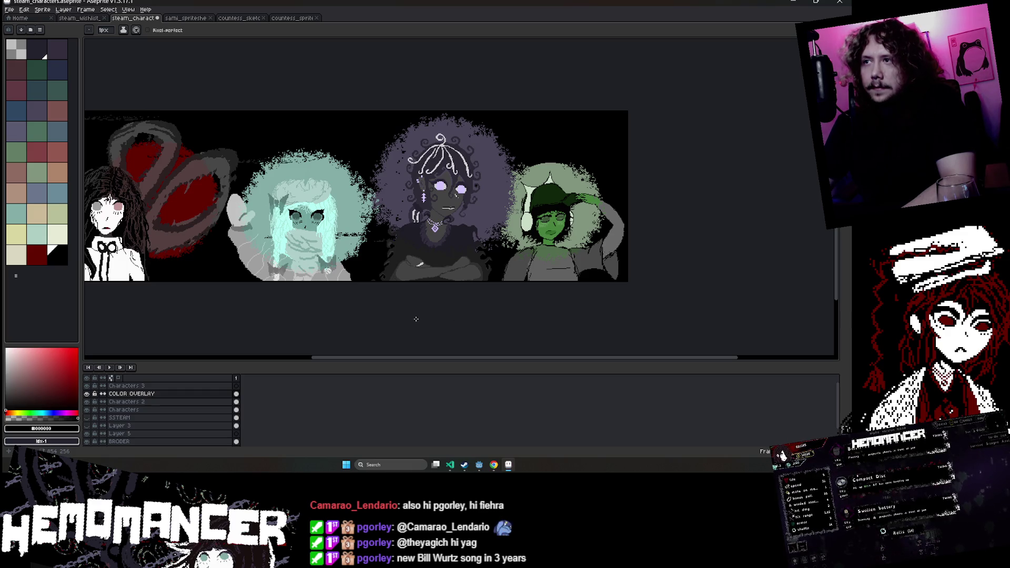
scroll(416, 319, "down", 1)
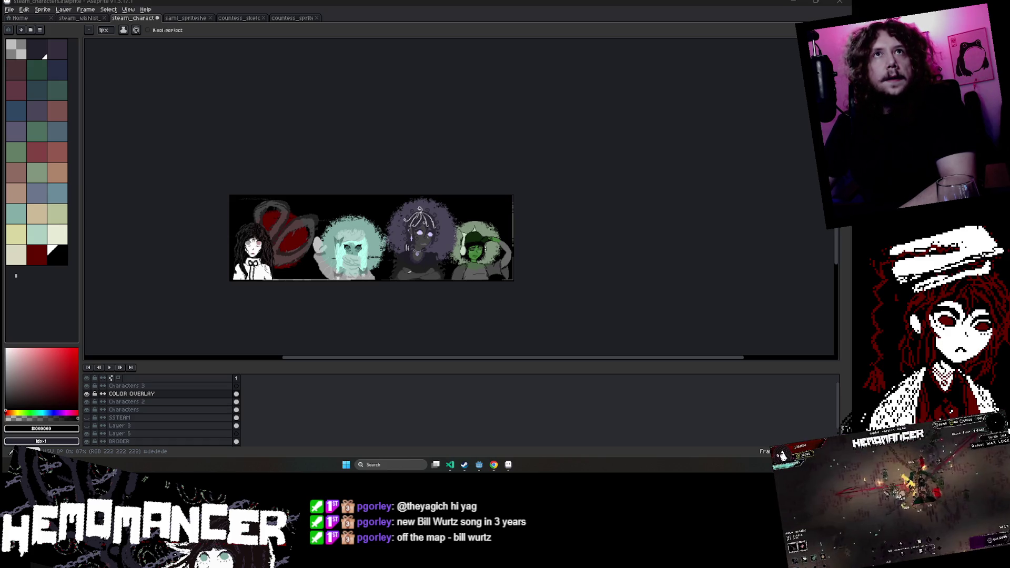
scroll(272, 285, "up", 1)
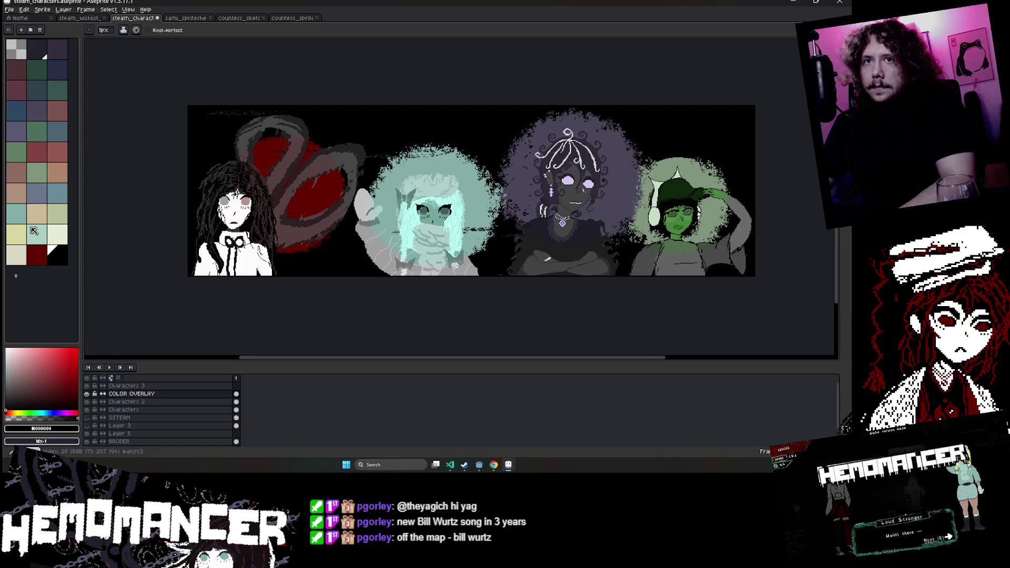
Pick teal from the palette and browse the sami spritesheet and wishlist reference tabs.
left_click(37, 234)
left_click(200, 19)
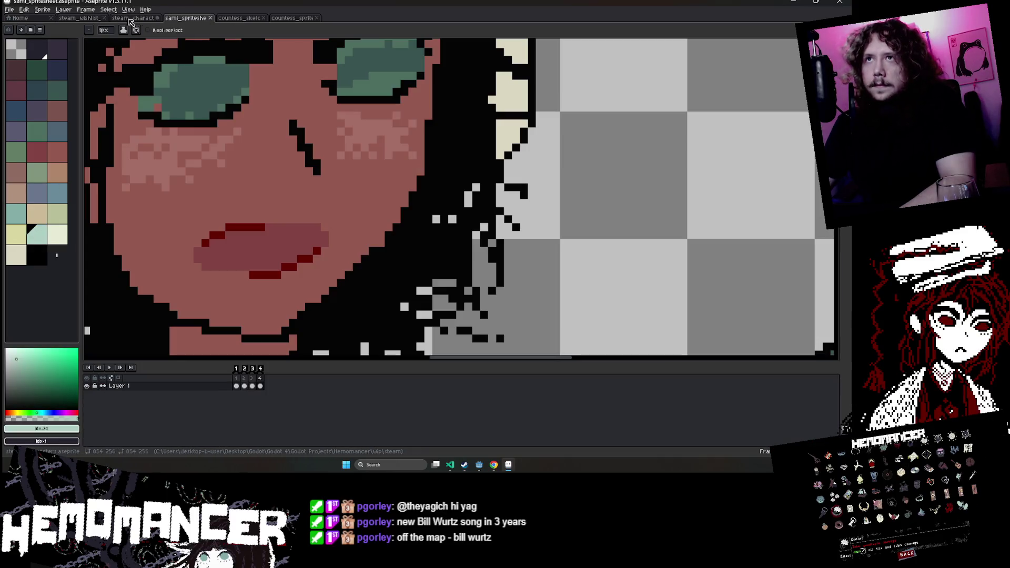
left_click(78, 18)
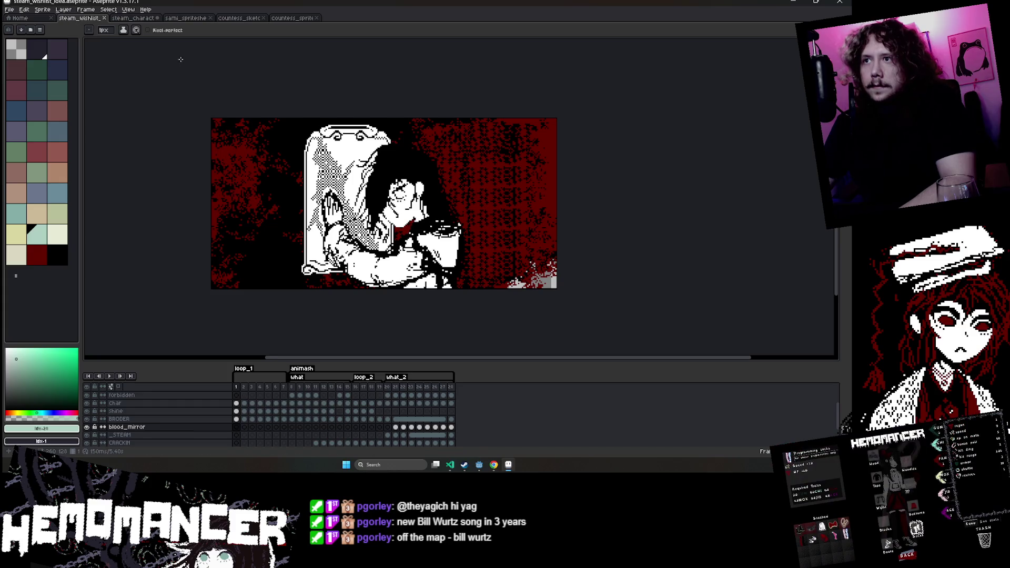
left_click(290, 19)
left_click(133, 18)
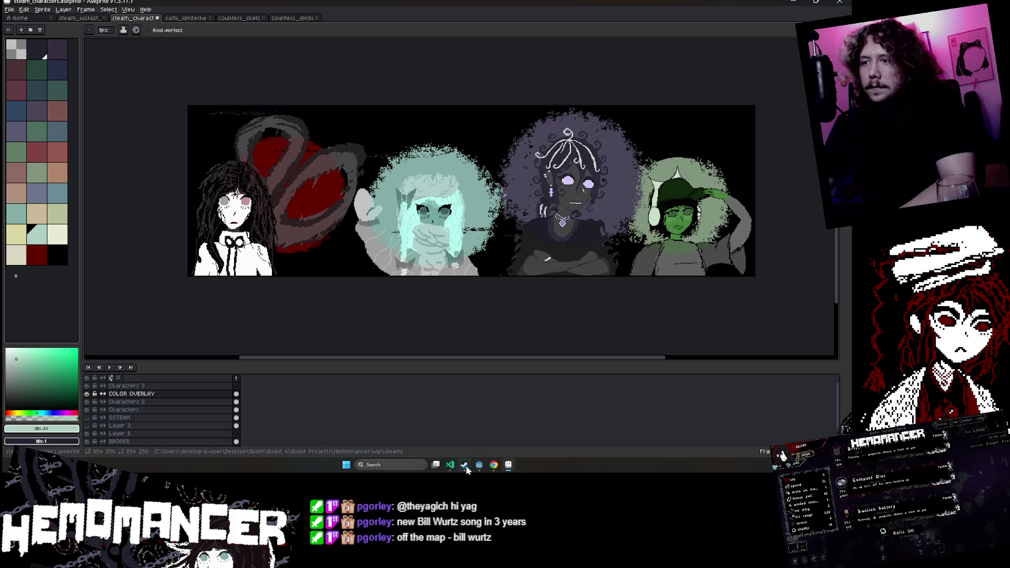
In Godot, filter the FileSystem for 'player' and open player_v6.aseprite.
left_click(449, 432)
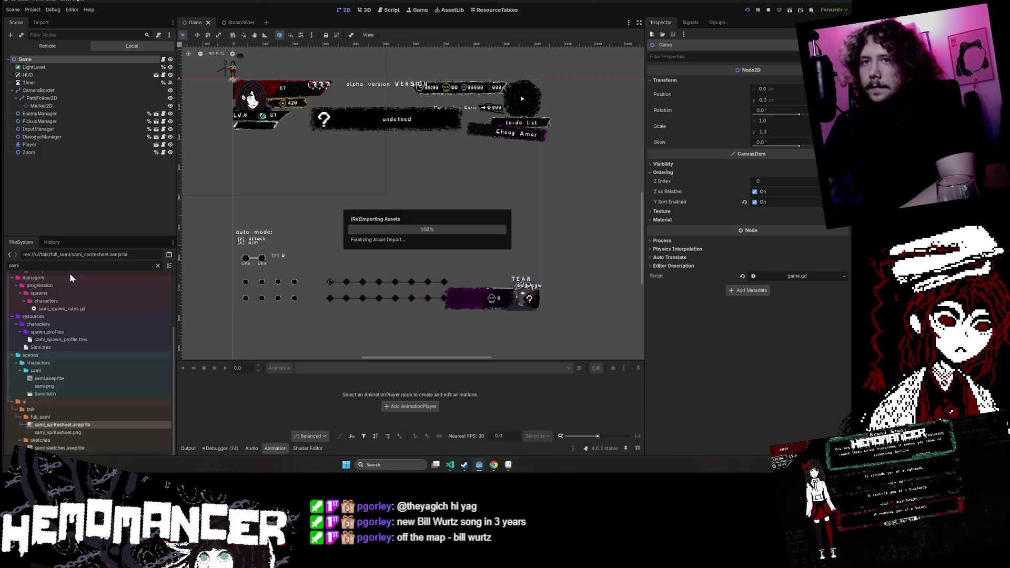
type("player")
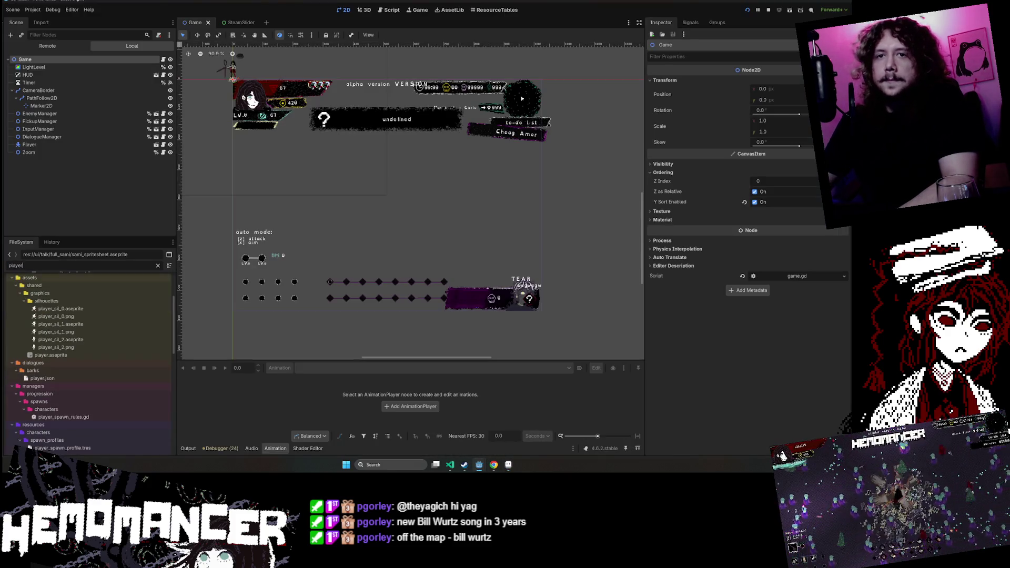
scroll(102, 385, "down", 3)
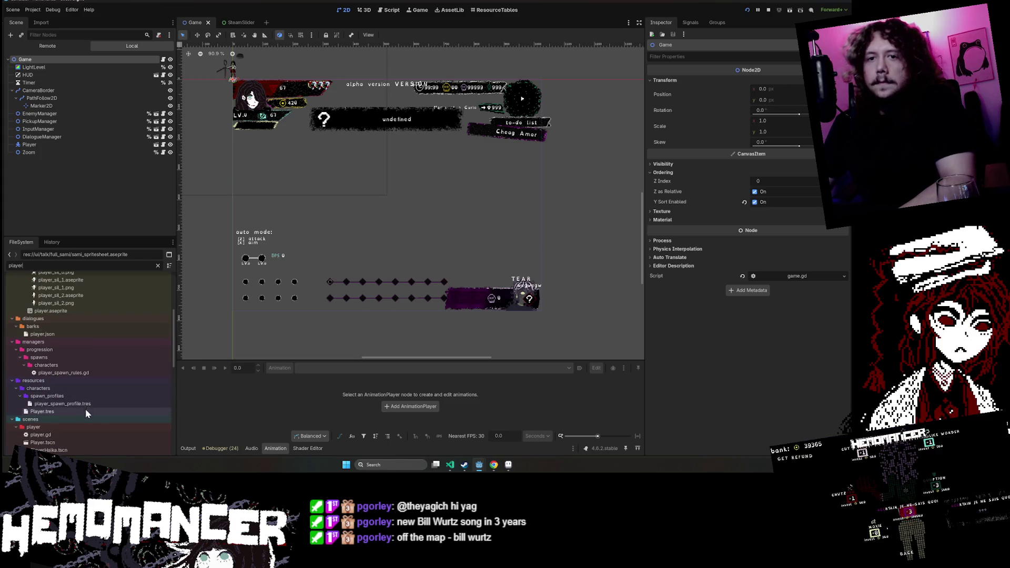
scroll(86, 424, "down", 3)
right_click(87, 424)
left_click(158, 444)
Sample the teal eye from player_v6, add it to the palette, and return to the banner.
scroll(452, 211, "up", 2)
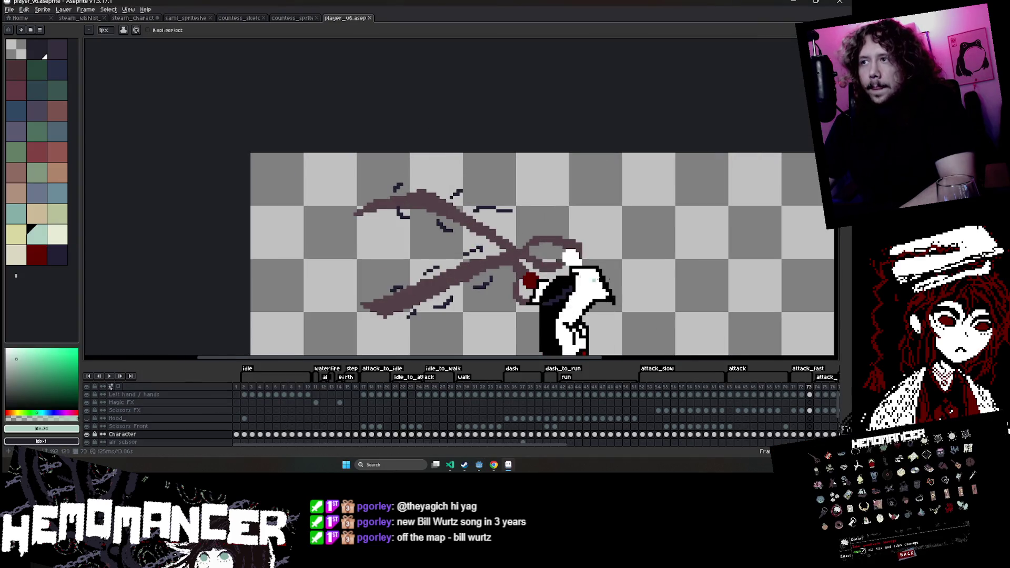
scroll(455, 158, "up", 1)
scroll(458, 99, "up", 1)
key("Left")
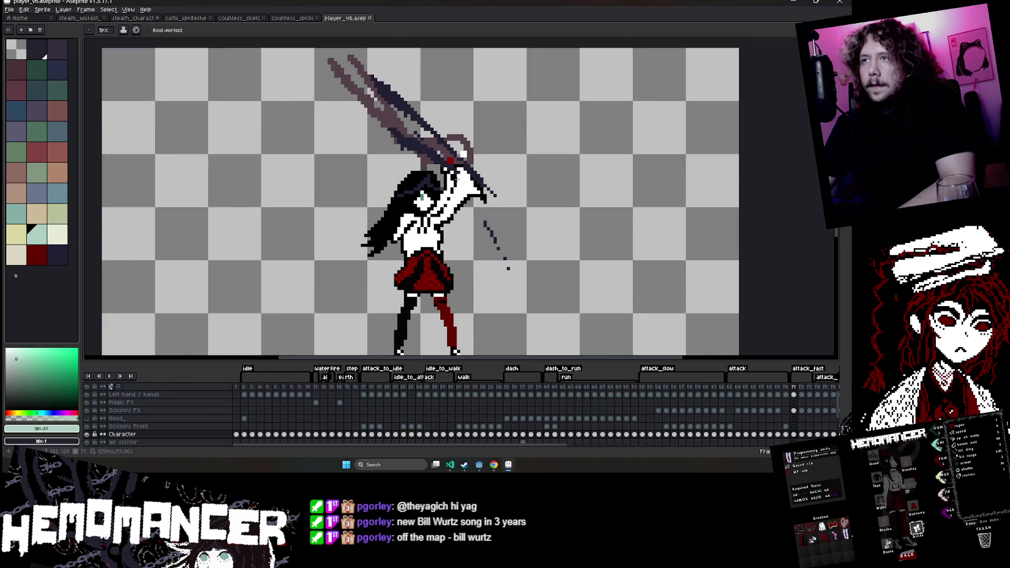
scroll(401, 159, "up", 2)
left_click(401, 158, "alt")
left_click(76, 429)
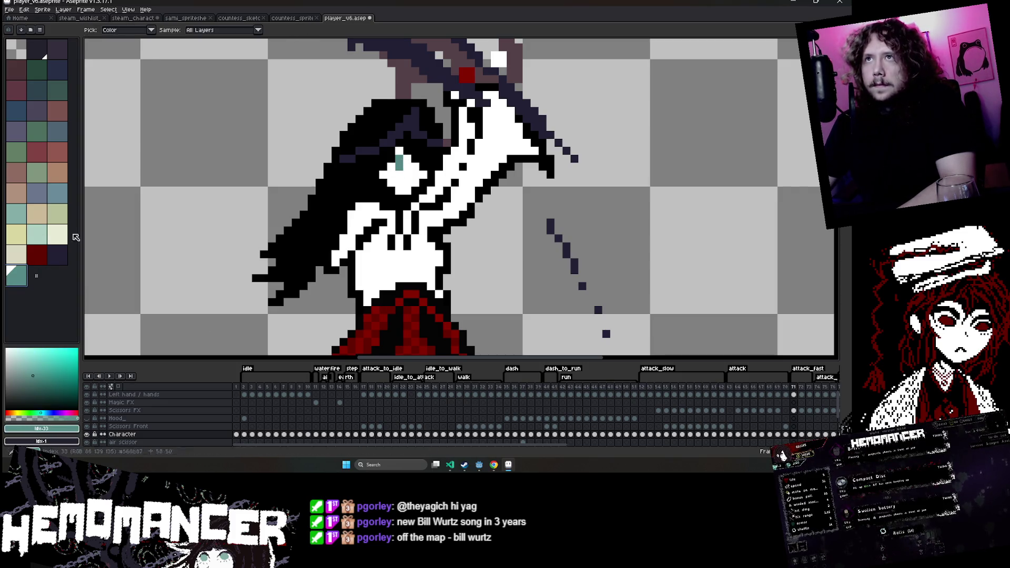
left_click(41, 428)
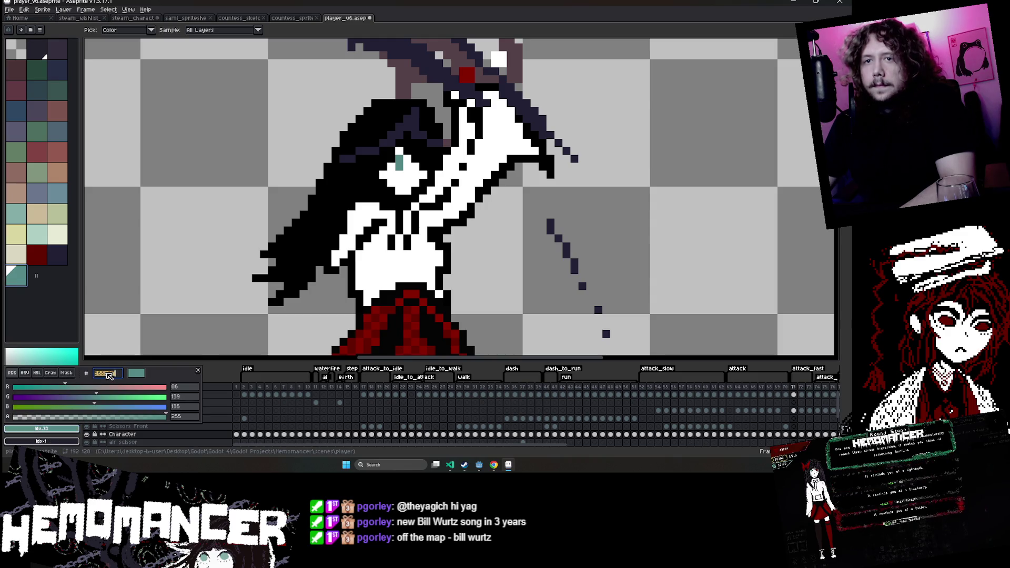
left_click(133, 18)
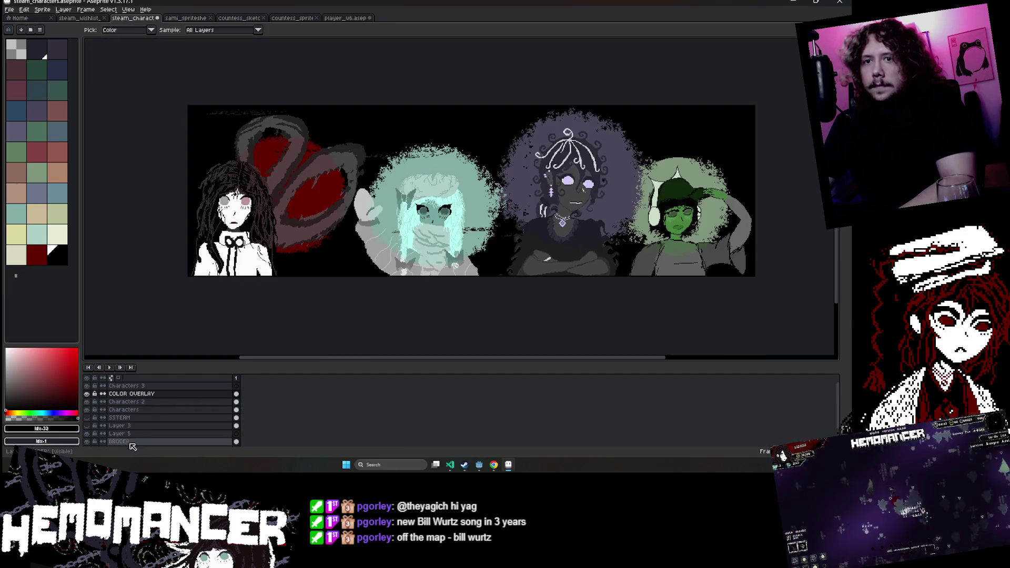
Set the foreground colour to hex 568b87, choose the pencil, and frame the left character.
left_click(41, 429)
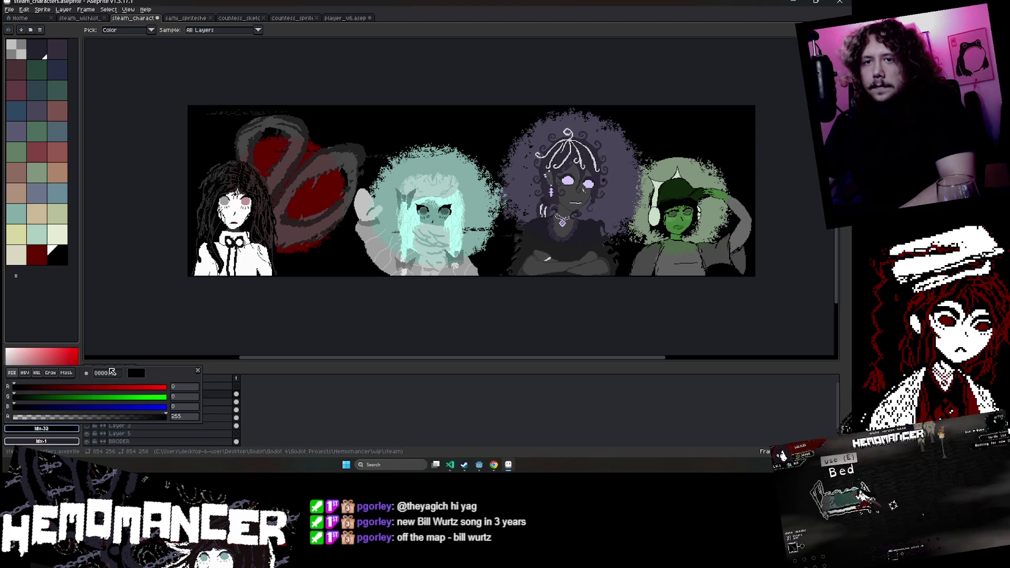
type("568b87")
left_click(16, 276)
key("b")
scroll(225, 203, "up", 5)
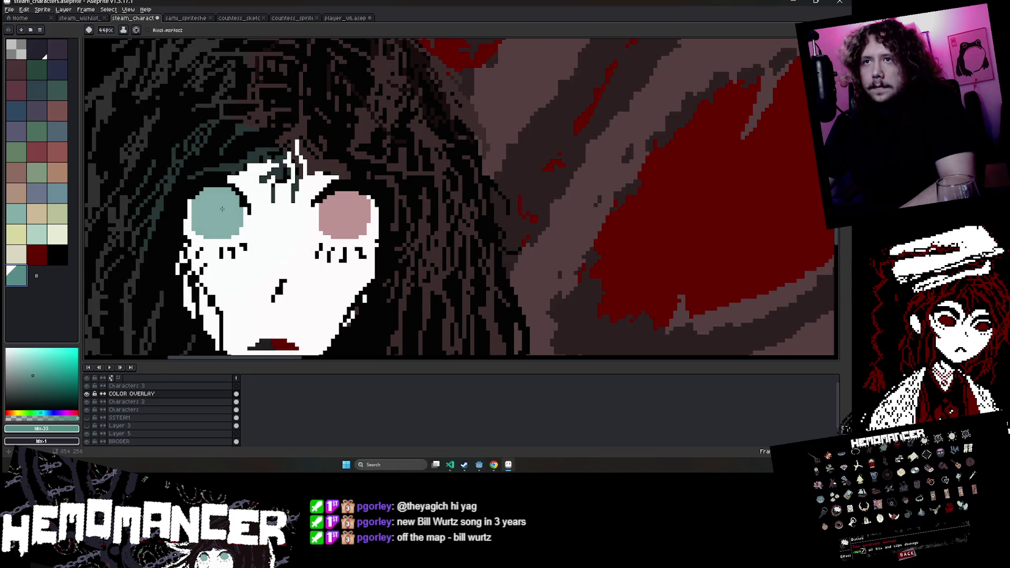
scroll(222, 209, "down", 5)
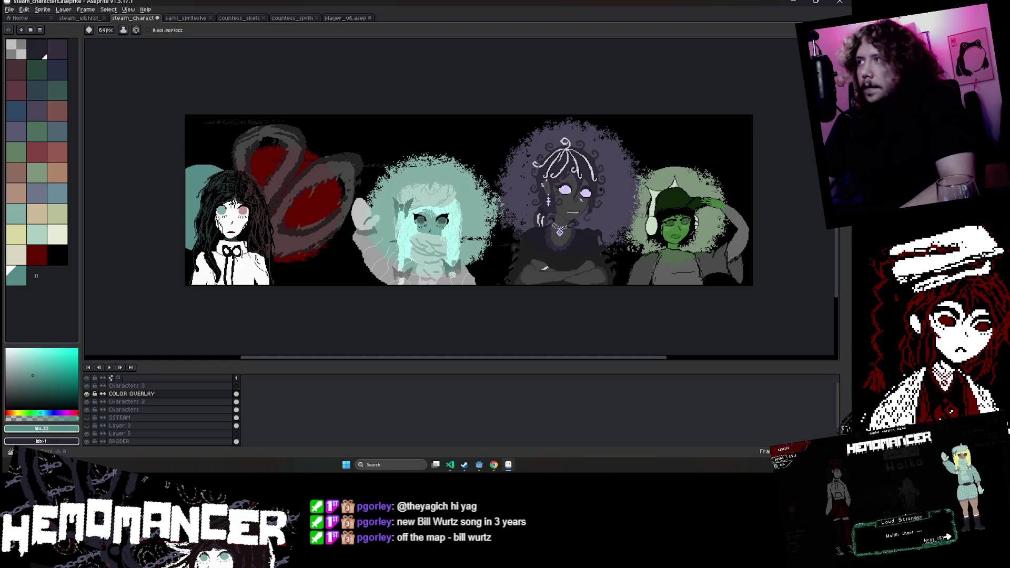
scroll(205, 175, "up", 3)
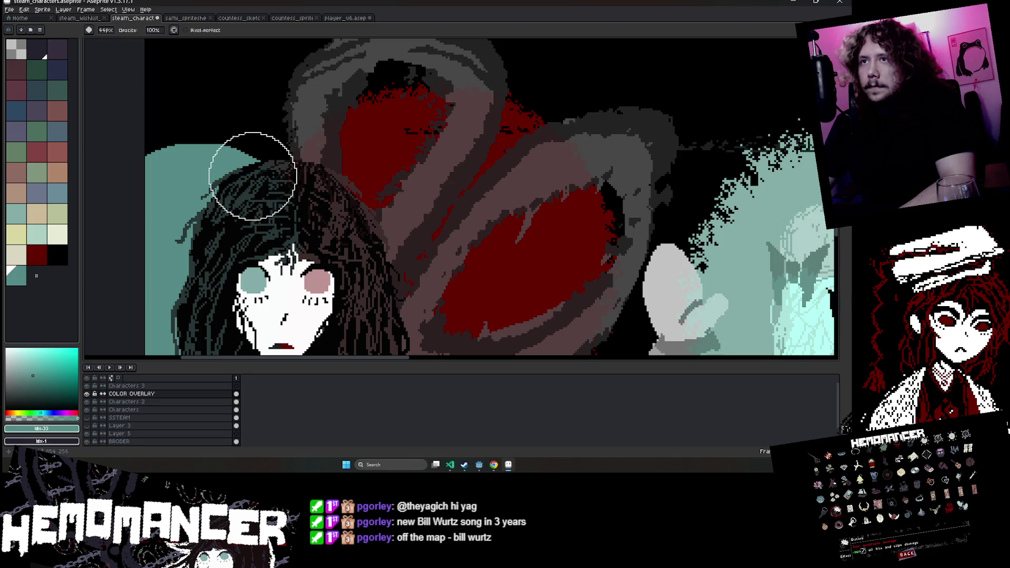
scroll(128, 189, "down", 3)
scroll(140, 260, "up", 4)
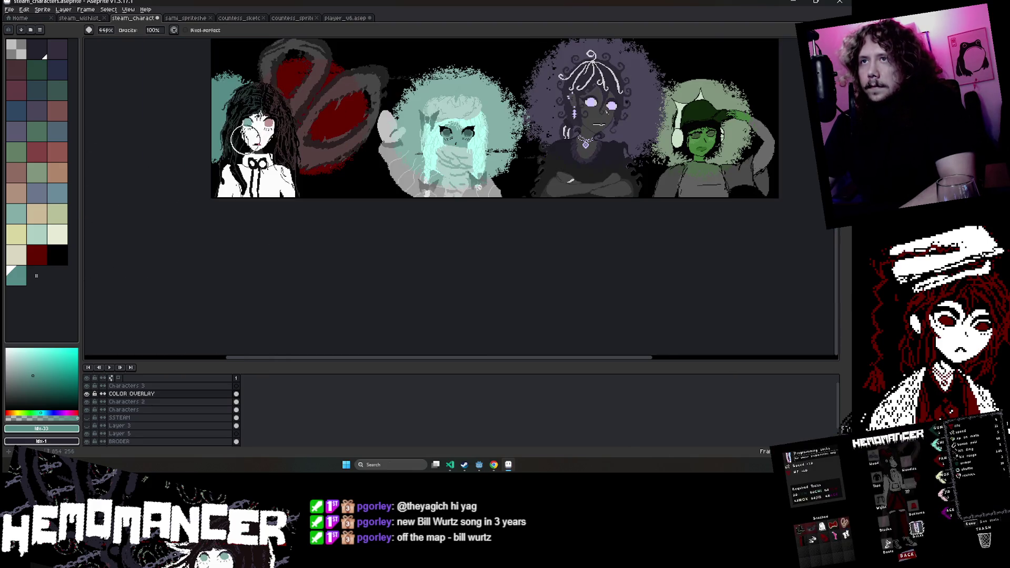
scroll(179, 195, "down", 3)
left_click_drag(439, 88, 339, 156)
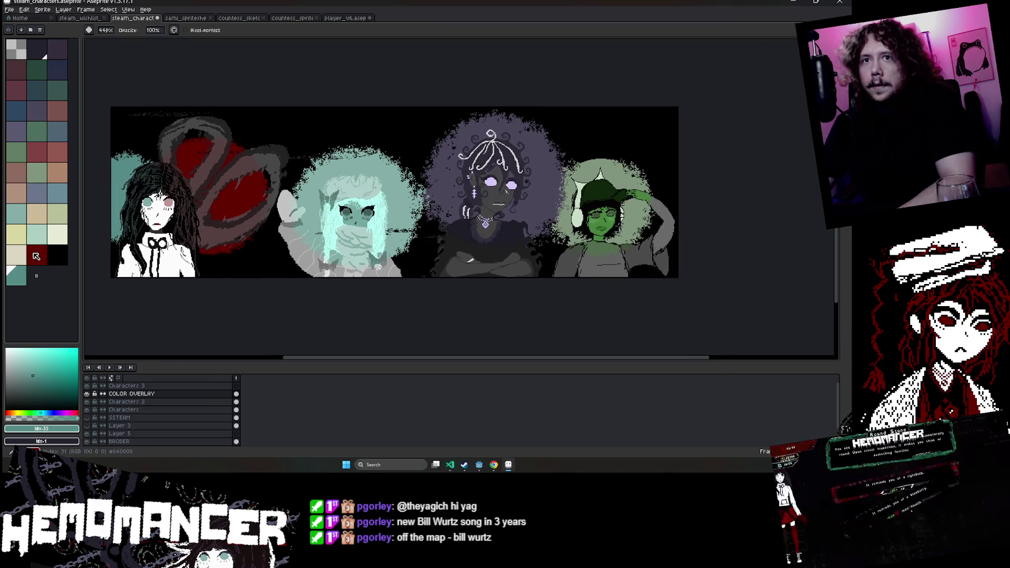
left_click(184, 18)
left_click(226, 18)
left_click(292, 18)
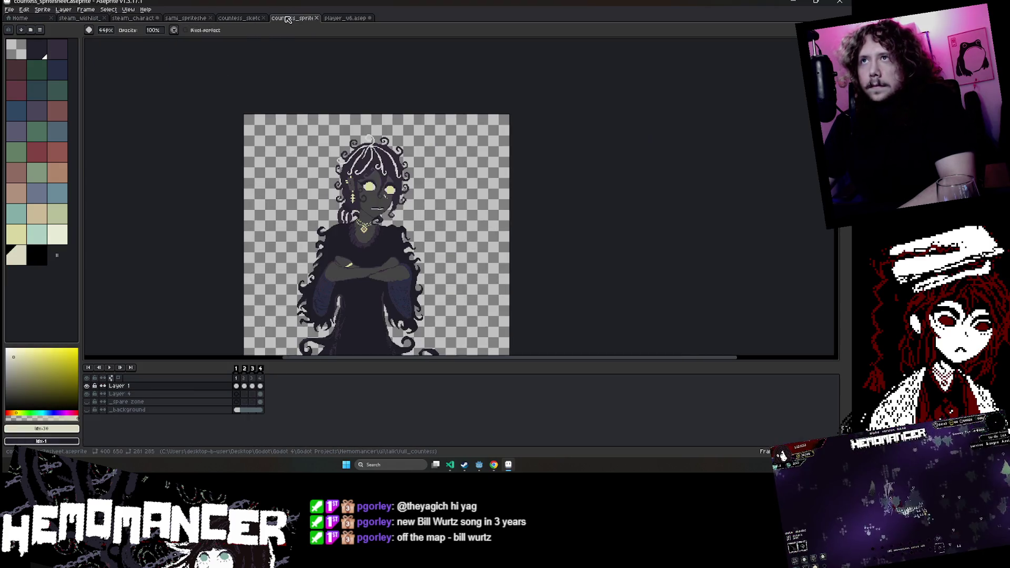
left_click(345, 18)
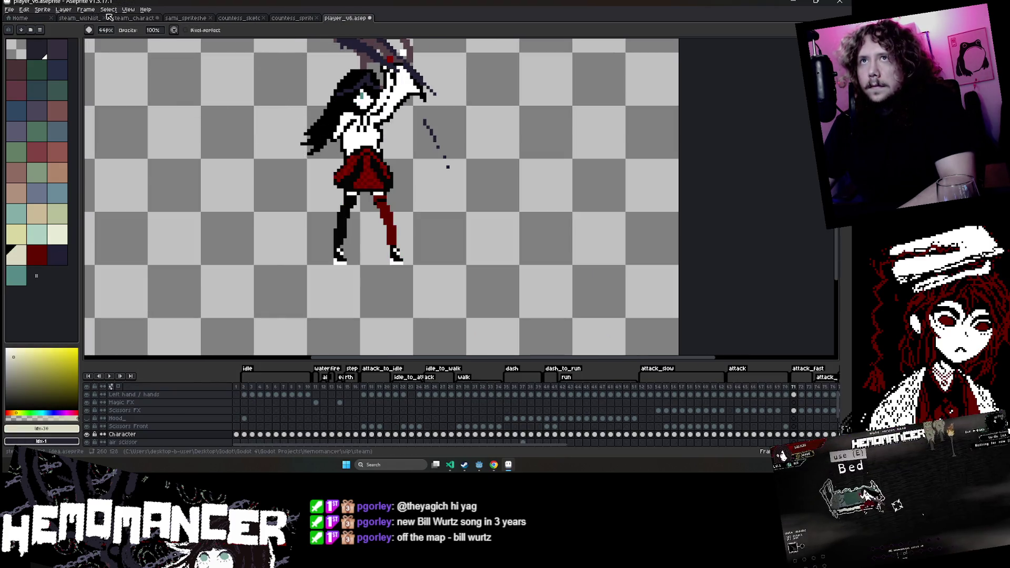
left_click(131, 17)
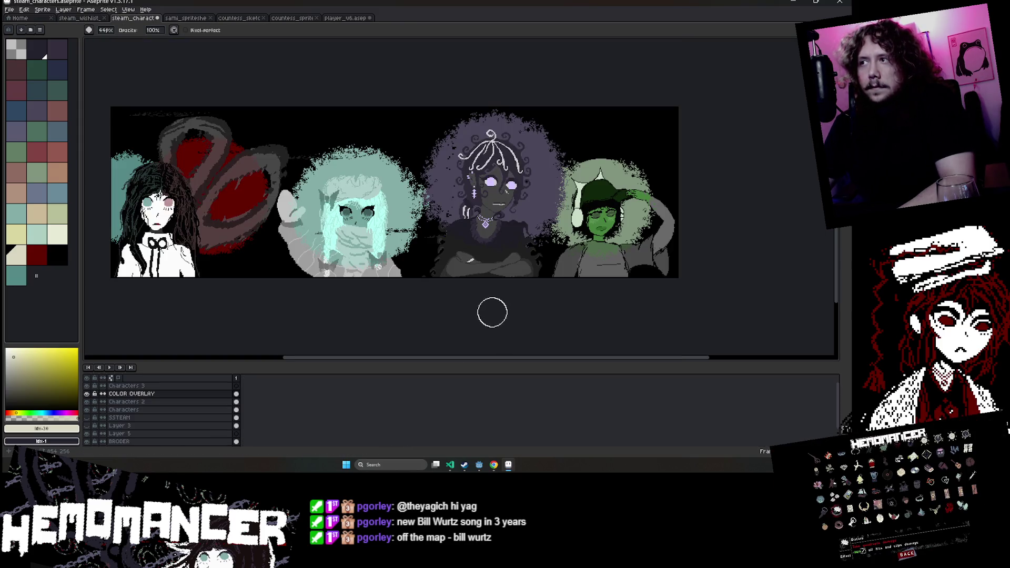
left_click(186, 18)
left_click(240, 17)
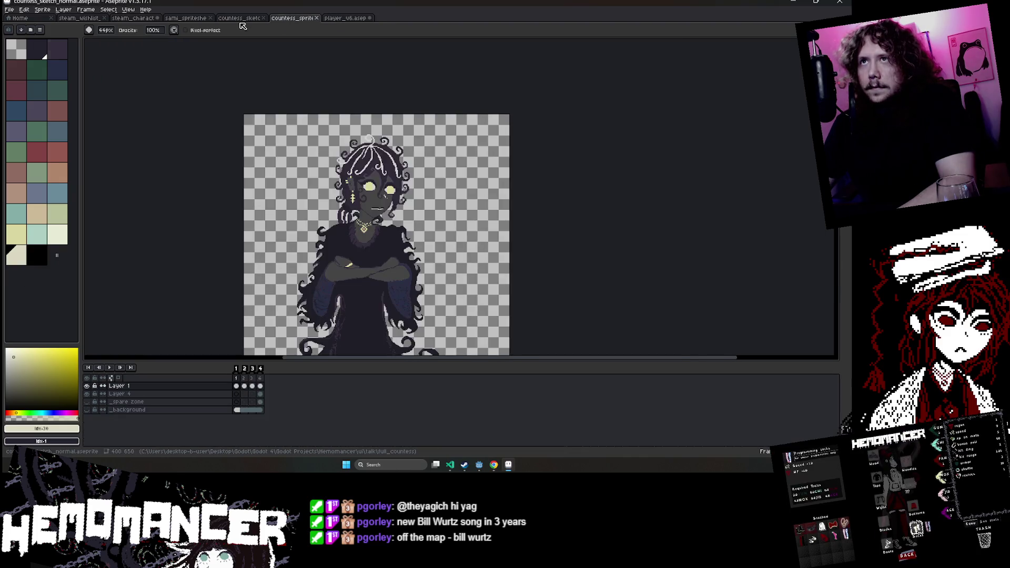
left_click(132, 18)
left_click(240, 18)
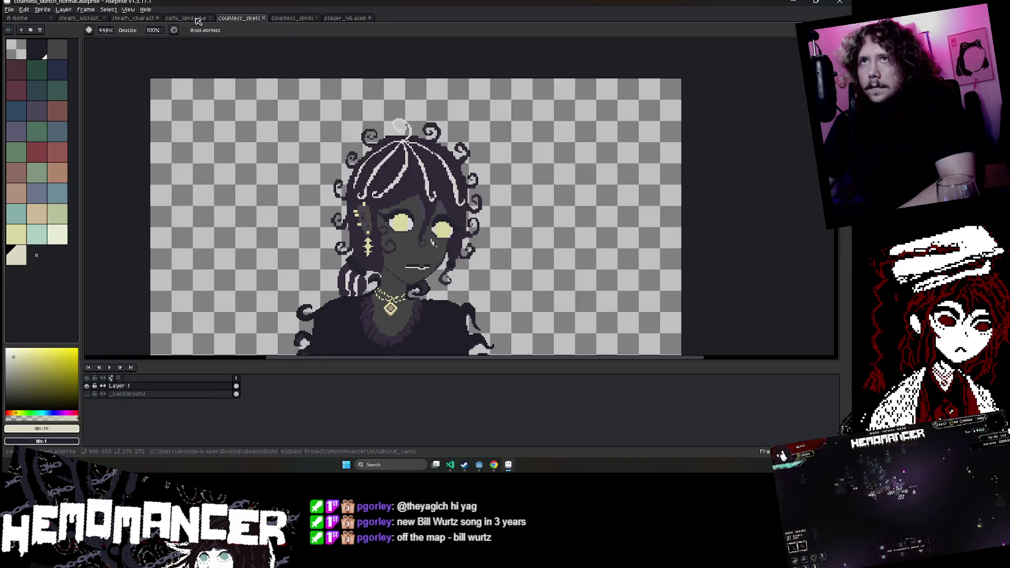
left_click(197, 20)
scroll(428, 180, "down", 1)
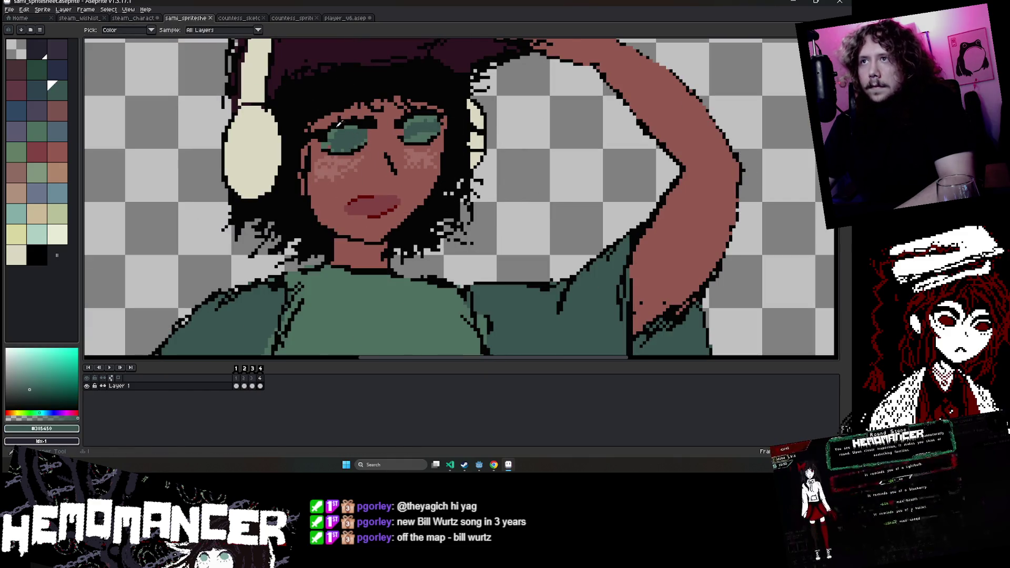
key("ctrl+shift+Tab")
scroll(536, 173, "up", 2)
scroll(536, 173, "down", 2)
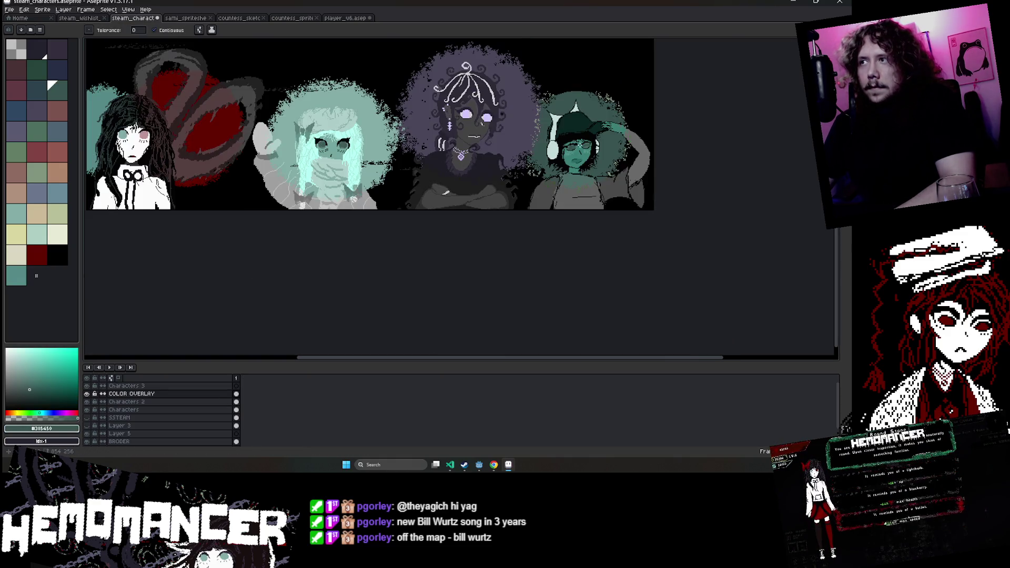
left_click_drag(615, 93, 538, 154)
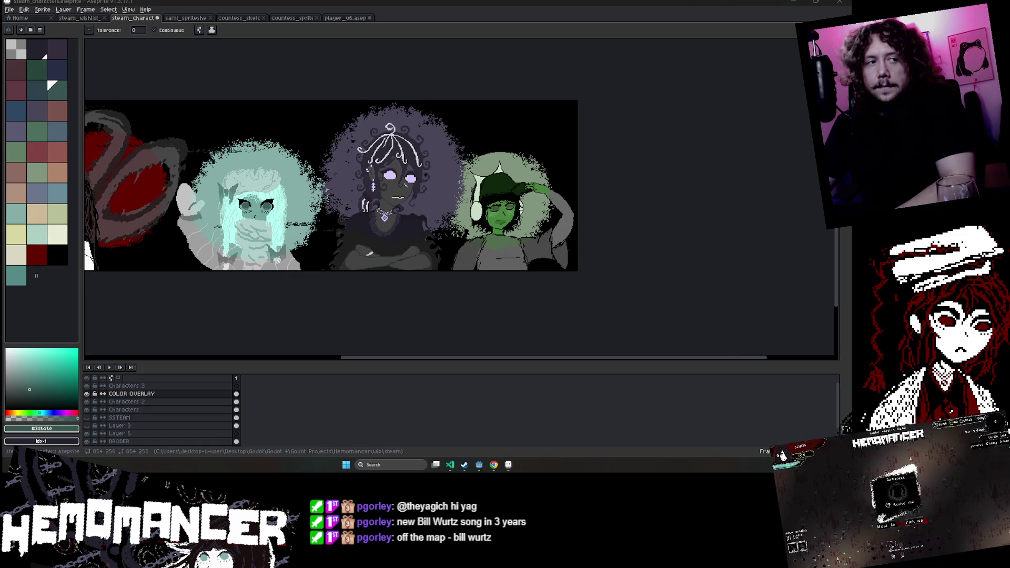
left_click(291, 314)
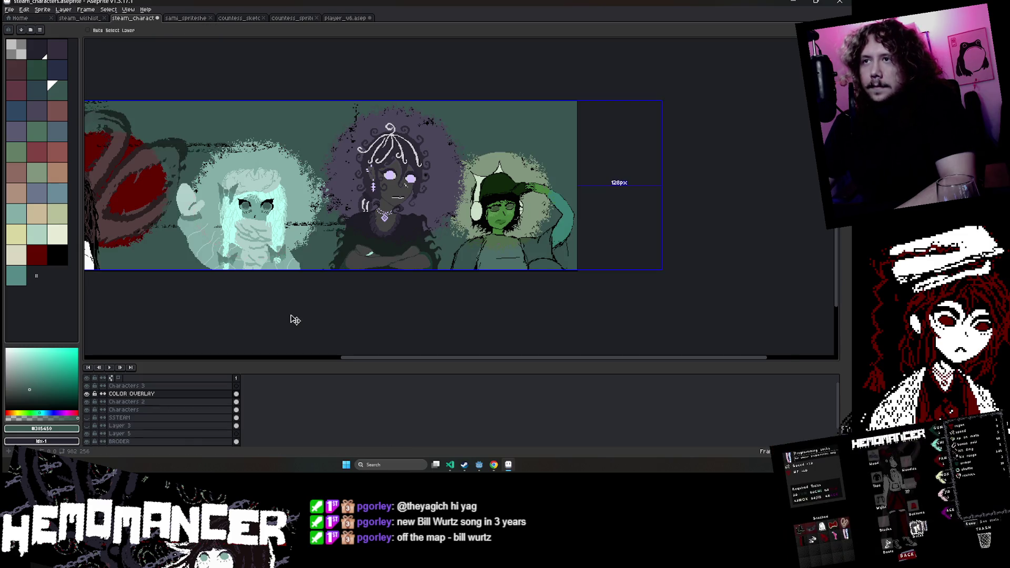
key("ctrl+z")
scroll(290, 315, "down", 2)
scroll(224, 297, "up", 3)
scroll(223, 297, "down", 3)
scroll(137, 259, "up", 1)
key("ctrl+a")
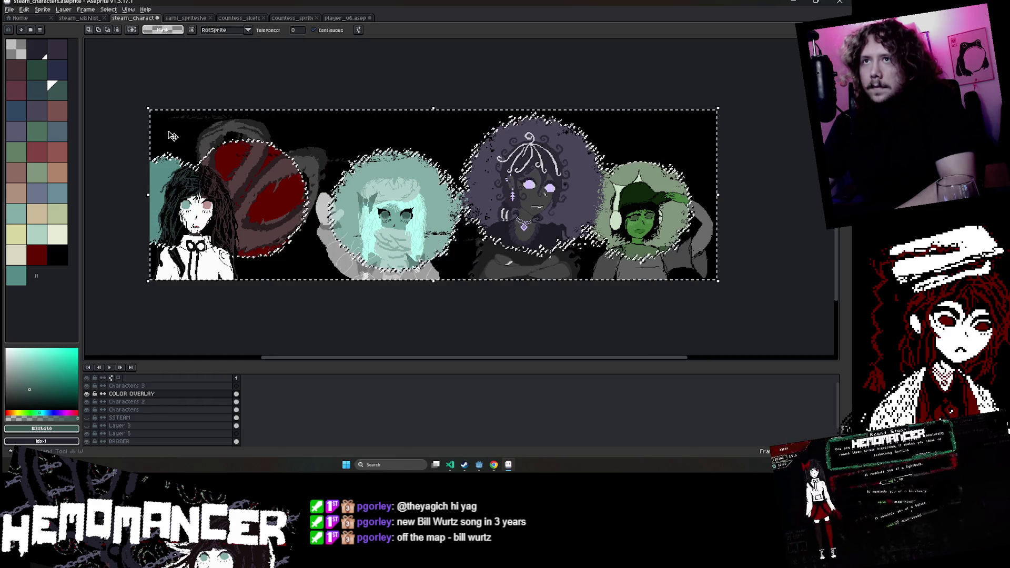
scroll(175, 437, "down", 2)
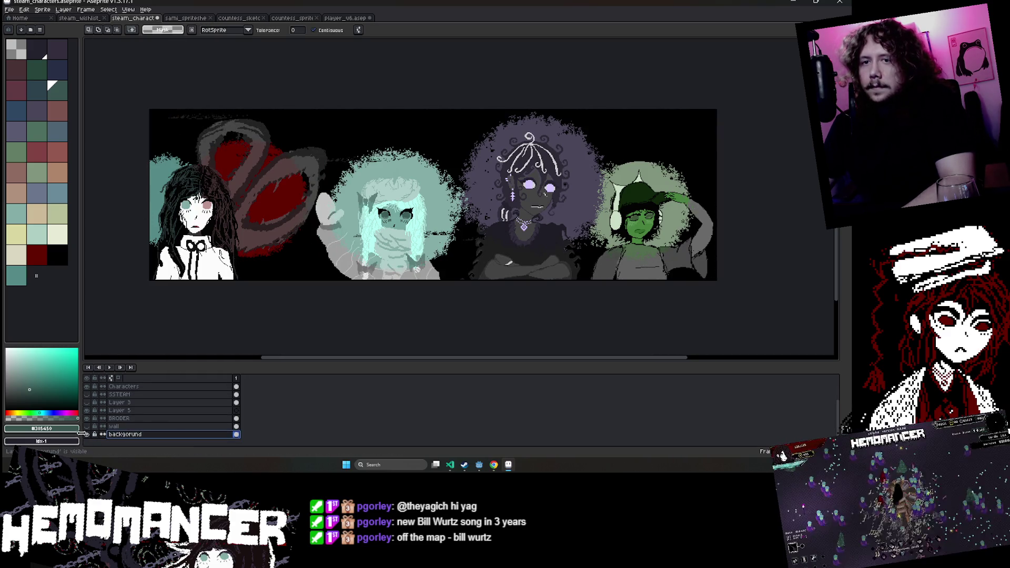
scroll(113, 427, "up", 3)
left_click(87, 393)
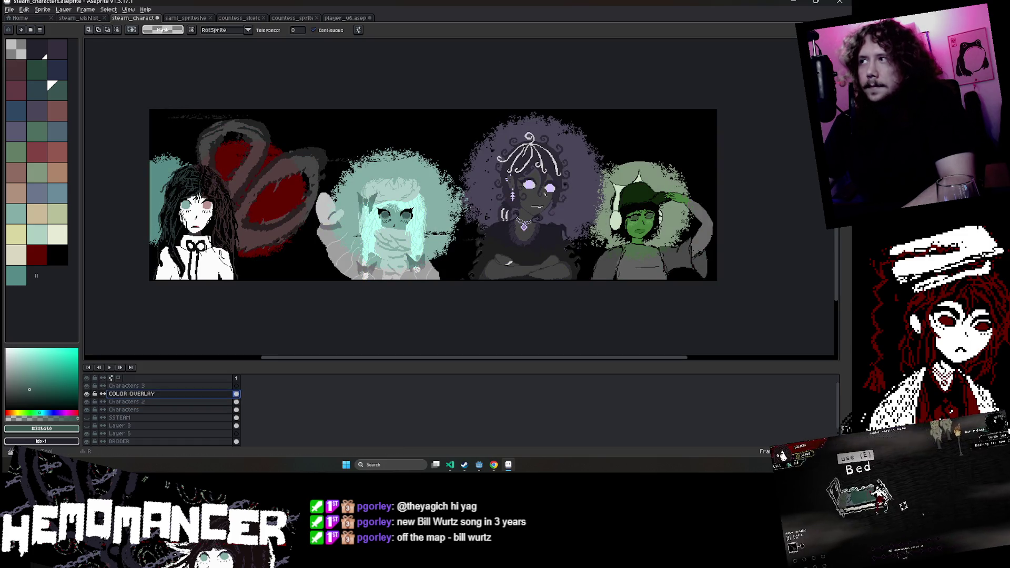
key("b")
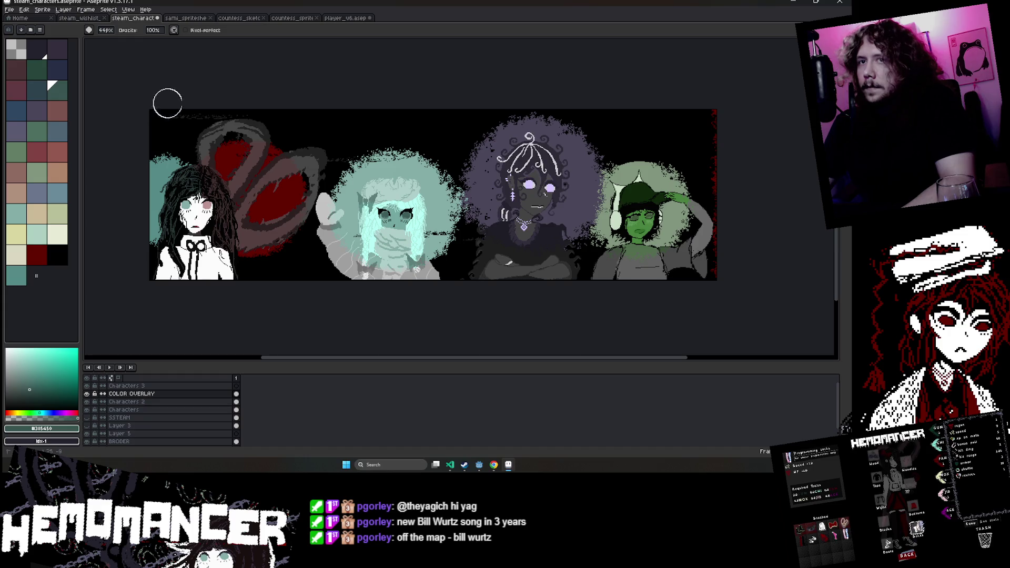
Paint speckled checkered texture strokes along the banner's whole top edge.
key("ctrl+a")
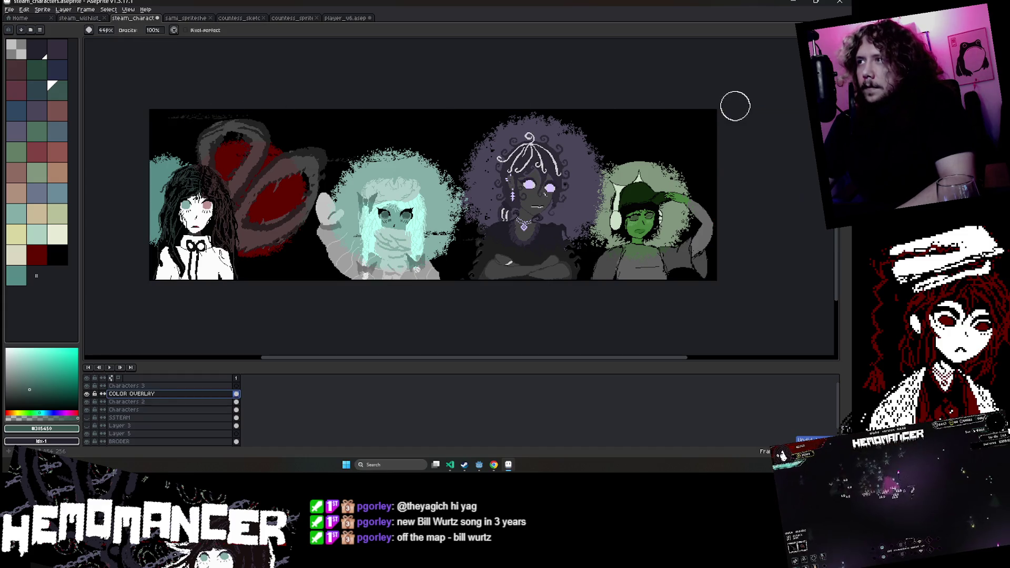
left_click_drag(735, 105, 734, 287)
key("ctrl+z")
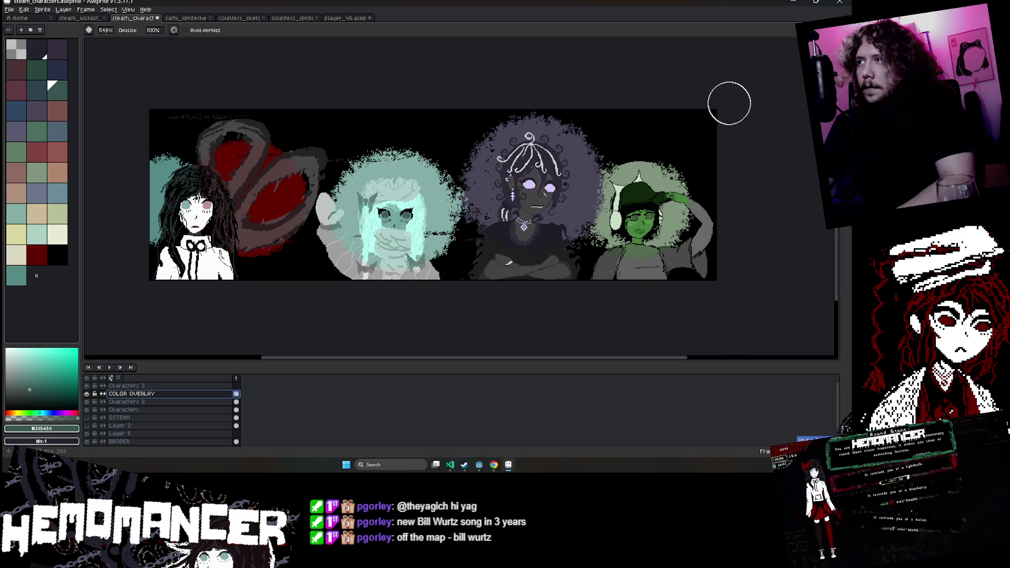
left_click_drag(732, 96, 595, 89)
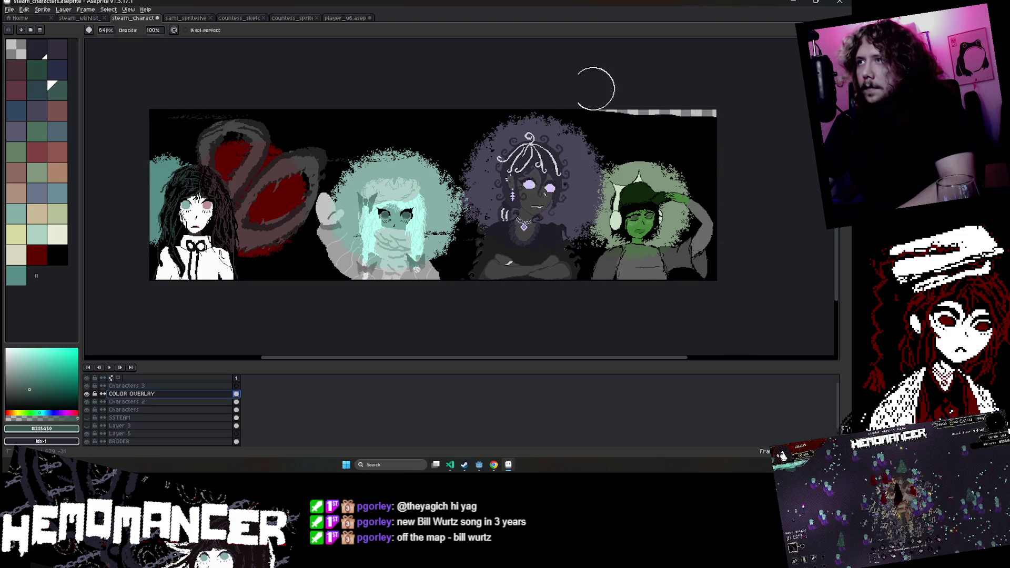
left_click_drag(446, 95, 263, 67)
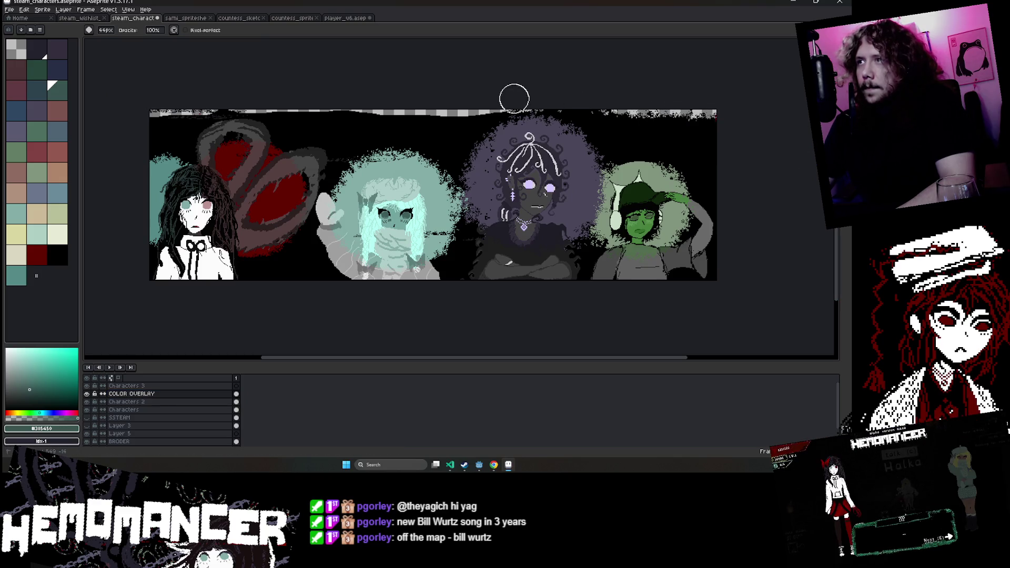
mouse_move(312, 95)
left_mouse_down()
mouse_move(147, 113)
mouse_move(434, 98)
left_mouse_up()
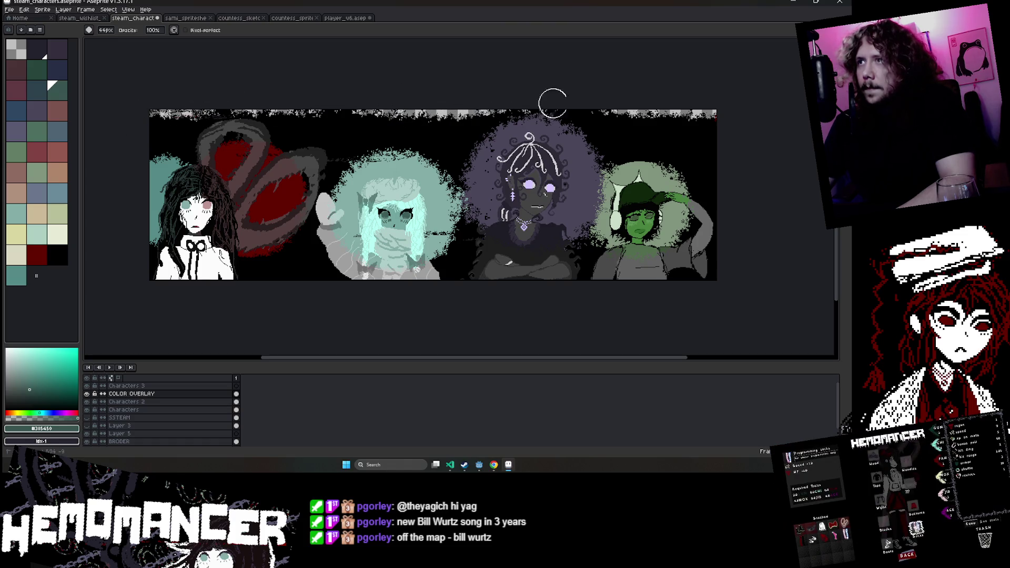
left_click_drag(552, 104, 791, 137)
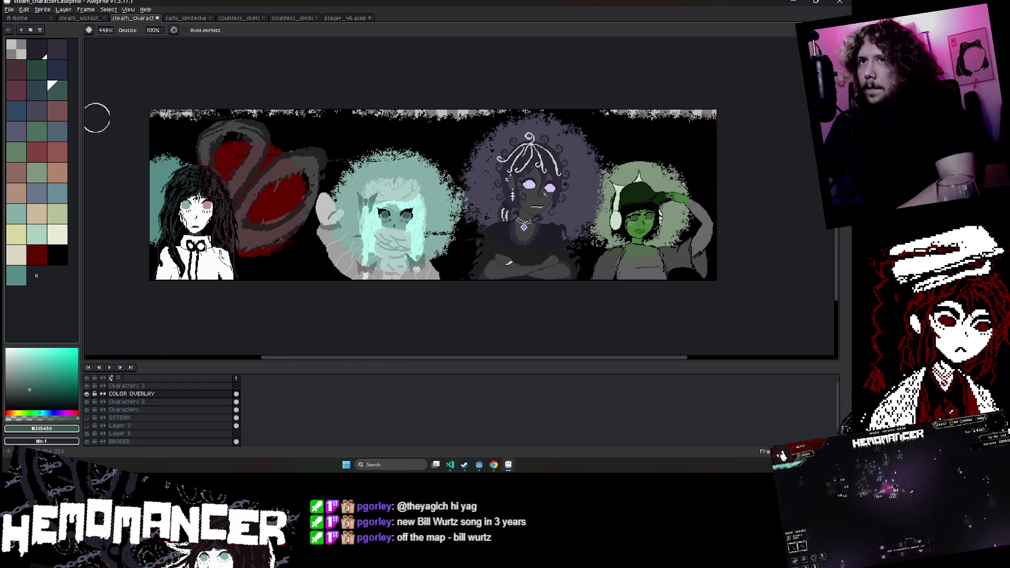
Zoom and pan around to review the finished top border.
scroll(97, 117, "up", 3)
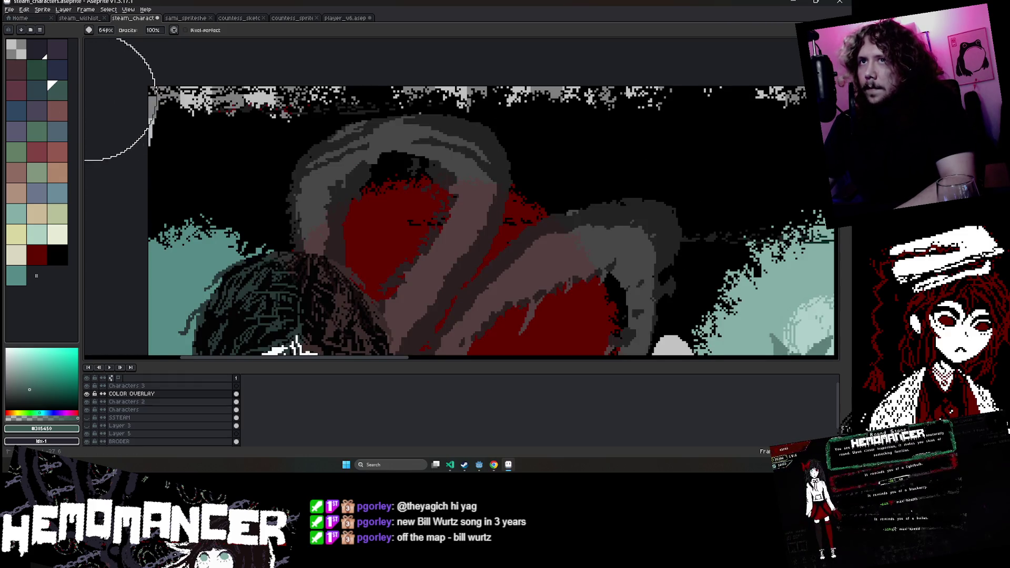
scroll(87, 153, "left", 3)
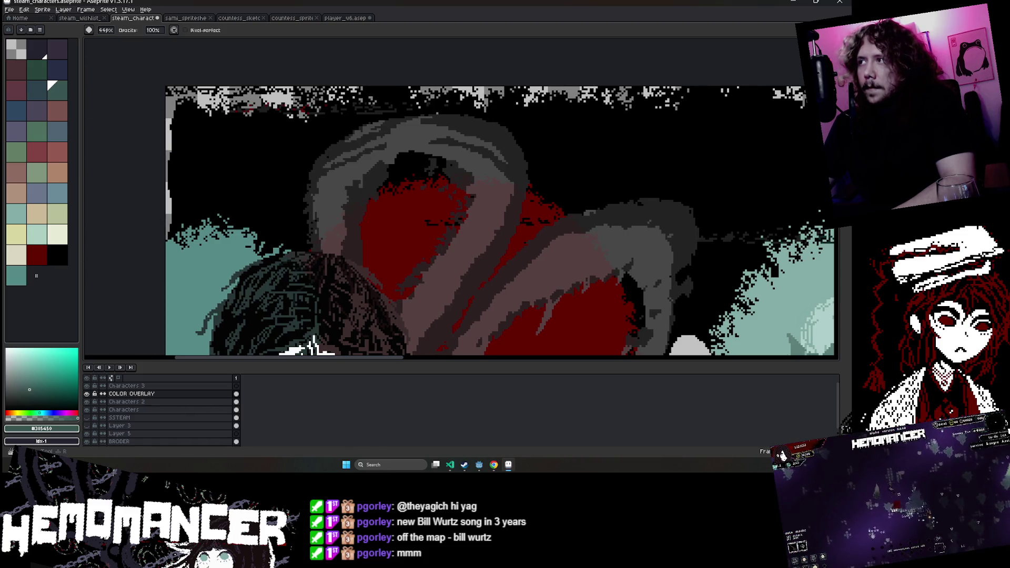
scroll(638, 145, "down", 2)
scroll(412, 124, "right", 3)
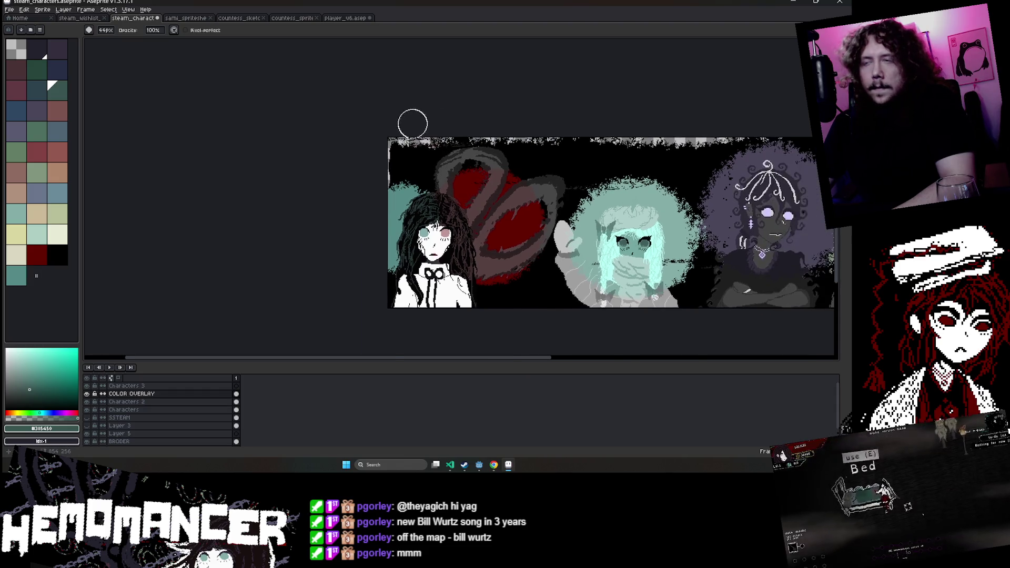
scroll(352, 199, "up", 2)
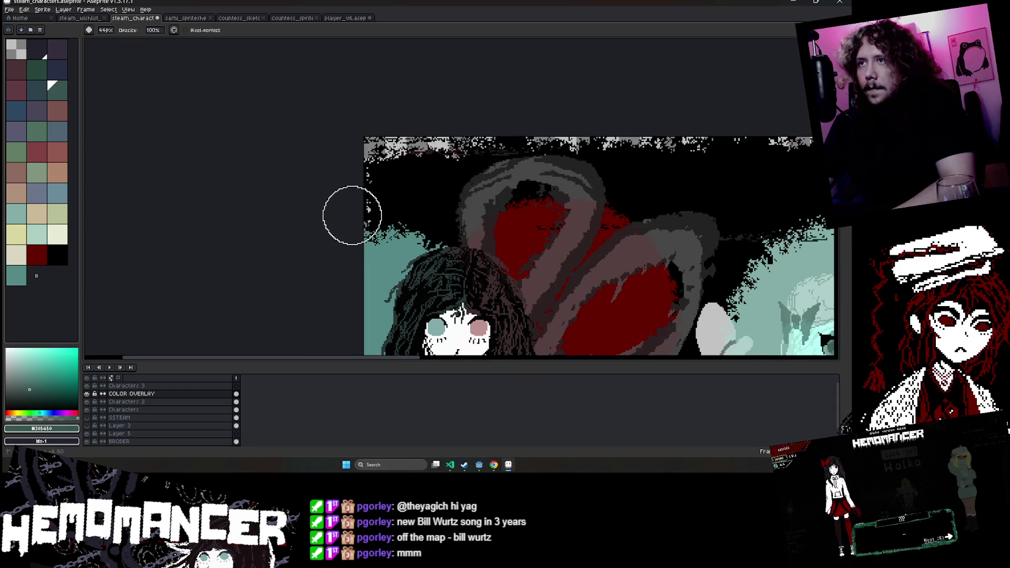
scroll(410, 97, "down", 3)
scroll(418, 130, "up", 1)
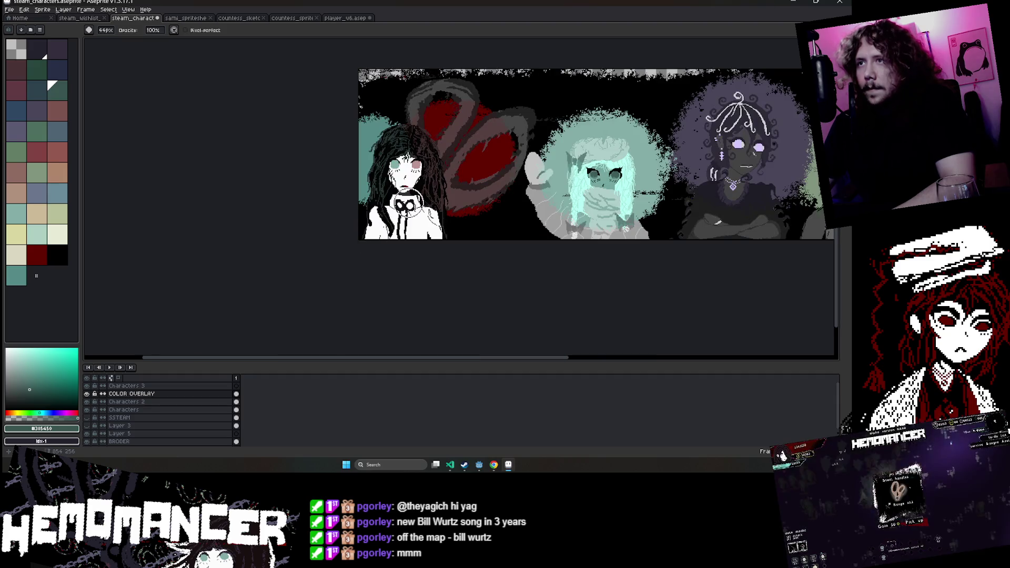
scroll(405, 202, "left", 3)
left_click(63, 10)
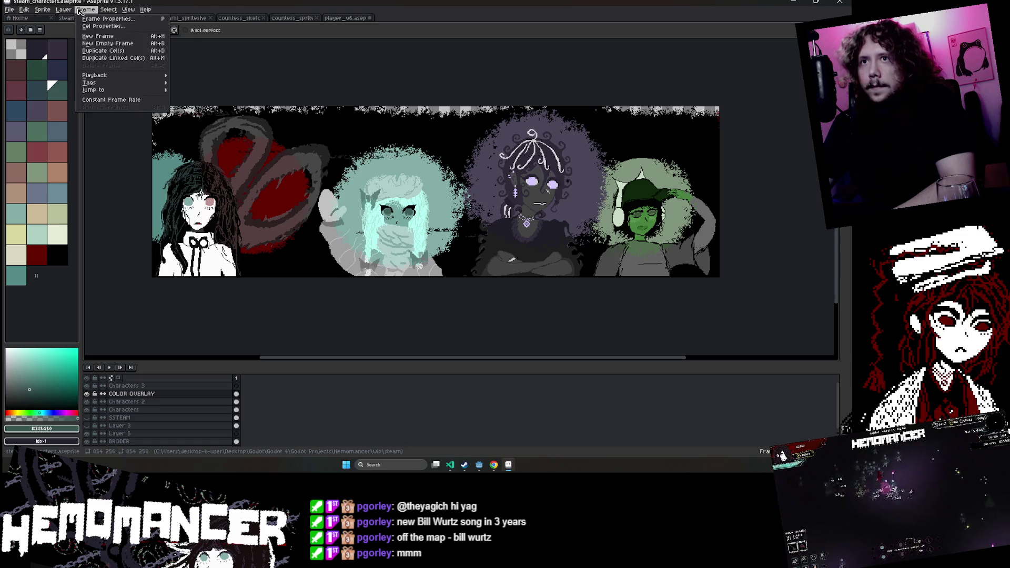
Widen the banner canvas in Canvas Size by dragging the left border outward.
left_click(356, 78)
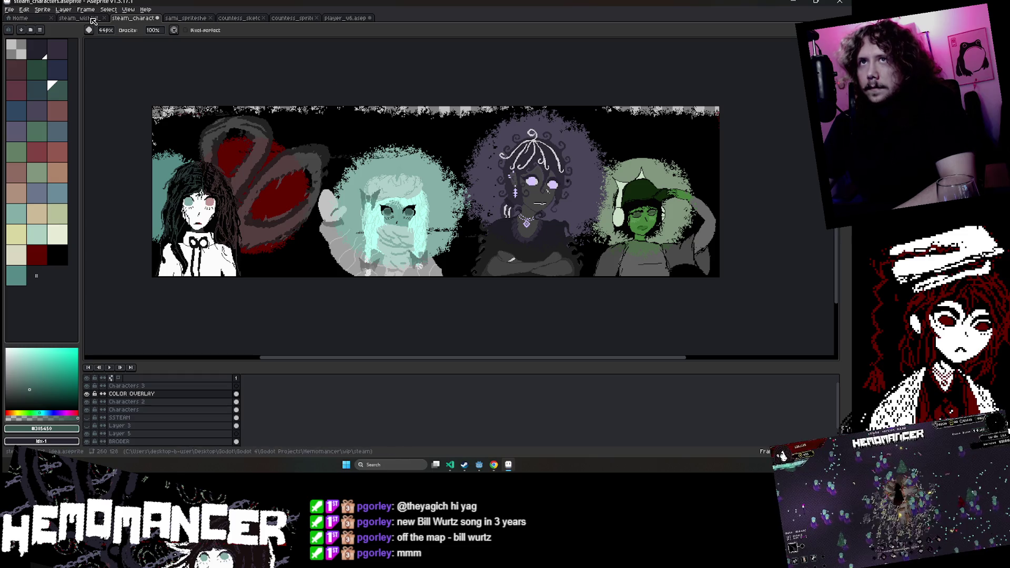
left_click(63, 9)
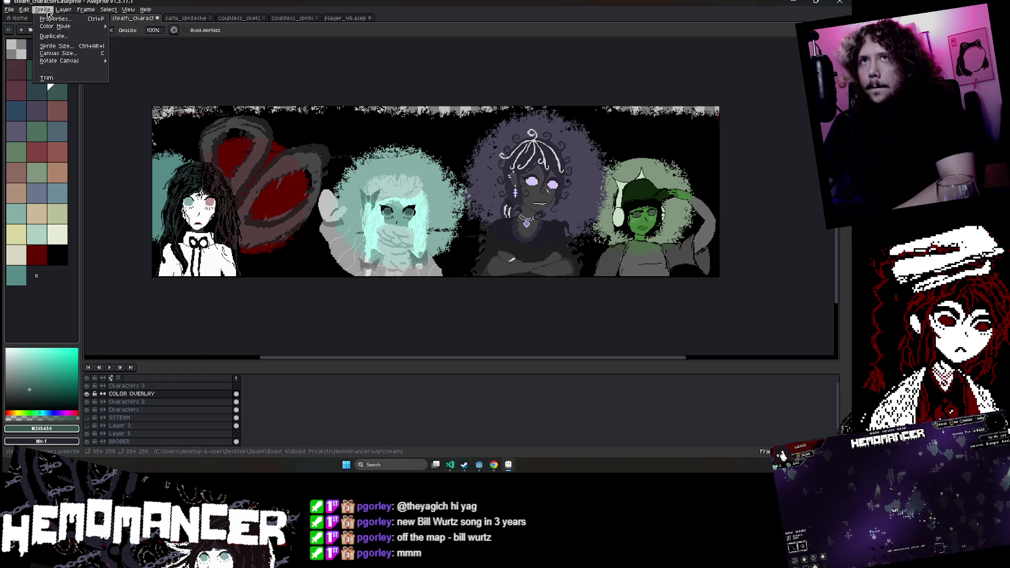
left_click(58, 50)
left_click_drag(150, 159, 109, 159)
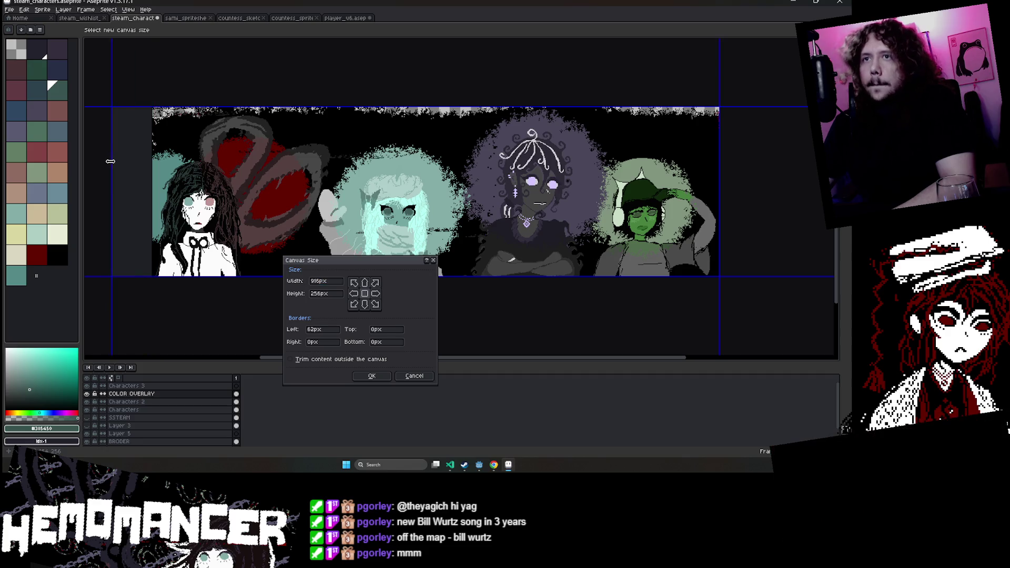
left_click(371, 375)
Bucket-fill the new left strip with black.
key("g")
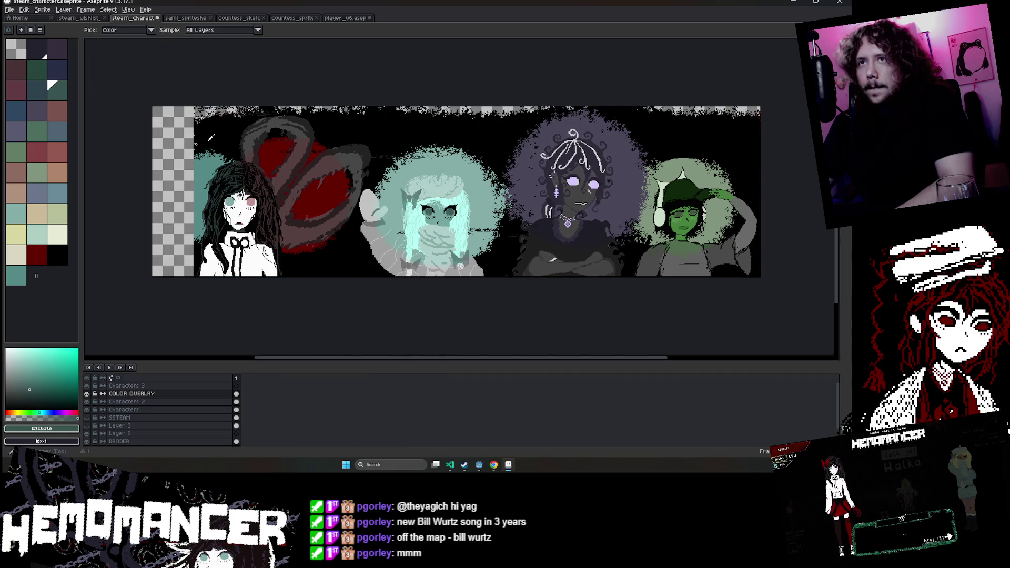
left_click(182, 139, "alt")
scroll(185, 124, "up", 1)
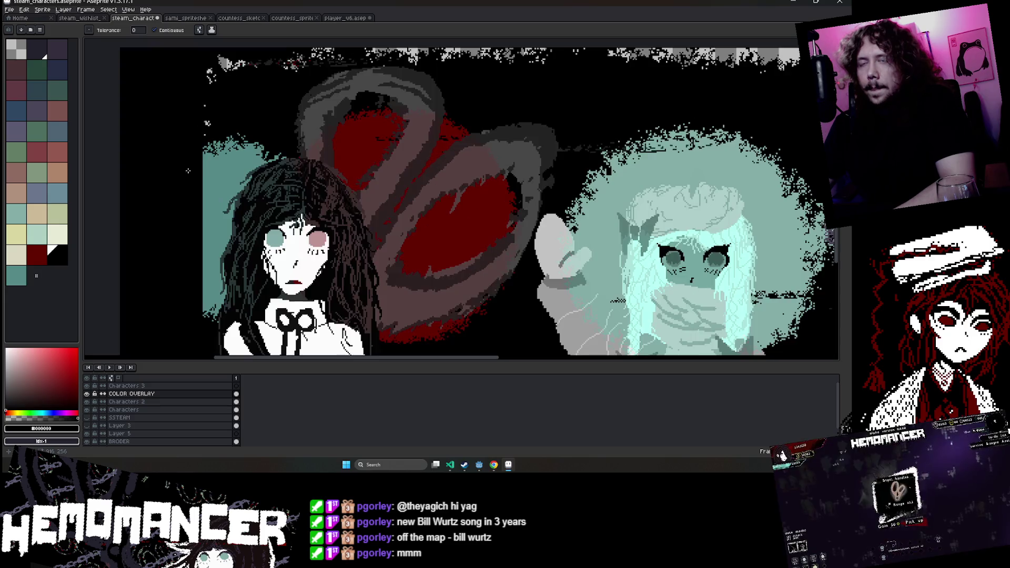
scroll(185, 124, "up", 1)
Brush the first character's teal glow leftward into the strip, undoing stray strokes with a smaller brush.
left_click(207, 221, "alt")
key("b")
mouse_move(189, 182)
left_mouse_down()
mouse_move(198, 191)
mouse_move(152, 248)
mouse_move(186, 263)
left_mouse_up()
scroll(199, 275, "down", 3)
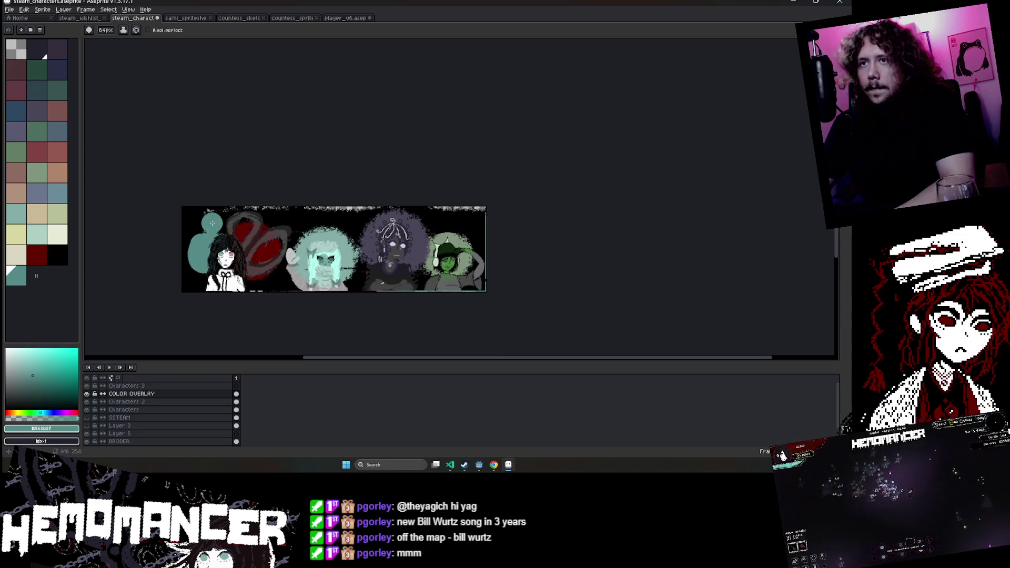
scroll(198, 275, "up", 3)
key("ctrl+z")
left_click_drag(245, 186, 232, 236)
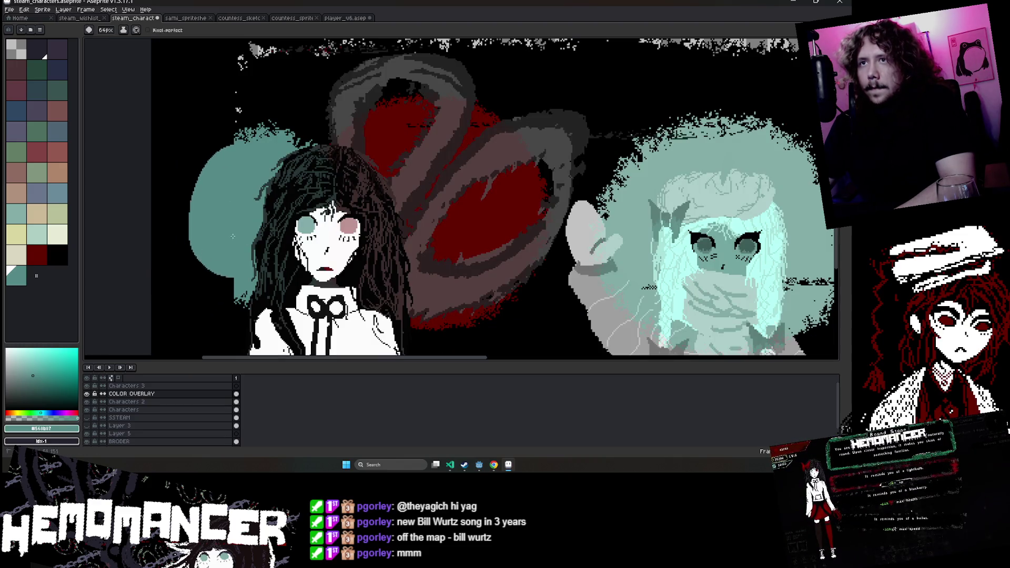
key("ctrl+z")
key("b")
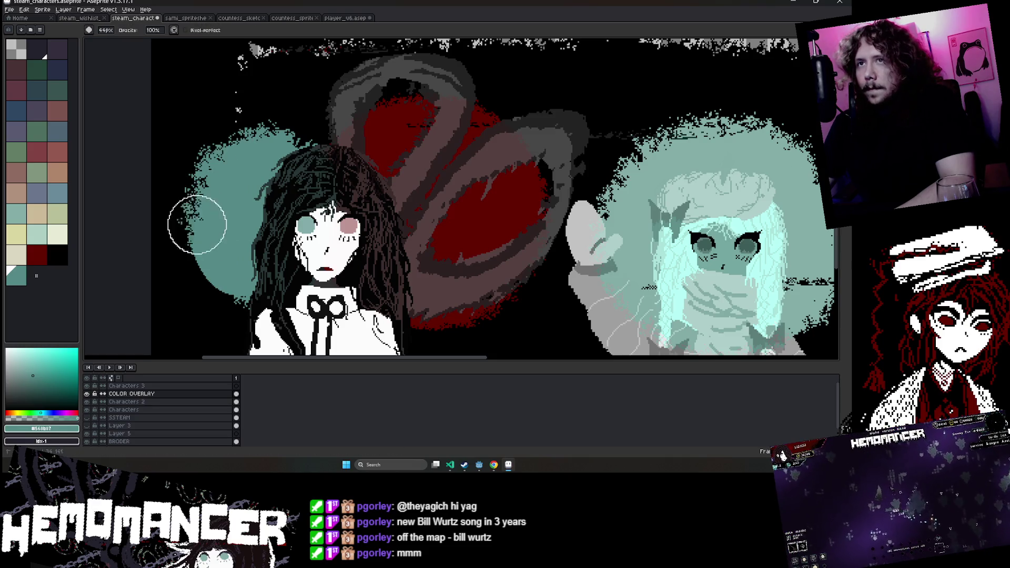
left_click_drag(197, 224, 247, 297)
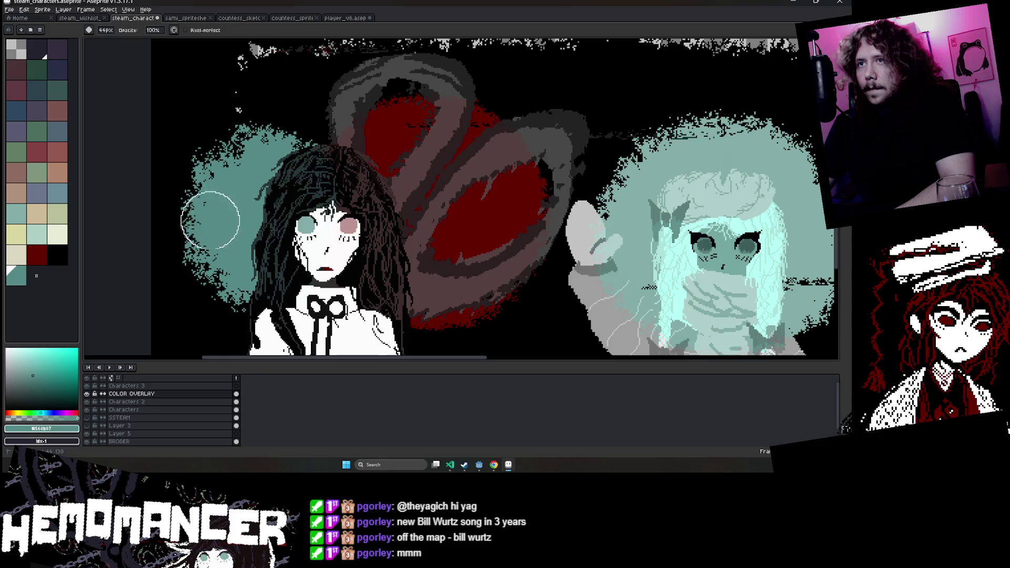
scroll(300, 149, "down", 3)
scroll(275, 198, "up", 2)
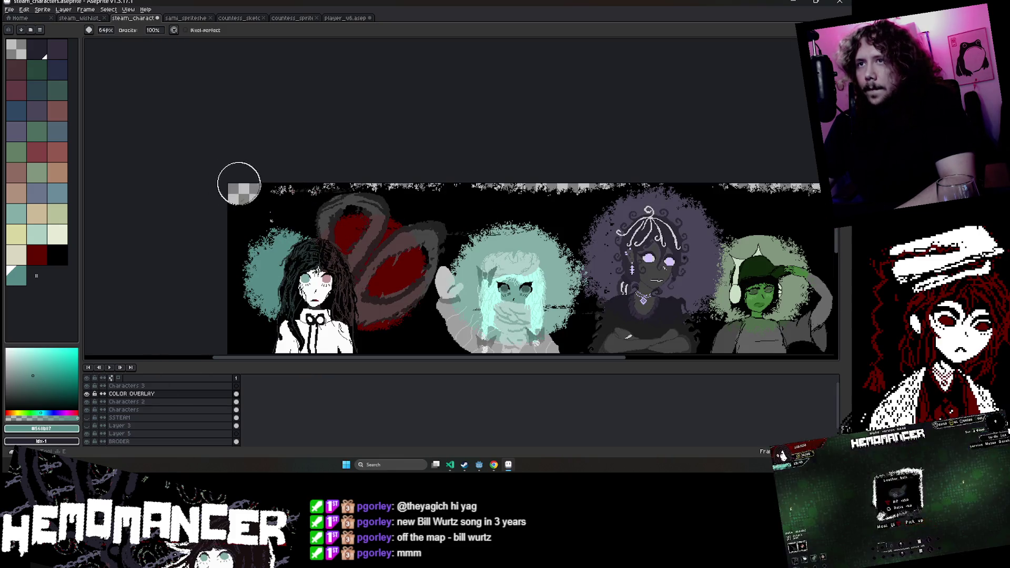
Extend the speckled checkered top border into the new top-left corner.
scroll(210, 215, "down", 1)
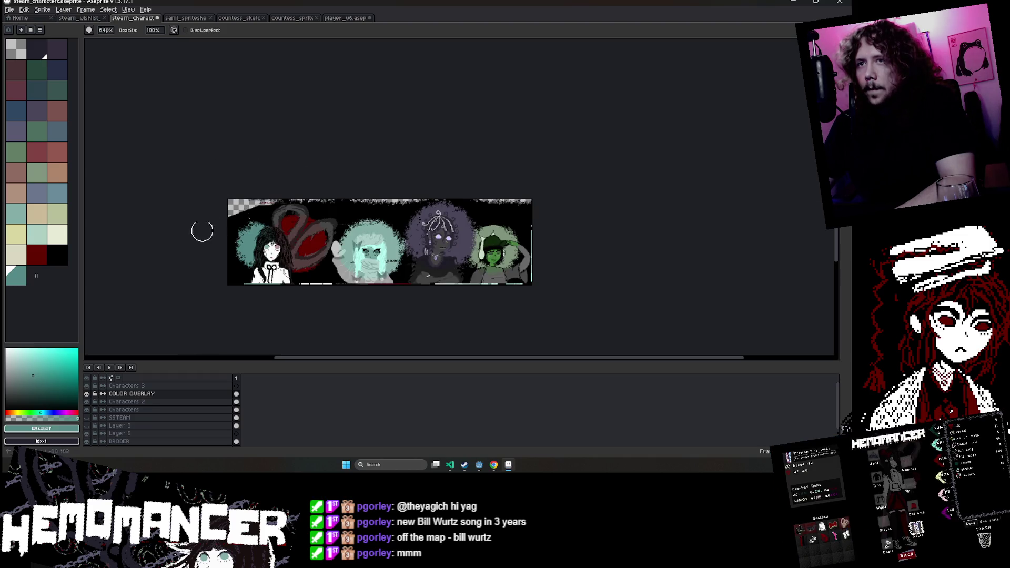
scroll(231, 201, "up", 3)
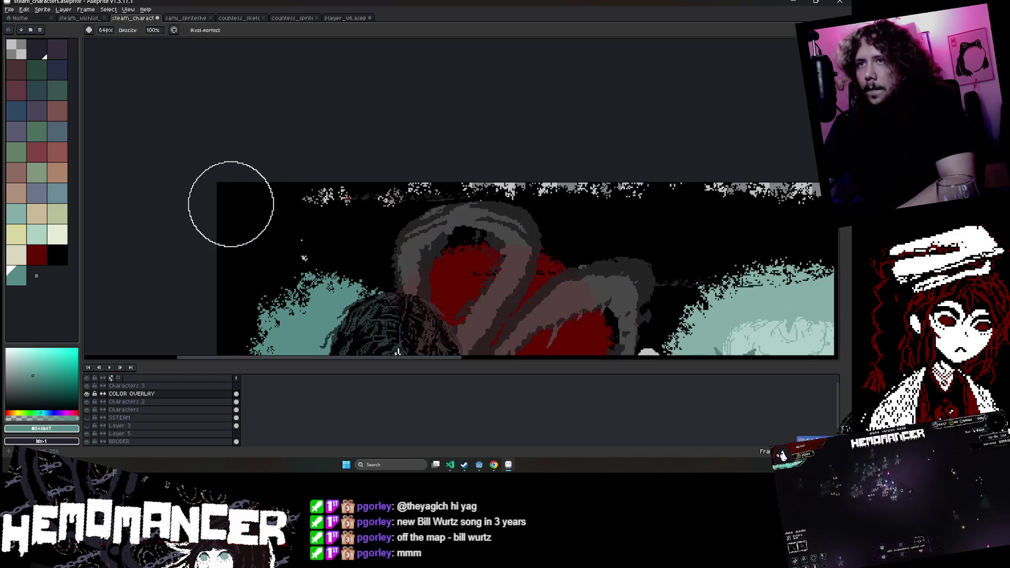
left_click_drag(322, 151, 214, 169)
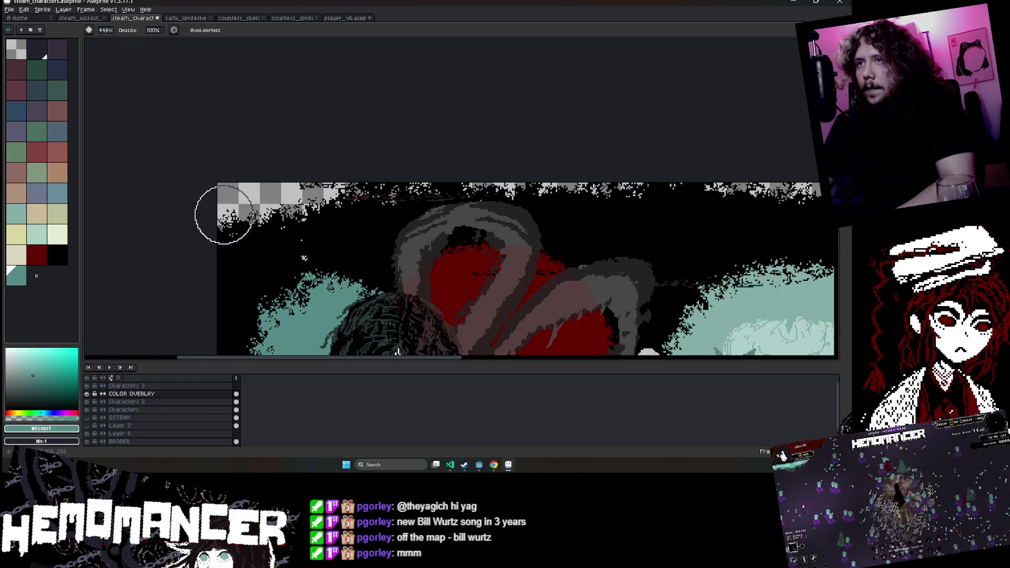
scroll(340, 182, "down", 3)
scroll(324, 286, "up", 1)
scroll(325, 288, "up", 2)
scroll(326, 288, "down", 2)
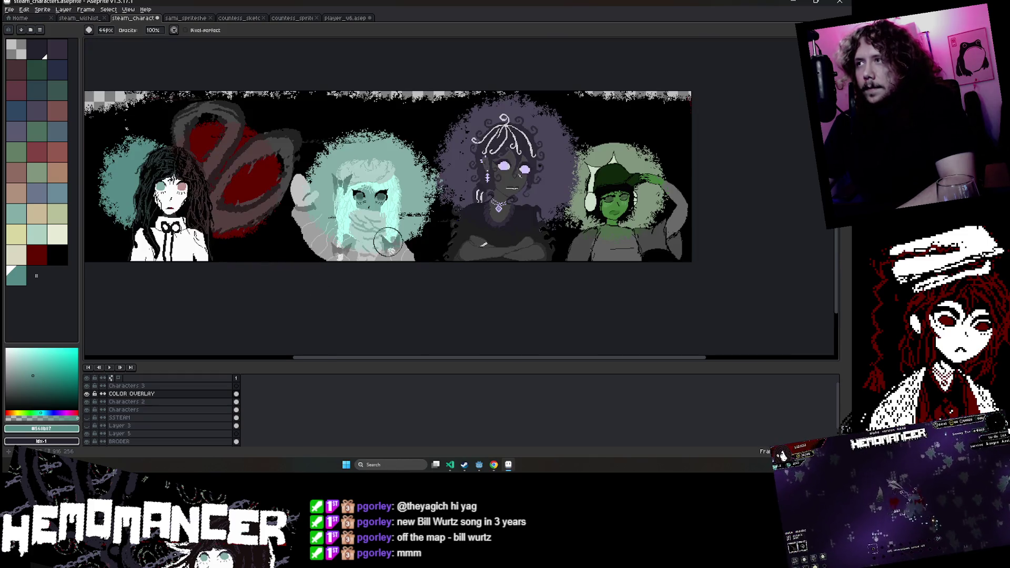
scroll(703, 118, "up", 1)
scroll(543, 136, "up", 1)
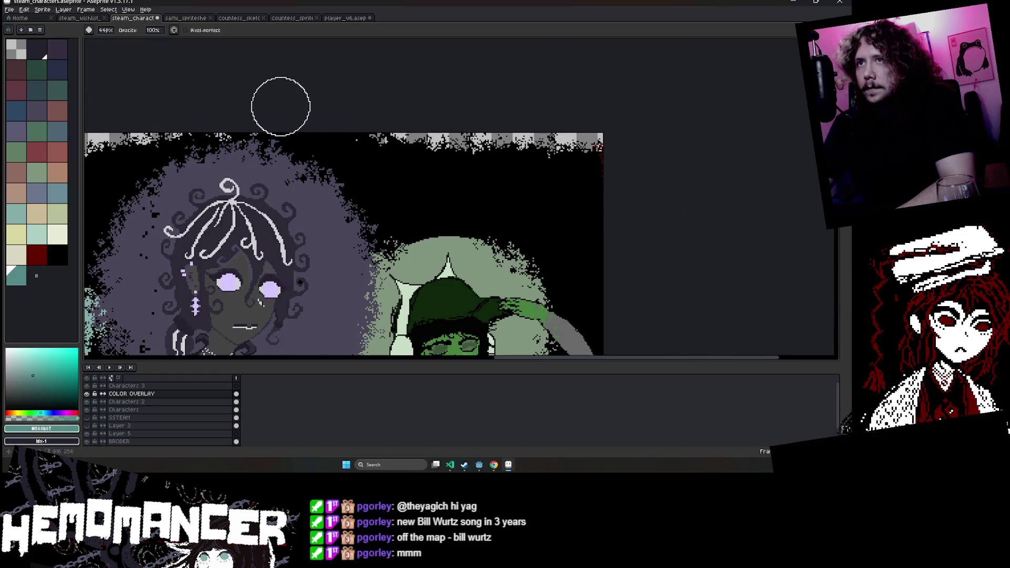
Pan out to view the whole banner, then pick yellow with the Paint Bucket.
key("v")
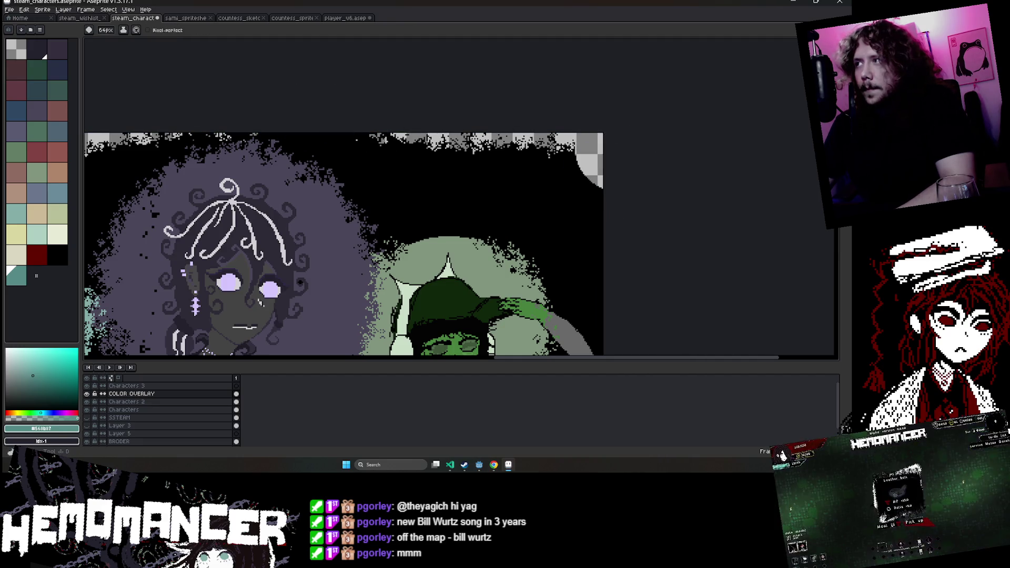
key("minus")
key("minus")
key("minus")
scroll(631, 149, "down", 3)
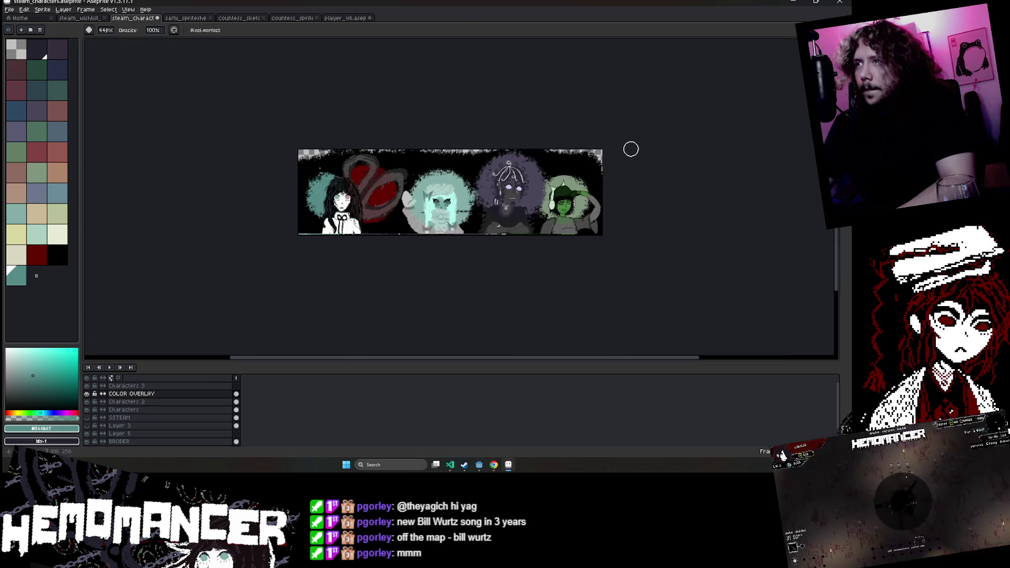
scroll(496, 156, "up", 2)
left_click_drag(496, 156, 636, 140)
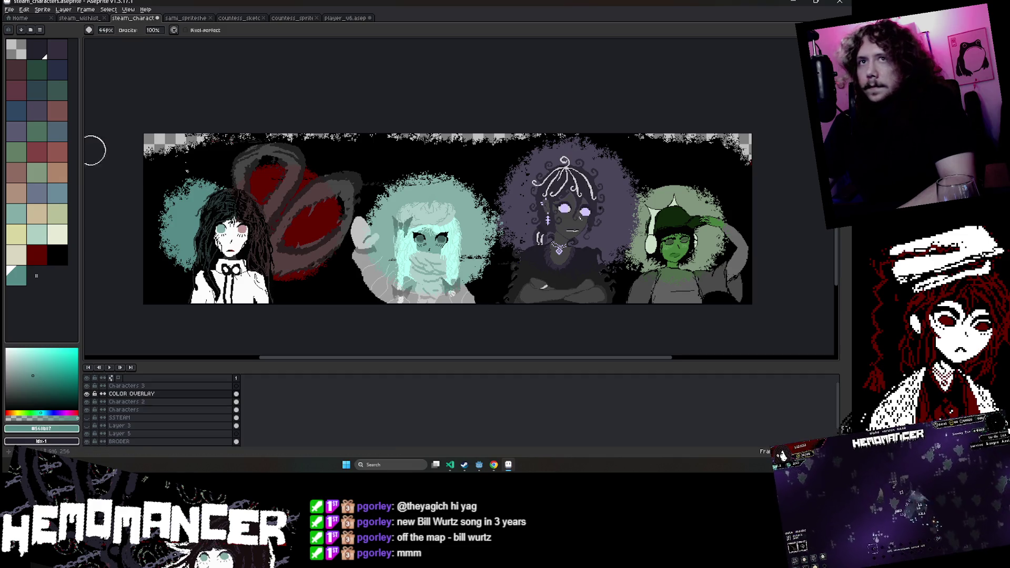
left_click(16, 234)
key("g")
left_click(437, 236)
scroll(442, 242, "up", 2)
scroll(458, 347, "down", 3)
scroll(453, 274, "up", 3)
scroll(526, 120, "down", 2)
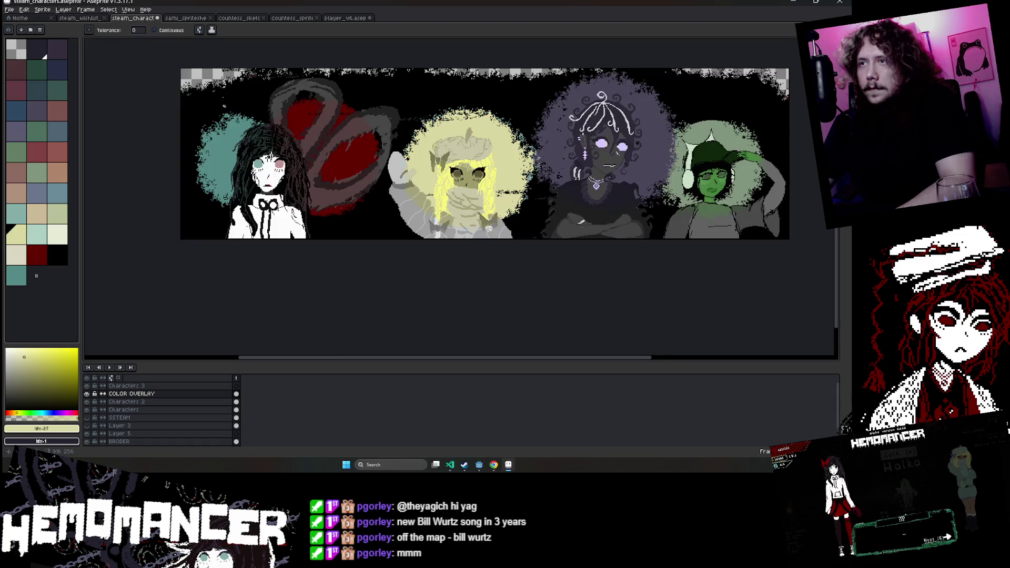
scroll(526, 120, "down", 1)
scroll(526, 120, "up", 1)
left_click_drag(526, 120, 421, 134)
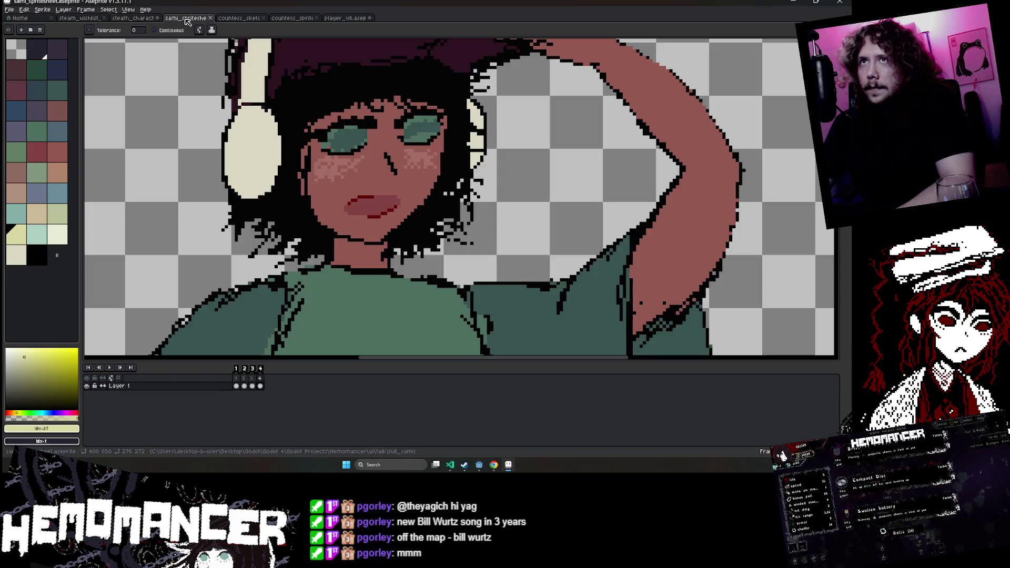
left_click(185, 18)
left_click(237, 18)
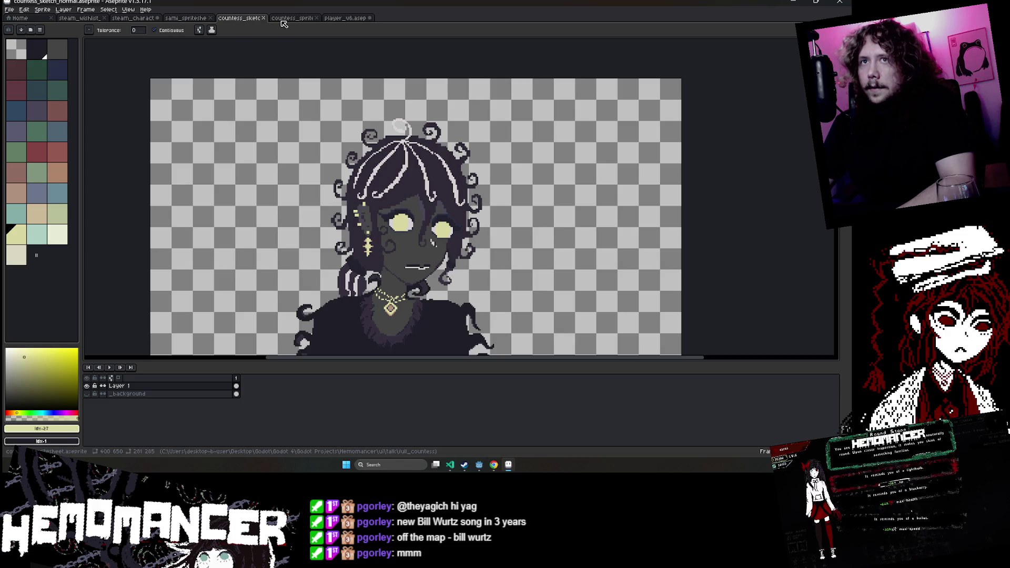
left_click(79, 18)
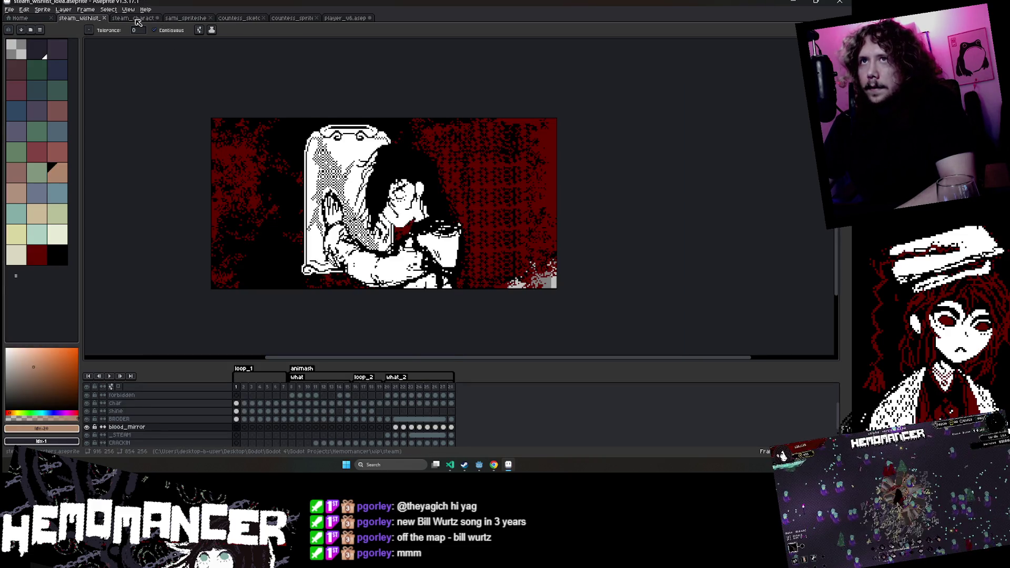
left_click(134, 19)
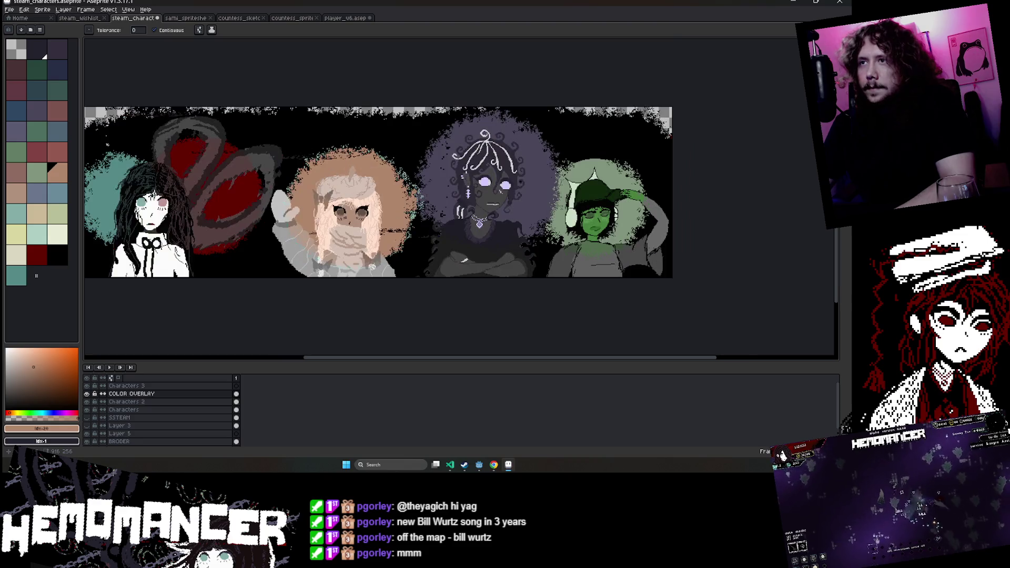
scroll(393, 188, "up", 2)
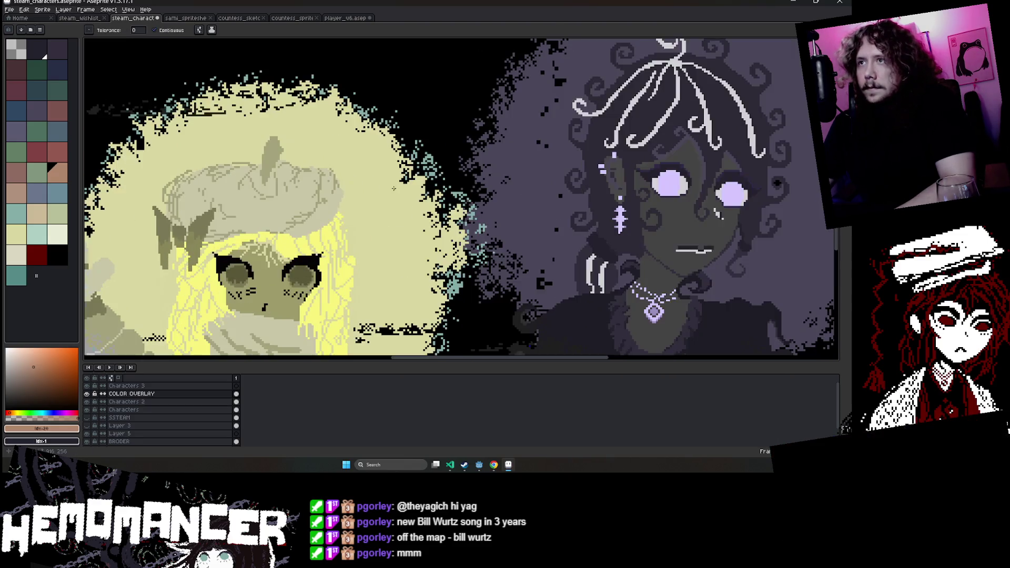
scroll(393, 188, "down", 2)
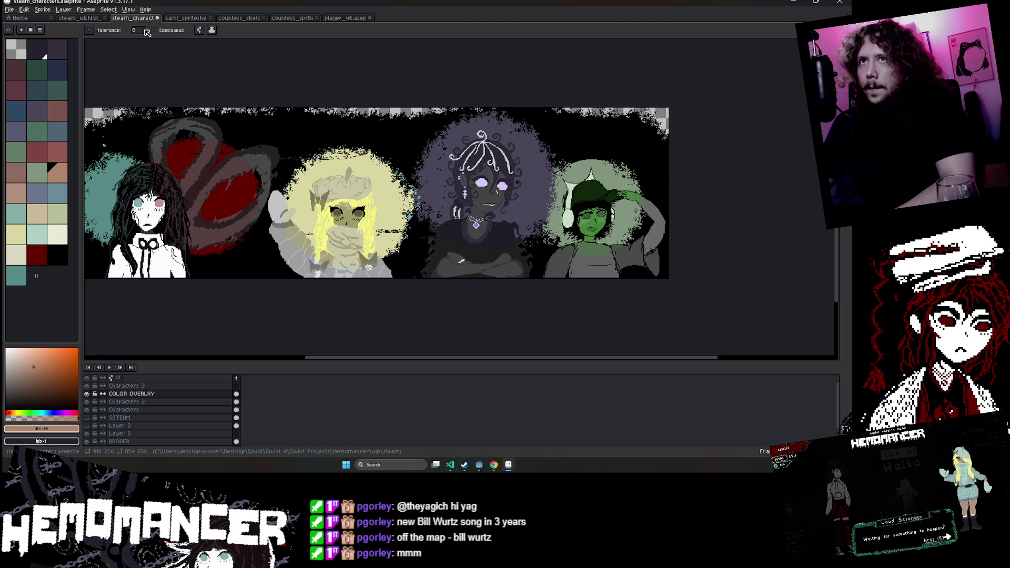
scroll(393, 158, "up", 3)
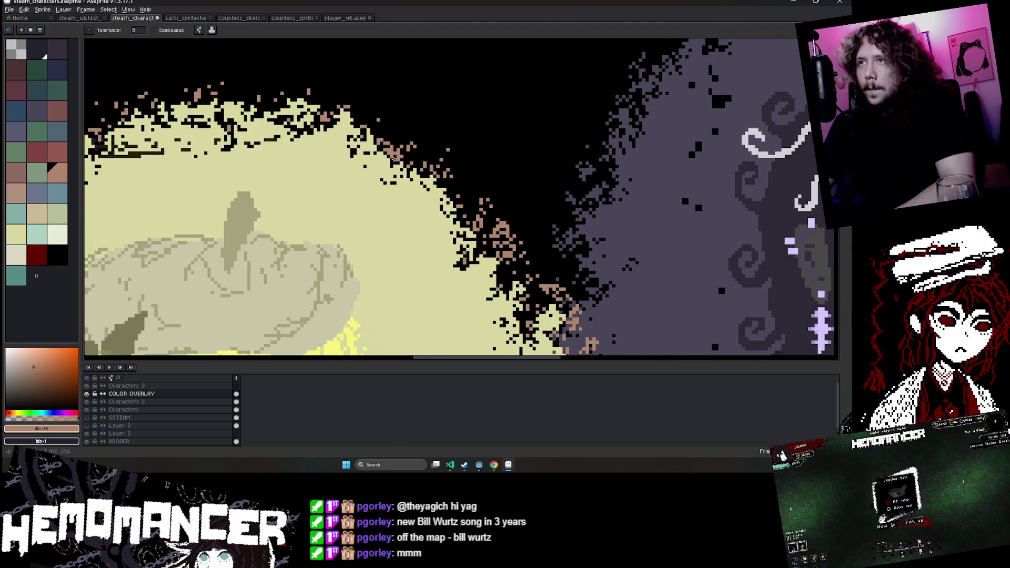
scroll(393, 158, "down", 4)
scroll(394, 158, "up", 2)
scroll(393, 158, "down", 2)
scroll(393, 158, "up", 1)
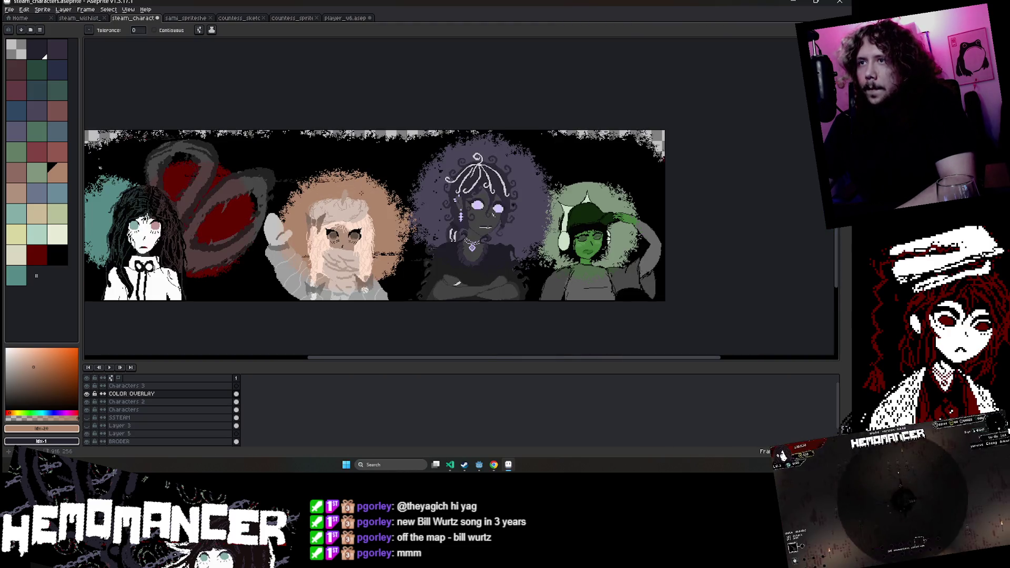
scroll(374, 216, "down", 2)
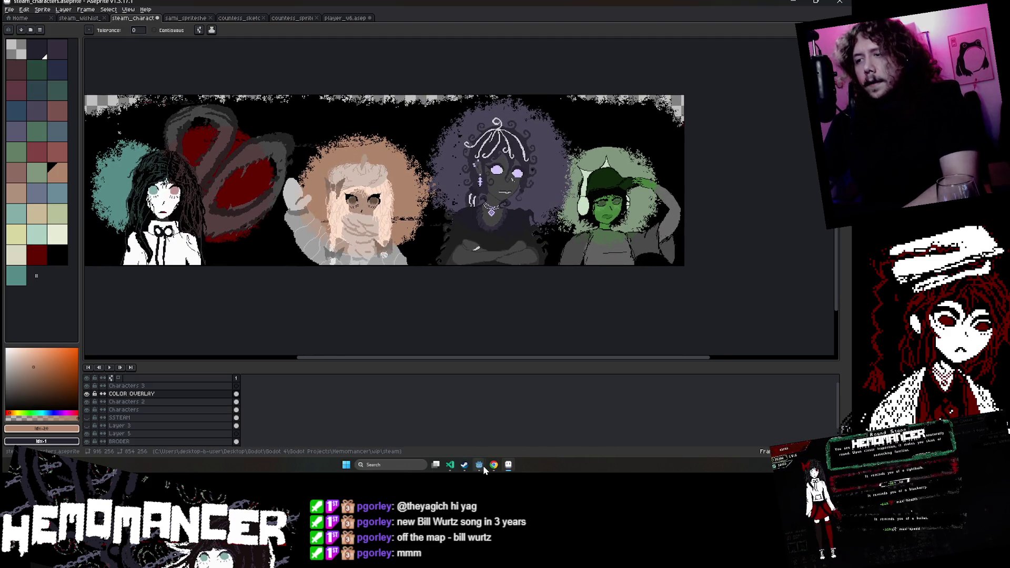
mouse_move(478, 465)
left_click(463, 436)
Open color.gd in Godot via Quick Open ('co') and grab the FIRE hex e3562b.
key("ctrl+f")
left_click(222, 297)
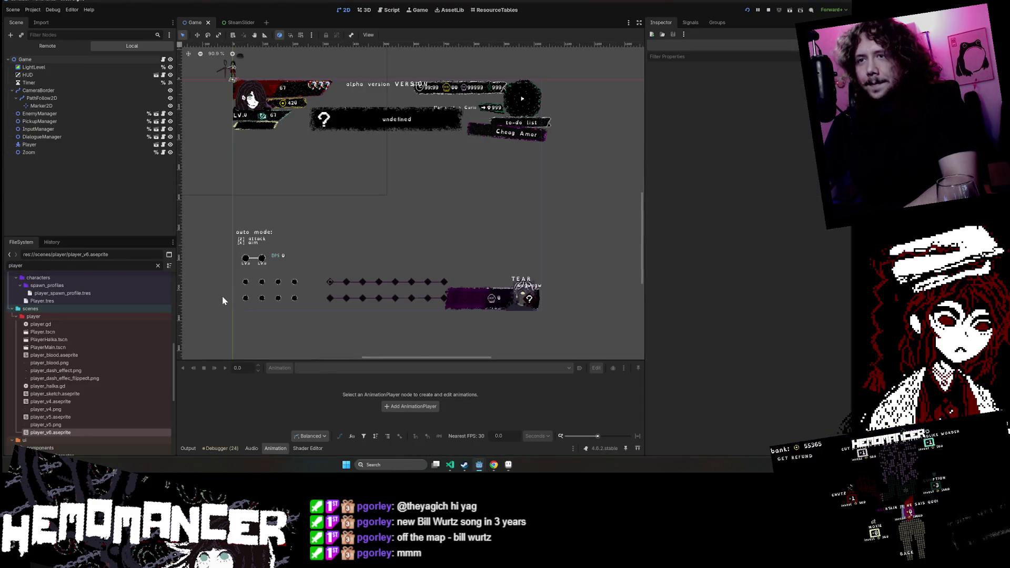
key("shift+alt+o")
type("color")
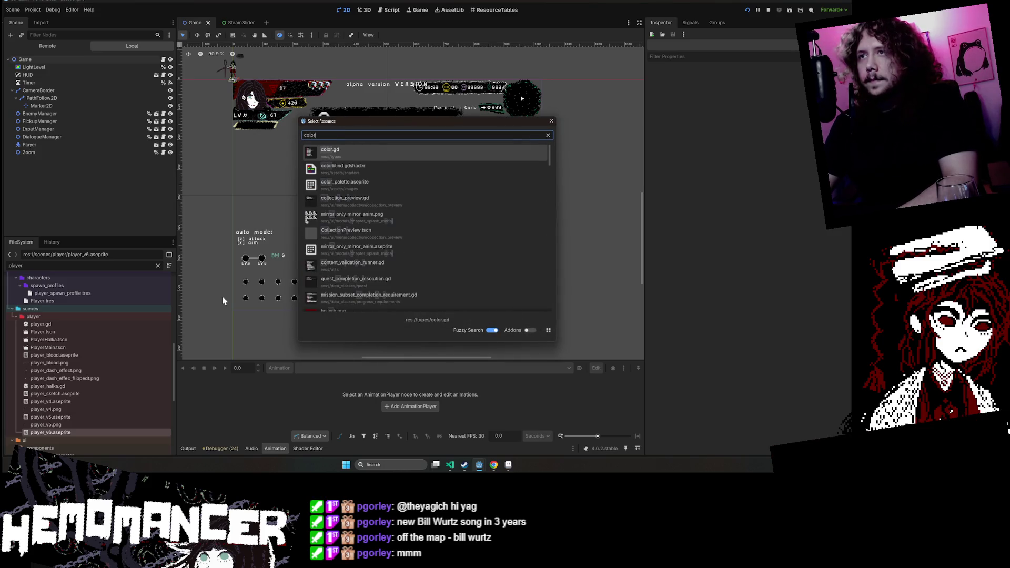
key("Return")
left_click(377, 236)
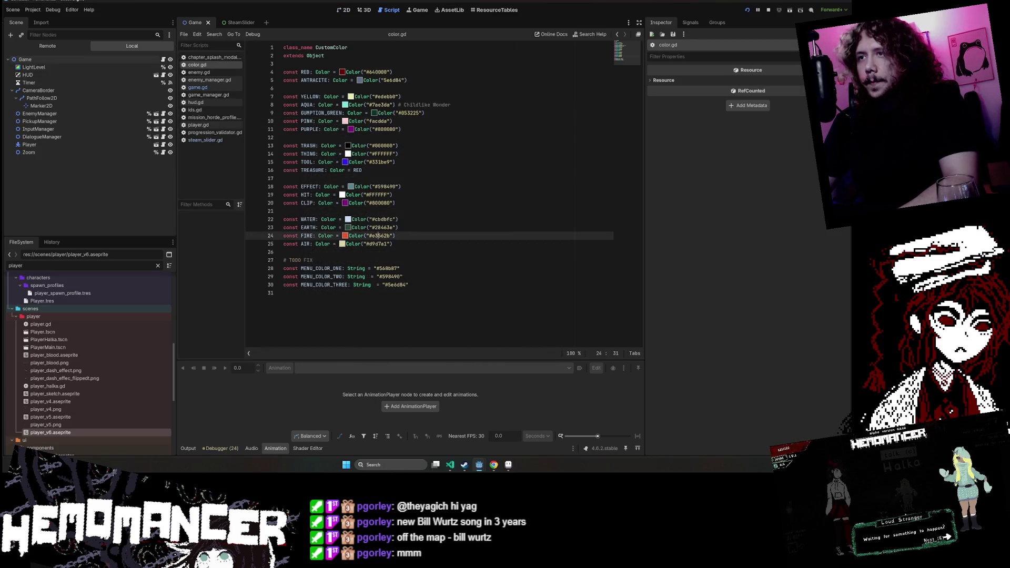
key("alt+Tab")
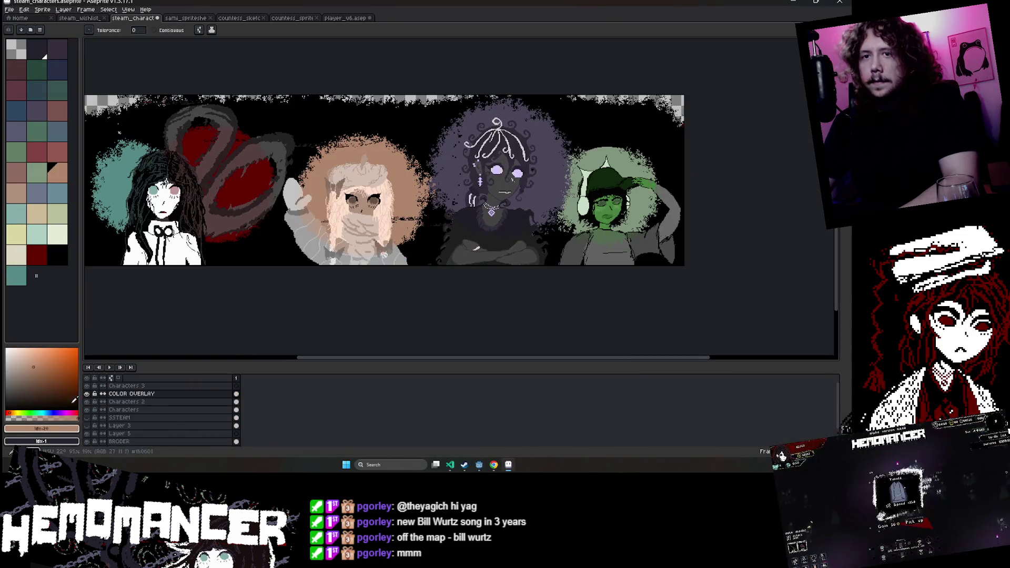
Set the foreground colour to e3562b and bucket-fill the second character's peach glow.
left_click(52, 429)
type("e3562b")
key("Return")
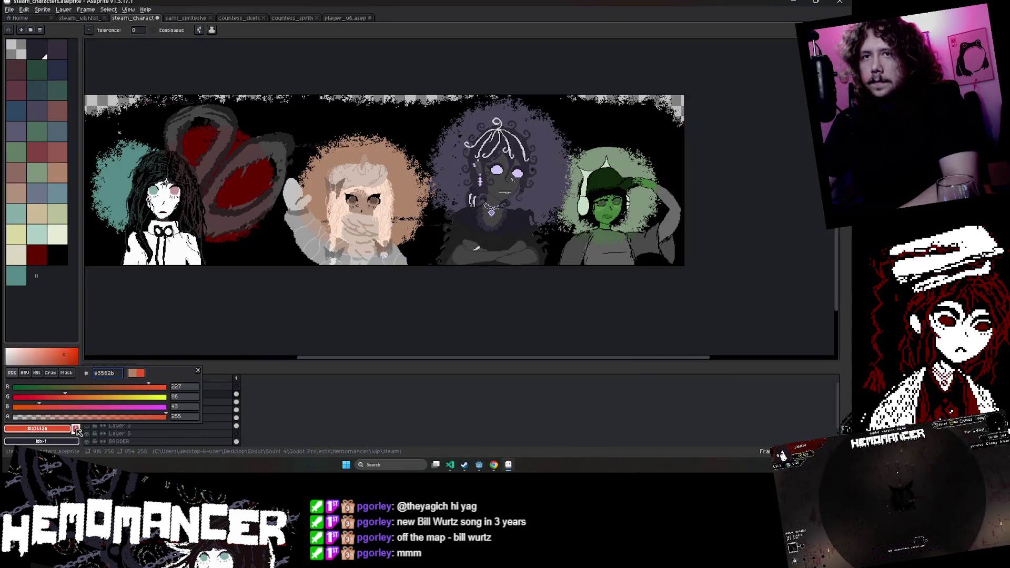
scroll(377, 174, "up", 1)
left_click(377, 174)
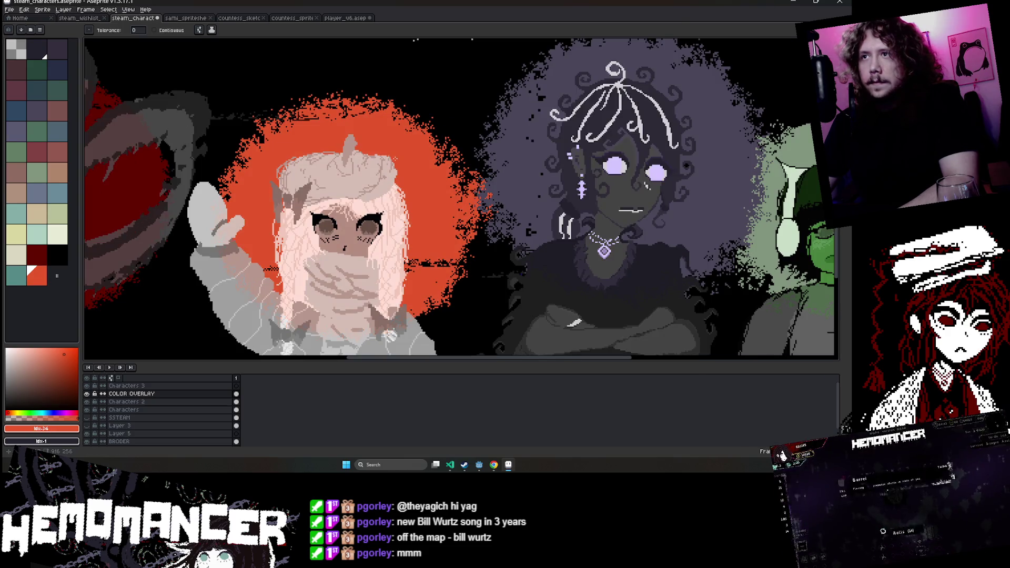
scroll(399, 157, "down", 4)
scroll(342, 198, "up", 2)
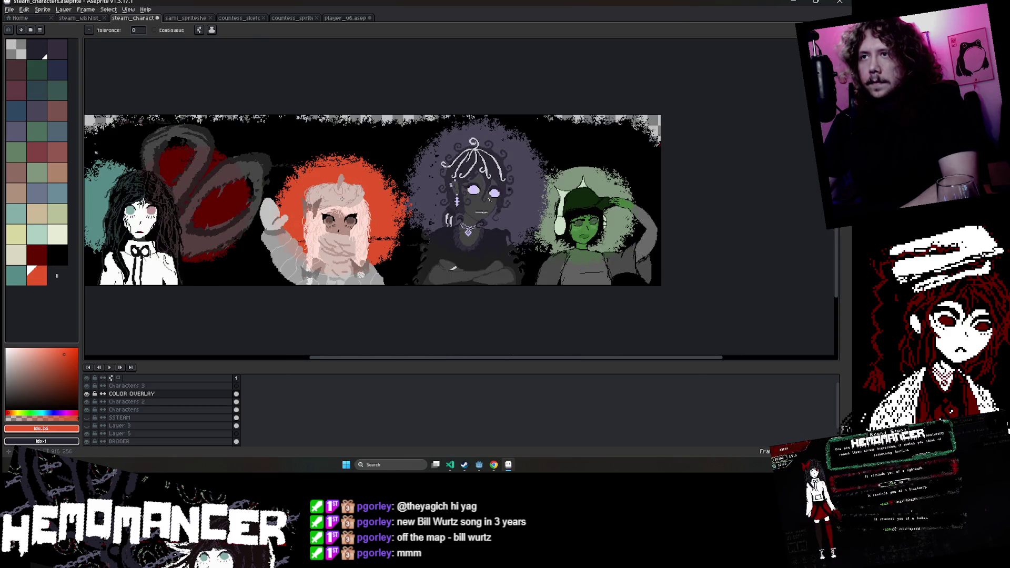
key("alt+Tab")
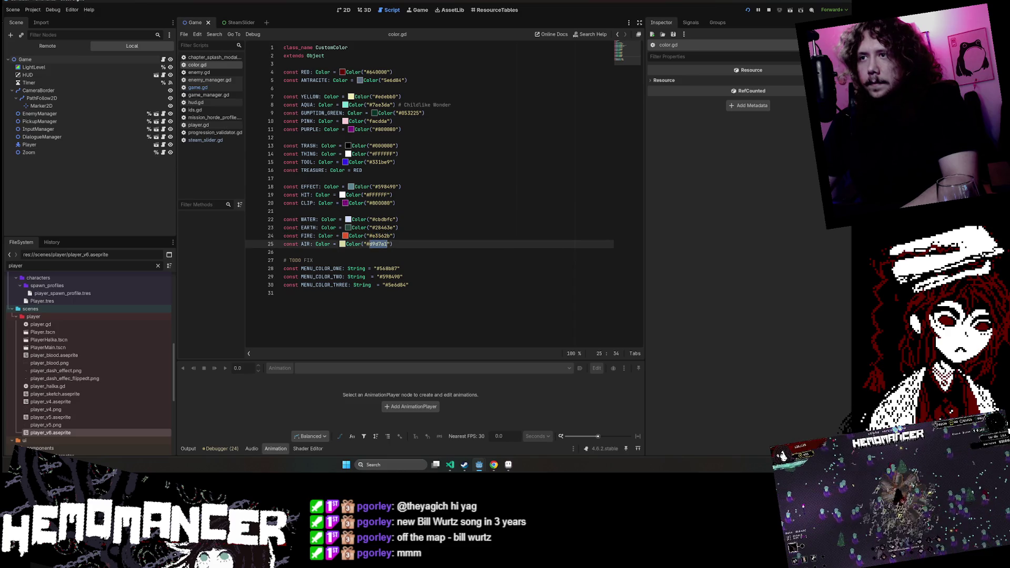
Copy the AIR hex d9d7a1 from Godot's color.gd and return to Aseprite.
key("alt+Tab")
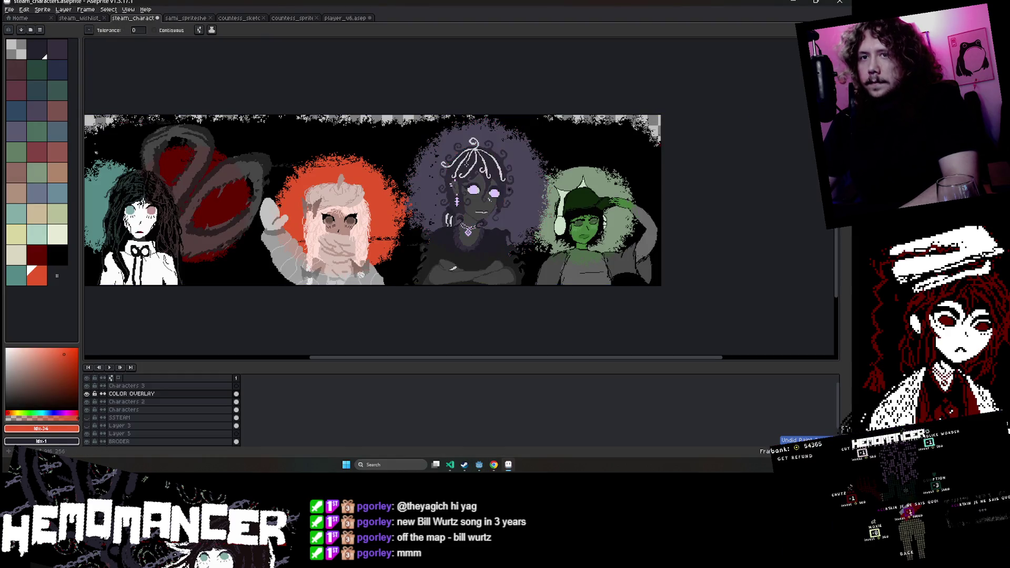
key("alt+Tab")
left_click(379, 244)
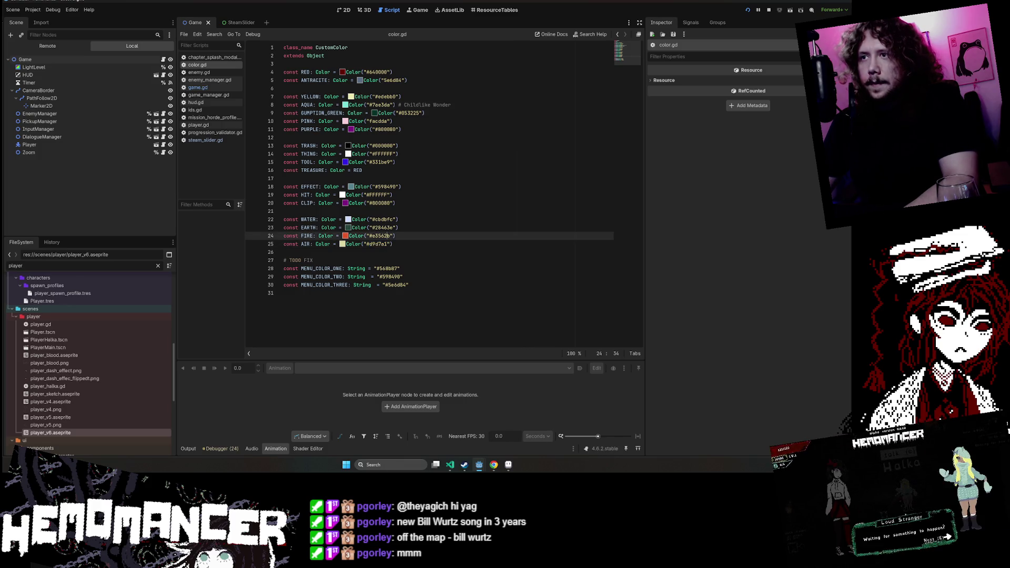
key("alt+Tab")
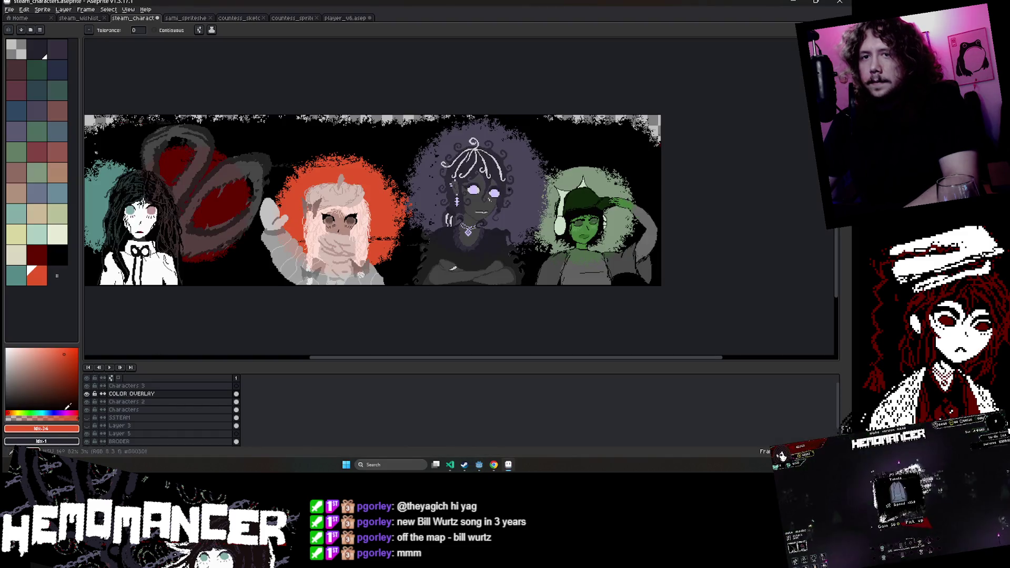
Set the foreground colour to d9d7a1 and bucket-fill the fourth character's green glow.
type("d9d7a1")
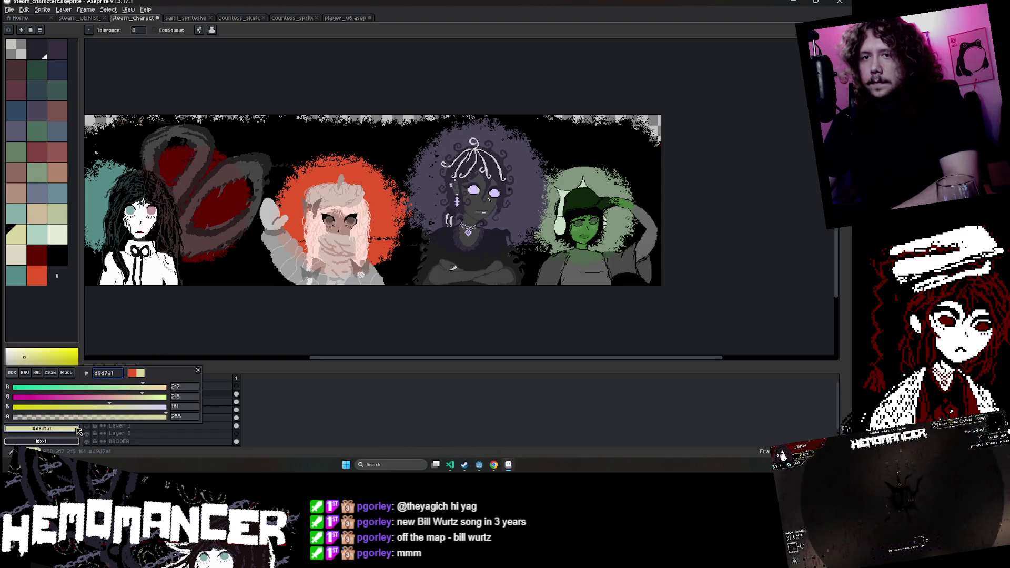
left_click(110, 364)
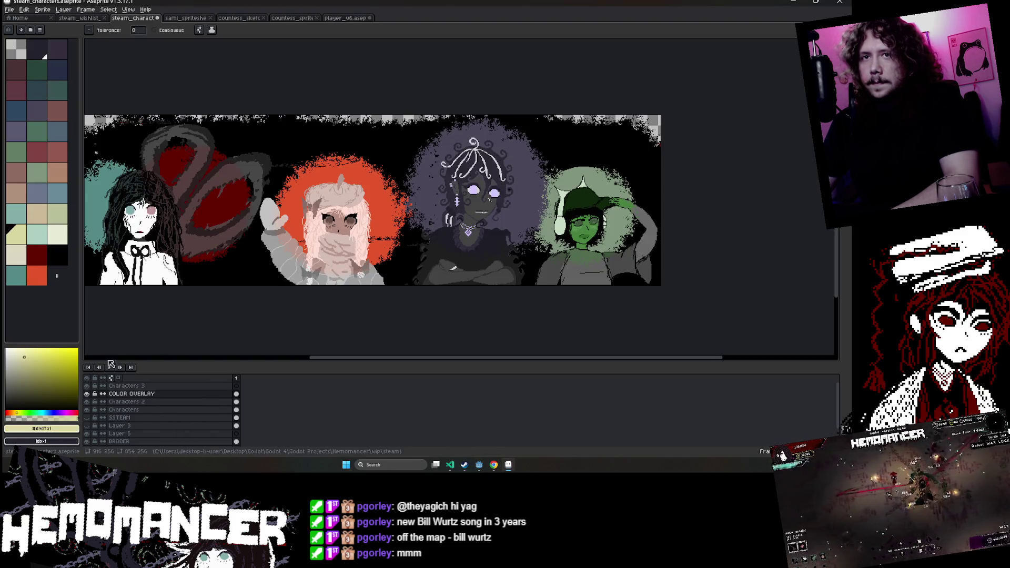
left_click(73, 430)
key("Escape")
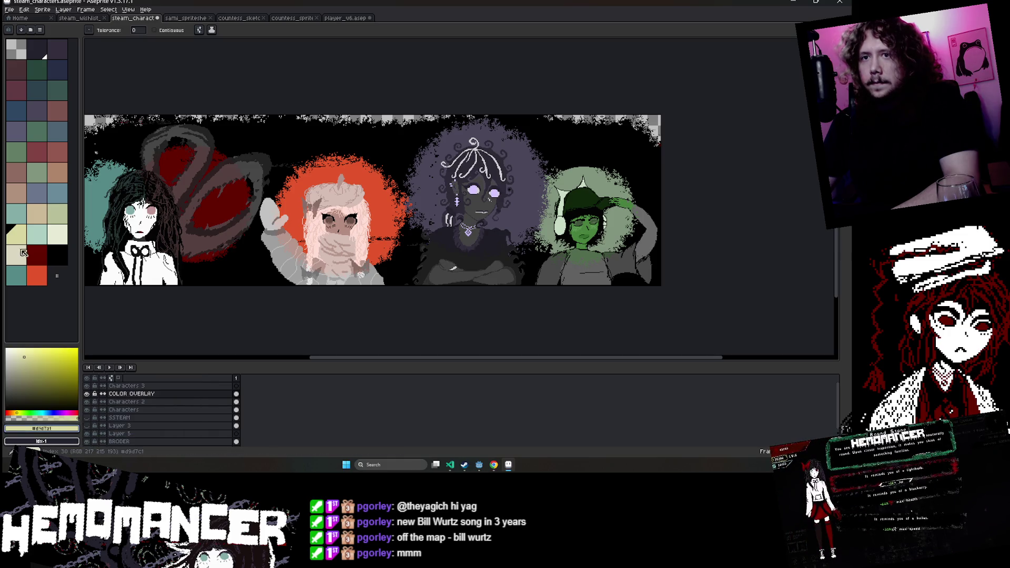
left_click(590, 181)
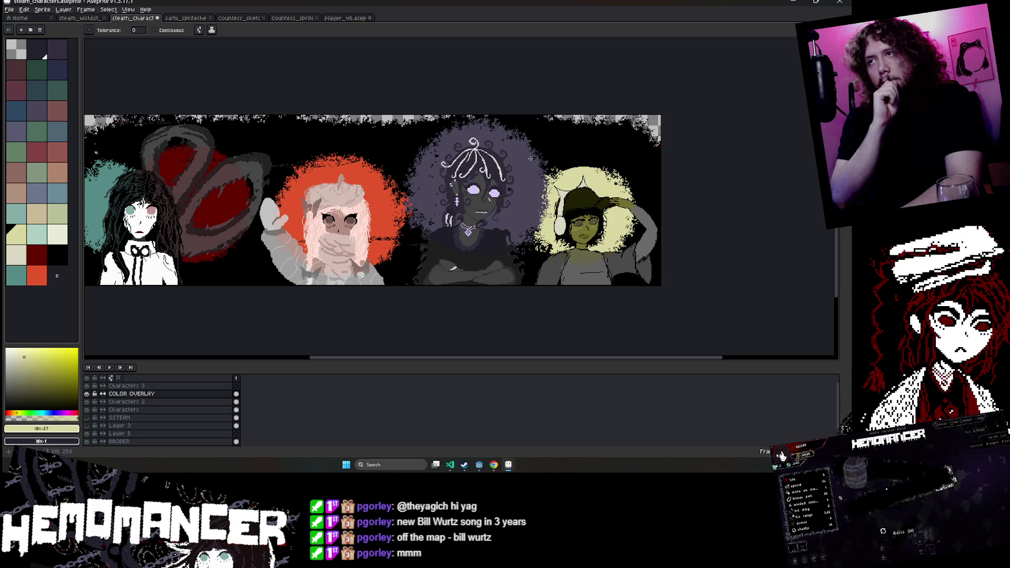
Select the TRASH colour value on line 13 of color.gd in Godot.
key("alt+Tab")
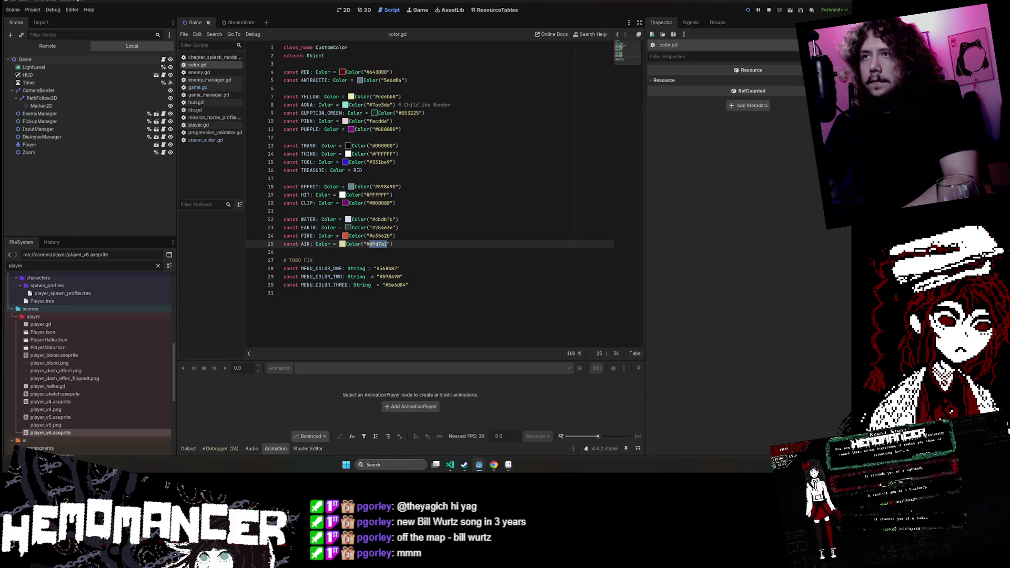
double_click(381, 145)
key("alt+Tab")
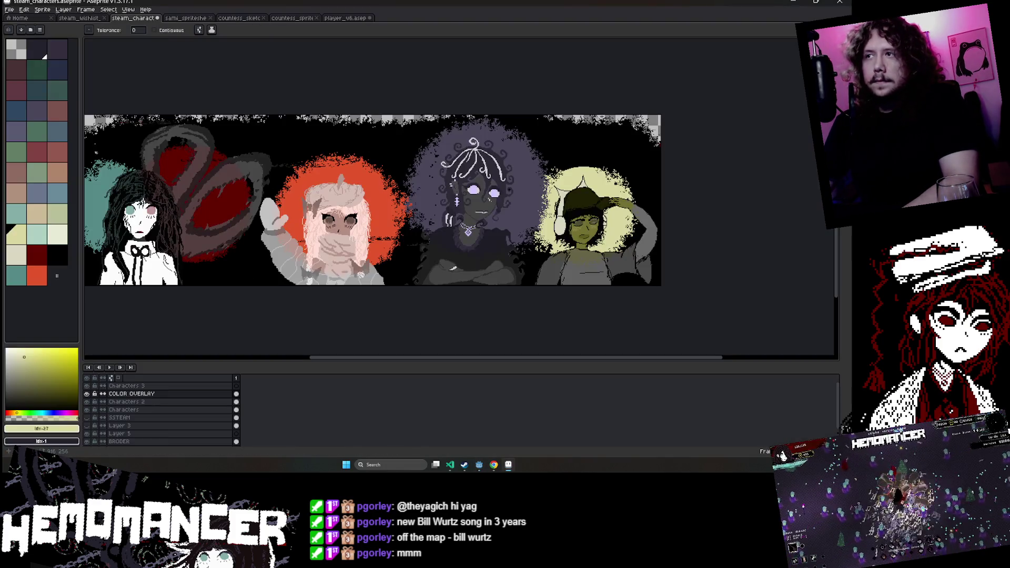
Refill the third character's glow with the darkest palette colour instead of black.
left_click(509, 166, "alt")
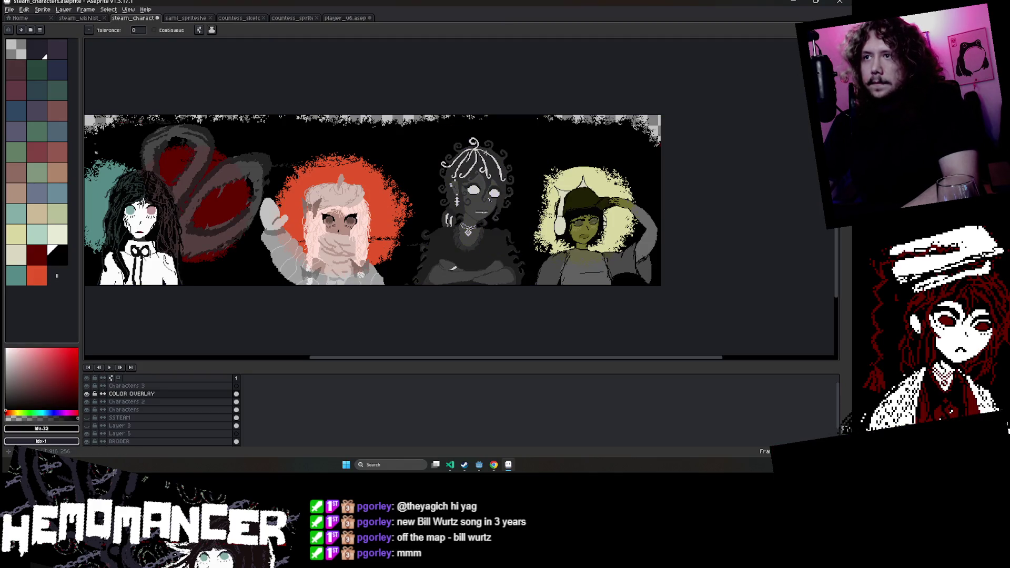
key("ctrl+z")
left_click(37, 49)
left_click(499, 146)
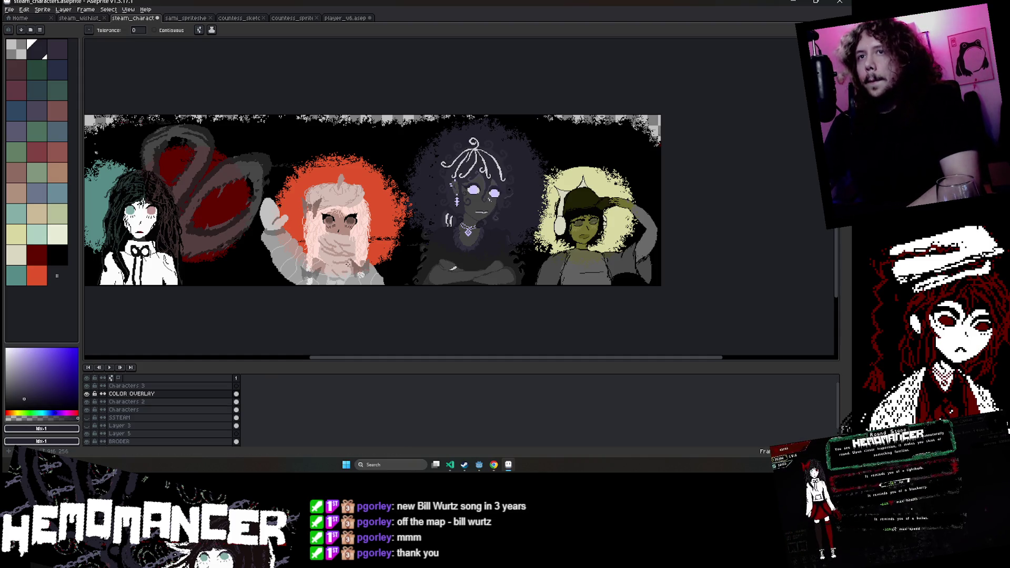
Bring the first two characters into close view and make Characters 3 the active layer.
left_click_drag(235, 299, 468, 304)
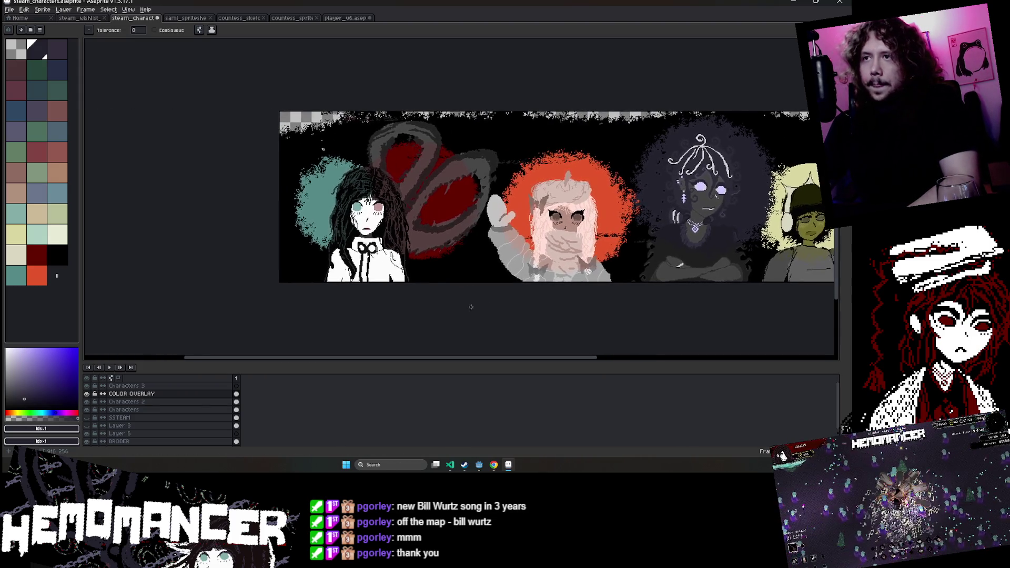
scroll(461, 234, "up", 2)
left_click(145, 387)
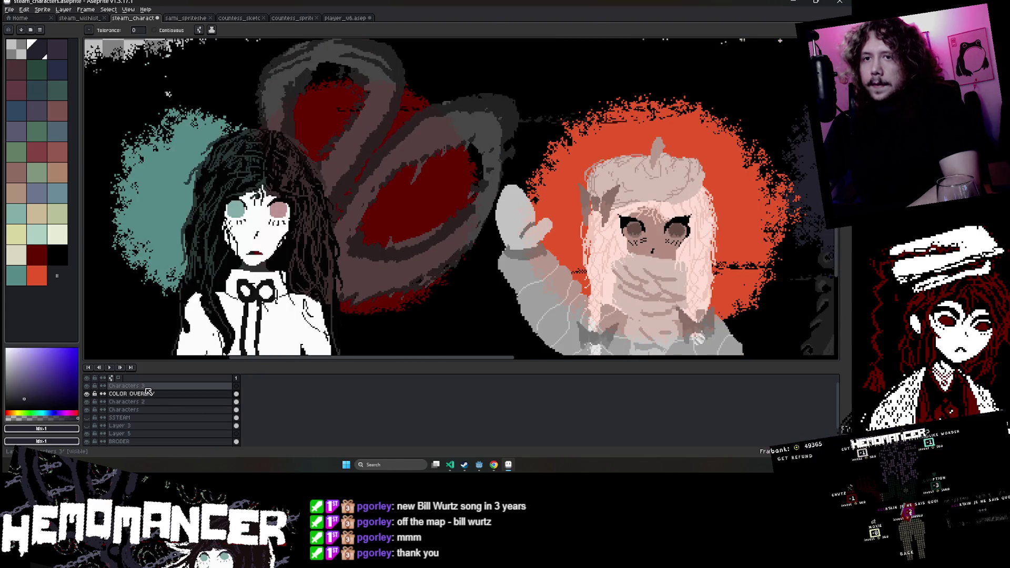
Choose dark red and a 3-pixel pencil for repainting the pink eye.
double_click(146, 387)
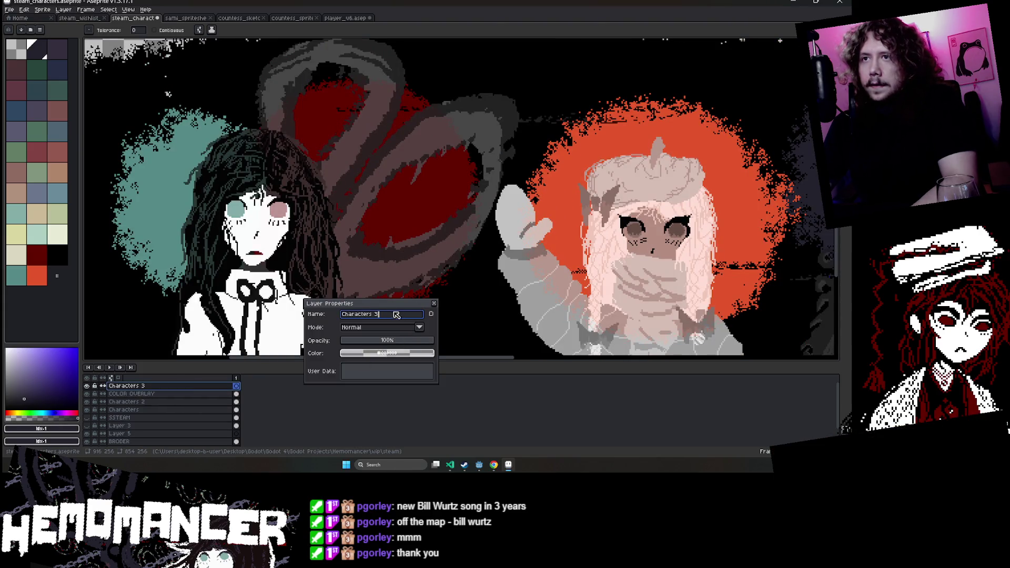
key("Return")
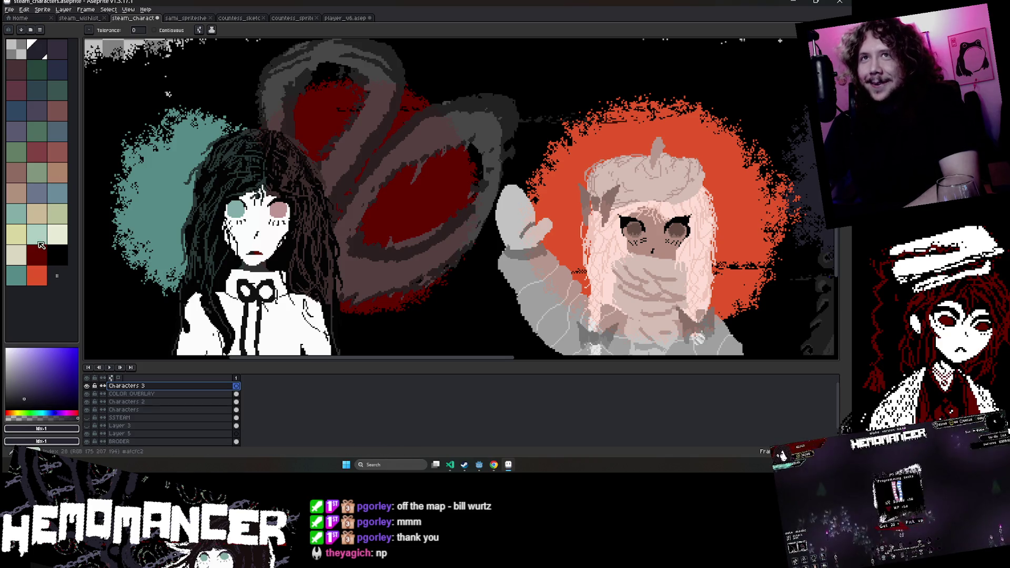
left_click(256, 221, "alt")
scroll(256, 221, "up", 2)
key("b")
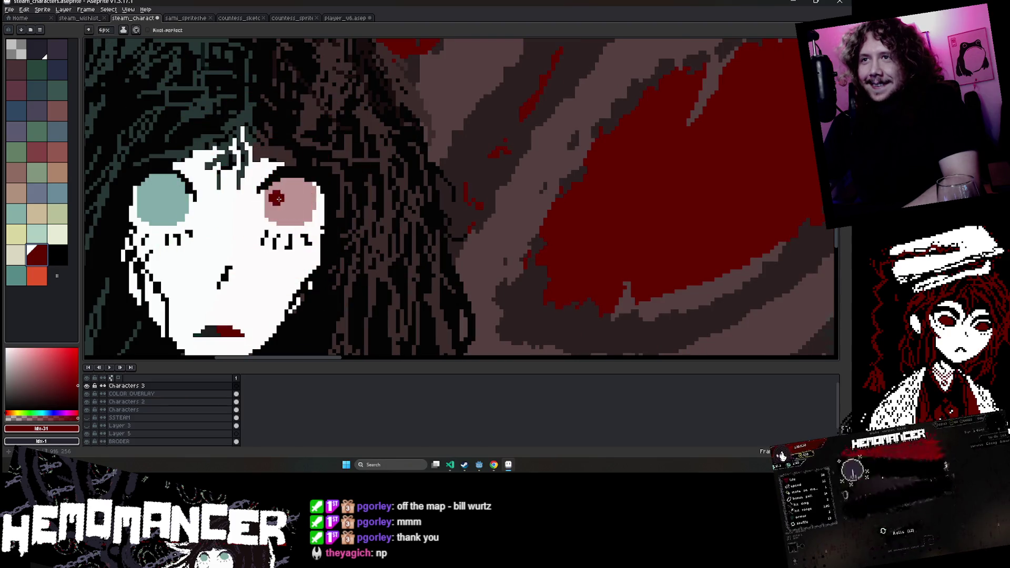
scroll(271, 198, "up", 2)
scroll(274, 195, "up", 1)
key("plus")
key("plus")
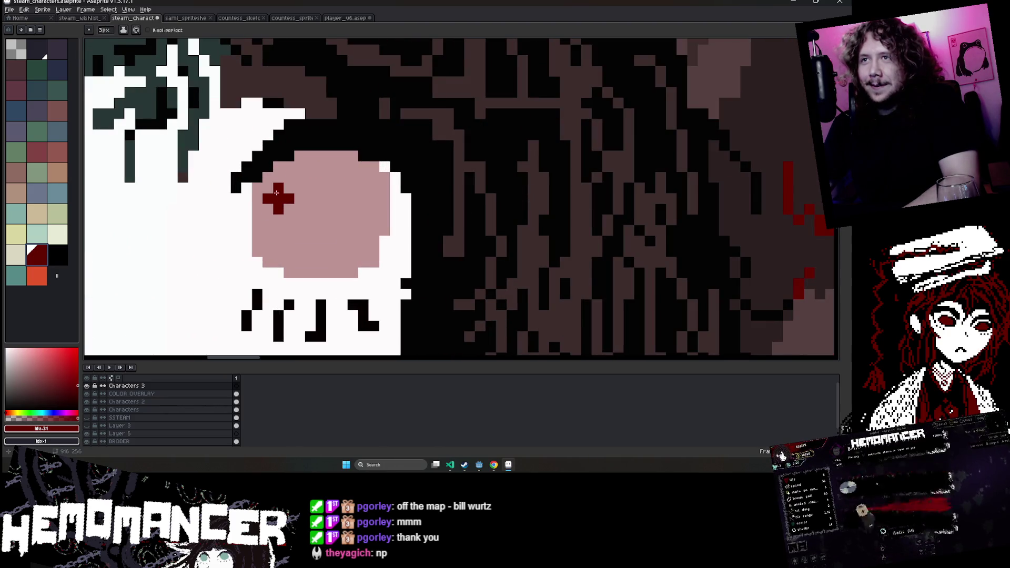
Paint over the pink eye pixels with dark red, then zoom back out.
left_click_drag(273, 188, 283, 179)
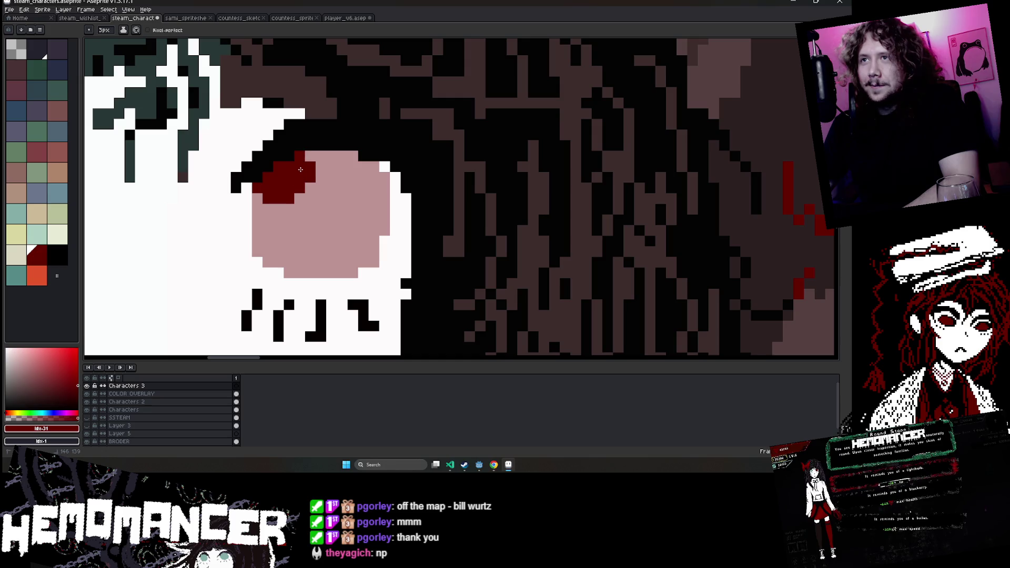
left_click_drag(345, 168, 352, 180)
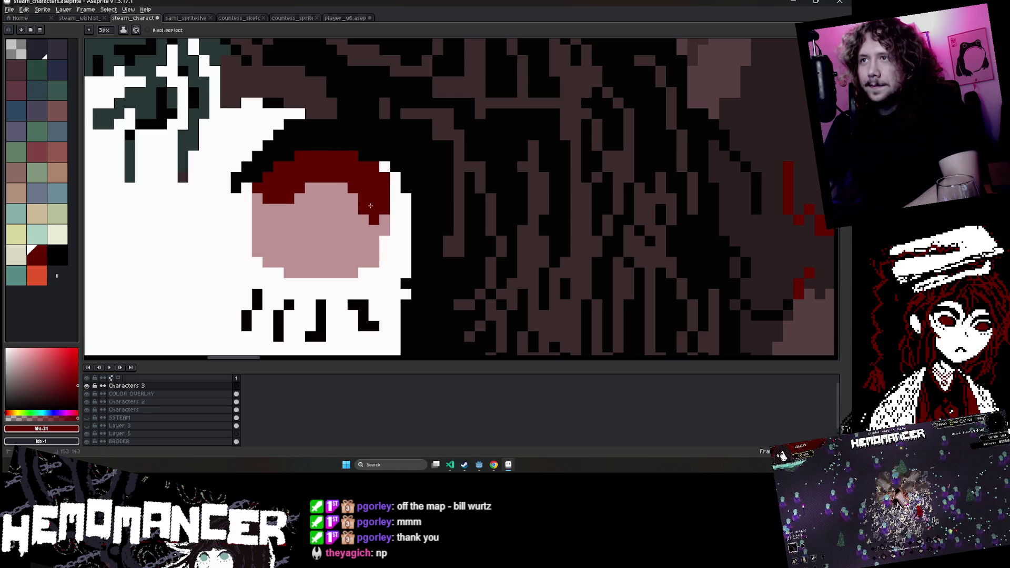
mouse_move(369, 229)
left_mouse_down()
mouse_move(354, 248)
mouse_move(368, 263)
left_mouse_up()
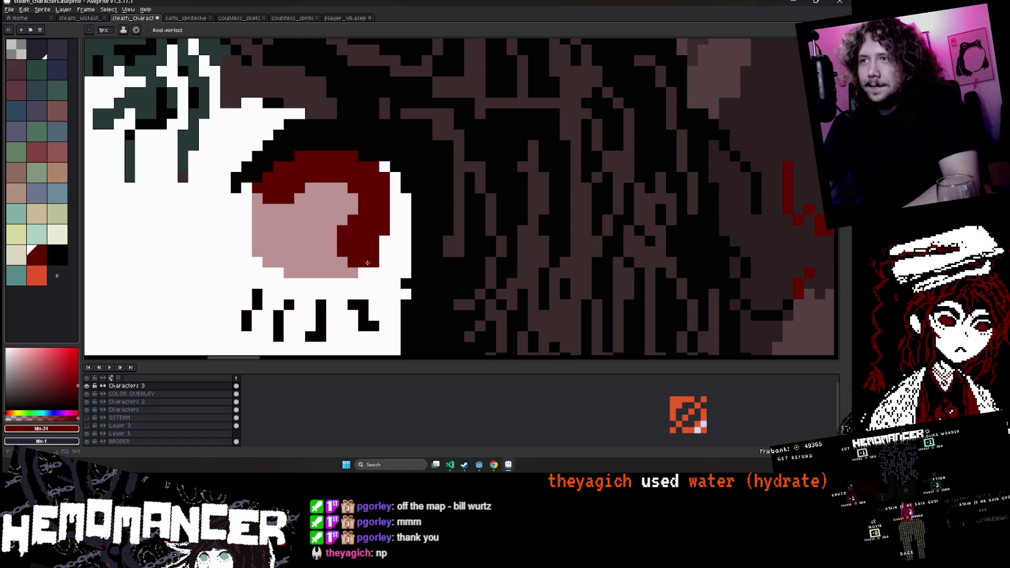
left_click(332, 240)
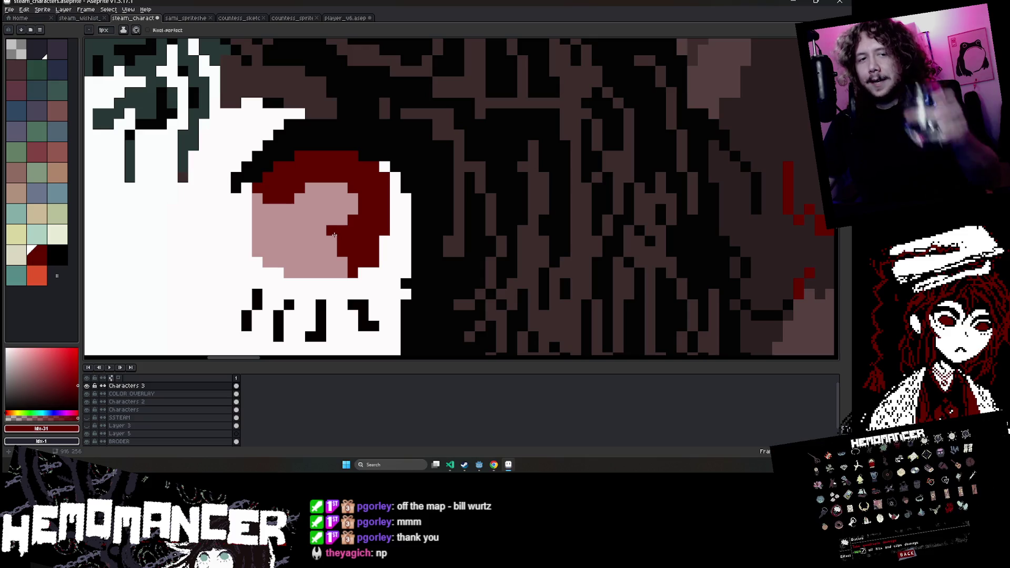
left_click_drag(342, 273, 273, 262)
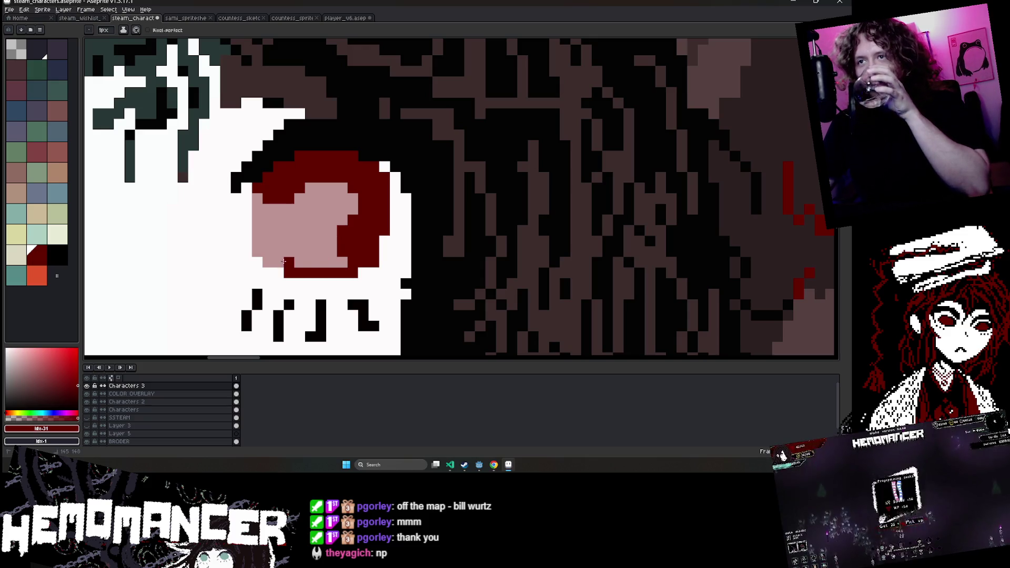
left_click(259, 249)
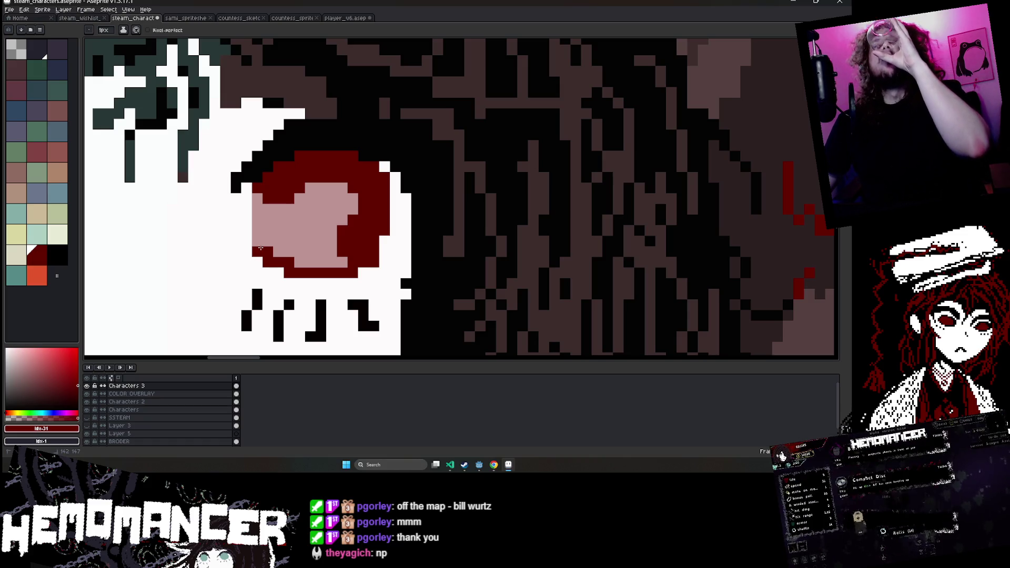
mouse_move(258, 242)
left_mouse_down()
mouse_move(279, 207)
mouse_move(297, 253)
mouse_move(326, 237)
mouse_move(342, 203)
mouse_move(316, 202)
mouse_move(300, 219)
left_mouse_up()
scroll(300, 205, "down", 2)
scroll(300, 205, "down", 2)
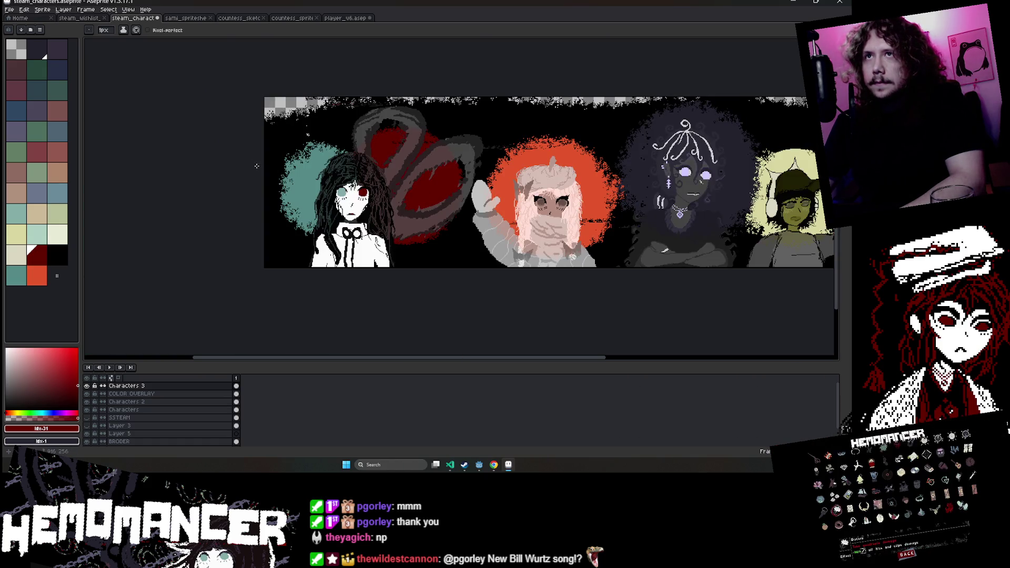
Shade the light teal eye with darker teal using a 3-pixel pencil.
left_click(16, 275)
scroll(316, 197, "up", 3)
scroll(295, 210, "up", 3)
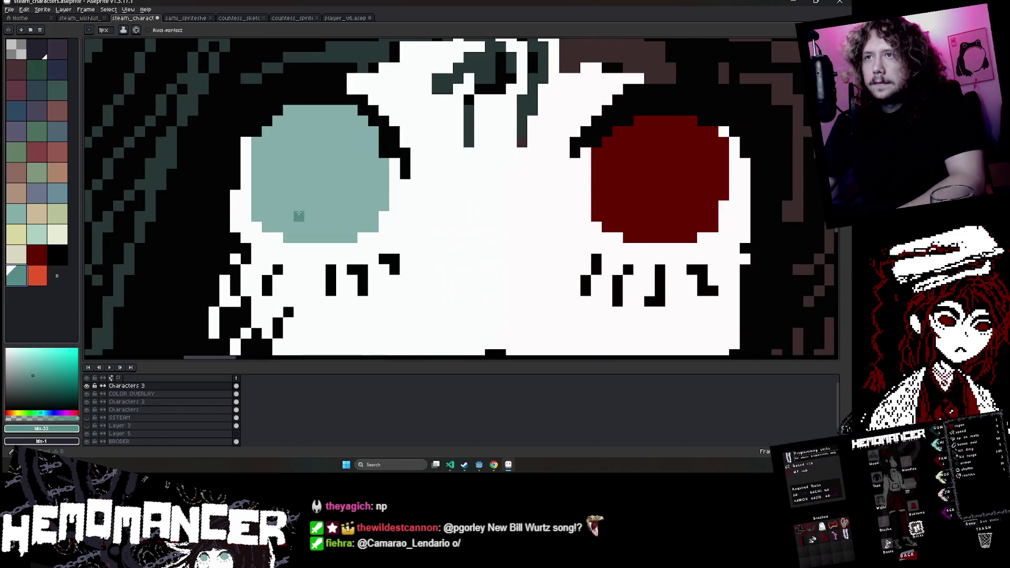
scroll(283, 224, "up", 2)
left_click_drag(283, 224, 385, 222)
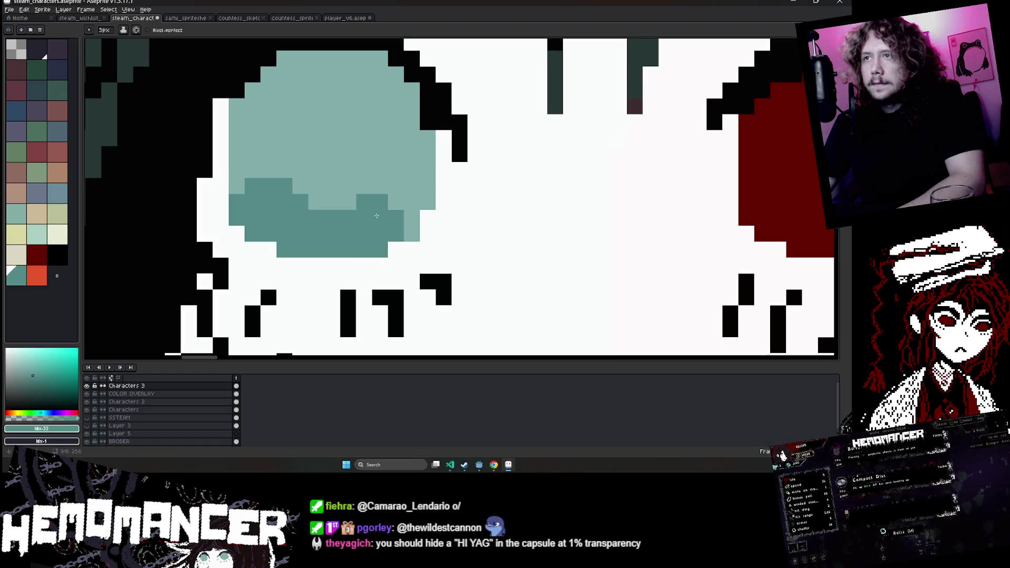
key("plus")
key("plus")
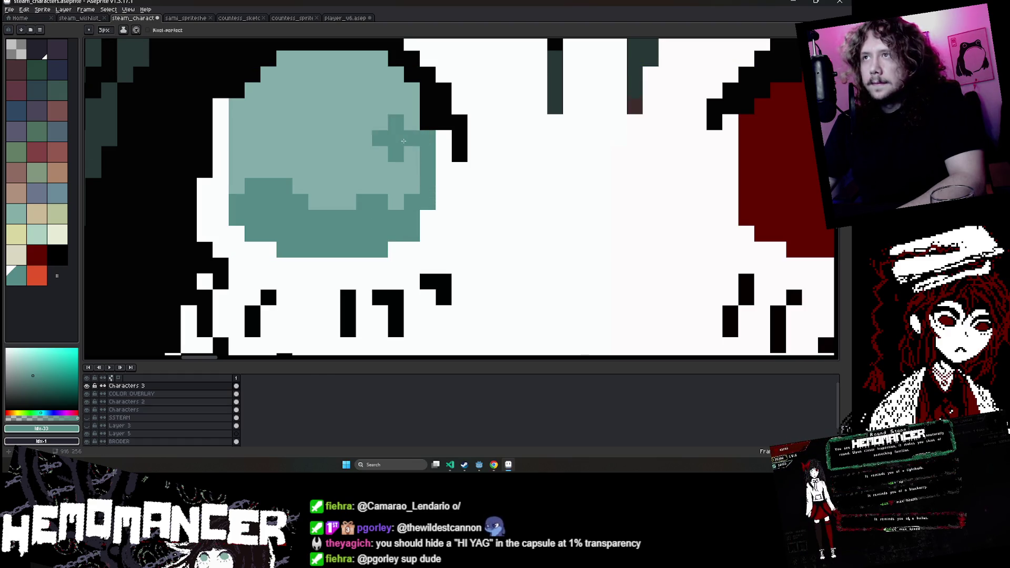
mouse_move(394, 174)
left_mouse_down()
mouse_move(356, 178)
mouse_move(342, 194)
mouse_move(297, 173)
mouse_move(252, 132)
mouse_move(295, 105)
mouse_move(352, 121)
left_mouse_up()
Zoom out and switch to the player_v6 sprite tab.
scroll(359, 124, "down", 2)
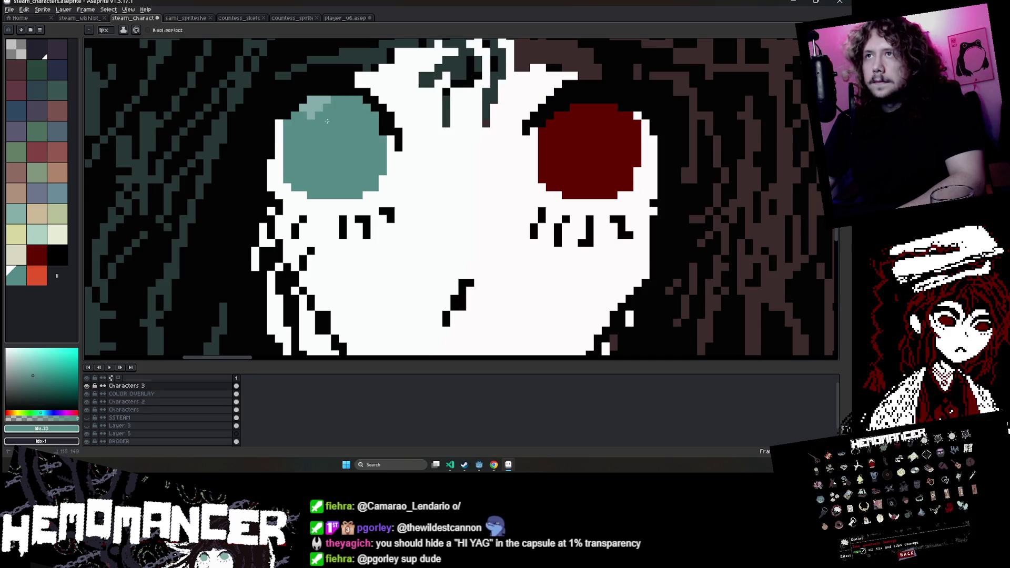
scroll(307, 121, "down", 2)
scroll(307, 121, "down", 2)
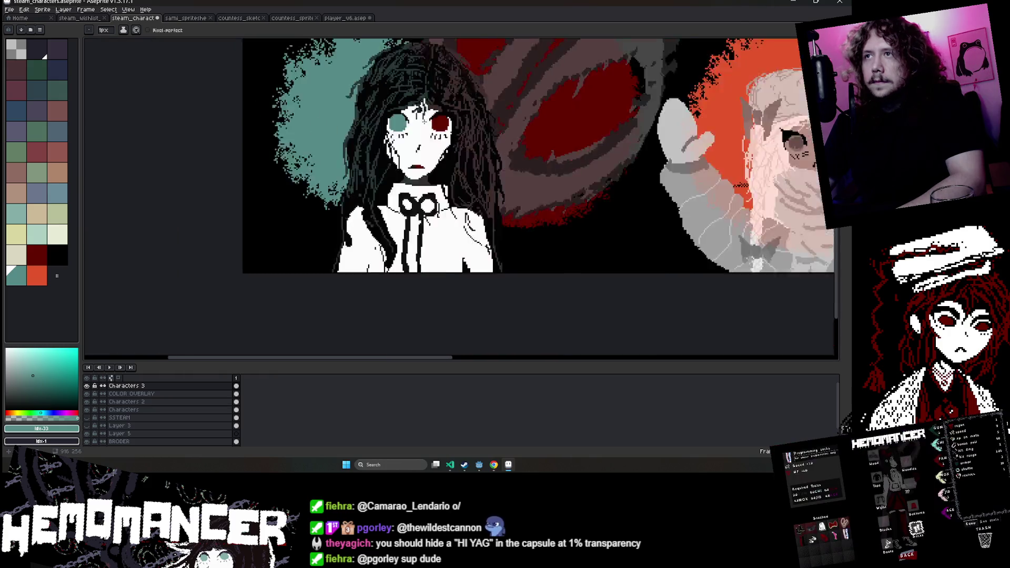
scroll(307, 121, "down", 2)
scroll(514, 124, "up", 1)
scroll(513, 124, "up", 1)
scroll(514, 125, "up", 2)
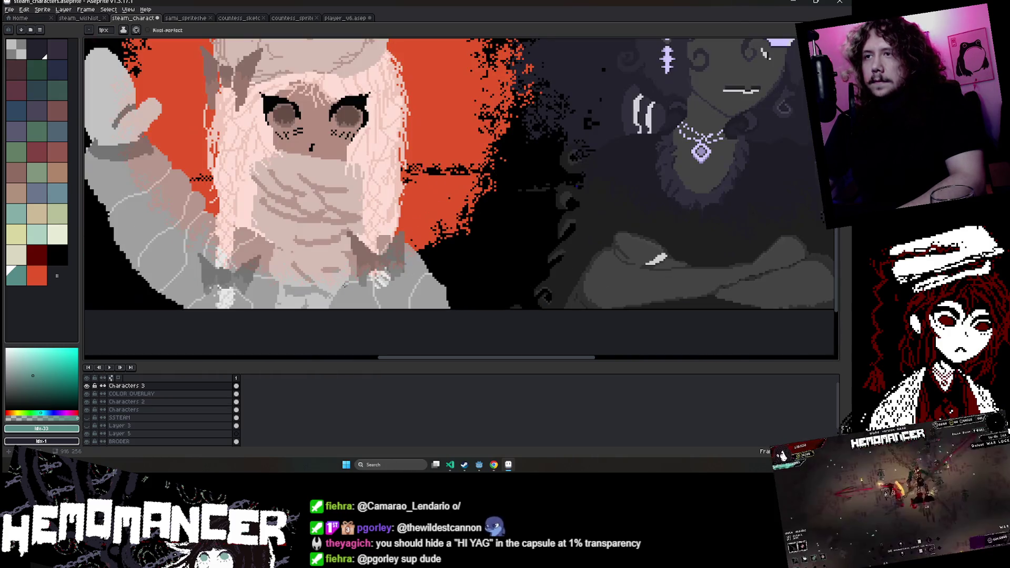
left_click(79, 18)
left_click(186, 18)
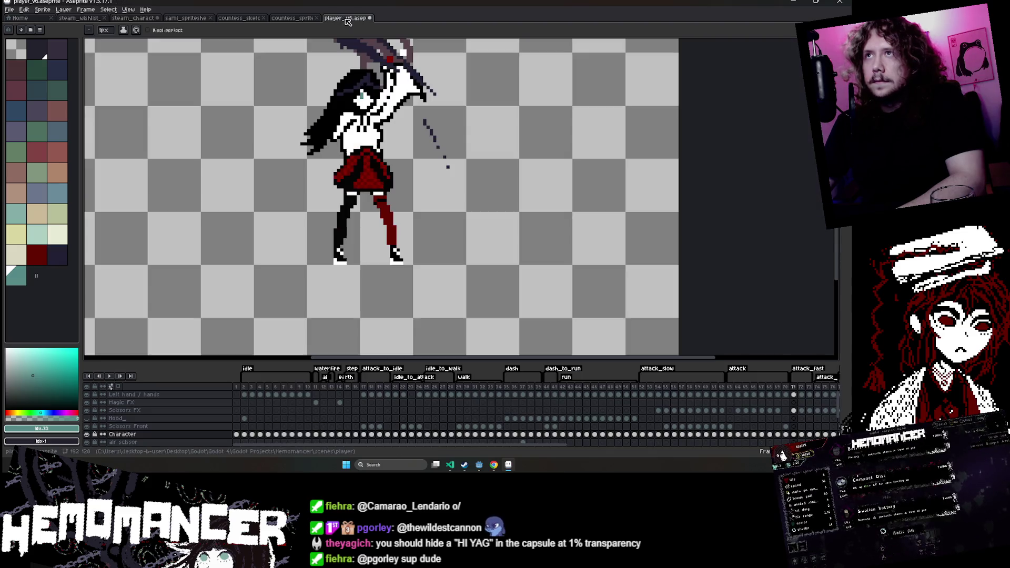
Flip through the open sprite tabs and settle back on the four-character banner with the pencil.
left_click(290, 18)
left_click(240, 18)
left_click(186, 17)
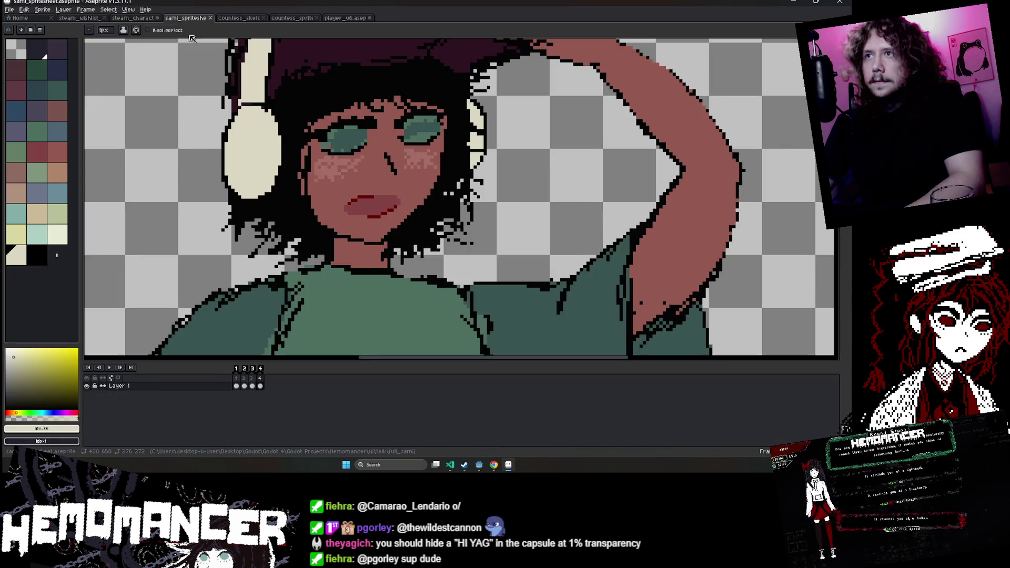
left_click(118, 18)
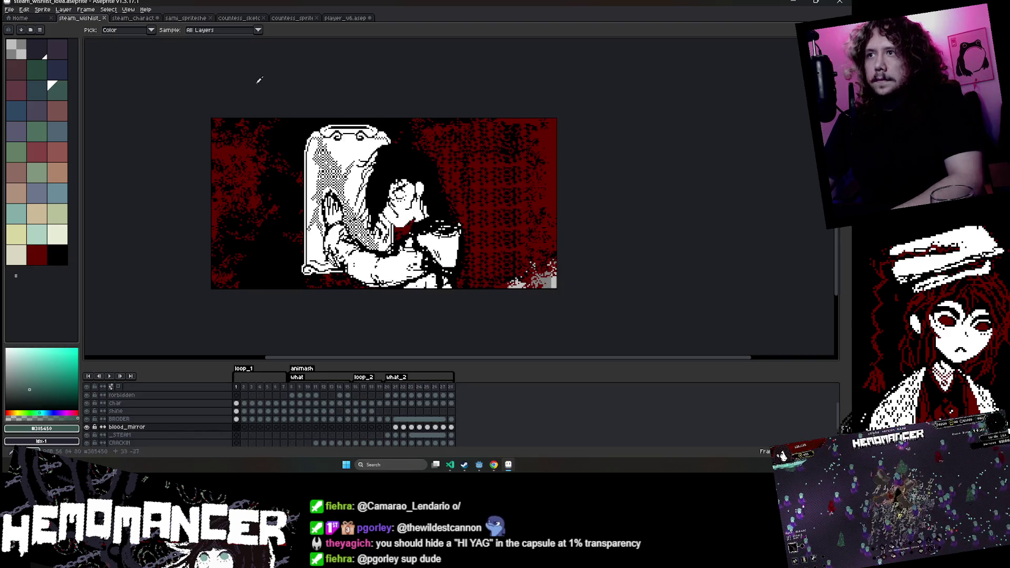
left_click(118, 18)
scroll(412, 174, "down", 3)
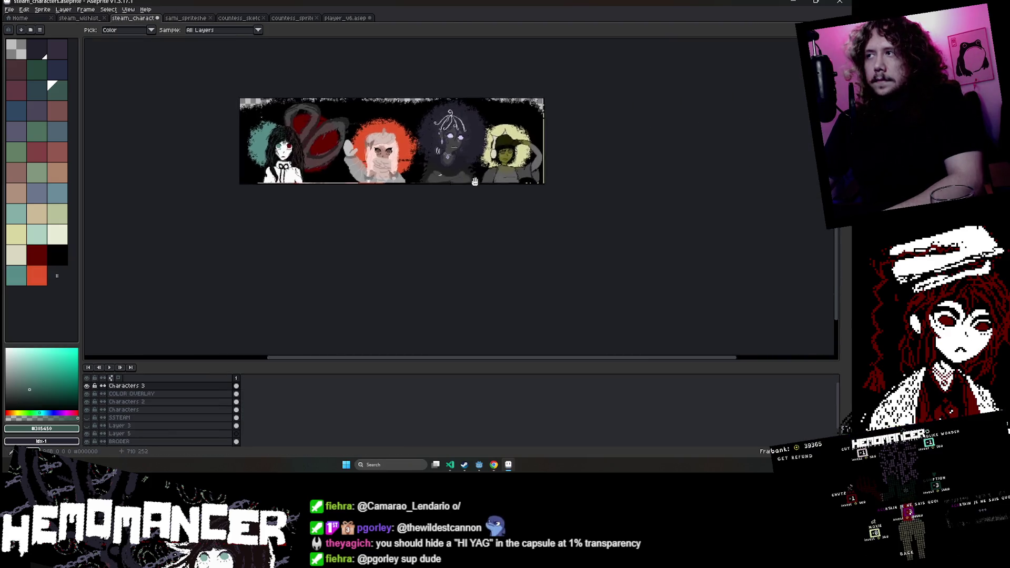
scroll(412, 174, "up", 5)
scroll(327, 153, "up", 2)
key("b")
scroll(245, 133, "up", 2)
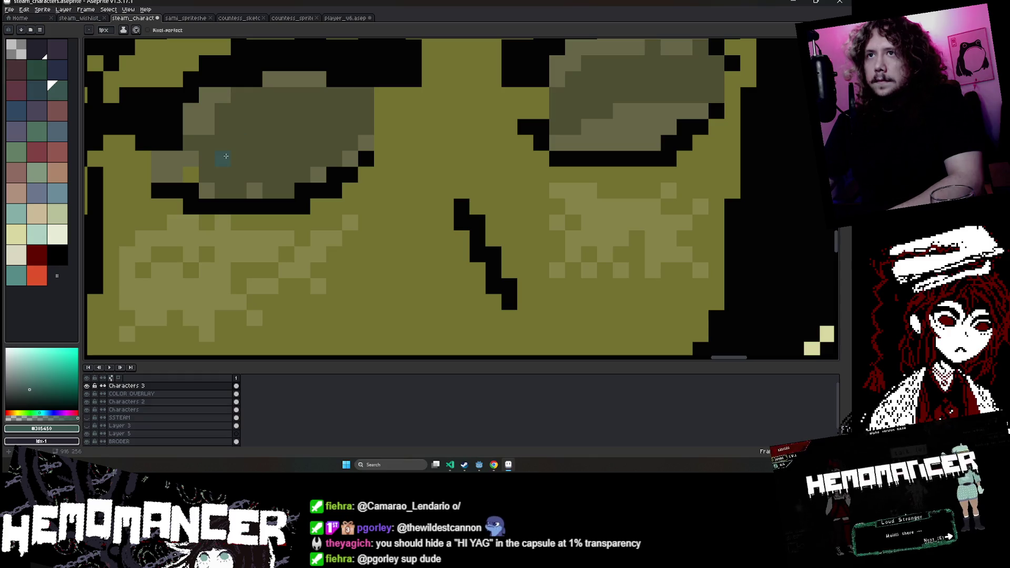
Magic-wand select and copy both green eyes in the sami spritesheet, then return to the banner.
left_click(347, 18)
left_click(293, 18)
left_click(242, 18)
left_click(185, 18)
key("w")
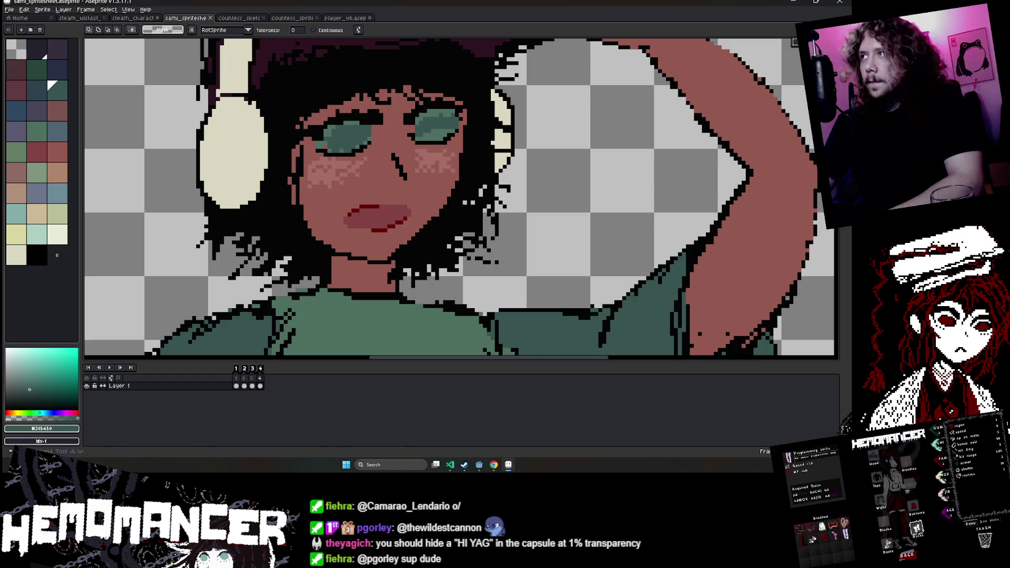
scroll(344, 103, "up", 2)
left_click(311, 157)
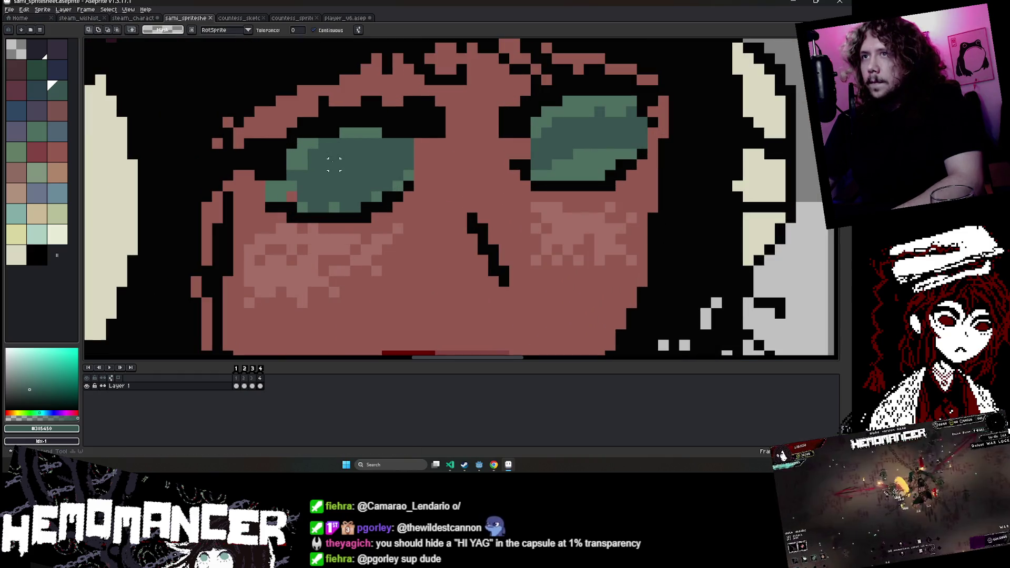
left_click(282, 194, "shift")
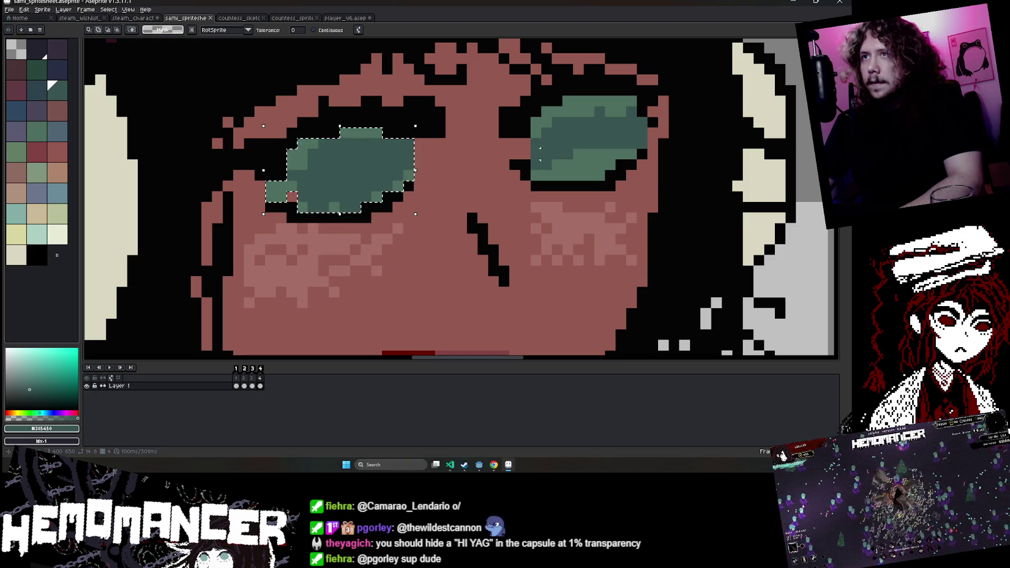
left_click(605, 110, "shift")
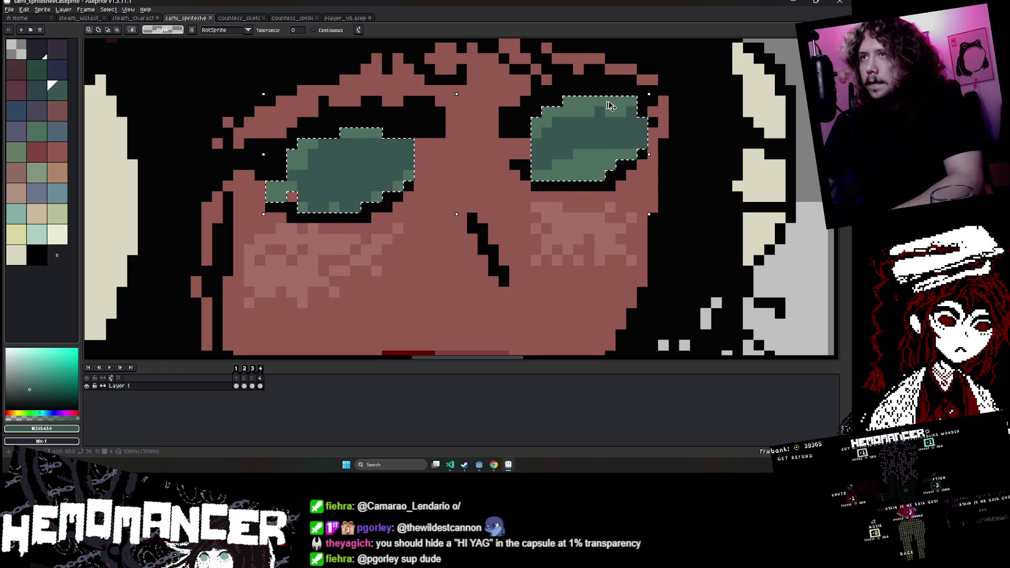
key("ctrl+shift+Tab")
key("ctrl+shift+Tab")
left_click(132, 18)
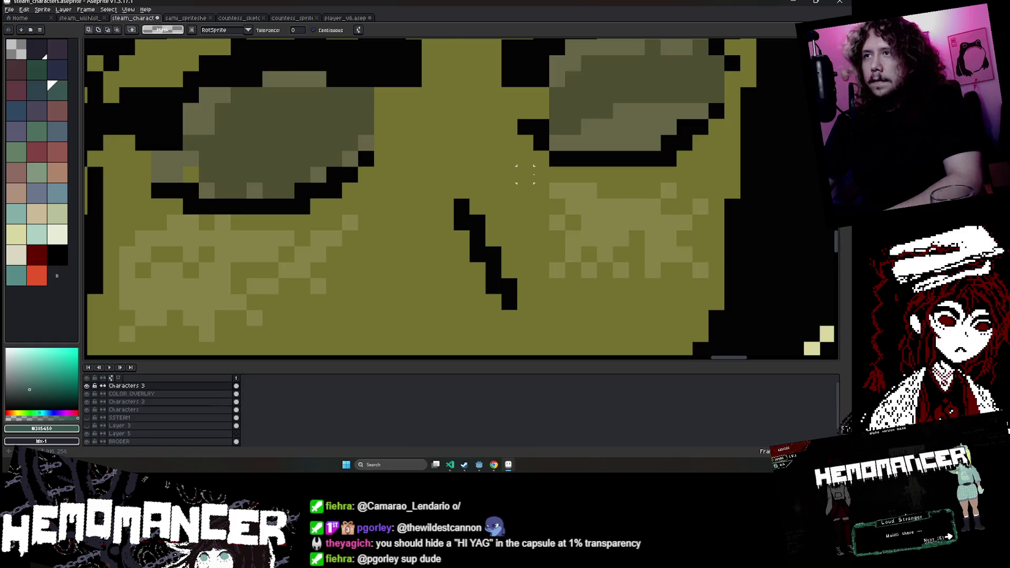
Paste the copied green eyes onto the headphone girl's face and commit them.
scroll(526, 171, "down", 1)
scroll(529, 170, "down", 1)
key("ctrl+v")
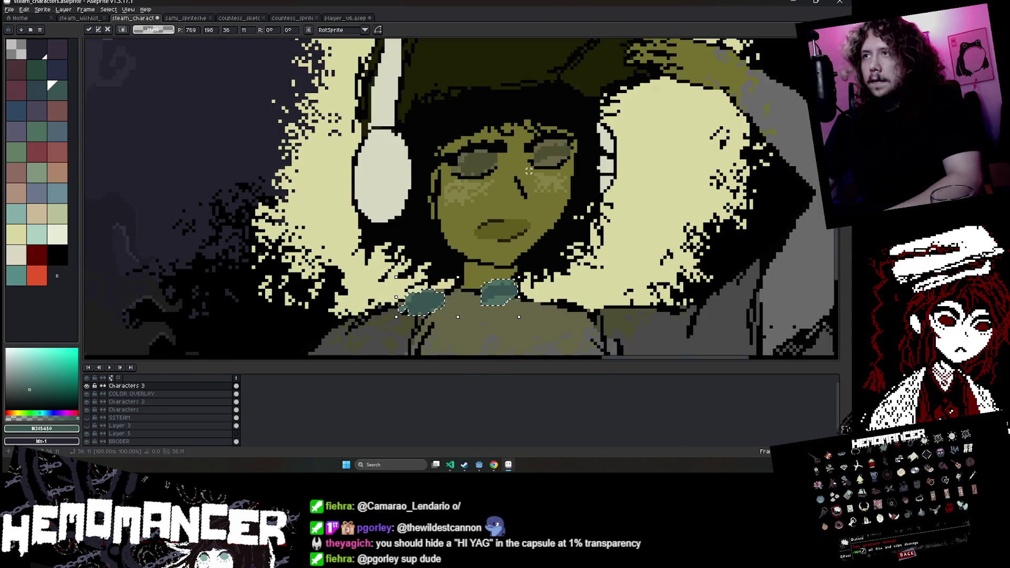
mouse_move(504, 299)
left_mouse_down()
mouse_move(505, 193)
mouse_move(557, 167)
mouse_move(555, 182)
left_mouse_up()
scroll(558, 167, "up", 1)
scroll(556, 173, "up", 1)
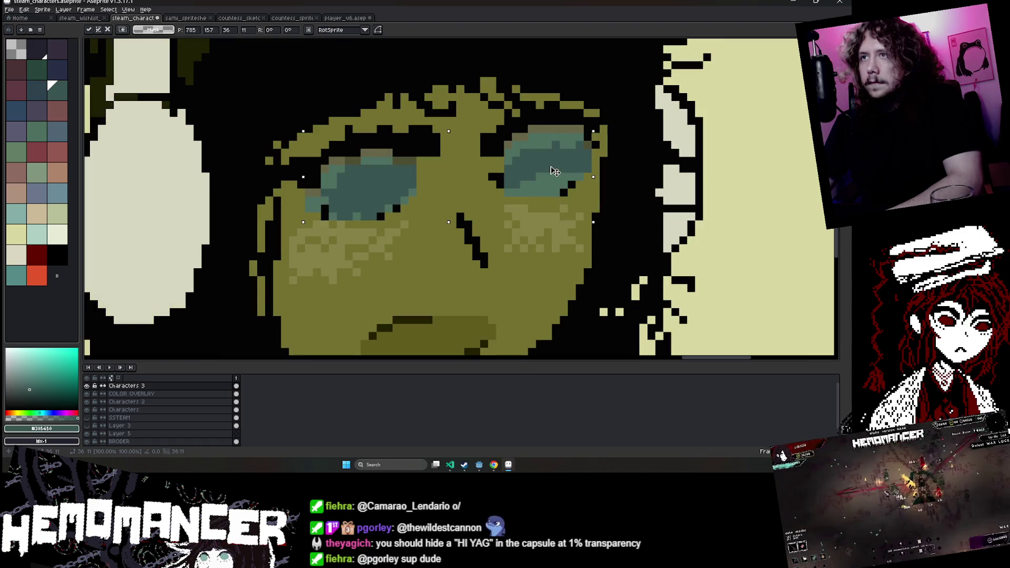
scroll(555, 182, "down", 2)
key("Return")
scroll(555, 182, "down", 2)
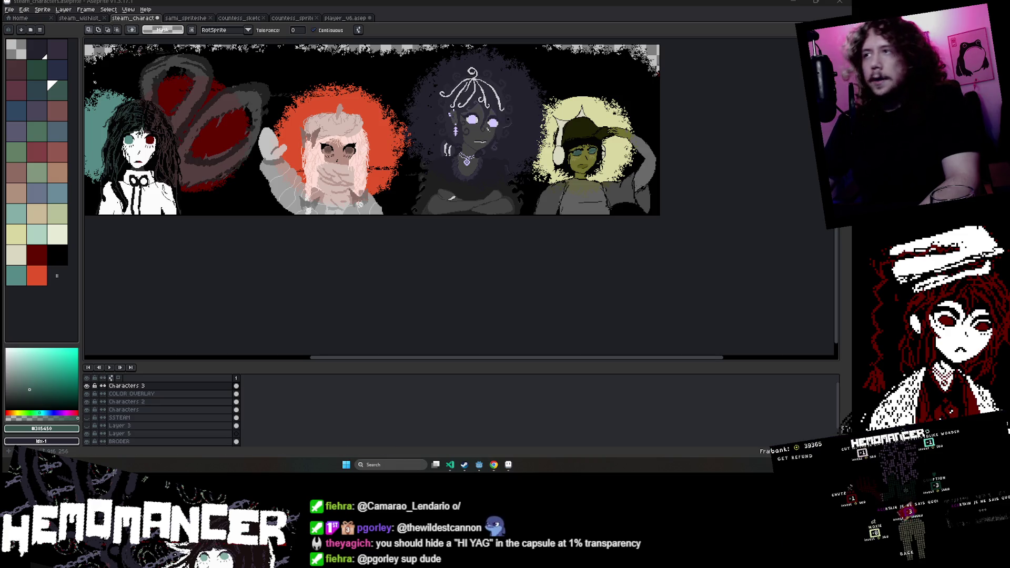
Select both pale yellow eyes in the countess reference spritesheet and go back to the banner.
key("ctrl+Tab")
key("ctrl+Tab")
key("ctrl+Tab")
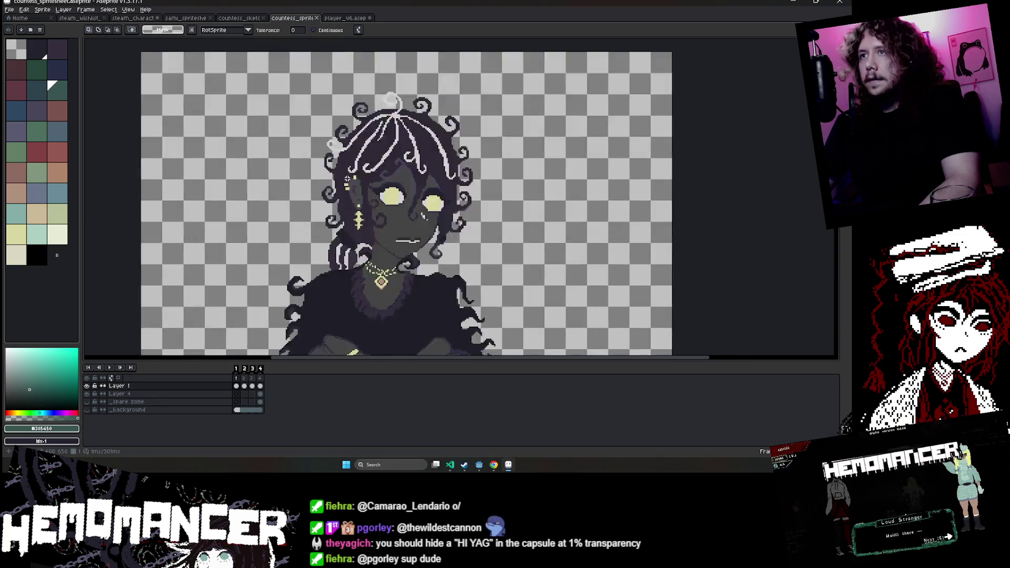
scroll(418, 207, "up", 2)
scroll(418, 208, "up", 2)
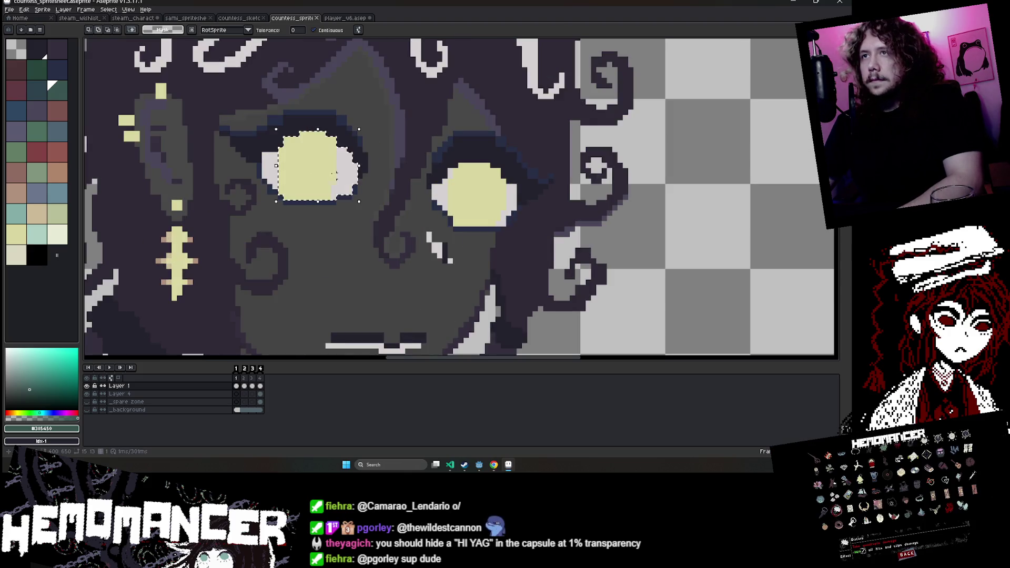
left_click(451, 174, "shift")
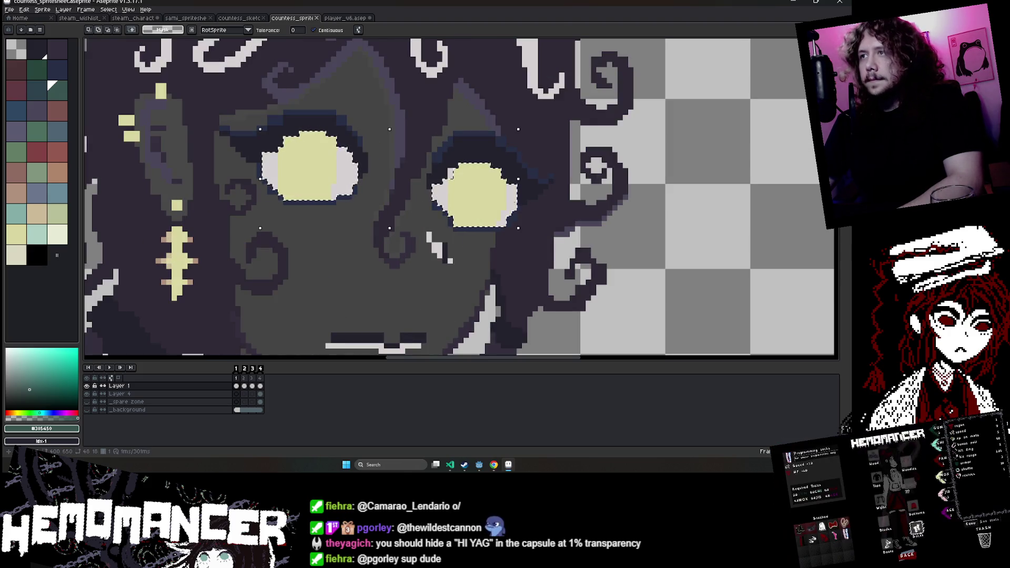
scroll(275, 194, "up", 1)
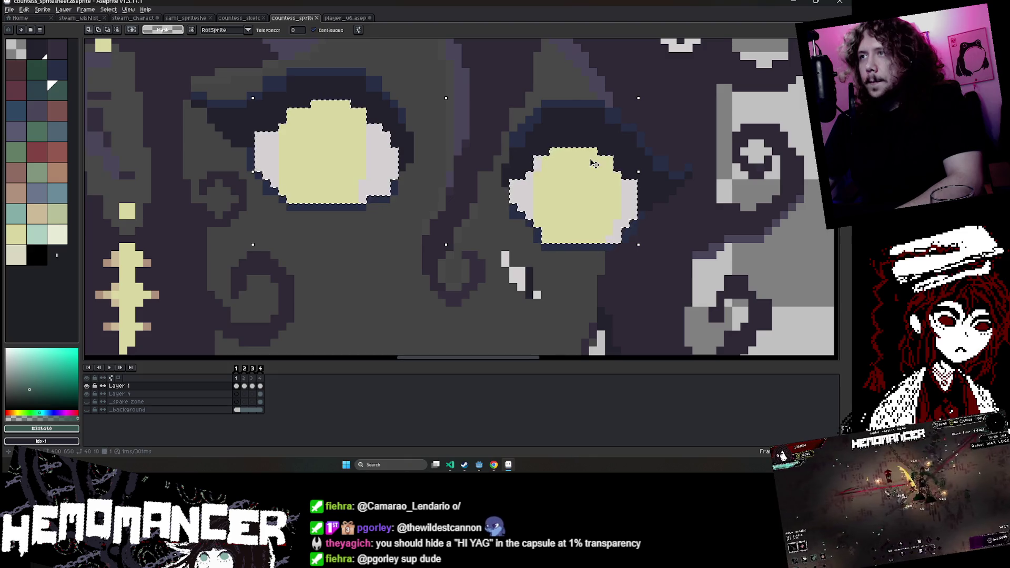
left_click(133, 18)
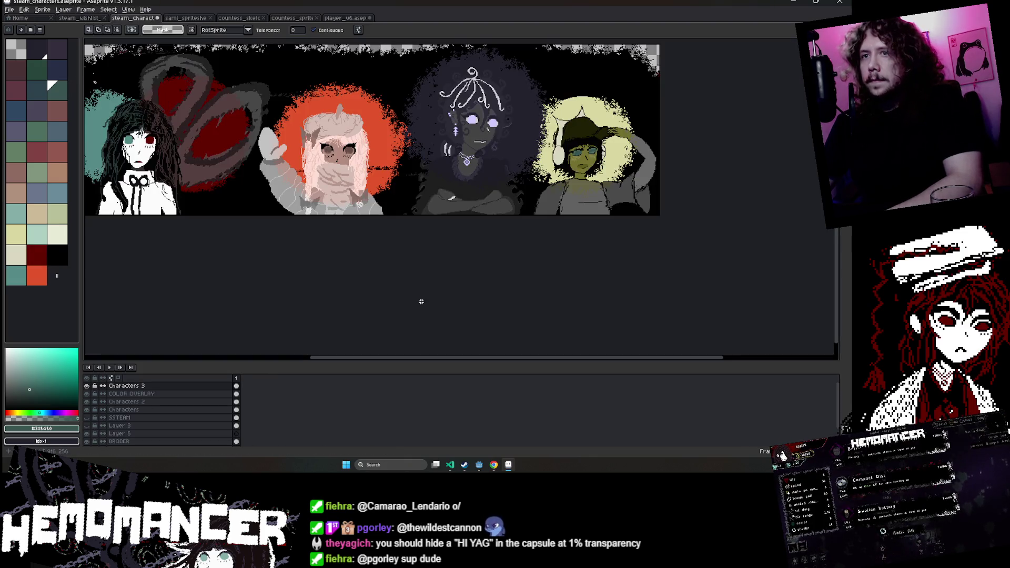
Paste the pale yellow eyes onto the third character's face and commit them.
key("ctrl+v")
scroll(437, 105, "up", 3)
scroll(169, 121, "down", 3)
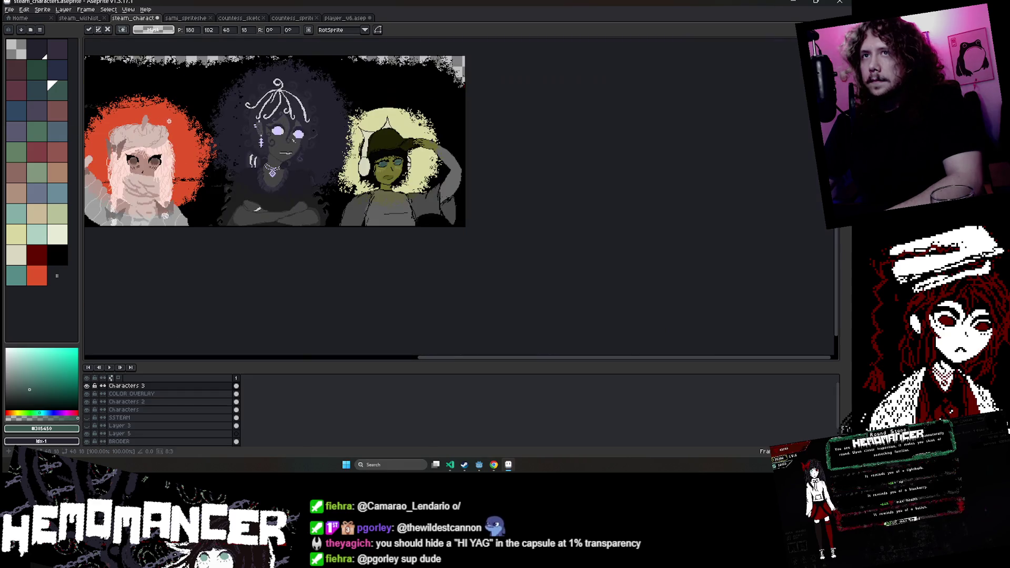
scroll(168, 121, "down", 2)
scroll(132, 142, "up", 3)
scroll(122, 150, "down", 1)
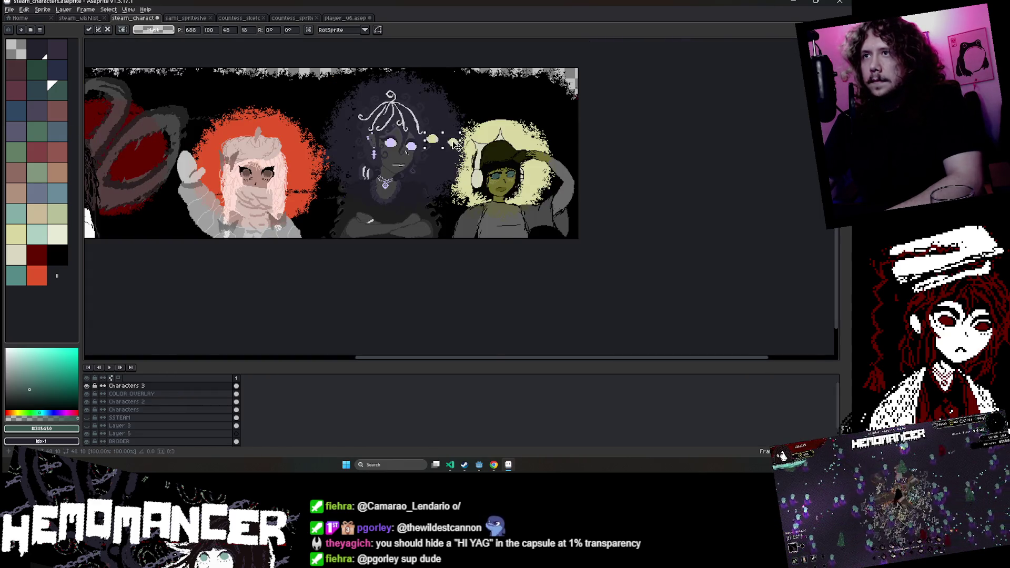
scroll(453, 143, "up", 2)
left_click_drag(454, 143, 412, 146)
scroll(412, 146, "up", 2)
scroll(368, 171, "up", 2)
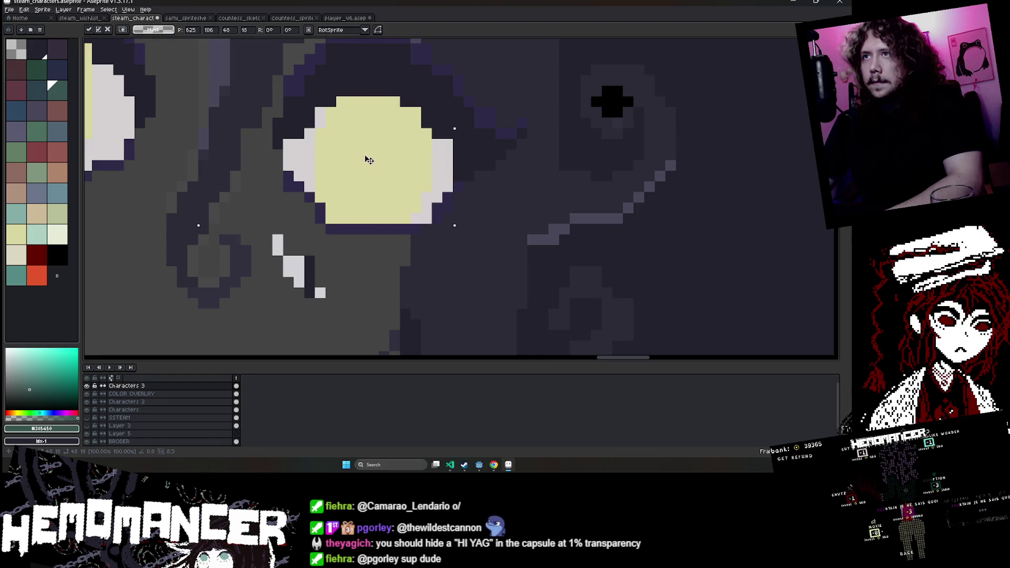
key("Return")
scroll(369, 160, "down", 2)
scroll(421, 137, "down", 2)
scroll(476, 114, "down", 2)
Pan to the leftmost character, check the sketch tabs, and bring up the Hemomancer store page.
mouse_move(352, 228)
left_mouse_down()
mouse_move(351, 240)
mouse_move(403, 286)
mouse_move(412, 275)
mouse_move(467, 285)
left_mouse_up()
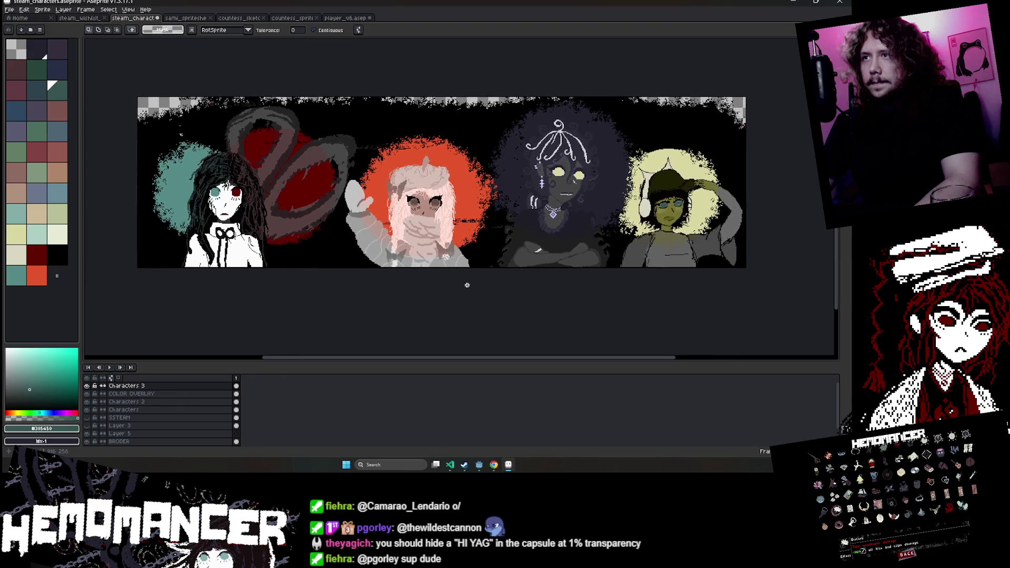
left_click(292, 18)
left_click(239, 18)
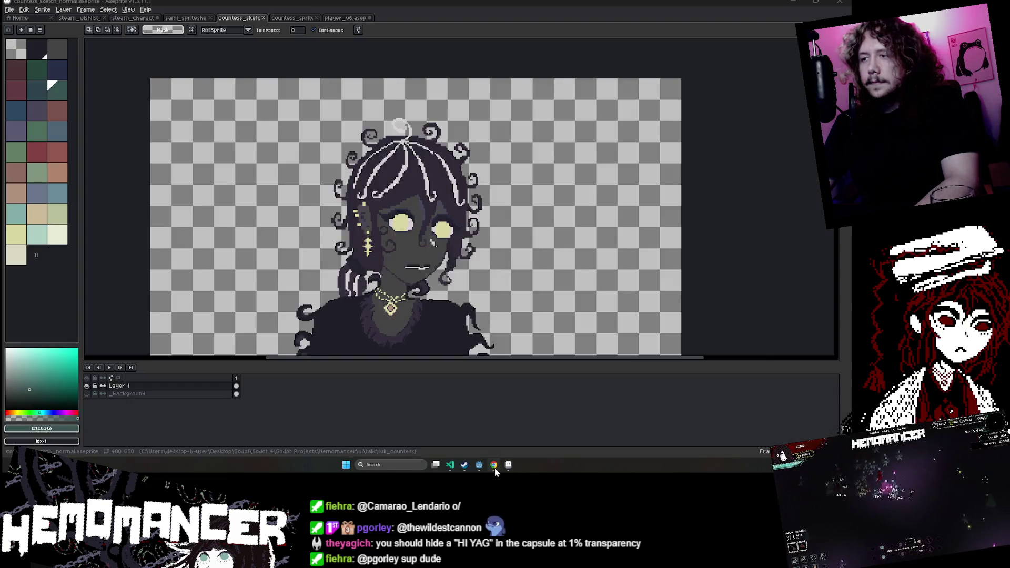
left_click(495, 465)
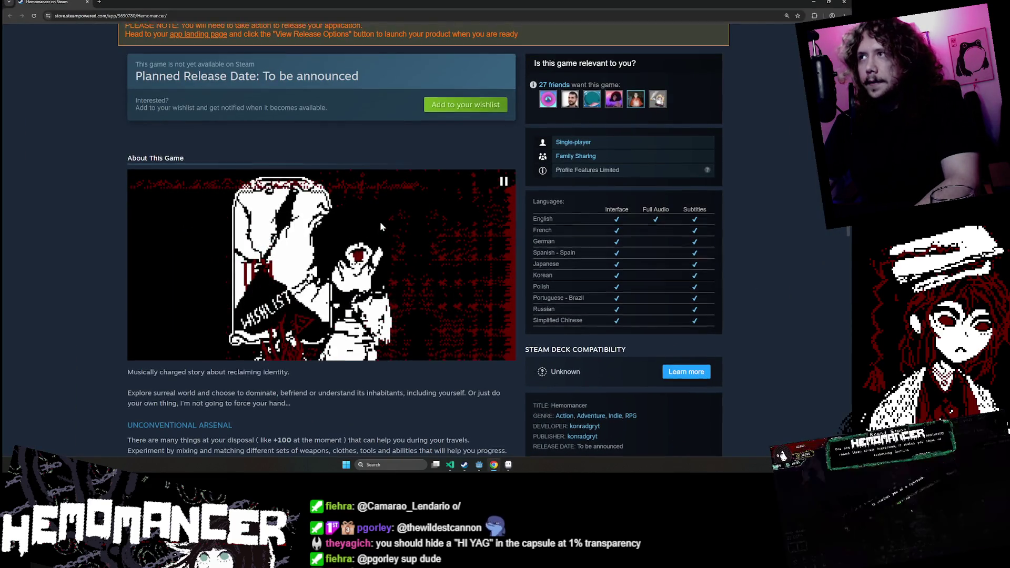
Search the Steam store for 'hades' in a new tab and open the Hades page.
scroll(379, 222, "up", 3)
left_click(99, 2)
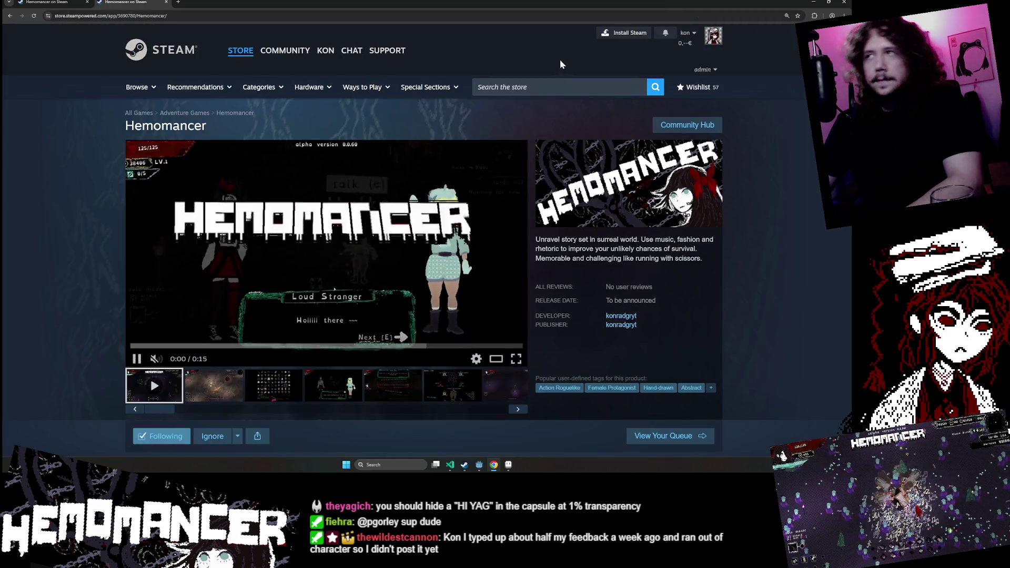
left_click(552, 87)
type("g")
key("BackSpace")
type("hades")
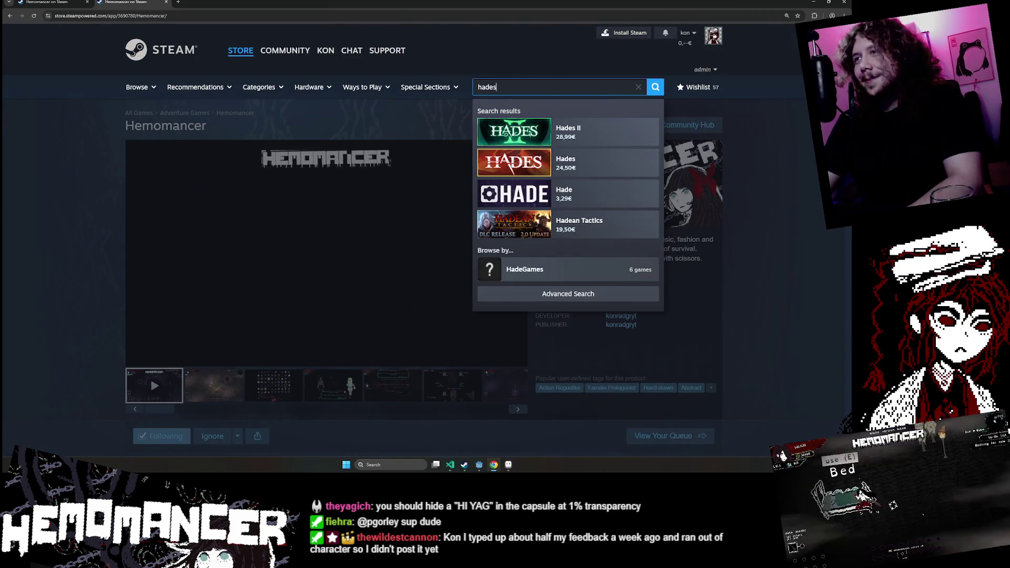
key("Down")
key("Return")
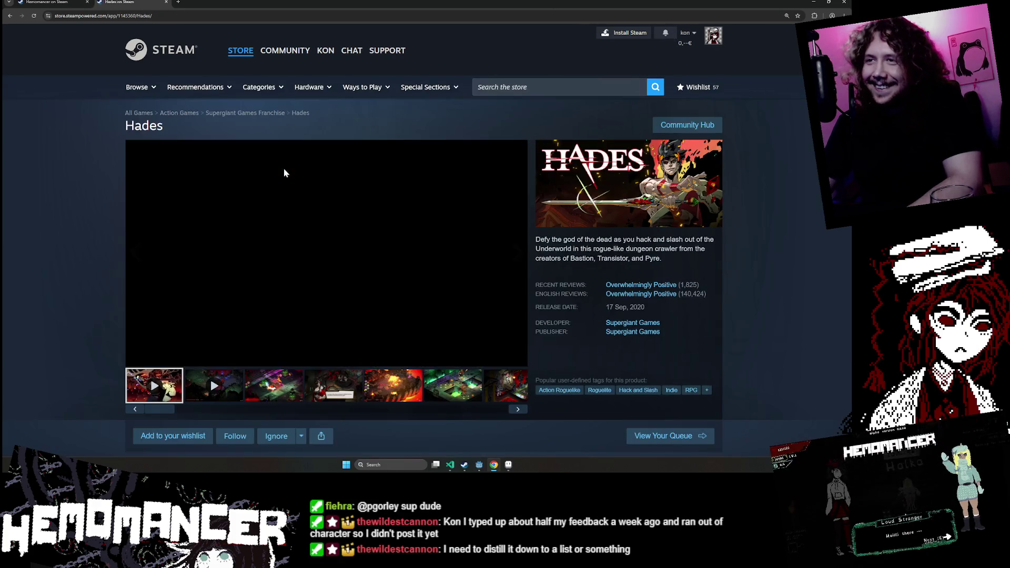
Scroll through the Hades page, compare it with Hemomancer's listing, and return to Aseprite.
scroll(323, 184, "down", 6)
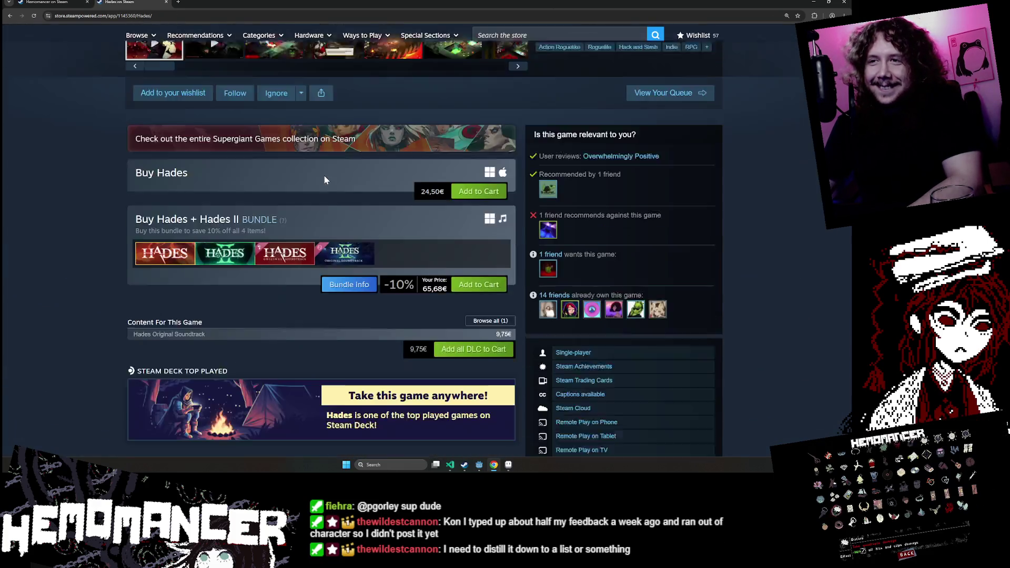
scroll(324, 175, "down", 5)
scroll(323, 172, "down", 10)
scroll(323, 167, "down", 4)
scroll(327, 113, "up", 6)
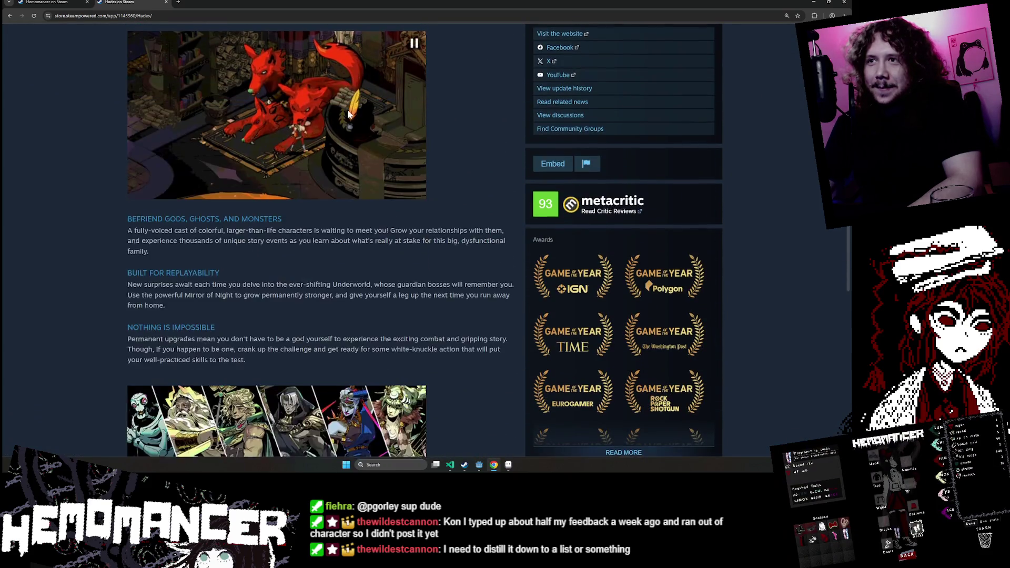
scroll(347, 110, "down", 3)
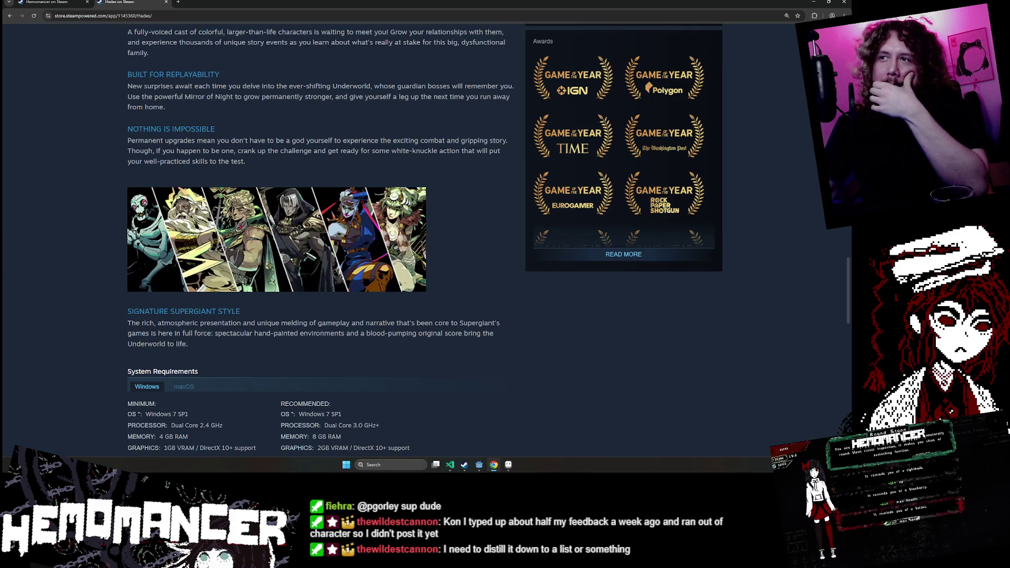
left_click(846, 1)
mouse_move(816, 2)
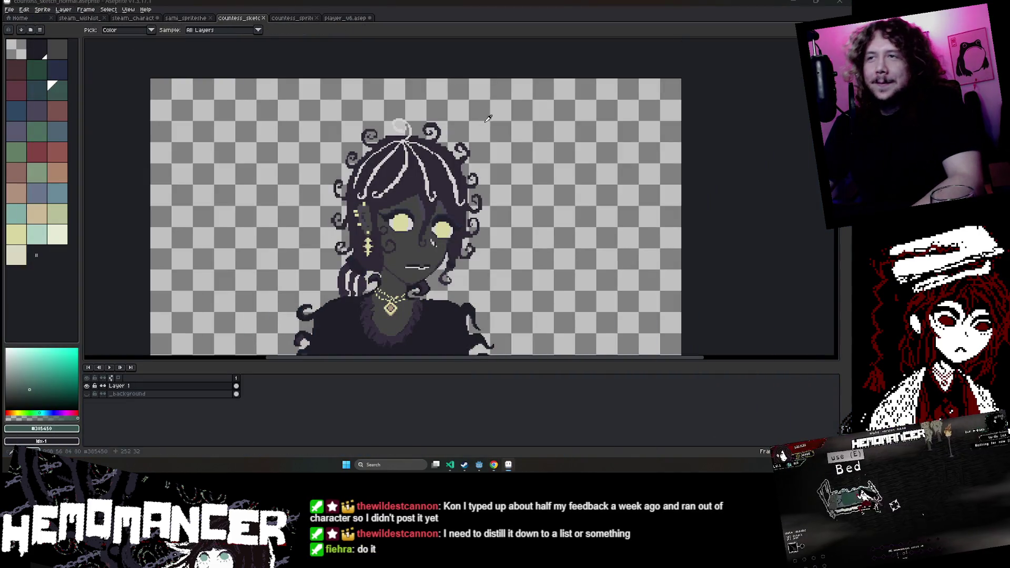
key("alt+Tab")
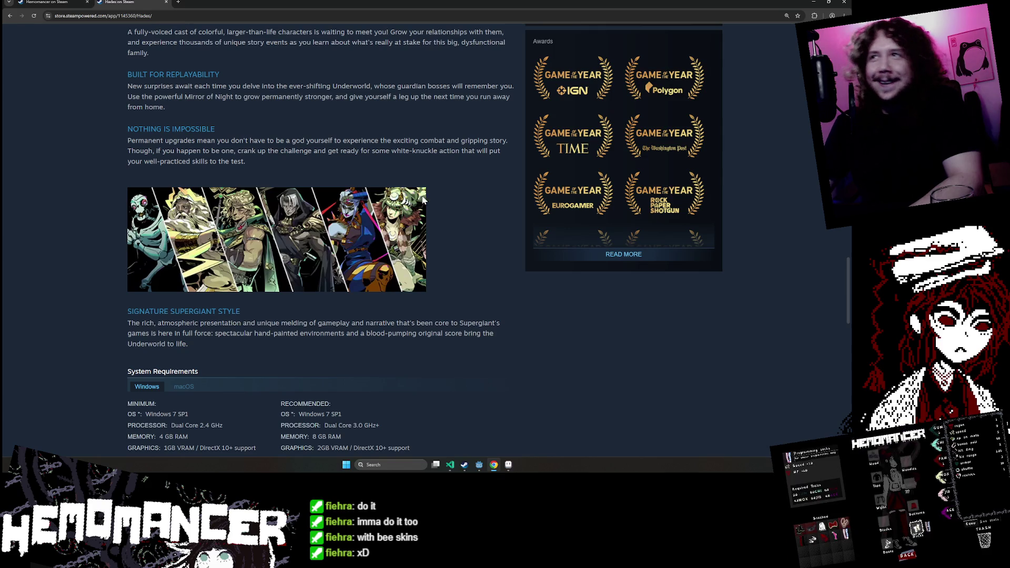
key("ctrl+Tab")
scroll(545, 235, "down", 2)
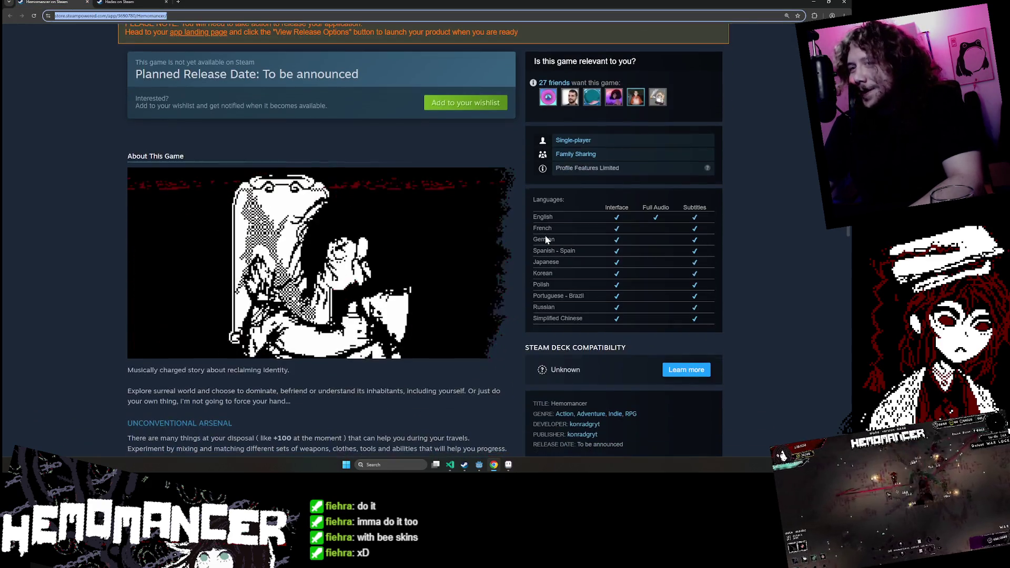
scroll(543, 231, "down", 3)
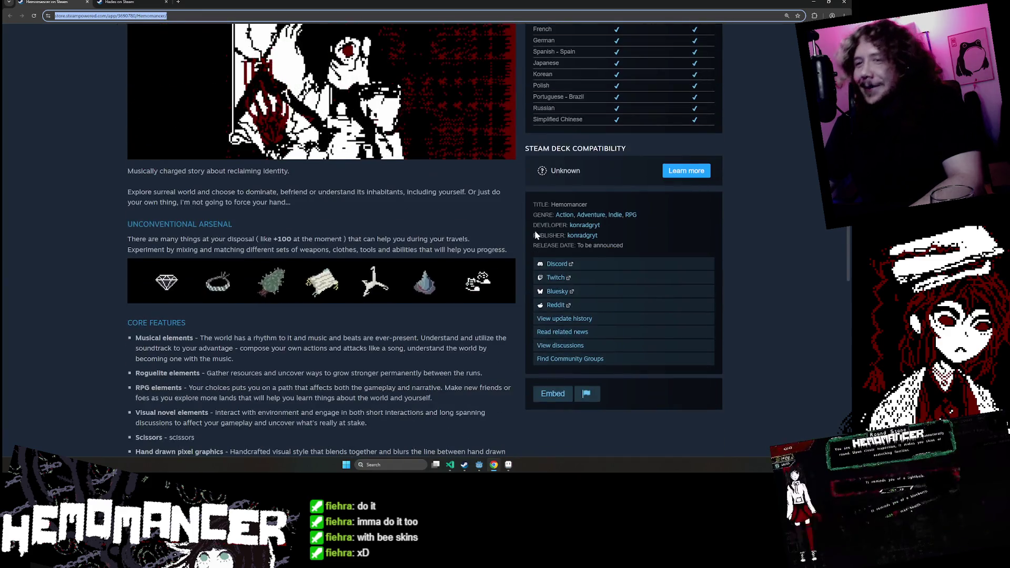
scroll(535, 230, "down", 3)
left_click(508, 466)
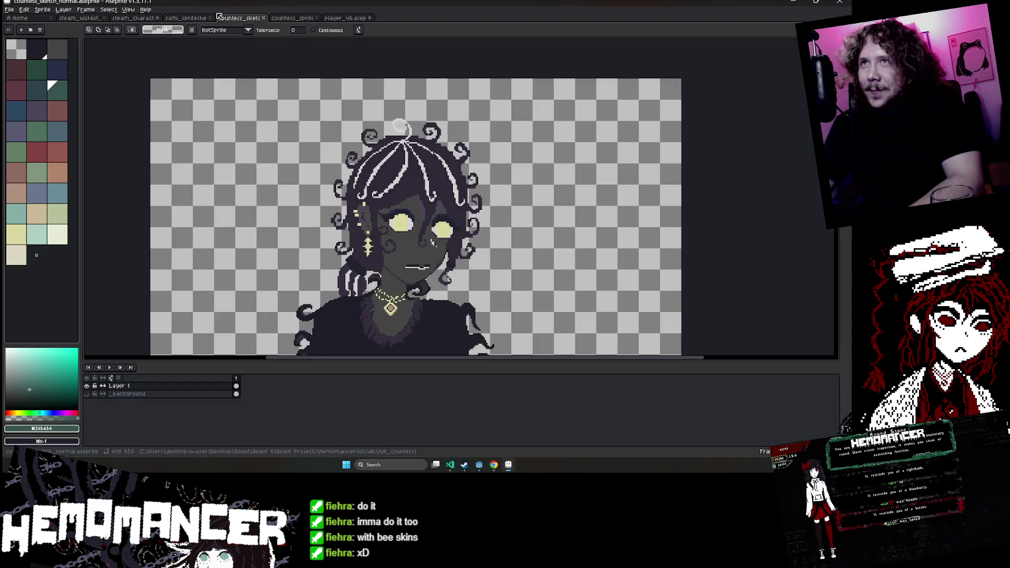
Filter Godot's FileSystem for 'halka' and open halka_spritesheet.aseprite in the external editor.
left_click(168, 20)
left_click(132, 18)
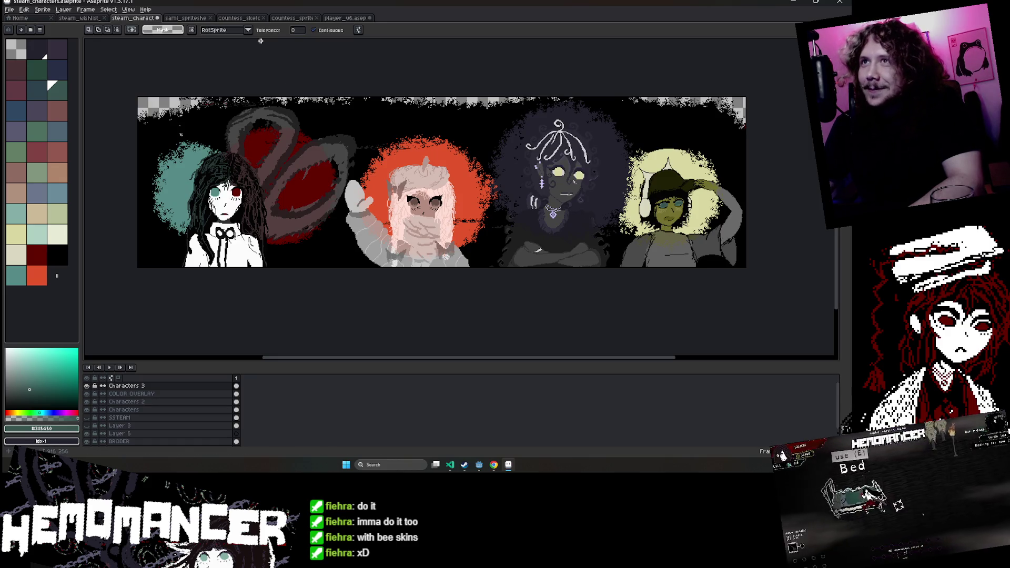
left_click(473, 430)
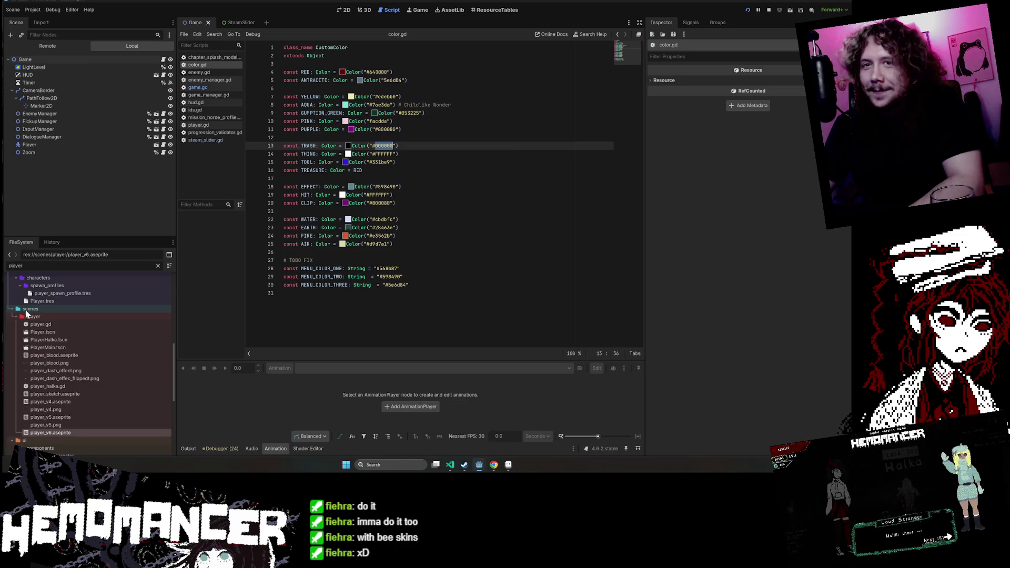
key("BackSpace")
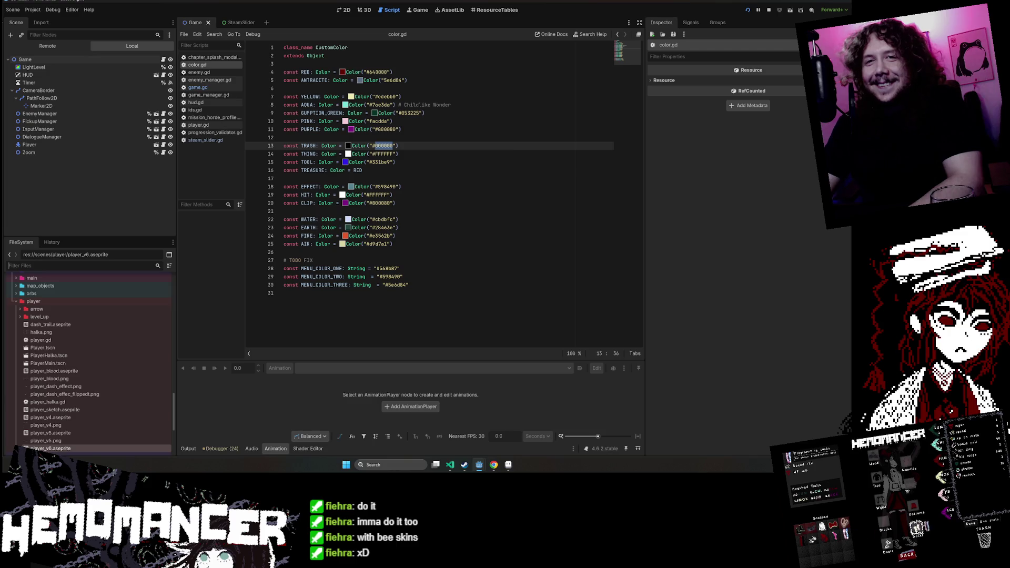
type("halka")
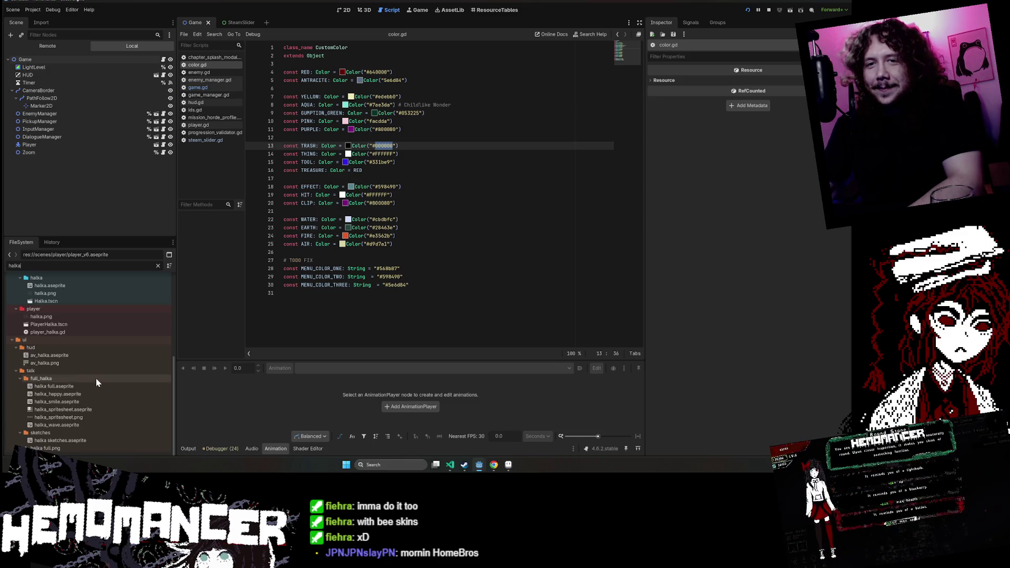
left_click(88, 417)
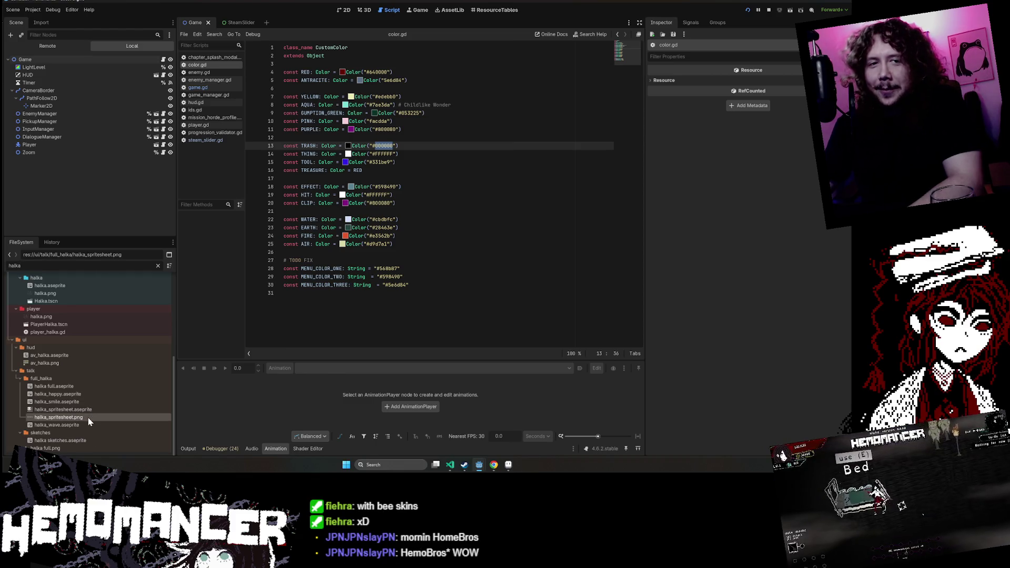
right_click(89, 409)
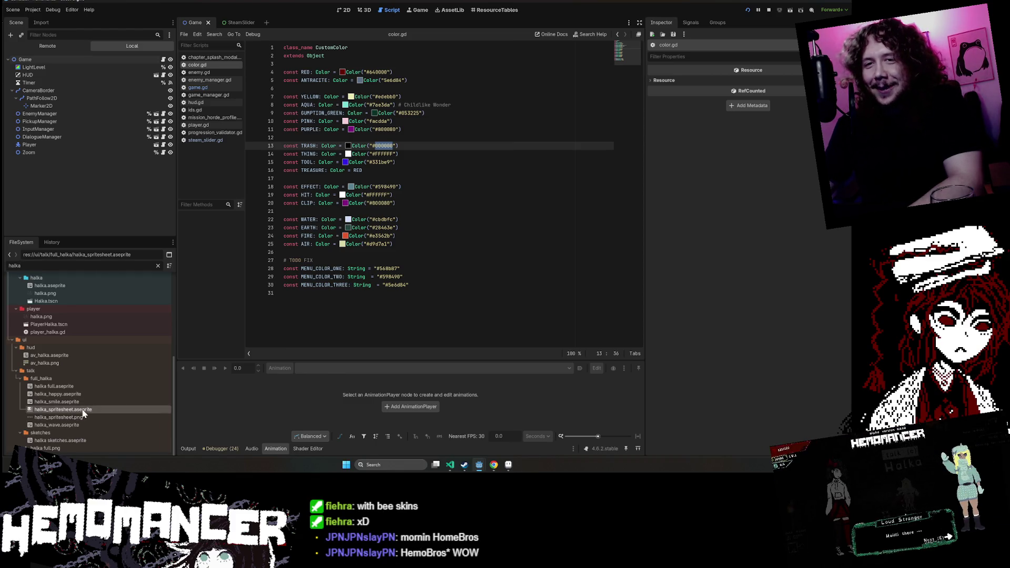
left_click(117, 443)
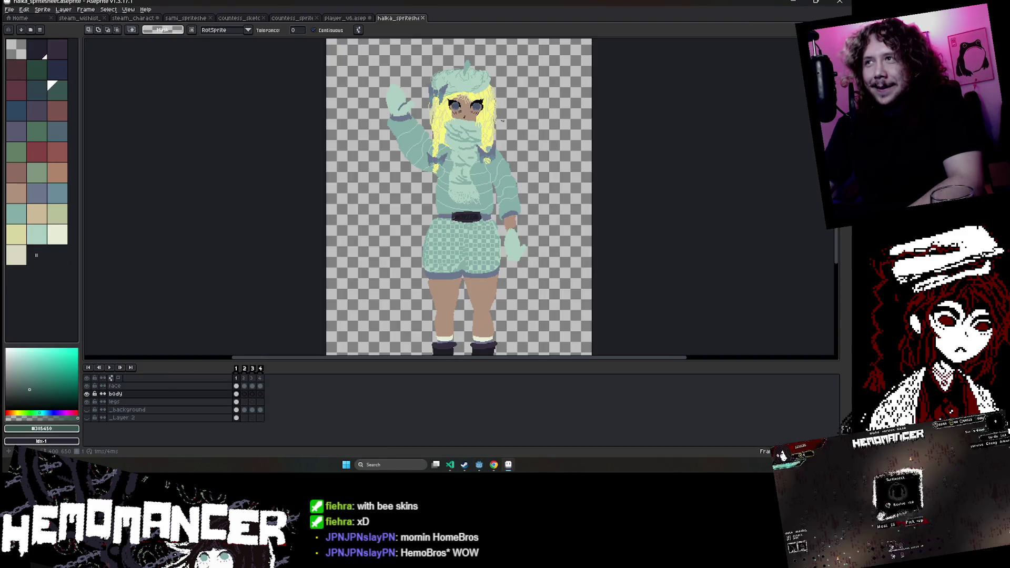
On the face layer, magic-wand both halka irises including their lighter bottom rims.
scroll(435, 112, "up", 2)
scroll(435, 111, "up", 1)
scroll(435, 111, "up", 1)
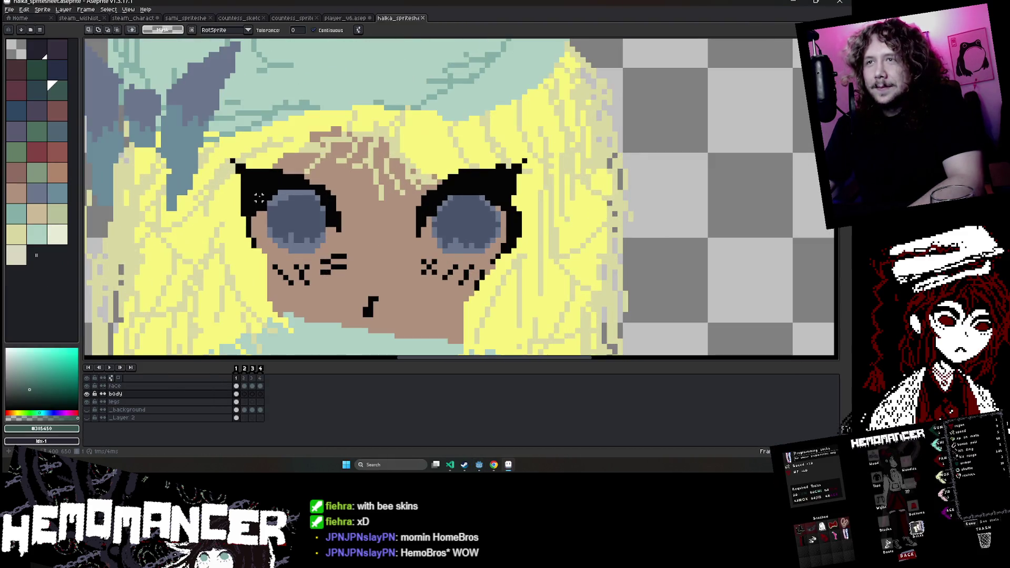
left_click(114, 385)
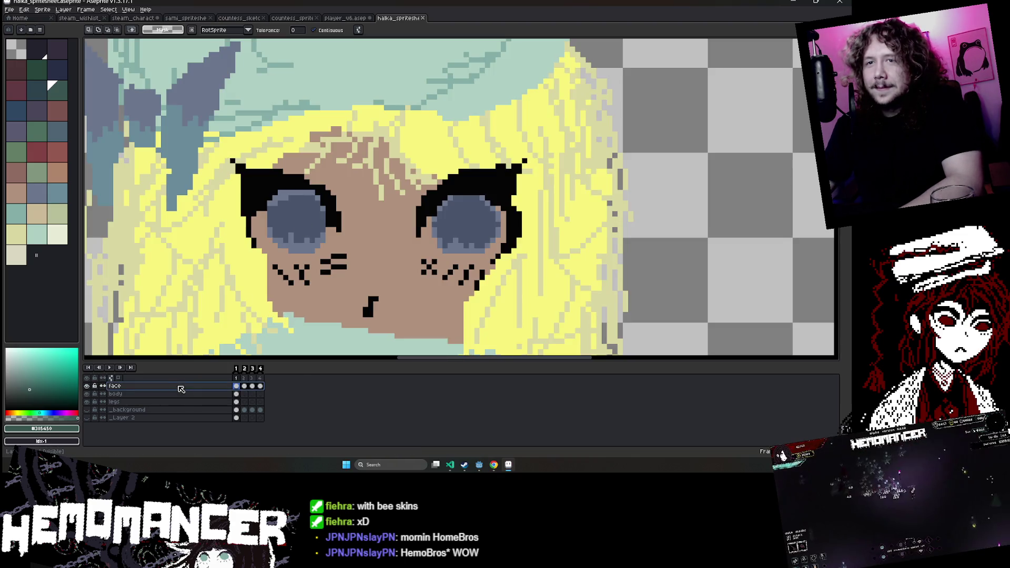
left_click(297, 219)
scroll(290, 196, "up", 1)
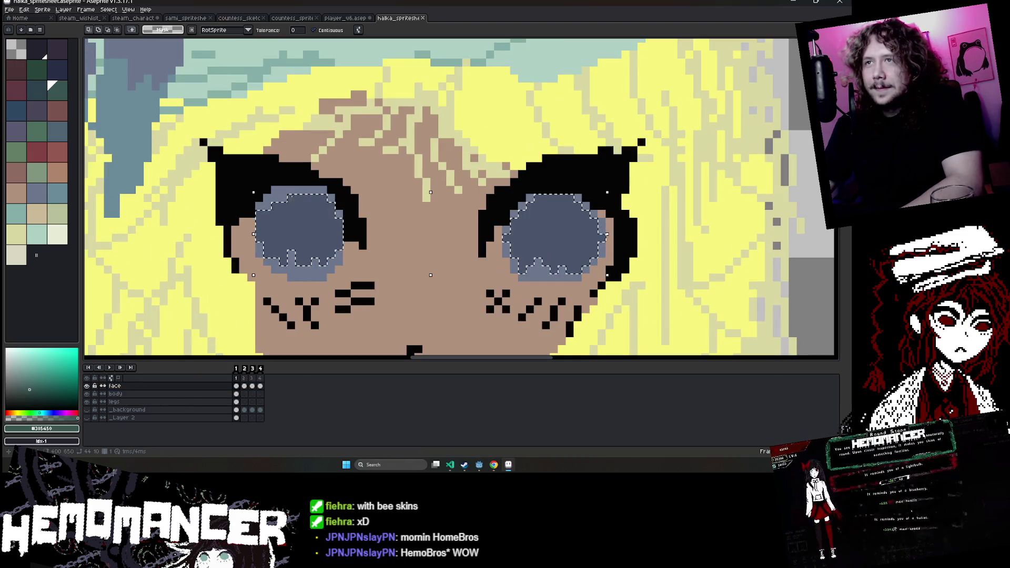
left_click(337, 209, "shift")
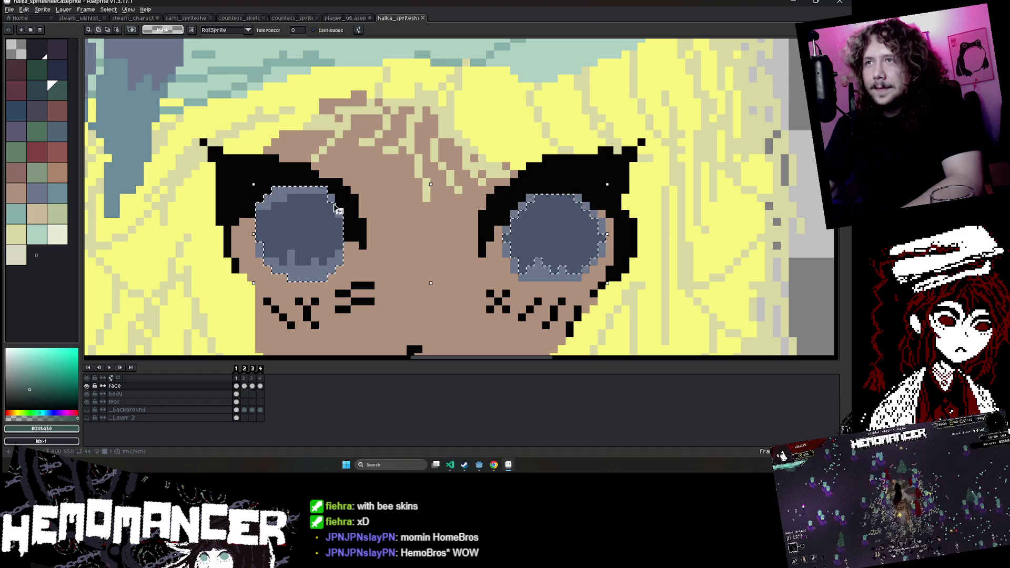
scroll(173, 213, "up", 3)
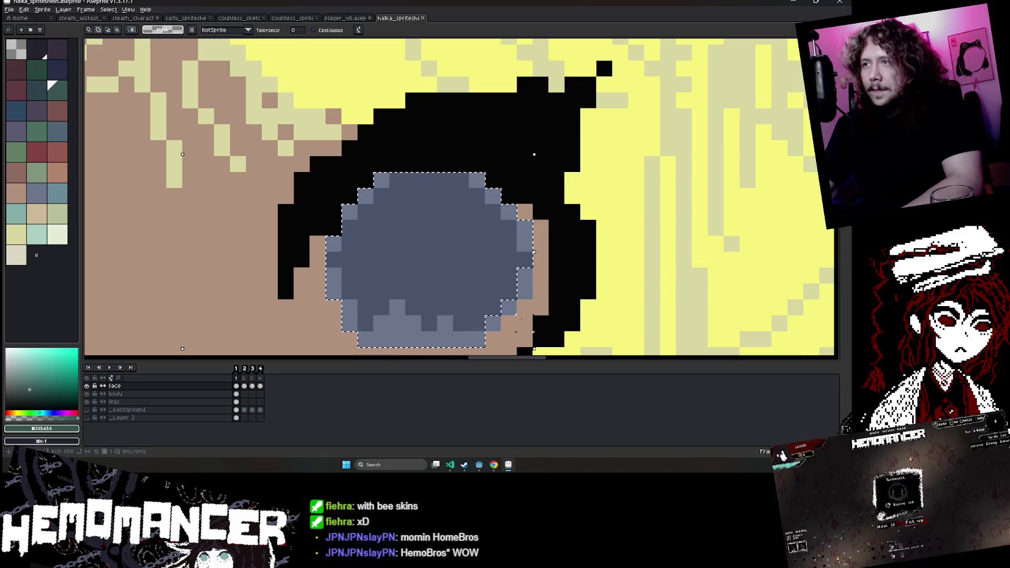
left_click(463, 339, "shift")
scroll(533, 252, "down", 3)
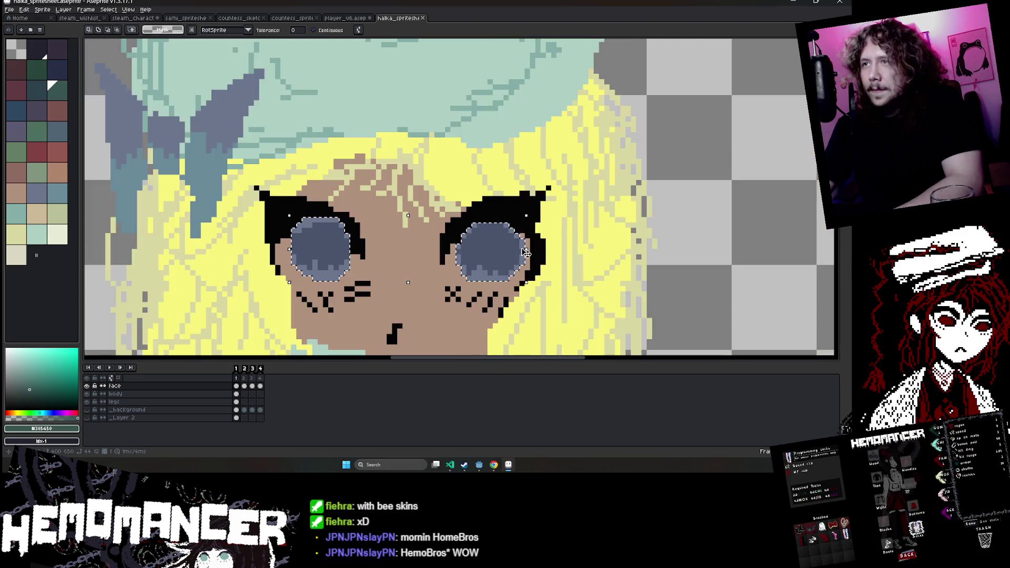
left_click(127, 19)
scroll(421, 211, "up", 3)
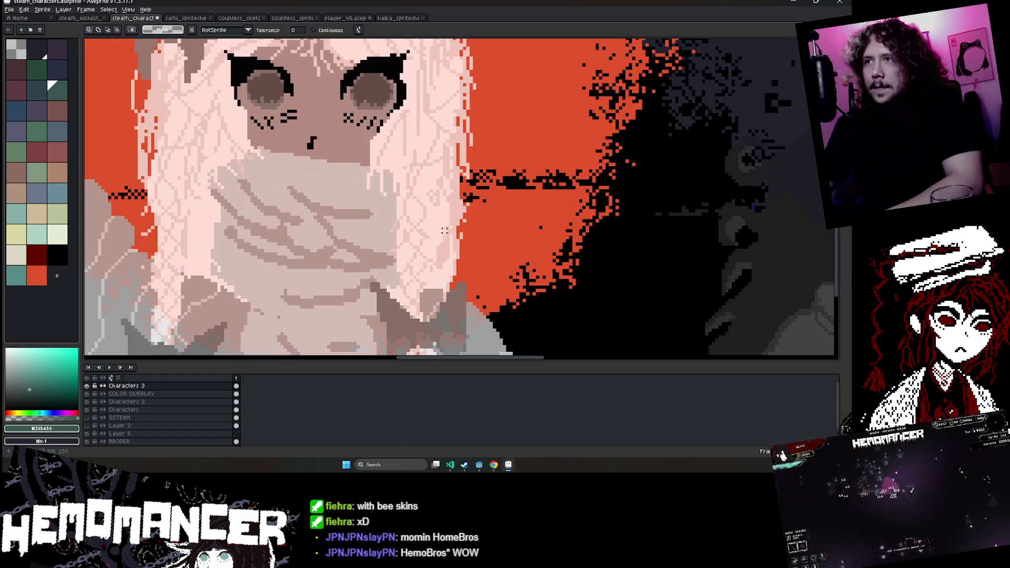
Paste halka's blue irises over the pink-haired character's eyes and commit them.
scroll(351, 230, "up", 1)
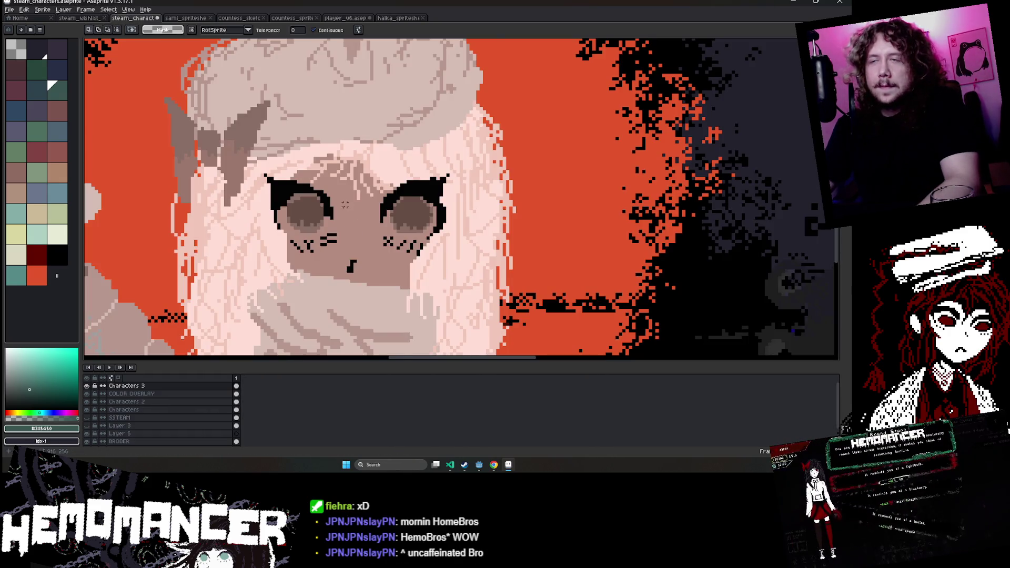
scroll(351, 230, "up", 1)
key("ctrl+v")
left_click_drag(328, 208, 290, 225)
scroll(289, 225, "up", 1)
key("Return")
scroll(290, 225, "down", 1)
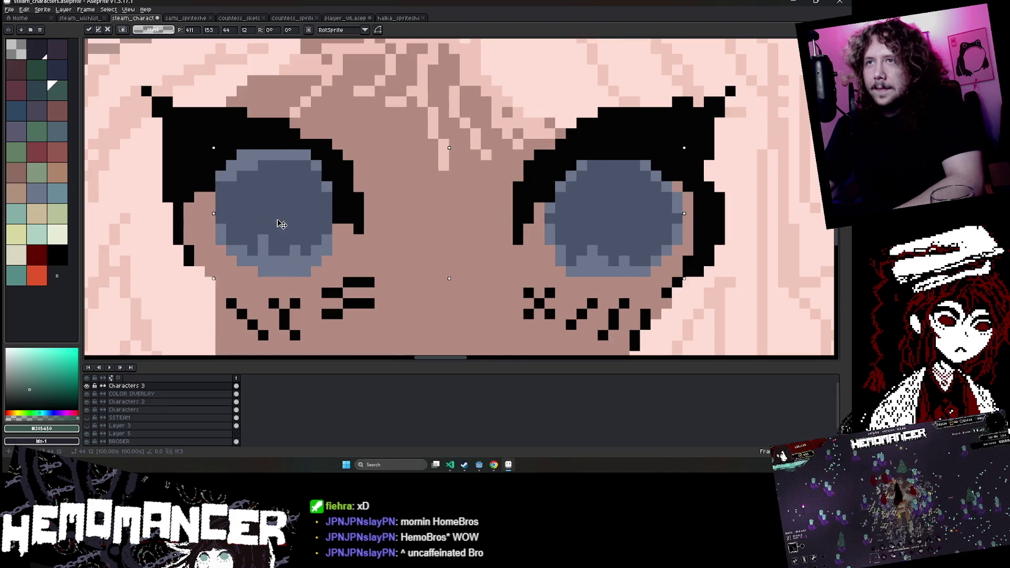
scroll(277, 225, "down", 2)
scroll(368, 184, "down", 2)
scroll(401, 165, "up", 1)
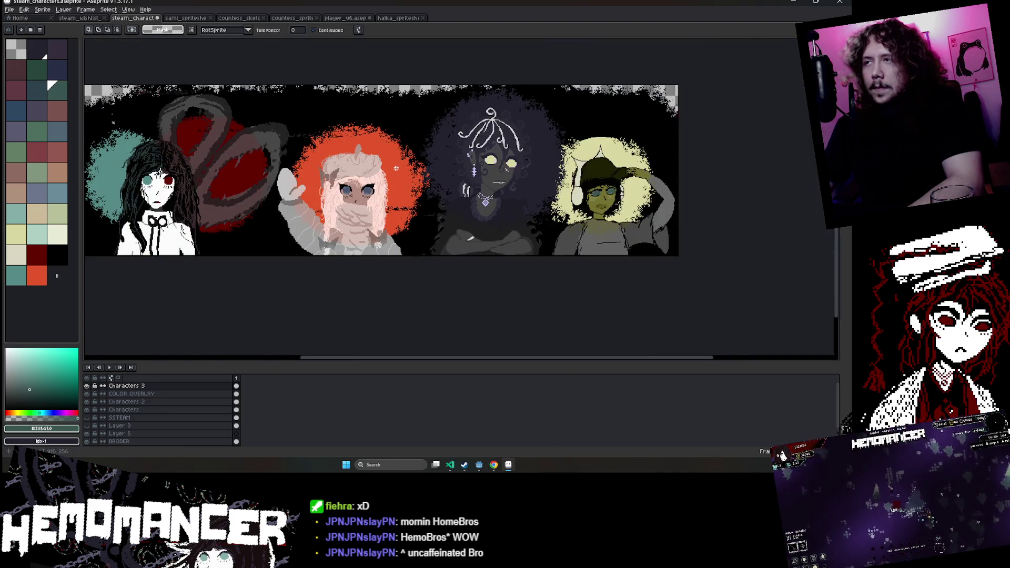
scroll(509, 164, "up", 3)
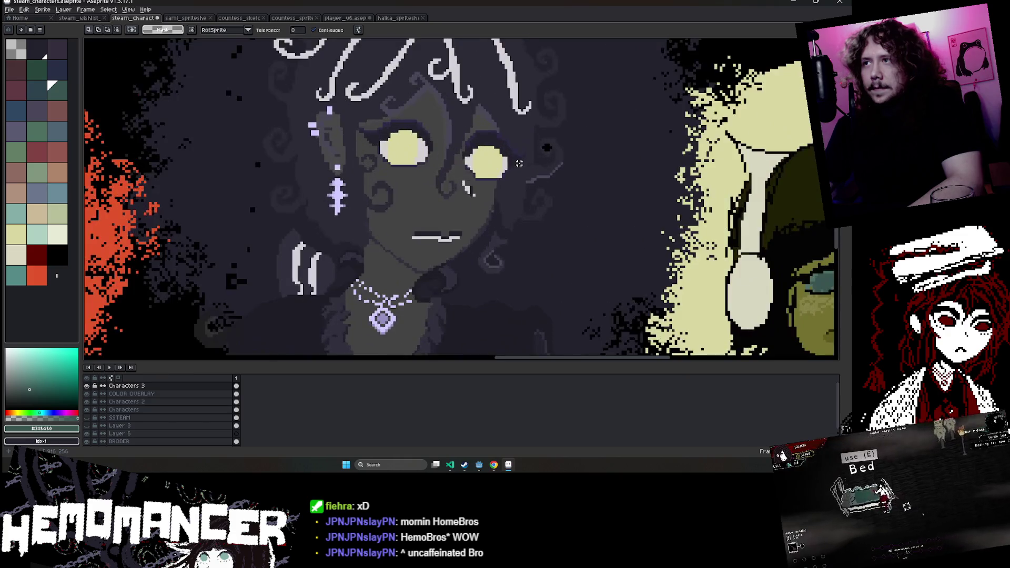
scroll(519, 164, "down", 2)
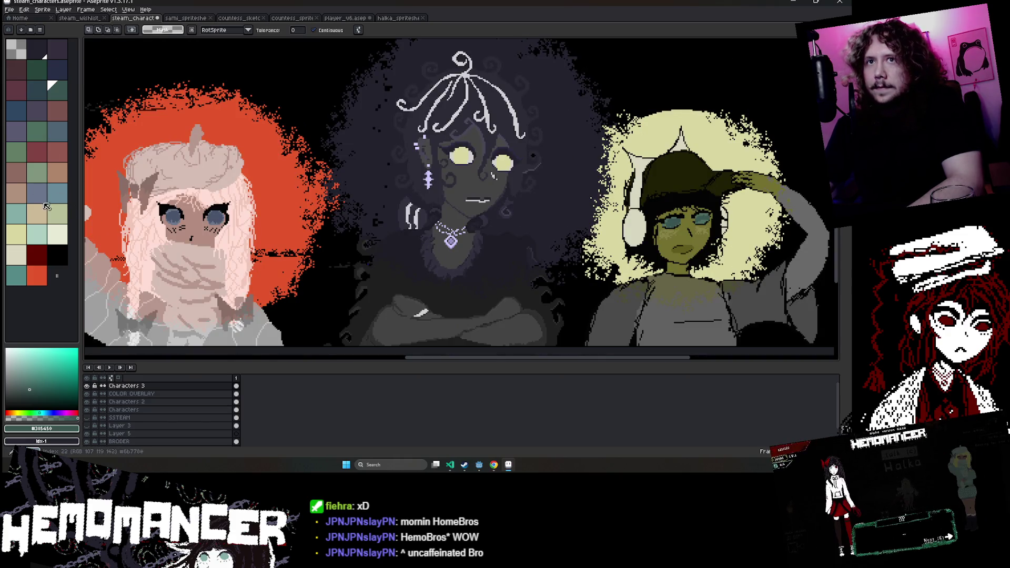
On the COLOR OVERLAY layer, try green and lighter glow fills, then fill the third character's glow white.
left_click(58, 213)
left_click(169, 395)
key("g")
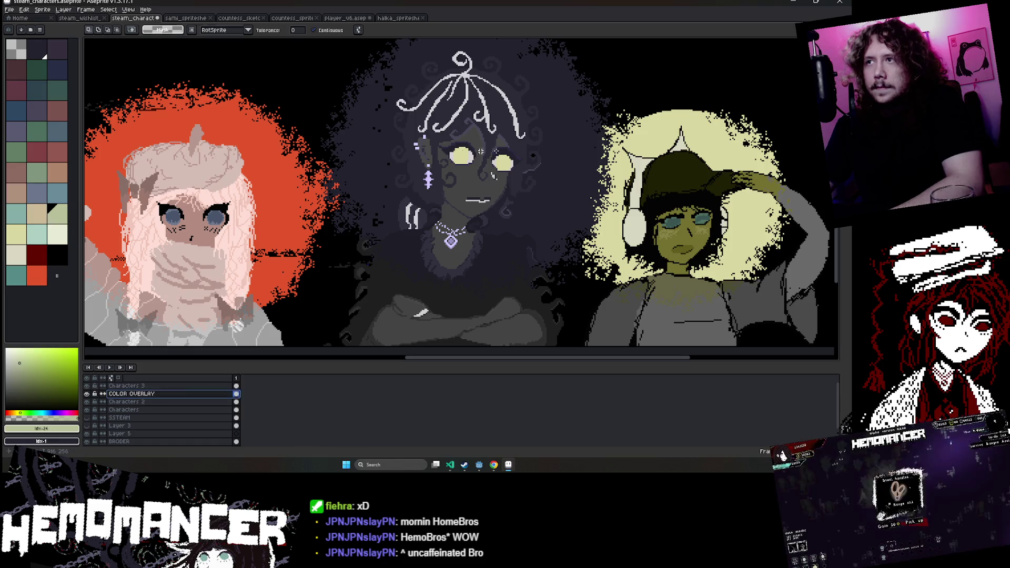
left_click(379, 79)
key("ctrl+z")
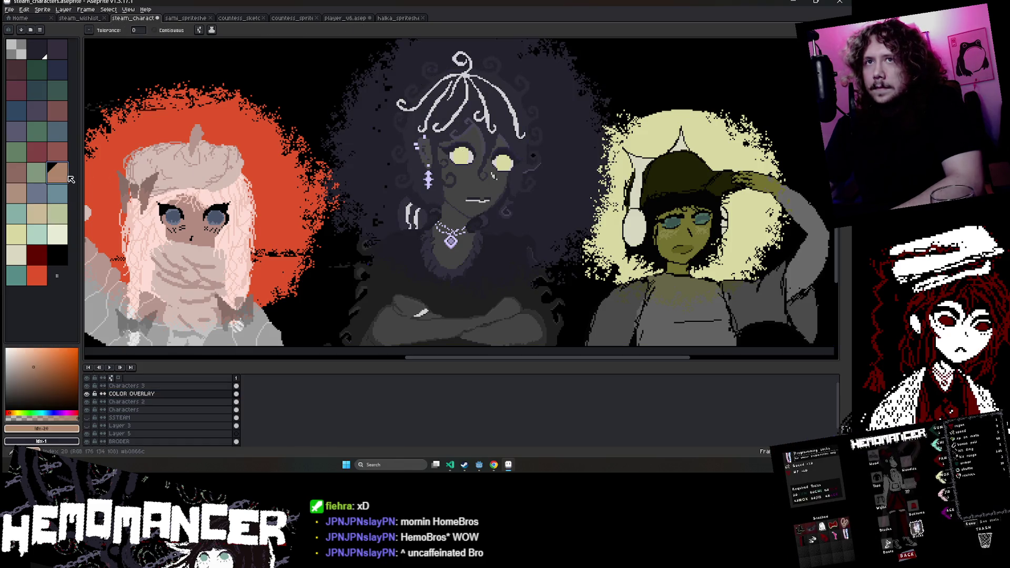
left_click(58, 234)
left_click(379, 79)
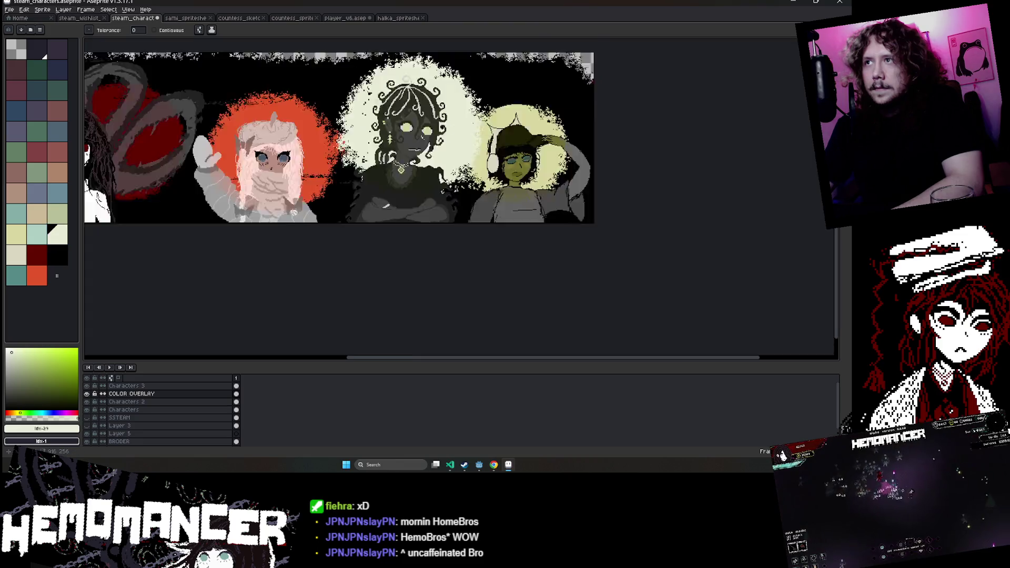
scroll(378, 78, "down", 2)
scroll(379, 78, "up", 2)
key("ctrl+z")
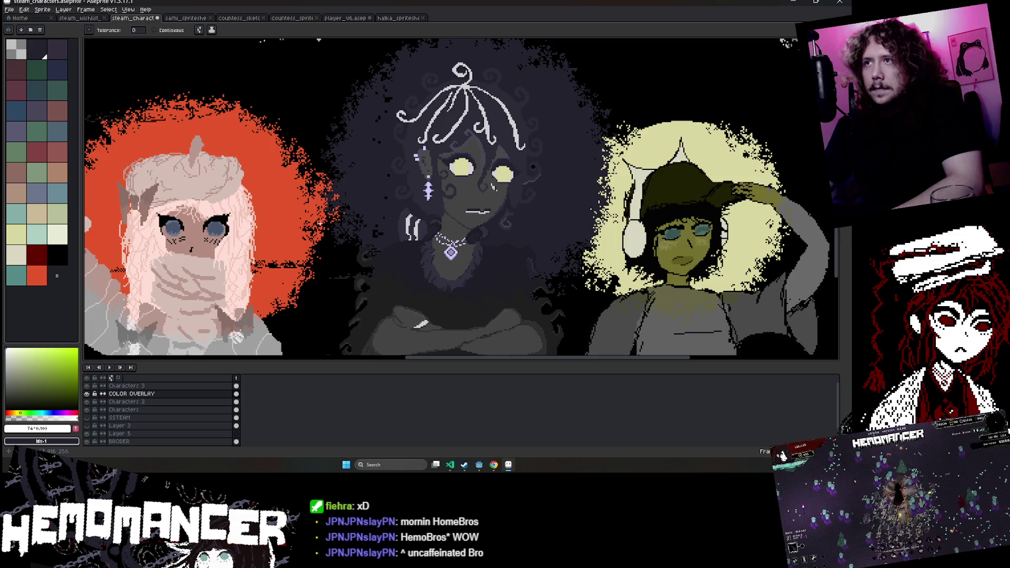
left_click(375, 182)
View the whole banner and fill the white background back to black.
scroll(375, 183, "down", 3)
scroll(376, 184, "up", 1)
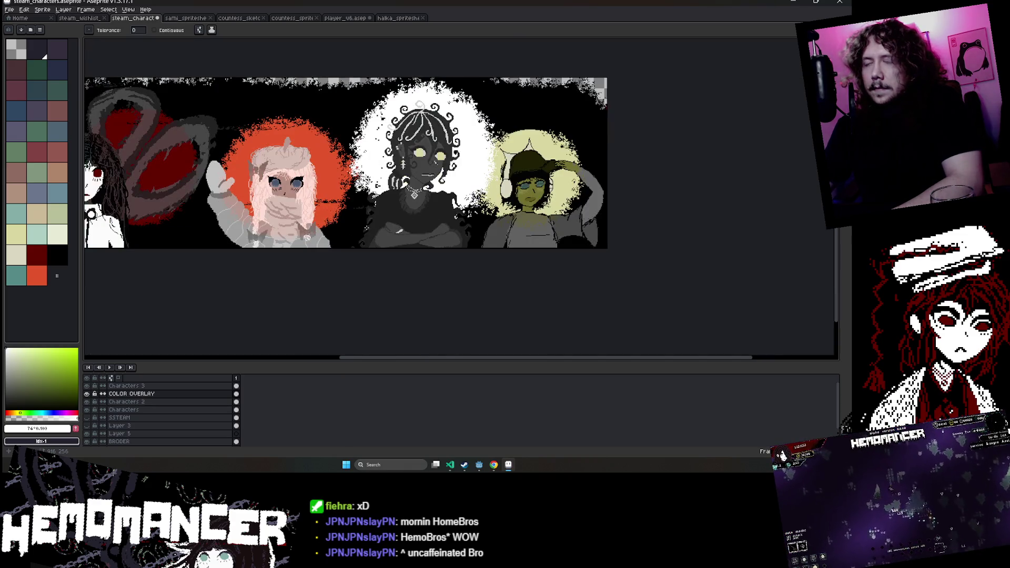
left_click_drag(345, 238, 399, 254)
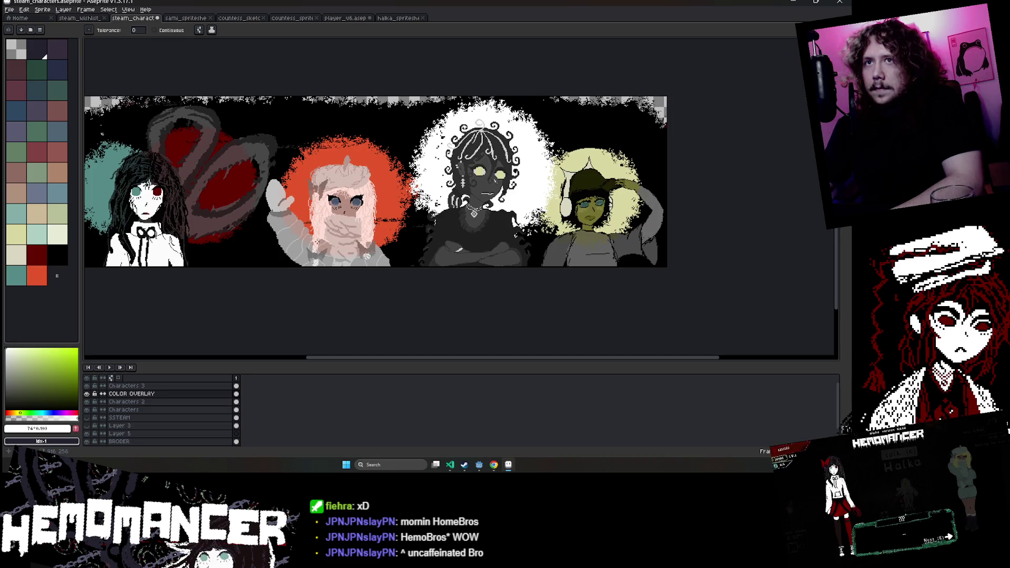
key("v")
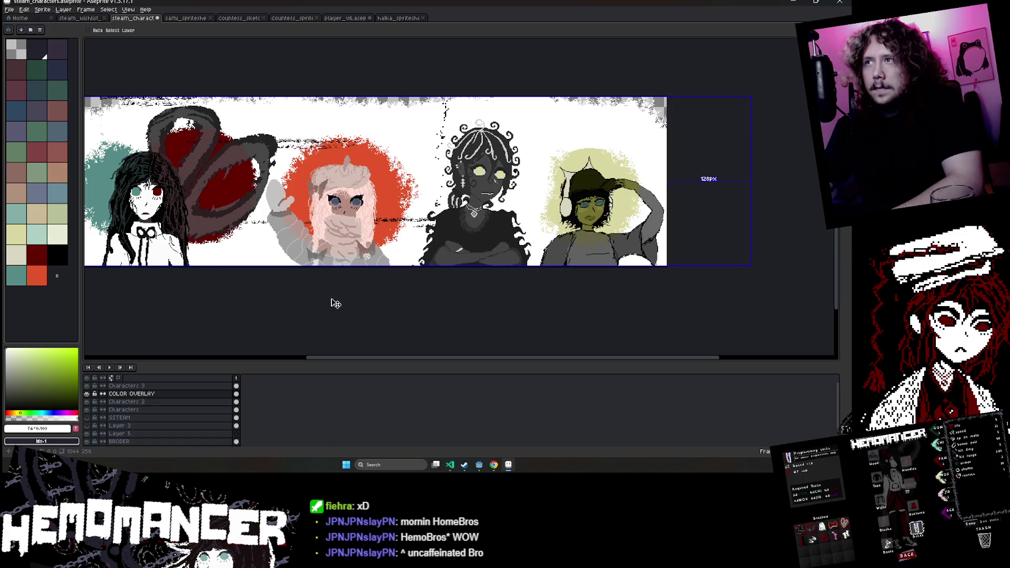
key("g")
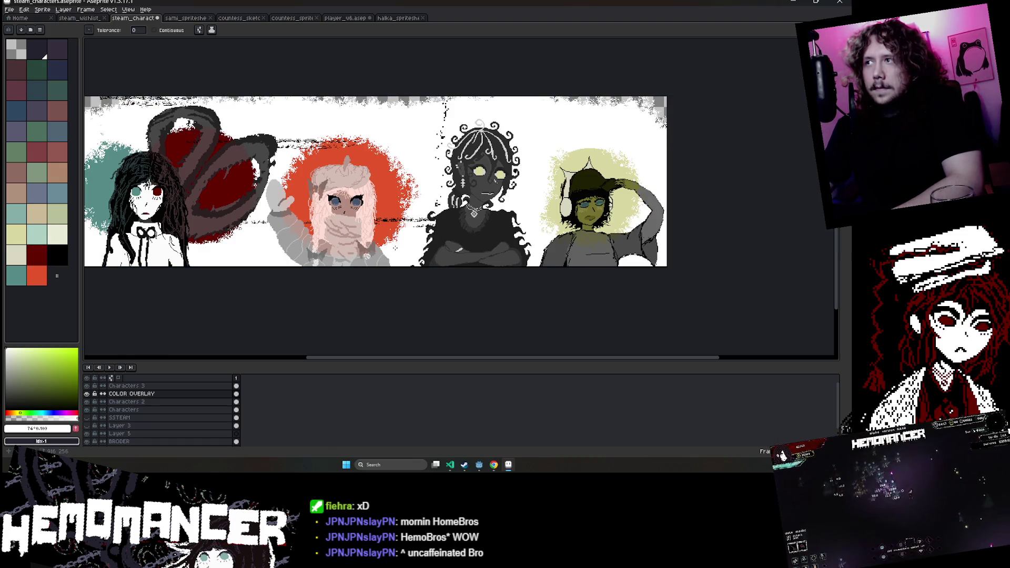
left_click(389, 252)
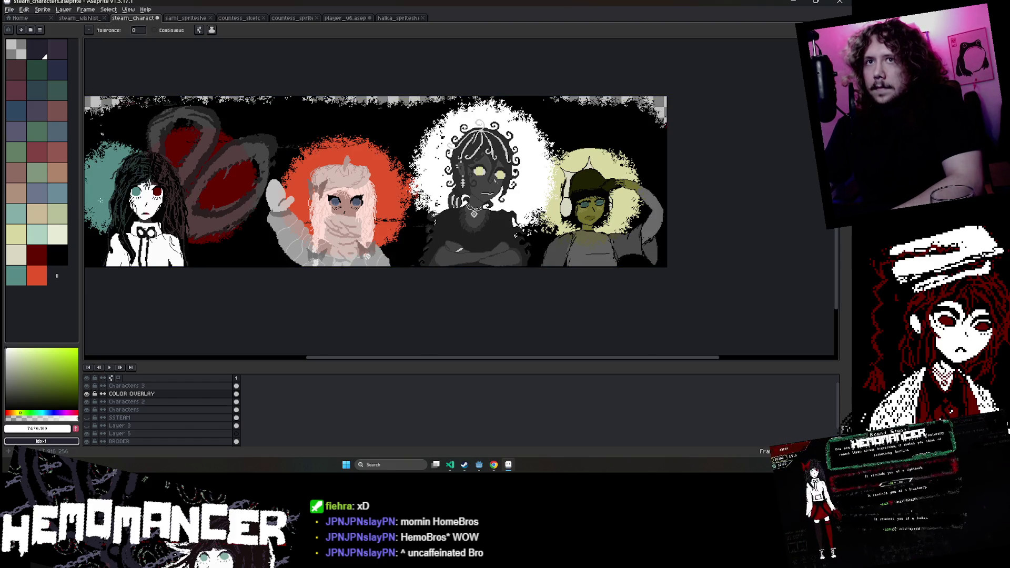
Try green and blue-purple fills on the fourth character's glow, undoing both to keep yellow.
left_click(38, 175)
left_click(563, 174)
key("ctrl+z")
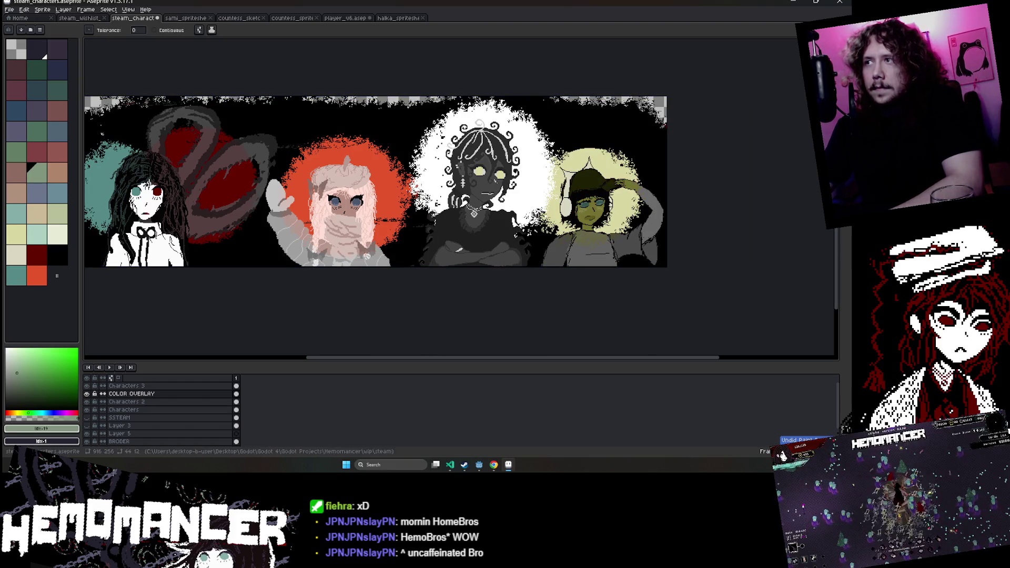
left_click(17, 131)
left_click(606, 165)
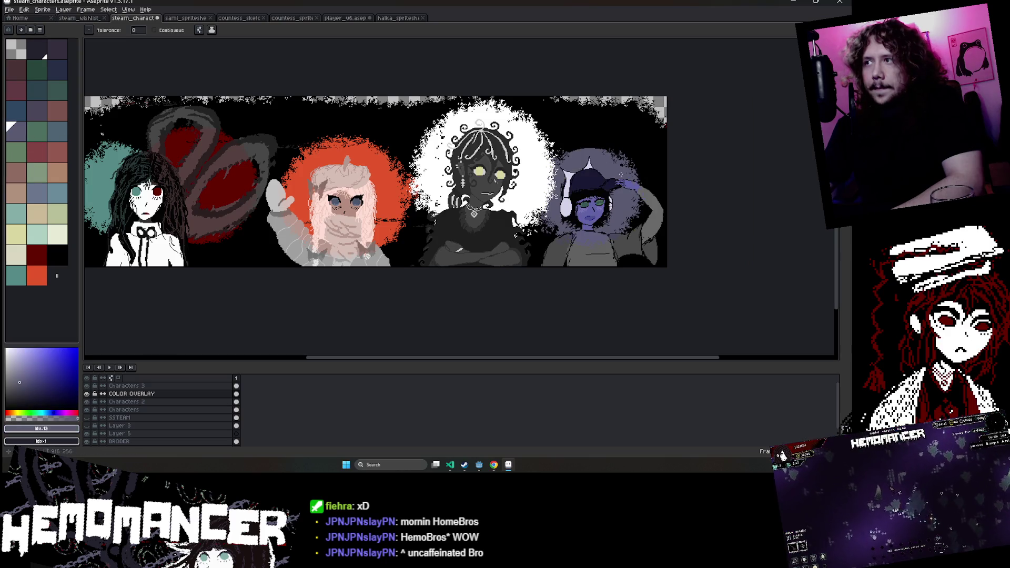
key("ctrl+z")
Undo an accidental background fill and fill the third character's white glow blue-purple.
left_click(552, 132)
key("ctrl+z")
left_click(524, 160)
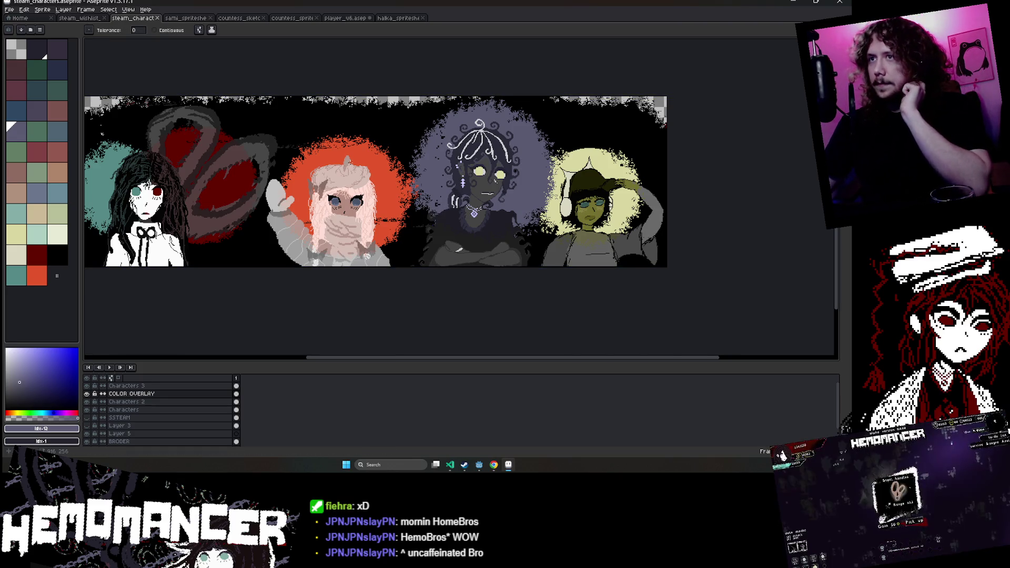
scroll(373, 218, "up", 2)
scroll(372, 218, "down", 2)
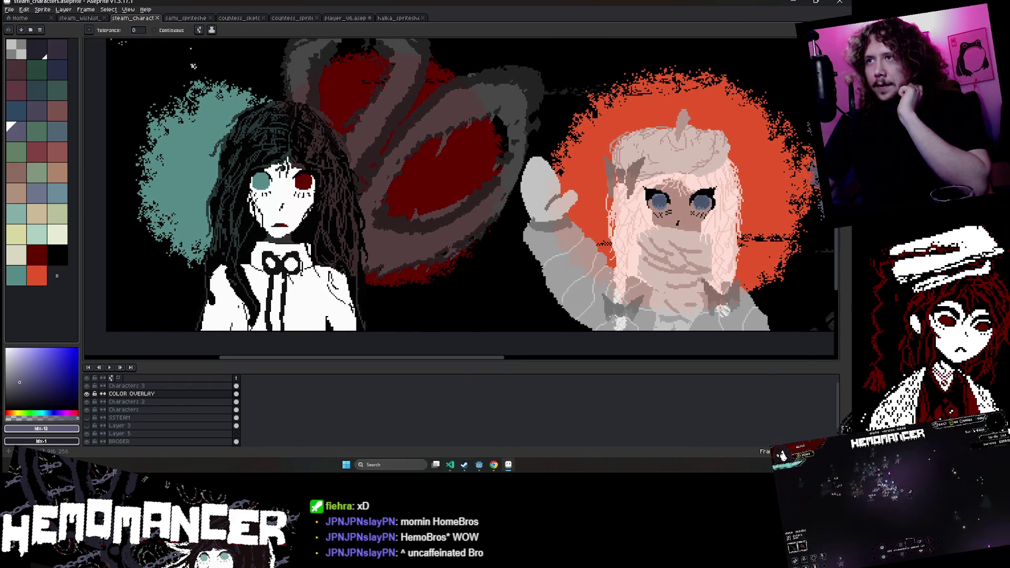
scroll(342, 232, "right", 5)
scroll(342, 232, "right", 5)
scroll(342, 231, "right", 3)
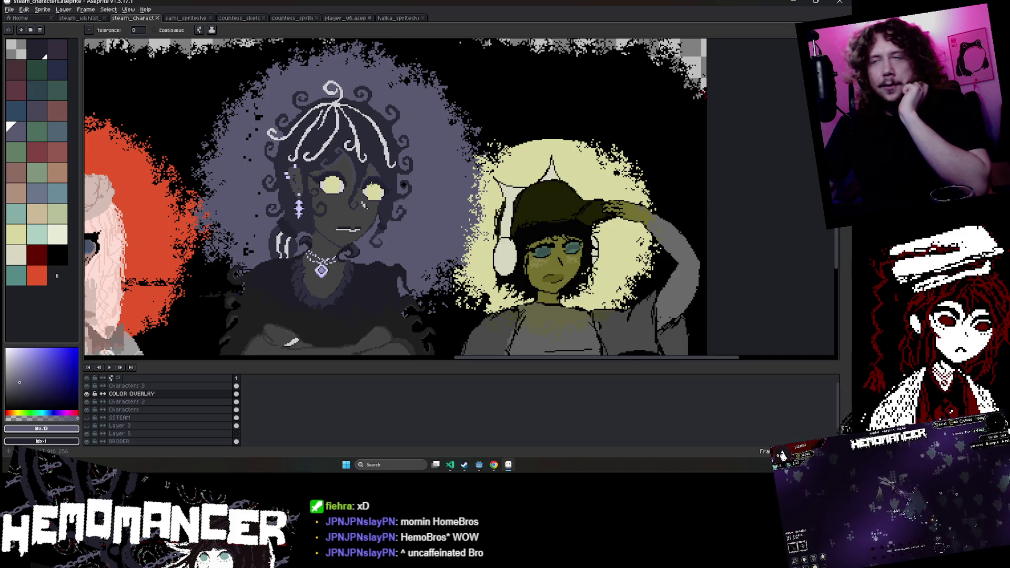
scroll(361, 225, "down", 3)
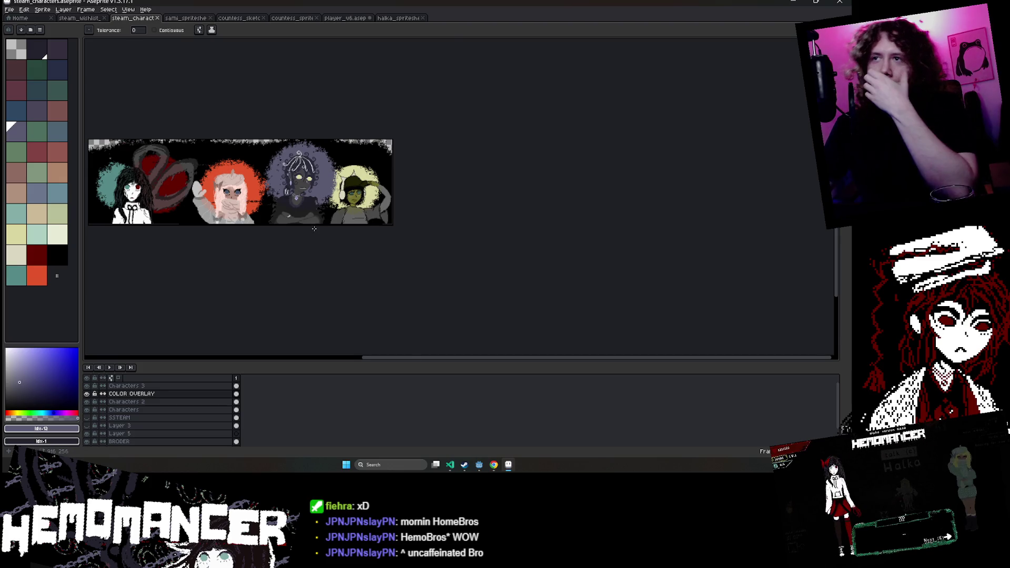
scroll(318, 227, "up", 3)
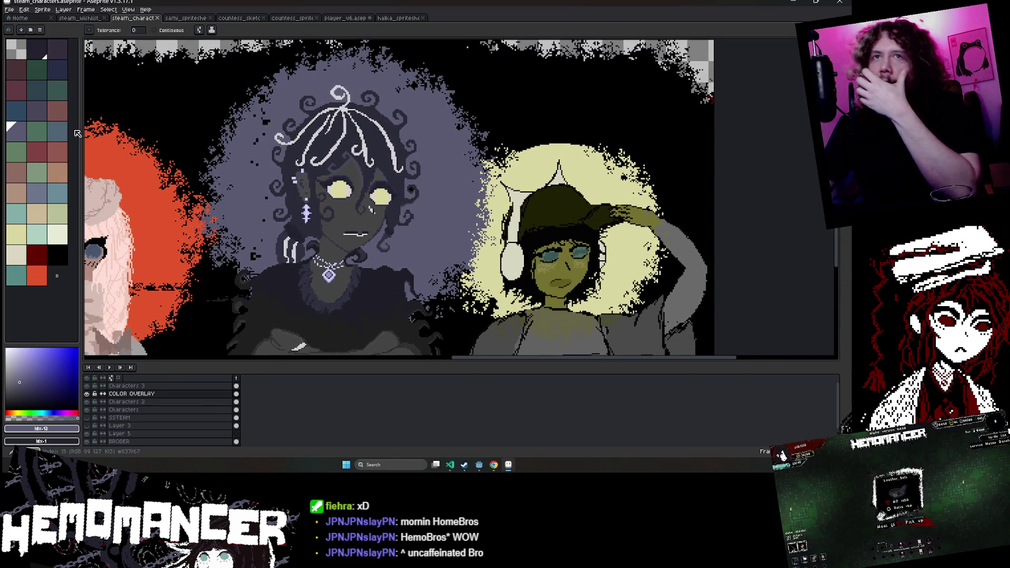
Test a teal fill on the third character's glow, undo it, and reframe the first two characters.
left_click(24, 214)
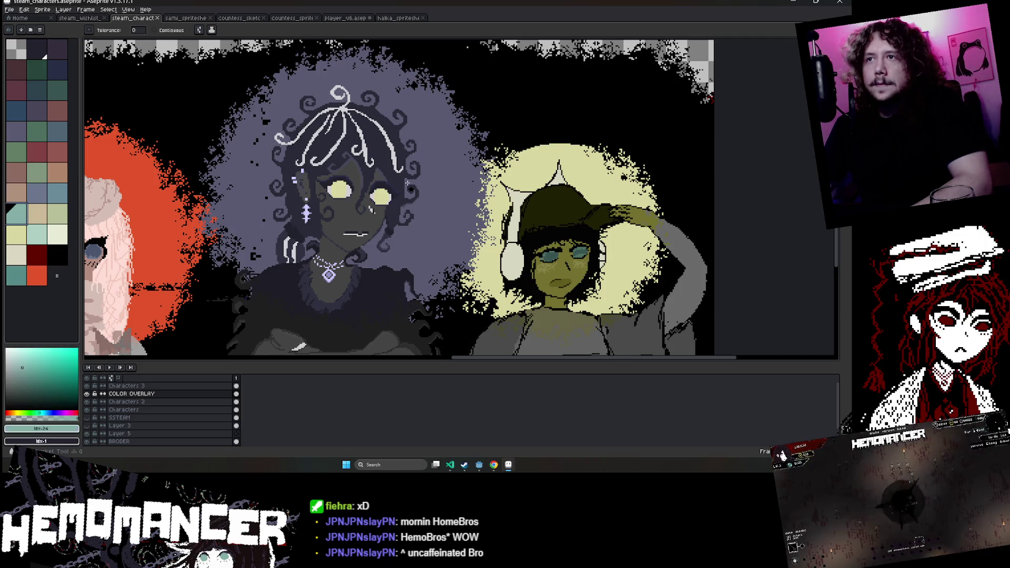
left_click(433, 182)
key("ctrl+z")
scroll(433, 182, "down", 3)
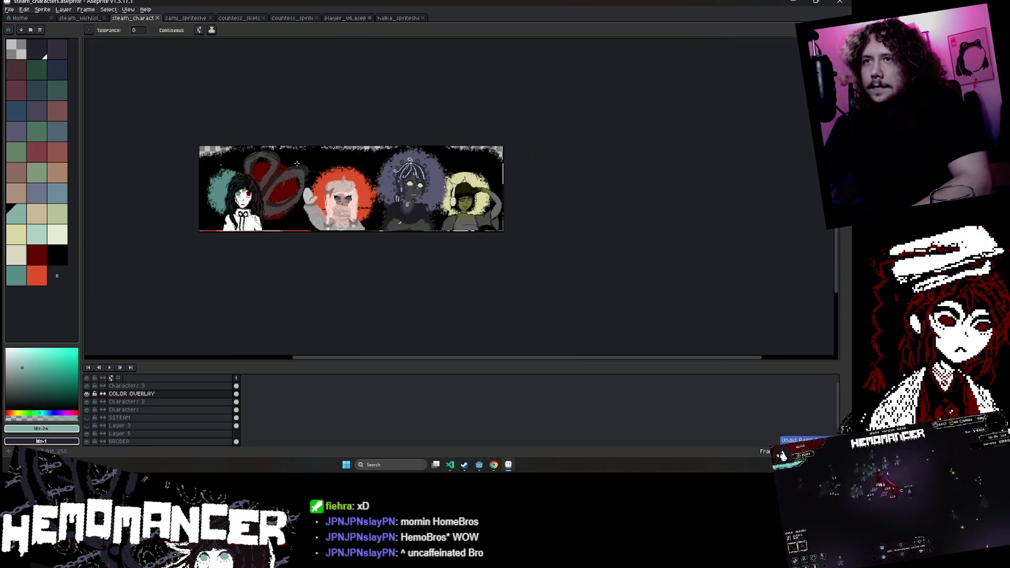
scroll(429, 158, "up", 1)
scroll(427, 138, "up", 1)
left_click_drag(426, 137, 420, 142)
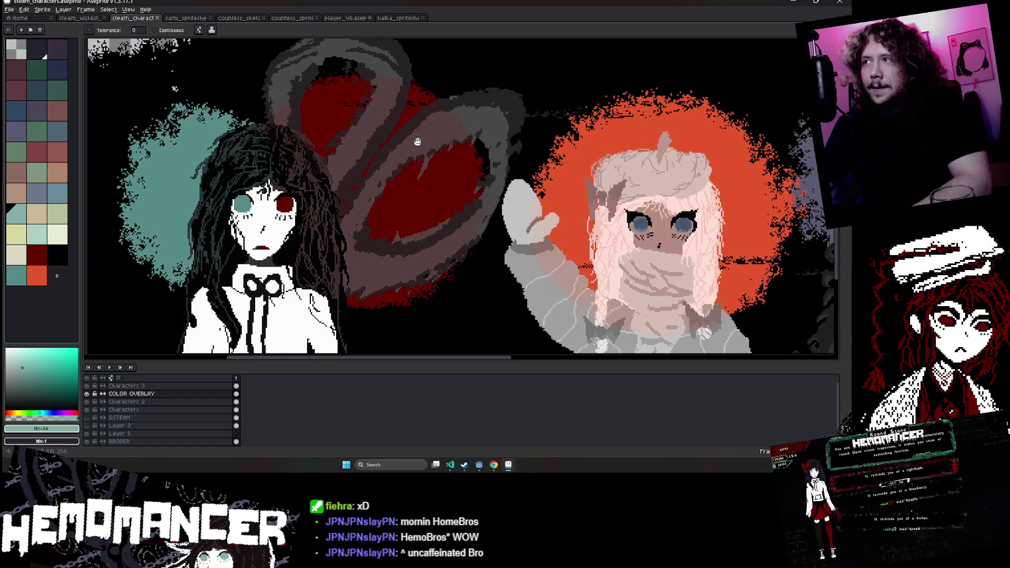
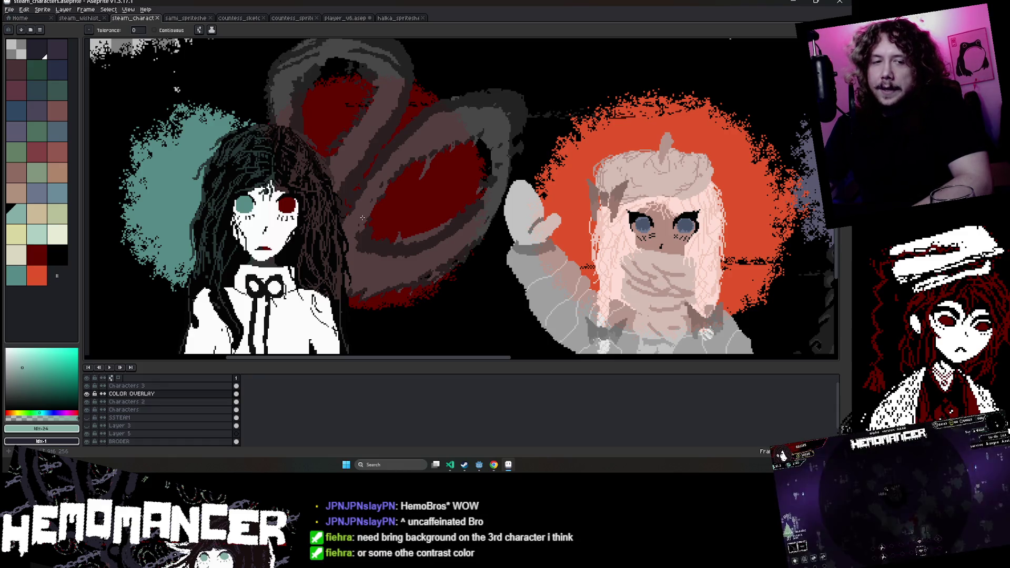
Test a pale yellow fill on the middle character's purple glow, then undo it.
scroll(420, 204, "down", 1)
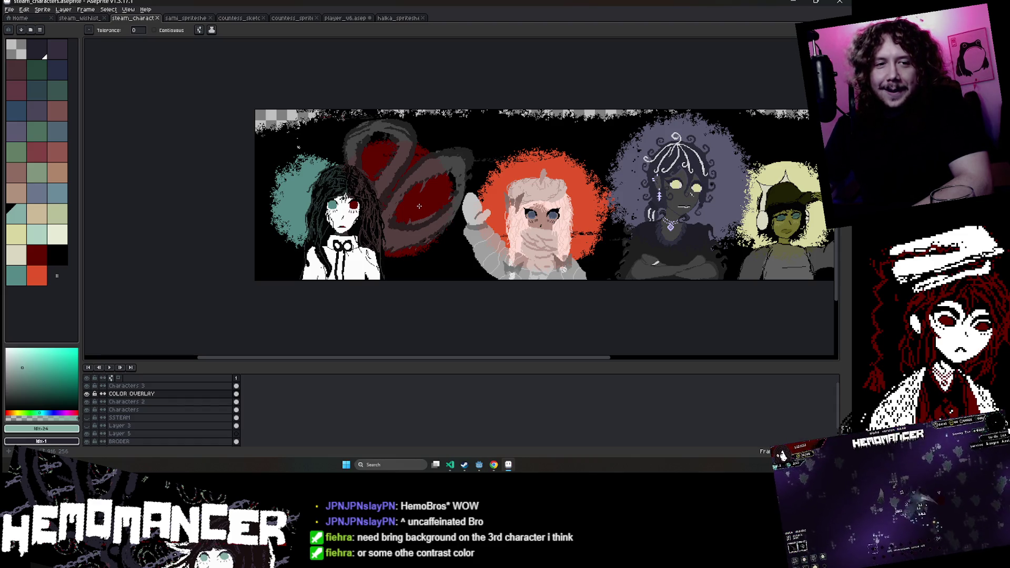
scroll(416, 205, "right", 5)
scroll(411, 205, "up", 1)
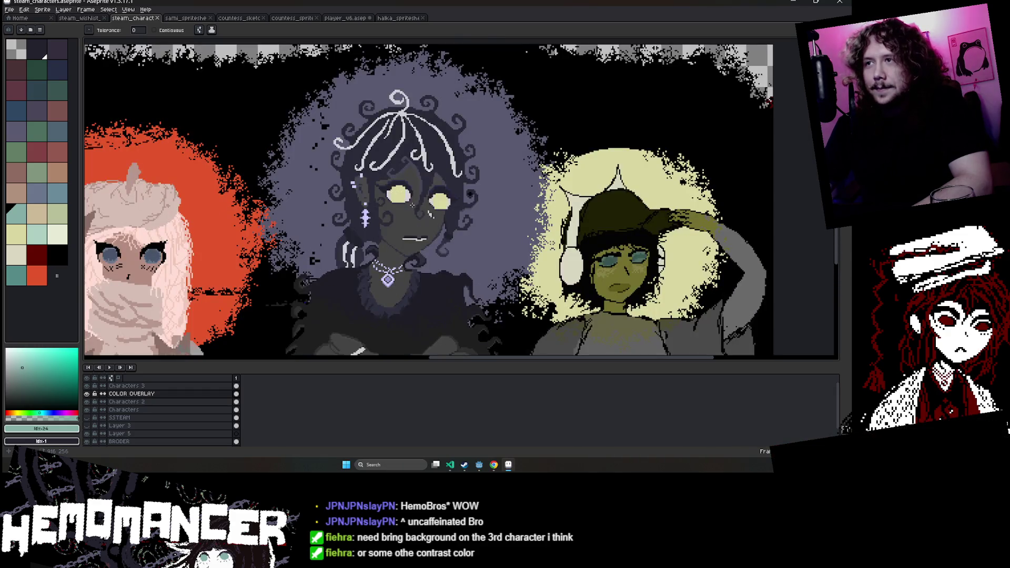
left_click(57, 234)
left_click(294, 137)
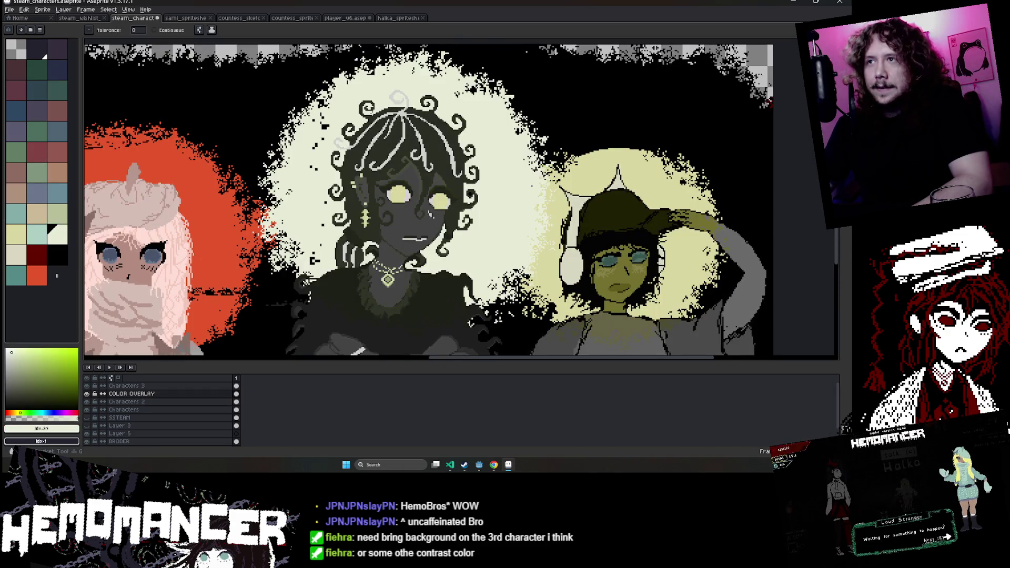
key("ctrl+z")
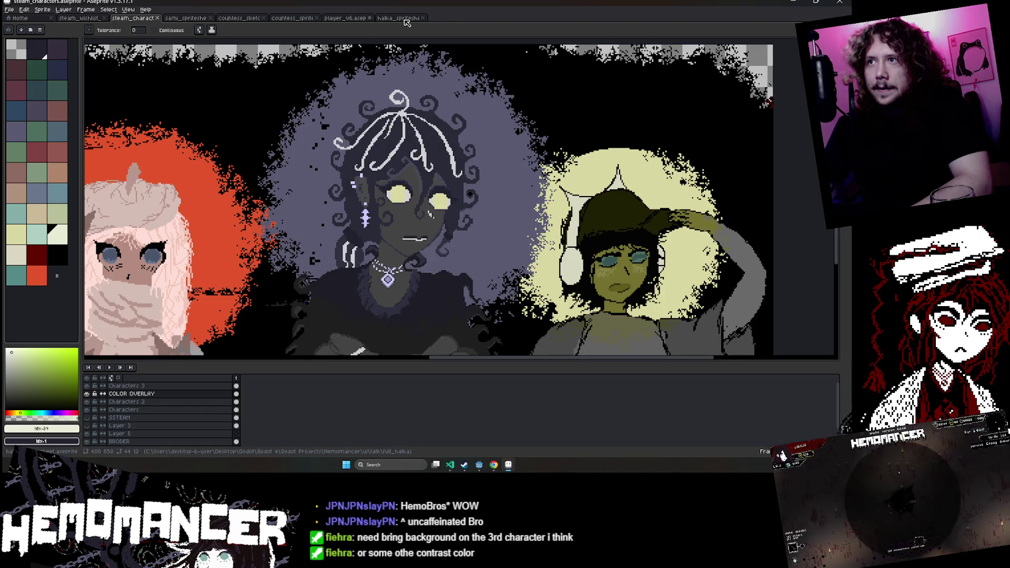
Make Characters 2 the active layer and toggle the Characters layer to compare.
left_click(123, 402)
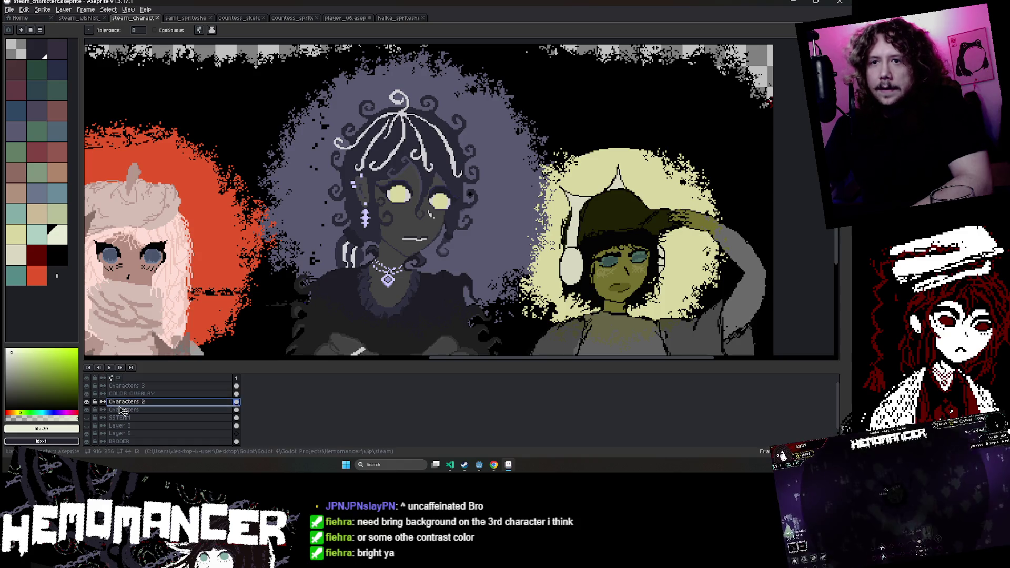
left_click(87, 402)
left_click(88, 410)
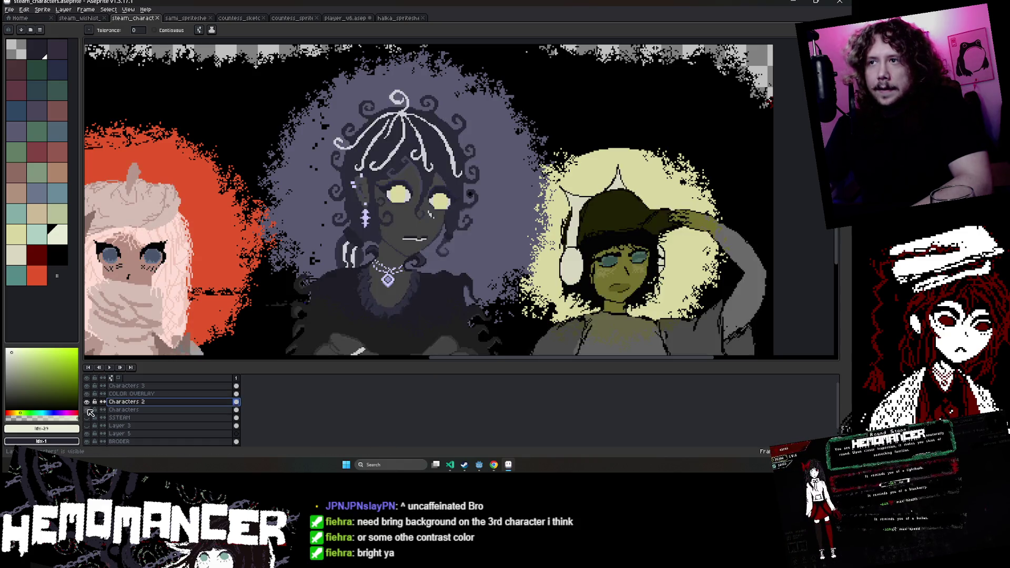
scroll(729, 122, "down", 2)
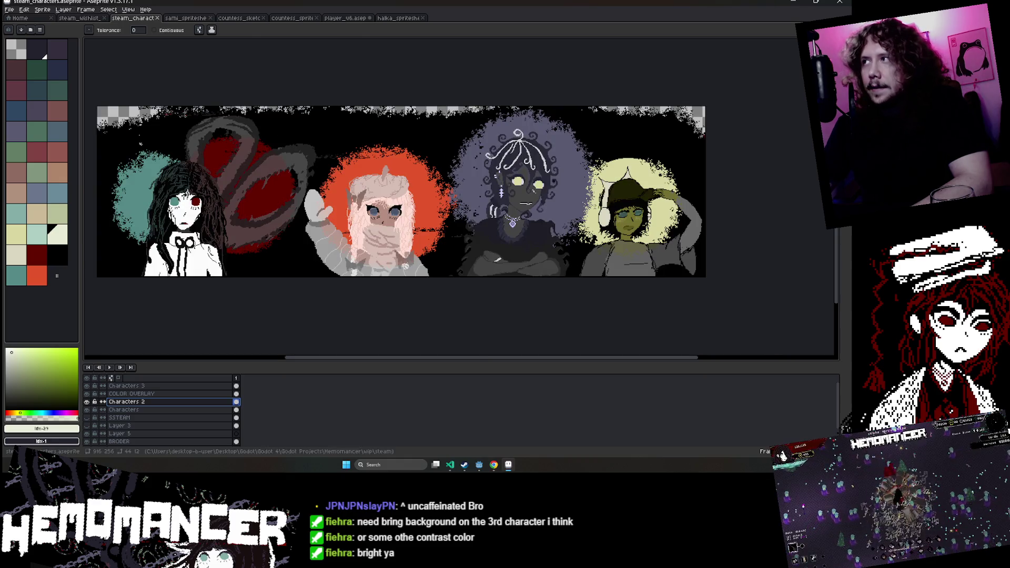
With the Rectangular Marquee, select the area around the third character.
key("m")
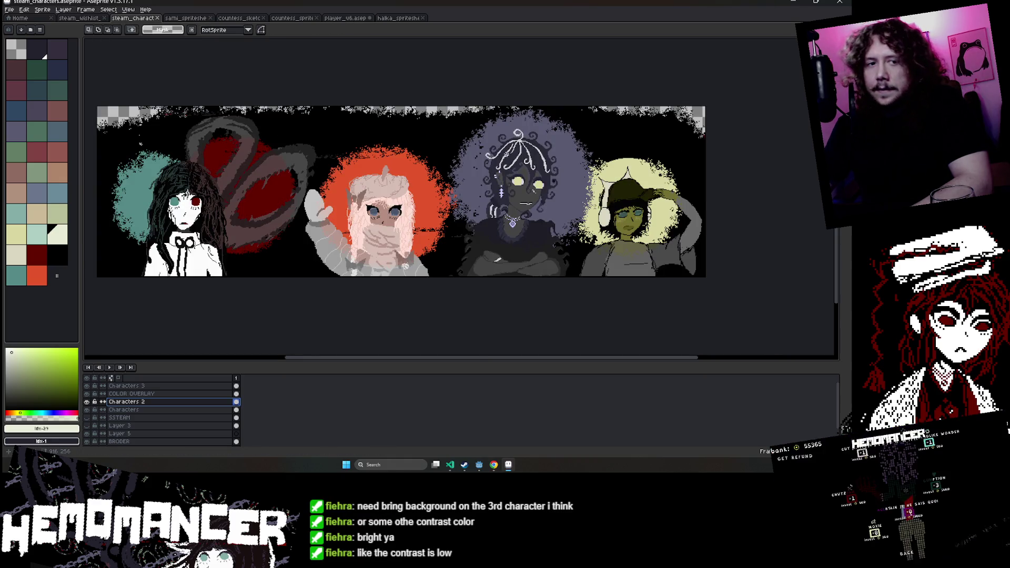
left_click_drag(491, 146, 436, 133)
scroll(375, 114, "up", 1)
scroll(375, 114, "down", 1)
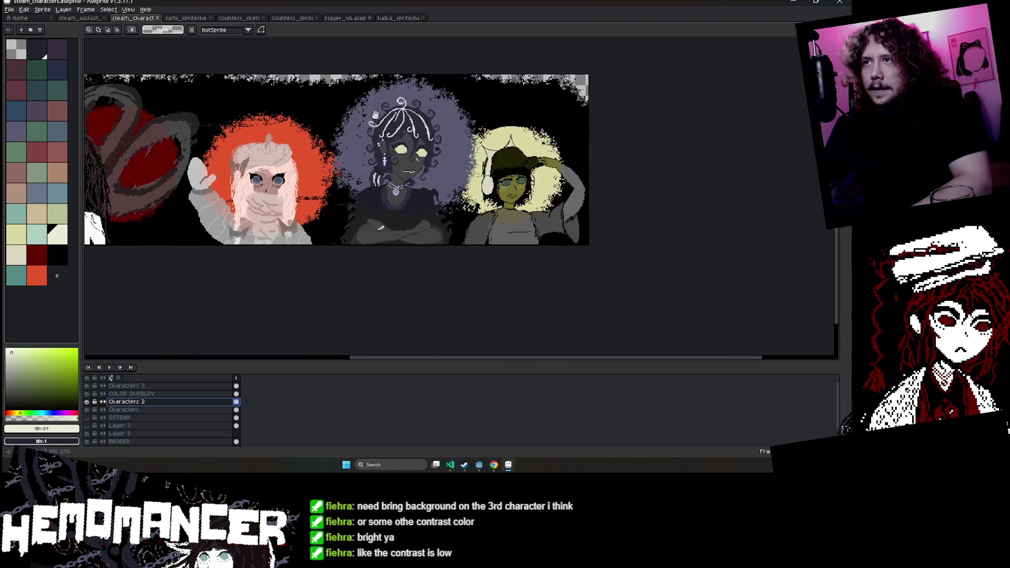
scroll(376, 115, "down", 1)
scroll(345, 103, "up", 1)
left_click_drag(348, 92, 482, 260)
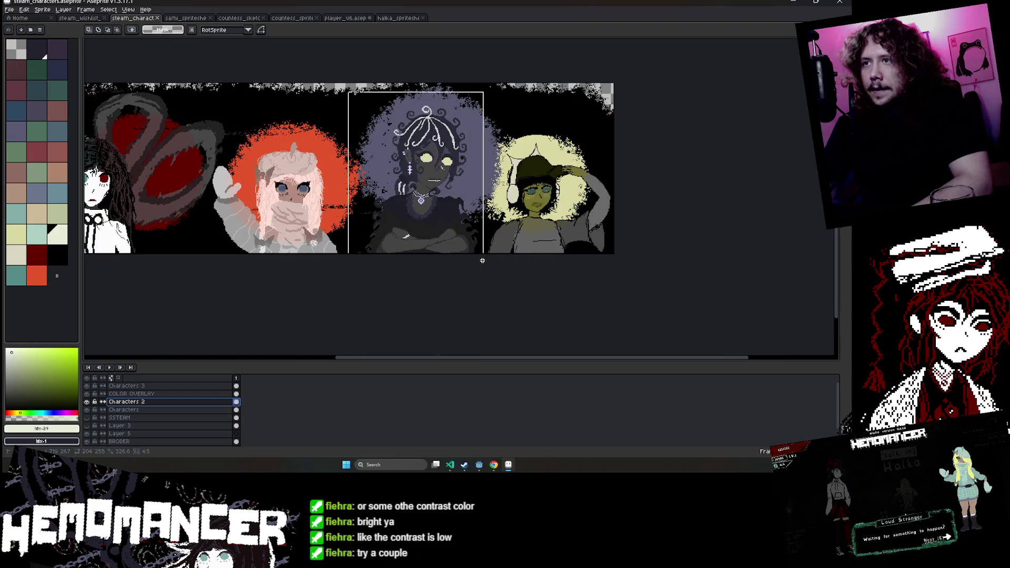
Toggle the Characters 2 and Characters layers to compare, then select around the middle character.
left_click(87, 402)
left_click(86, 410)
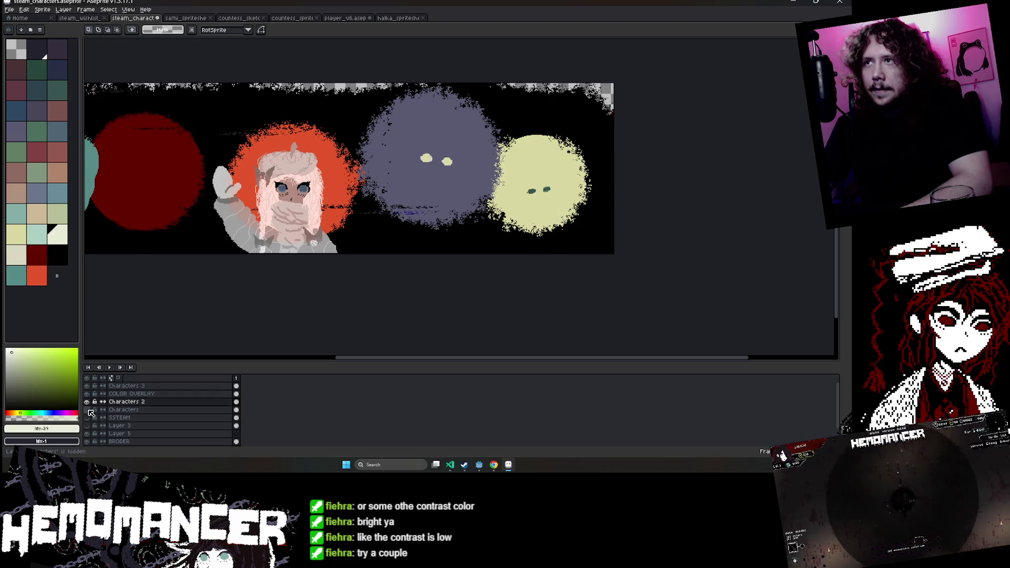
left_click(123, 409)
scroll(371, 291, "right", 3)
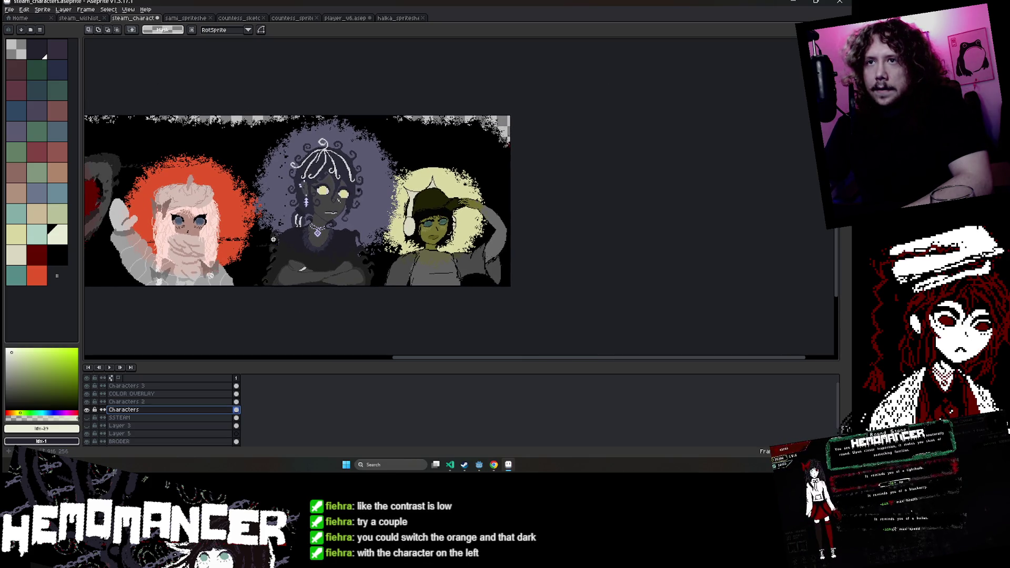
scroll(261, 217, "up", 2)
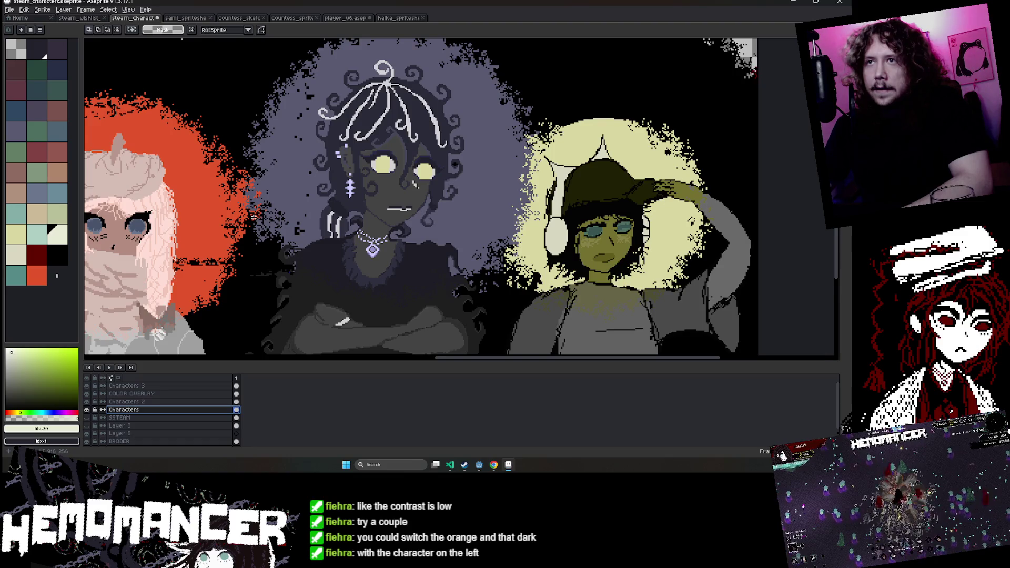
scroll(253, 217, "down", 2)
scroll(285, 169, "left", 2)
scroll(284, 169, "left", 3)
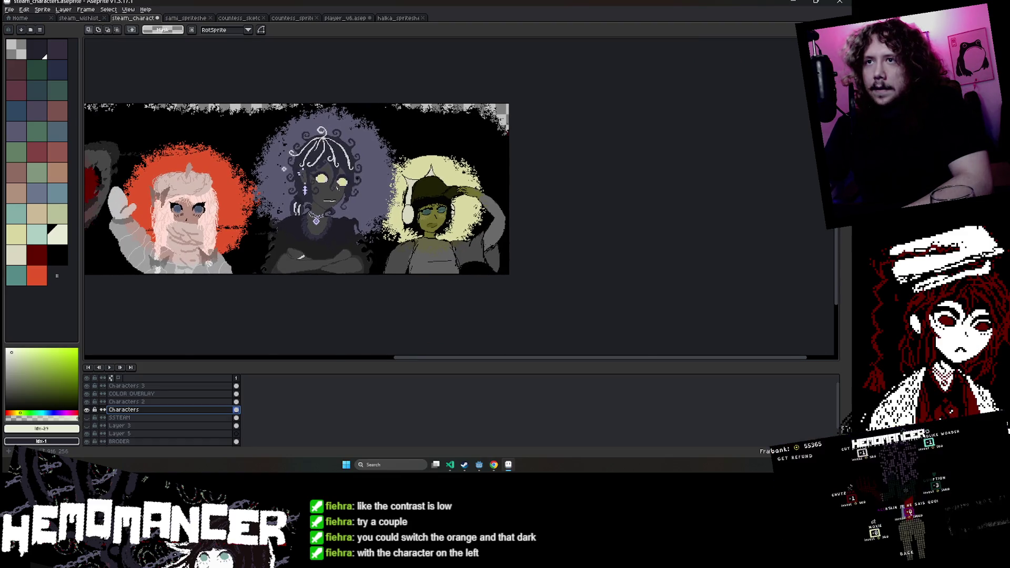
scroll(284, 169, "up", 1)
scroll(263, 142, "down", 1)
left_click_drag(255, 88, 371, 248)
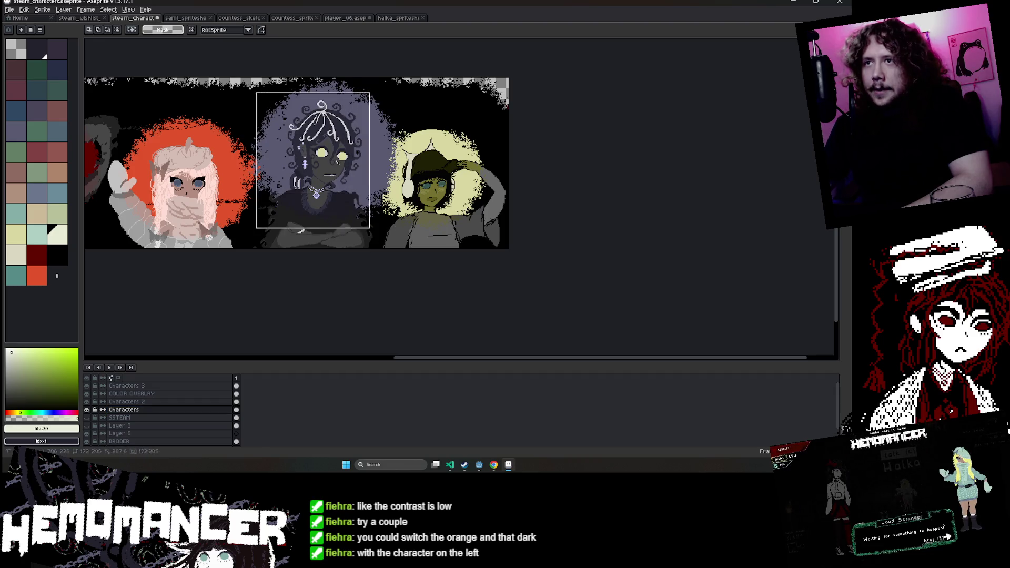
Hide the Characters layer, marquee the dark middle character, and delete it from its layer.
scroll(485, 213, "left", 3)
scroll(485, 213, "up", 1)
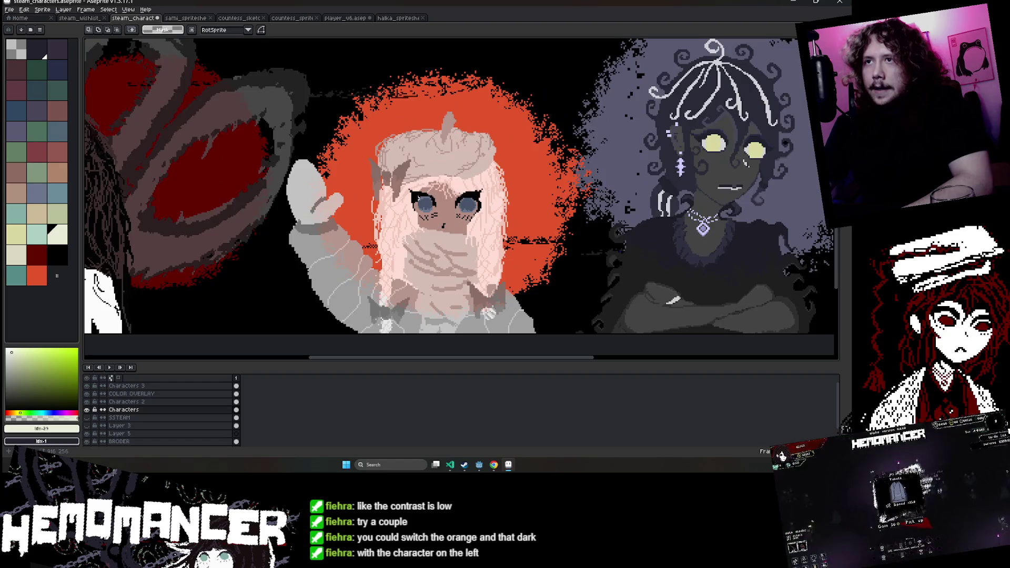
scroll(485, 213, "left", 2)
scroll(485, 213, "down", 1)
scroll(485, 213, "up", 1)
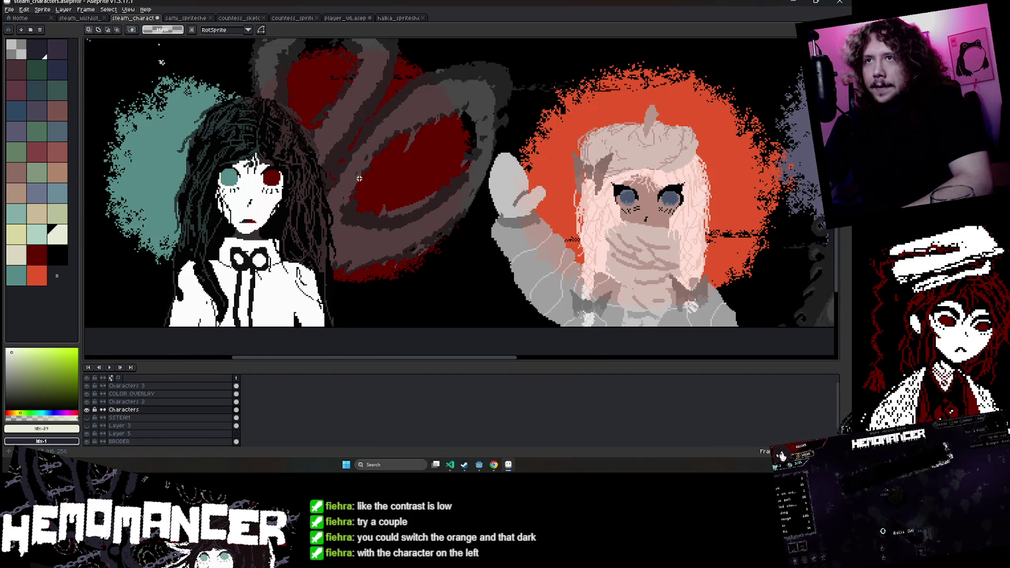
scroll(372, 192, "up", 2)
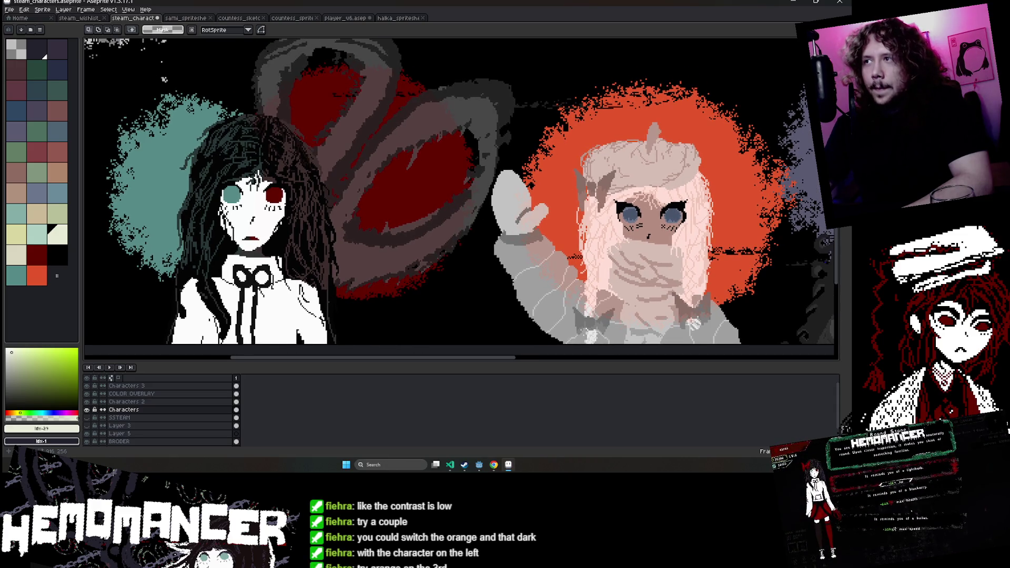
scroll(316, 147, "down", 2)
scroll(450, 200, "up", 1)
scroll(450, 200, "up", 1)
scroll(417, 181, "up", 1)
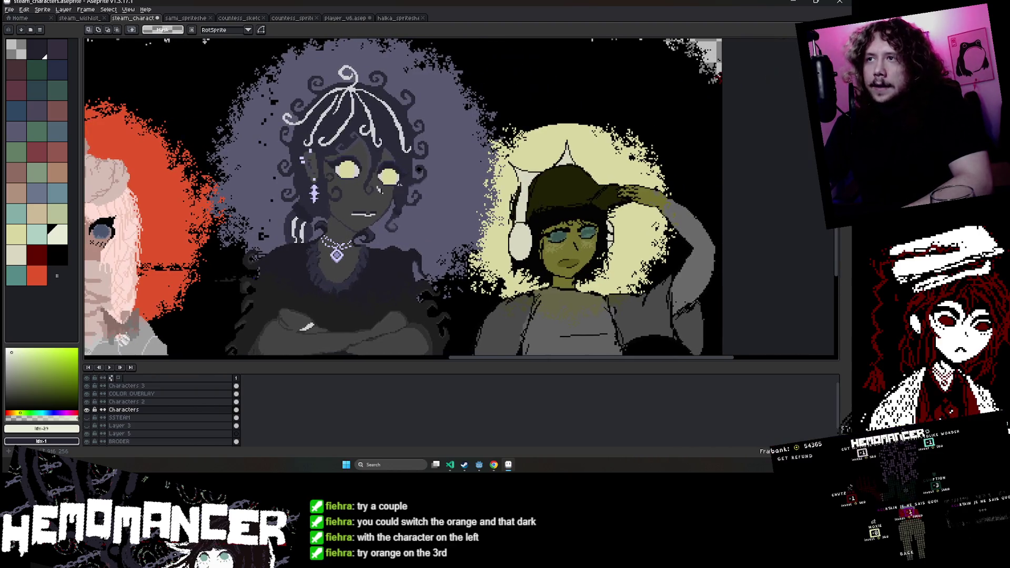
scroll(416, 181, "down", 2)
scroll(417, 181, "up", 2)
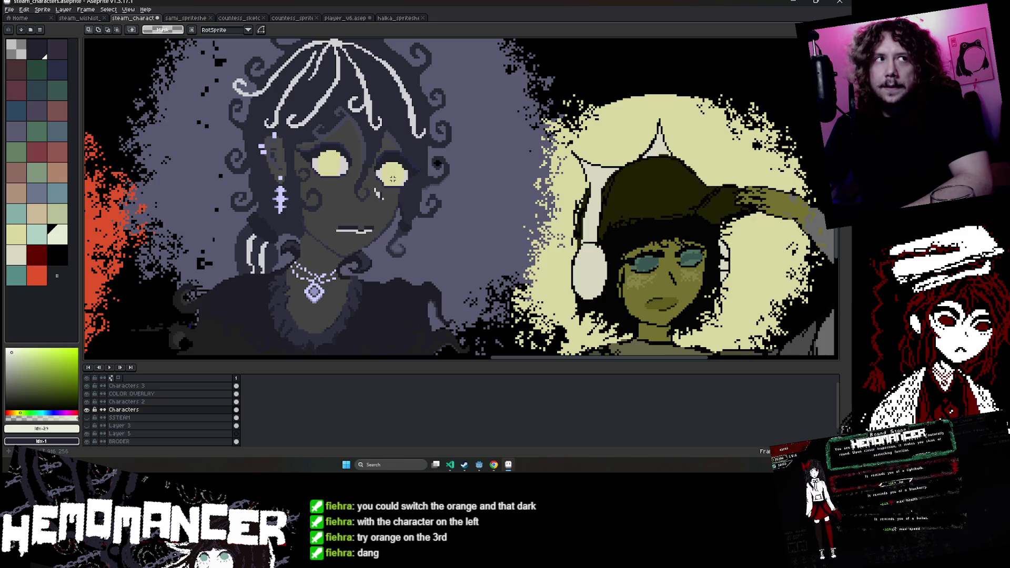
scroll(393, 181, "down", 1)
scroll(411, 200, "down", 1)
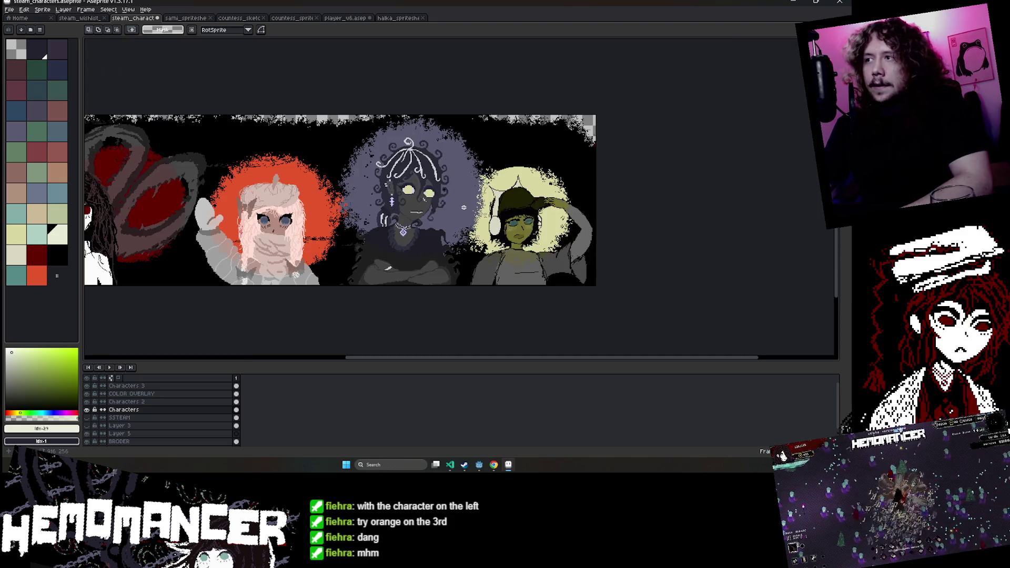
scroll(428, 223, "up", 1)
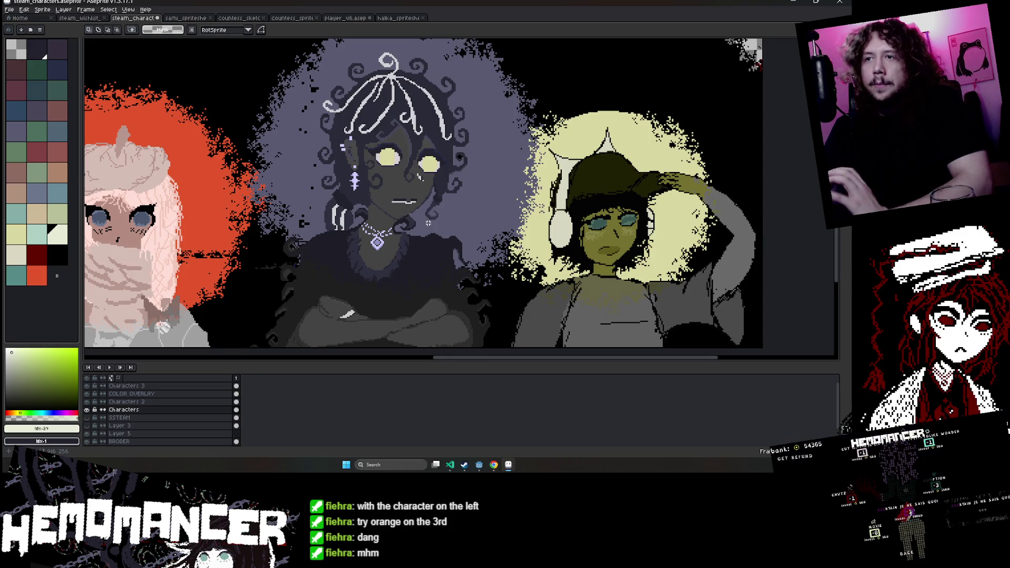
left_click(86, 410)
scroll(300, 150, "down", 2)
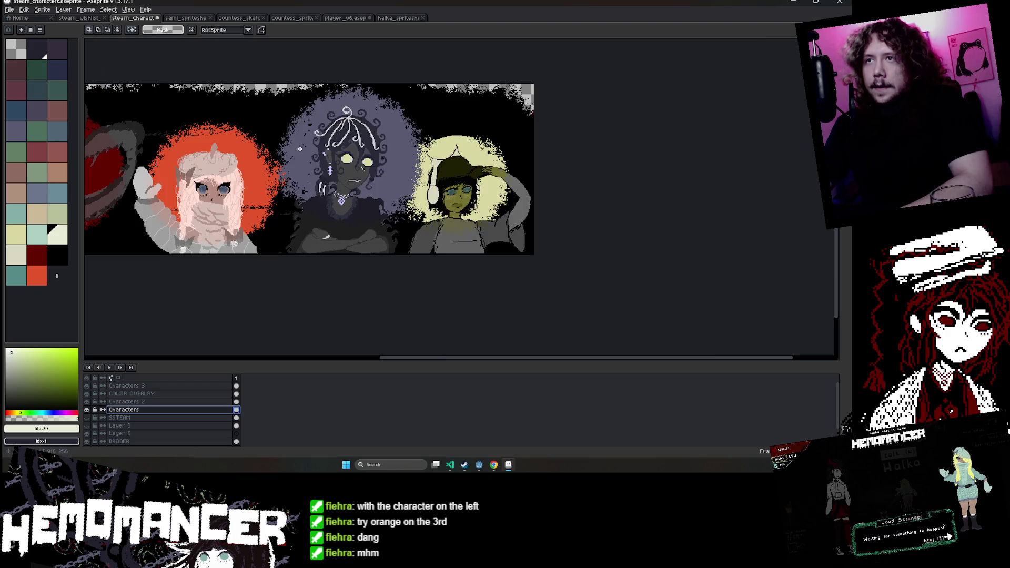
left_click_drag(282, 103, 403, 266)
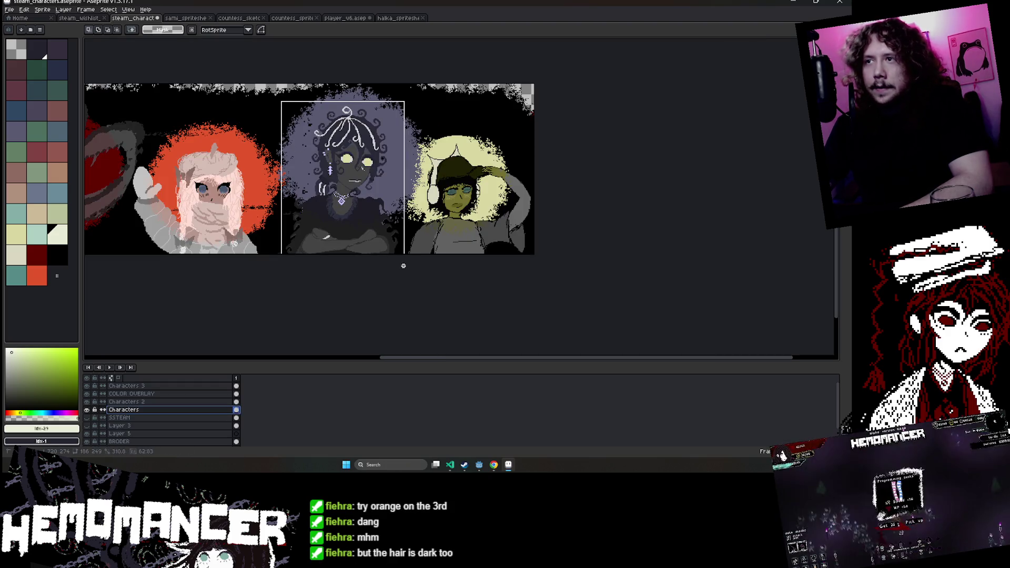
key("Delete")
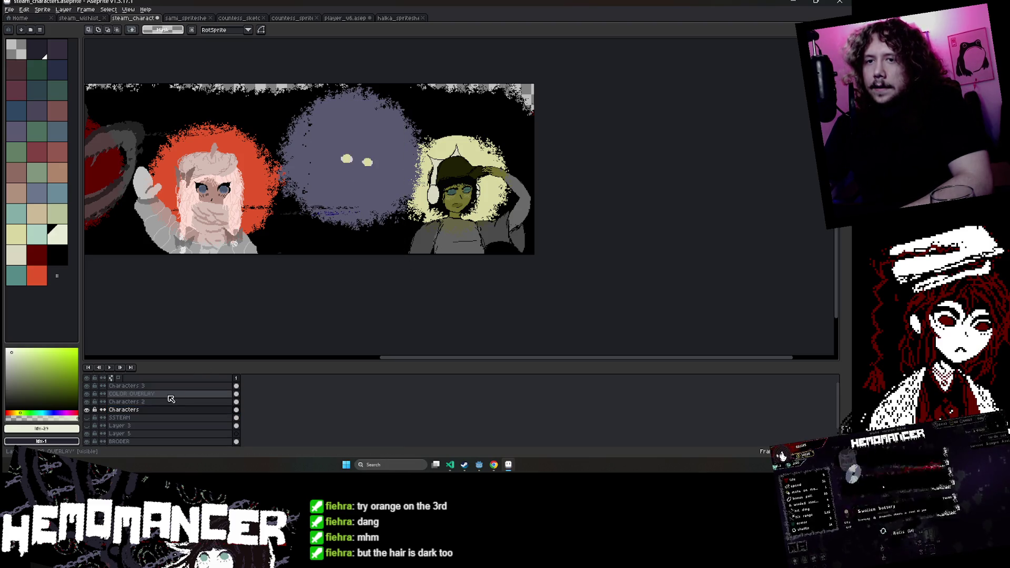
Add a new layer above SSTEAM and paste the middle character onto it.
left_click(160, 418)
right_click(161, 418)
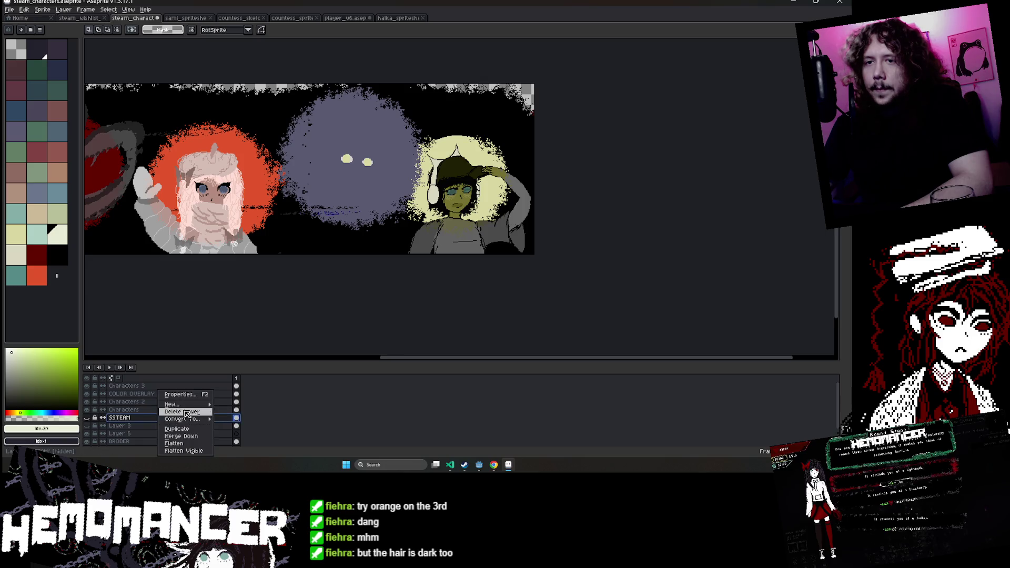
left_click(169, 421)
key("ctrl+v")
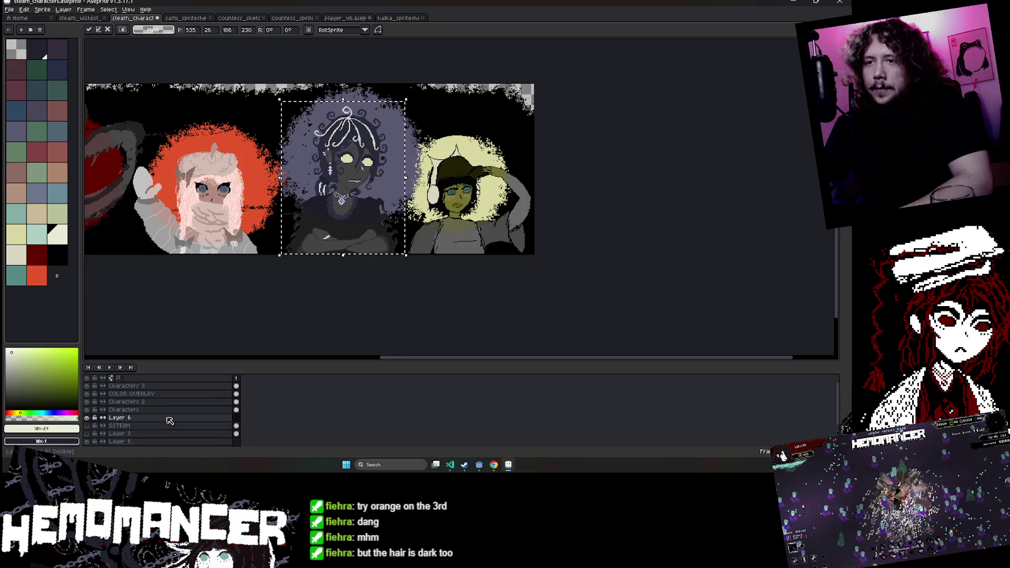
Rename the new layer 'CONTRAST TEST' and bring up the Edit adjustment commands.
double_click(168, 421)
type("C")
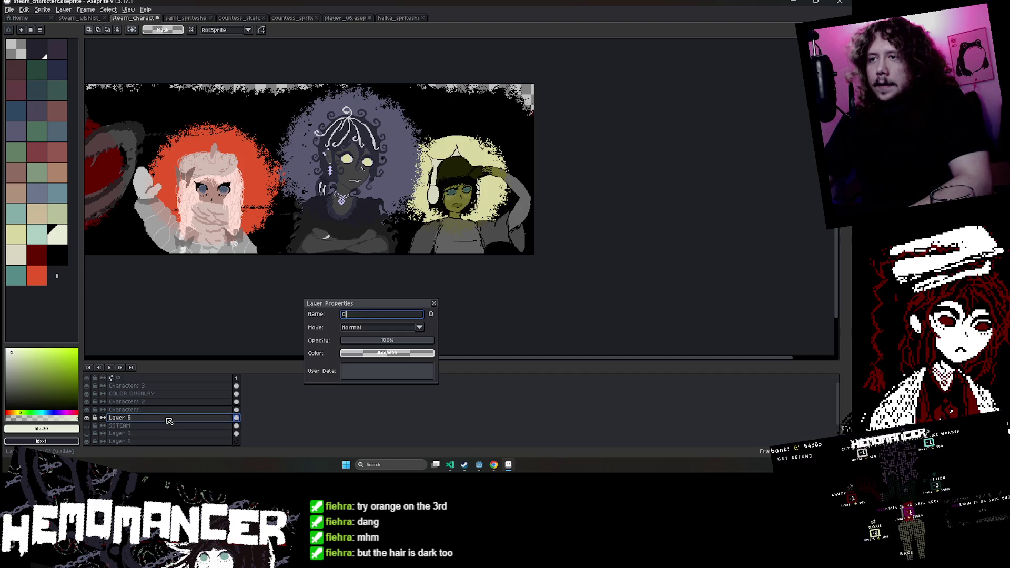
type("ONTRAST TE")
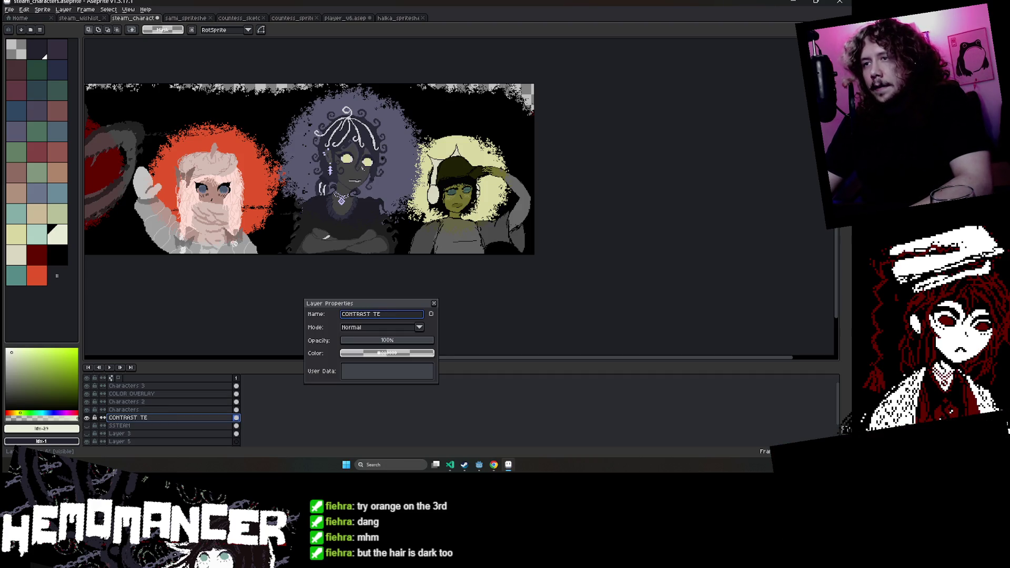
type("ST")
key("Return")
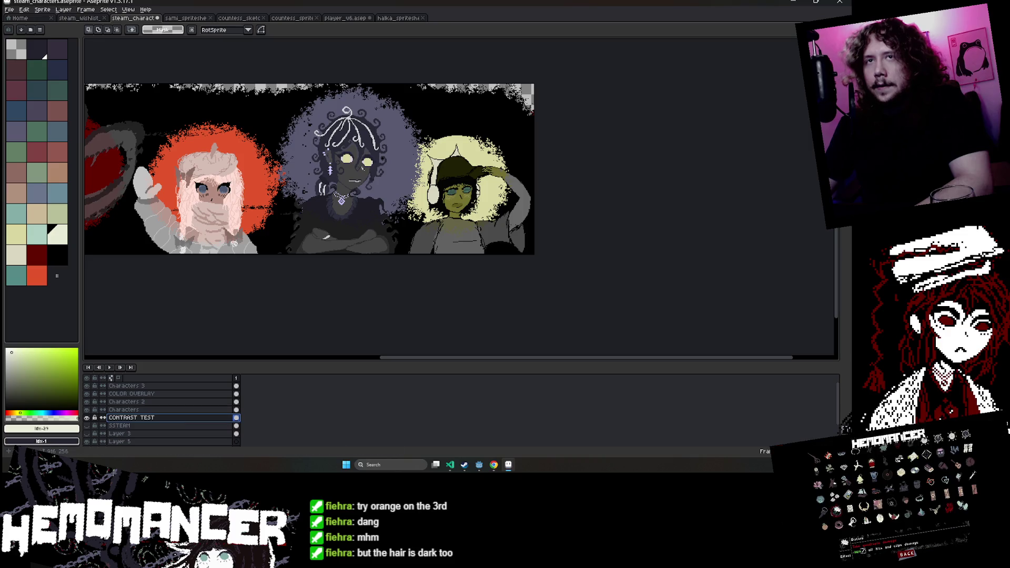
left_click(9, 10)
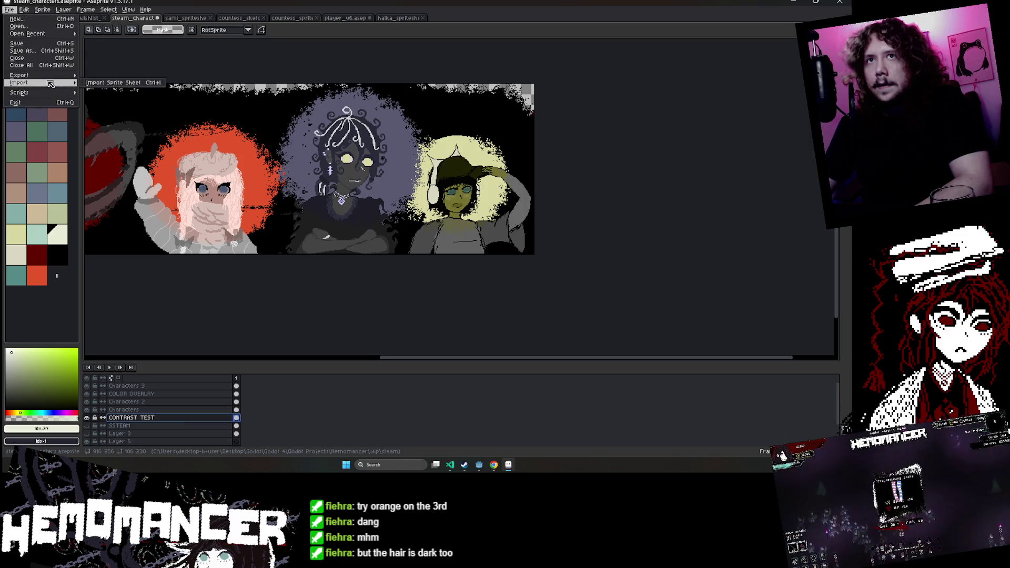
In Brightness/Contrast, drag the brightness and contrast sliders to test values.
mouse_move(41, 178)
left_click(179, 179)
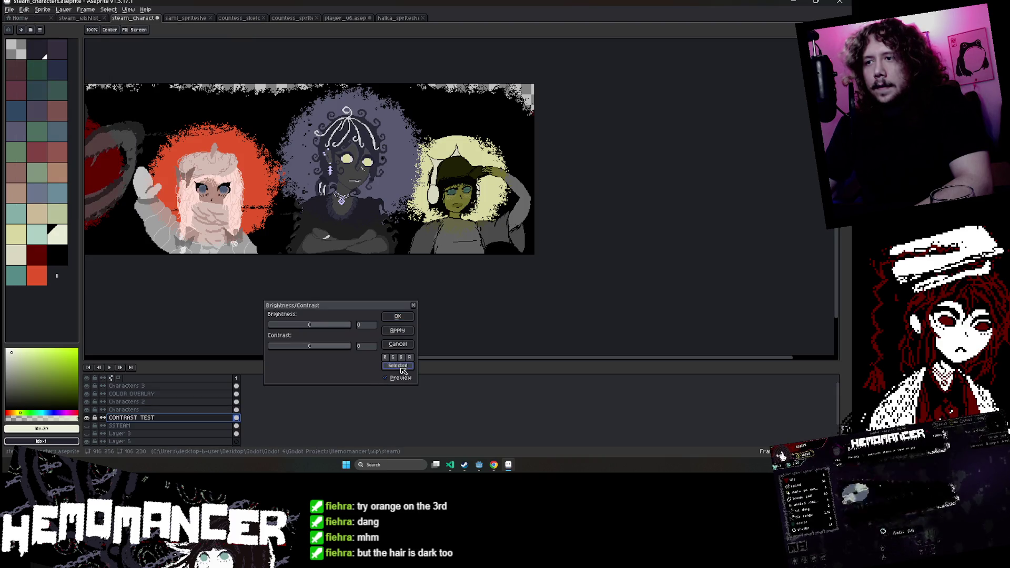
mouse_move(313, 326)
left_mouse_down()
mouse_move(291, 327)
mouse_move(352, 347)
mouse_move(318, 327)
left_mouse_up()
scroll(324, 188, "up", 1)
scroll(324, 188, "down", 1)
scroll(325, 188, "up", 1)
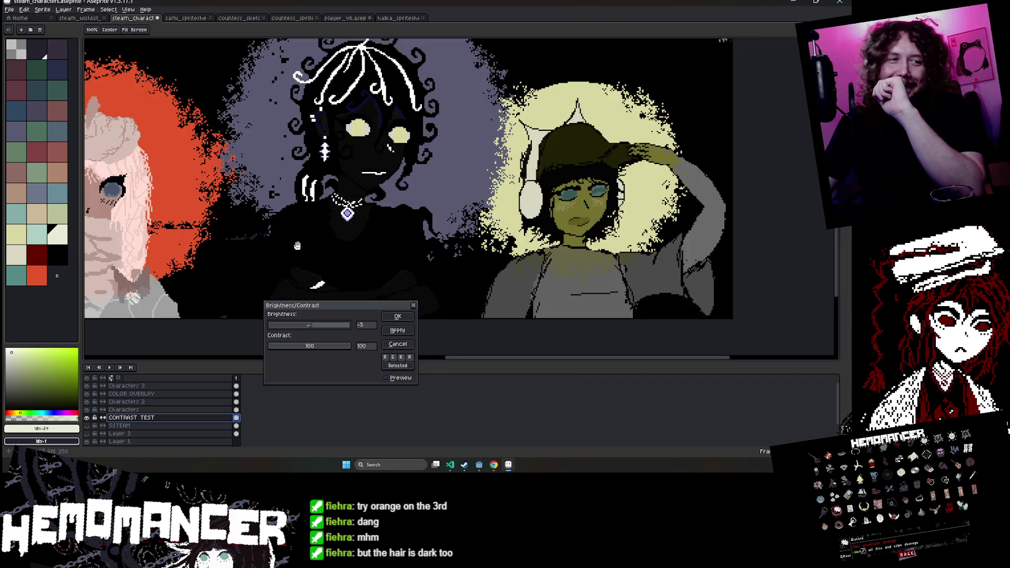
mouse_move(315, 346)
left_mouse_down()
mouse_move(298, 347)
mouse_move(372, 358)
left_mouse_up()
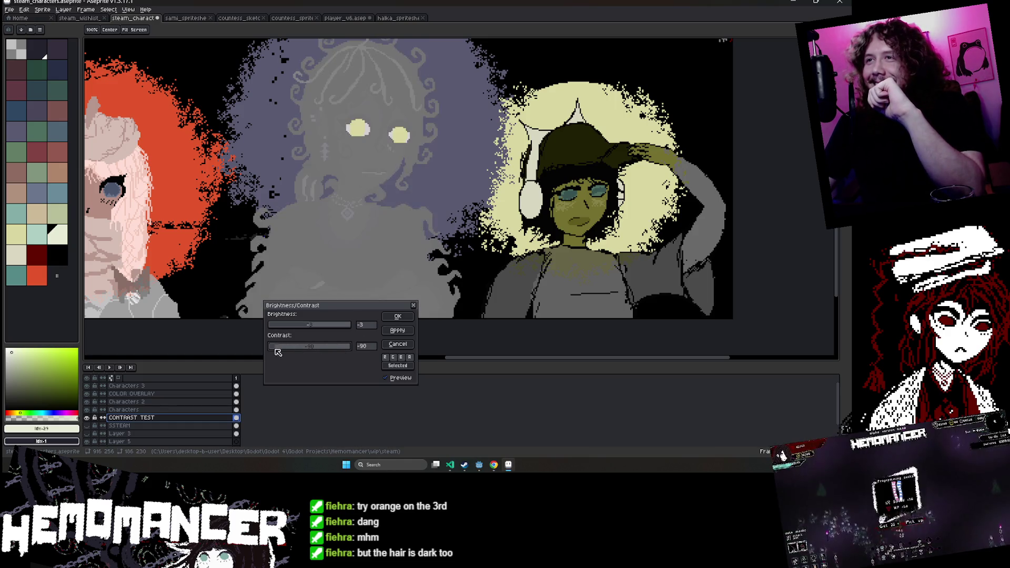
mouse_move(318, 332)
left_mouse_down()
mouse_move(293, 329)
mouse_move(453, 340)
left_mouse_up()
Settle the preview at brightness 100 and contrast 41.
scroll(453, 341, "down", 2)
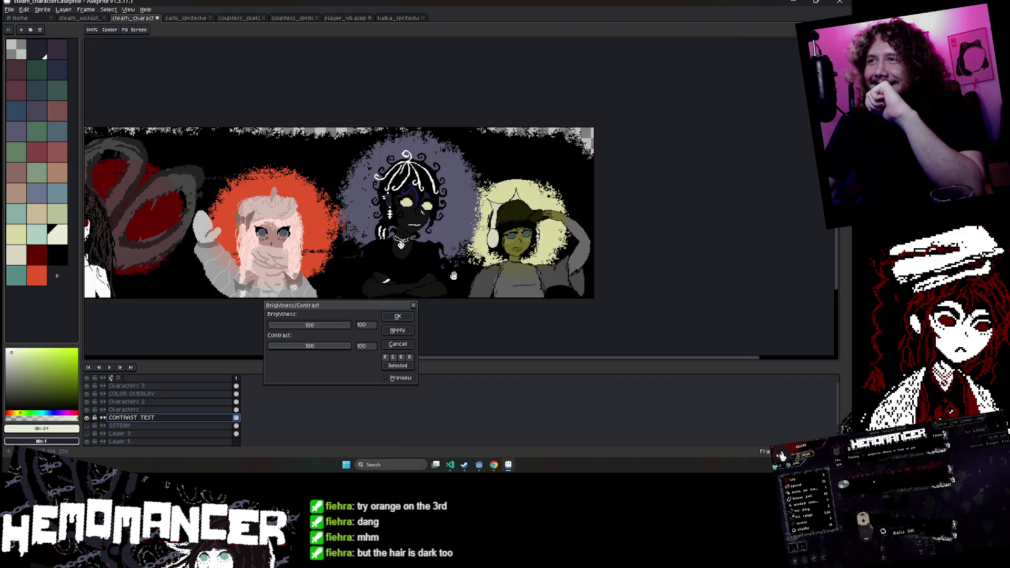
scroll(453, 315, "down", 1)
scroll(456, 291, "up", 1)
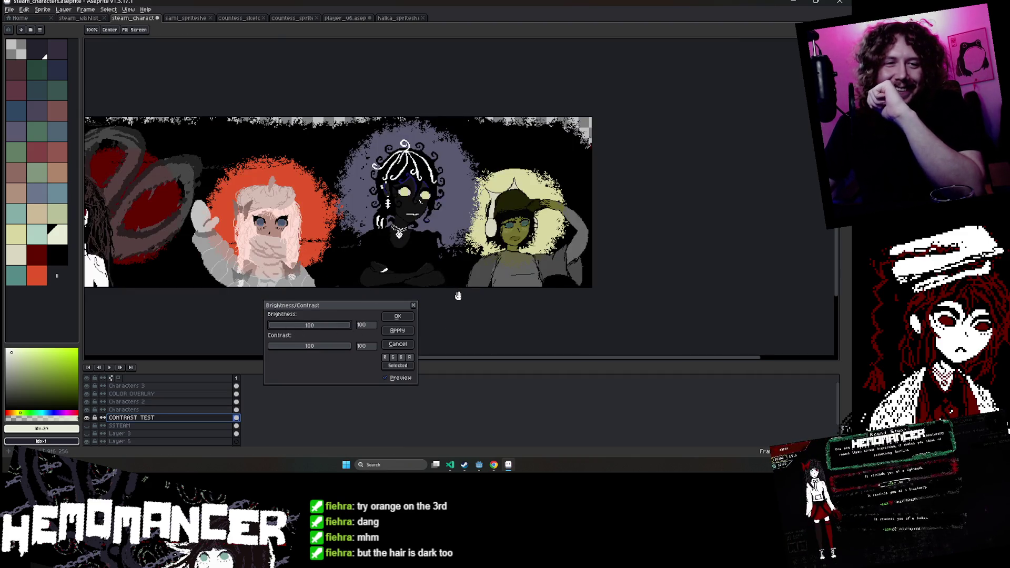
scroll(455, 302, "up", 1)
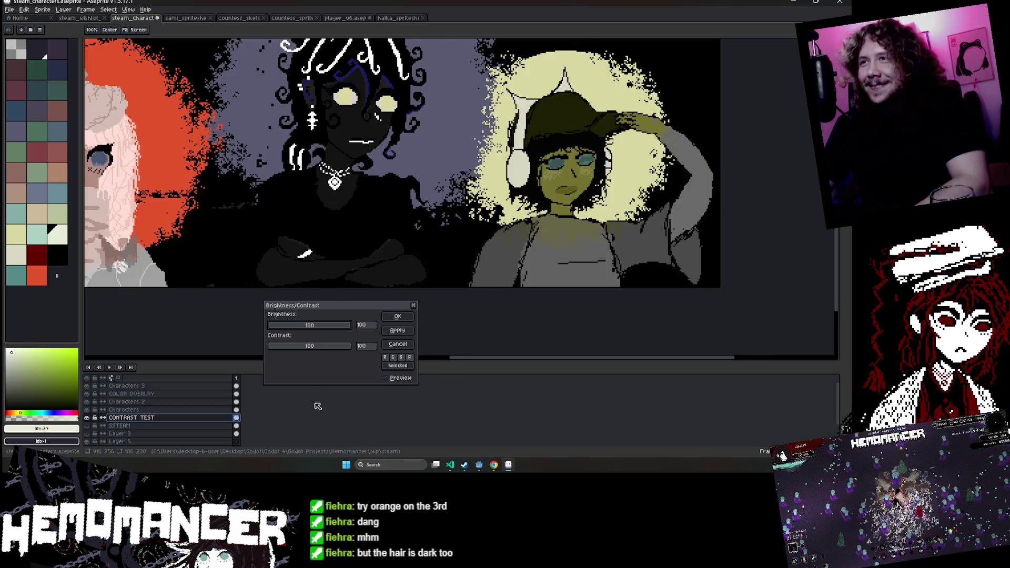
left_click(336, 345)
scroll(333, 329, "down", 1)
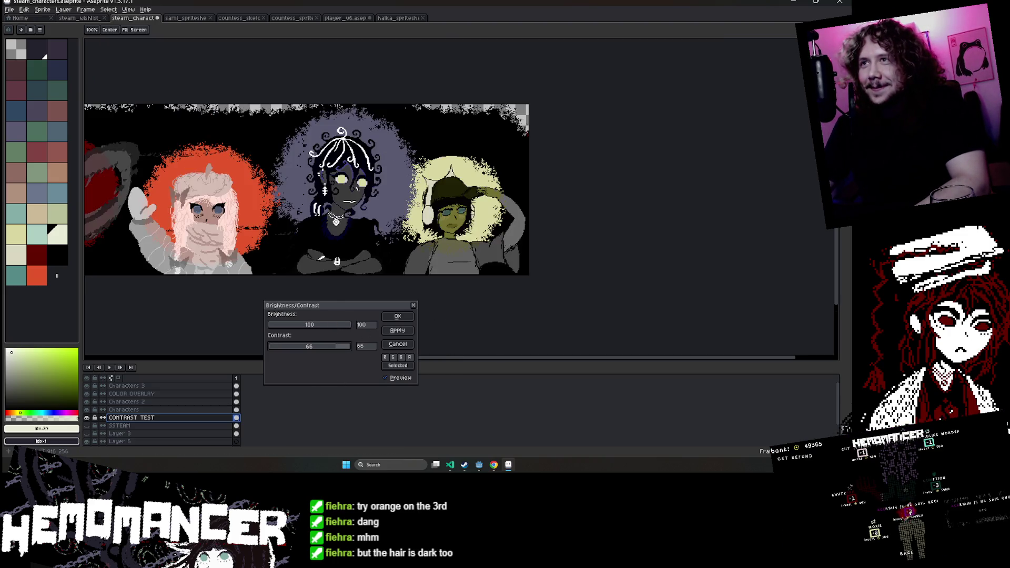
mouse_move(338, 346)
left_mouse_down()
mouse_move(319, 347)
mouse_move(330, 351)
left_mouse_up()
scroll(333, 267, "down", 1)
scroll(332, 267, "up", 1)
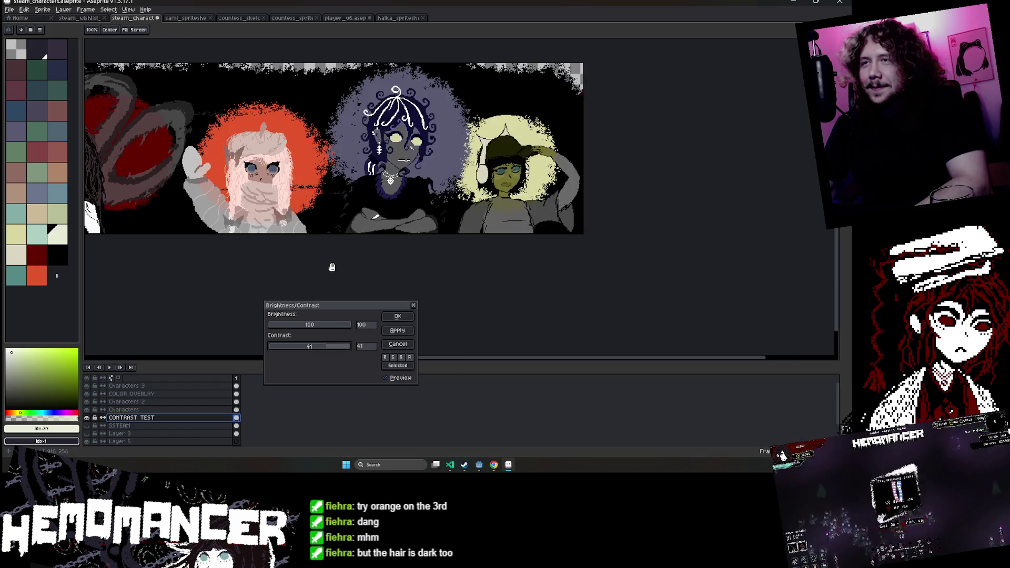
left_click_drag(332, 267, 429, 293)
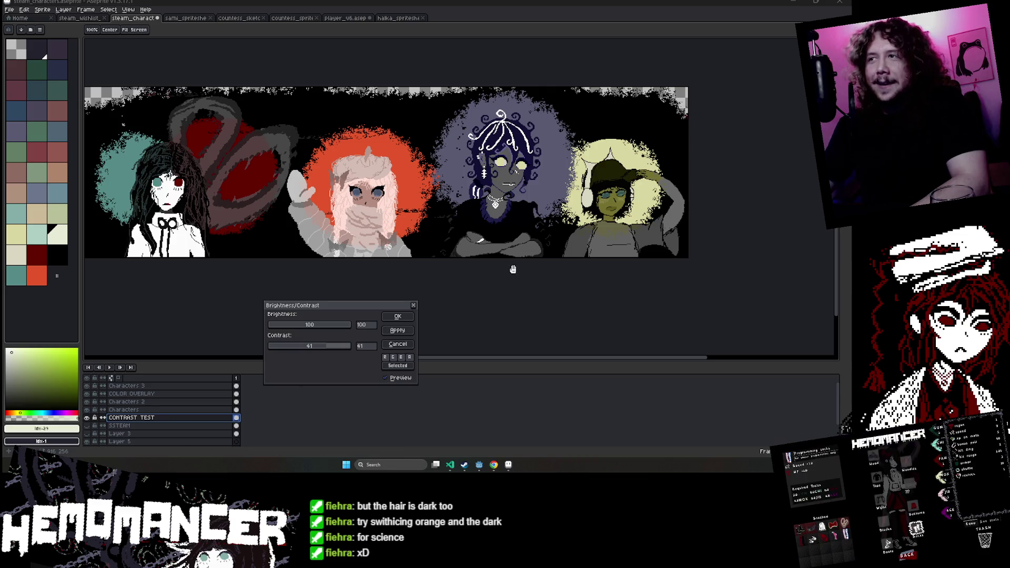
Cancel the brightness/contrast adjustment and hide the CONTRAST TEST layer.
left_click(397, 344)
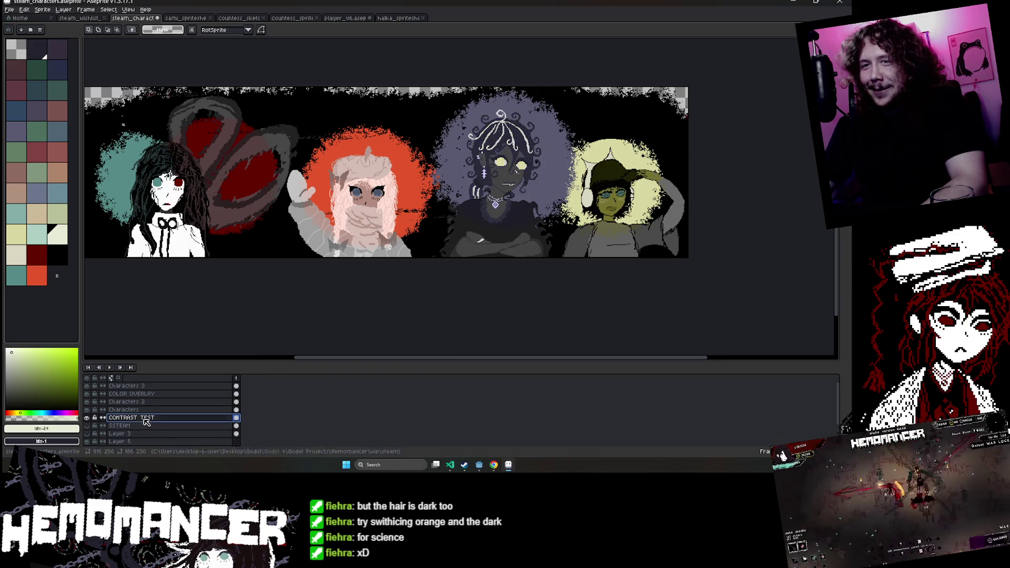
double_click(174, 416)
key("Return")
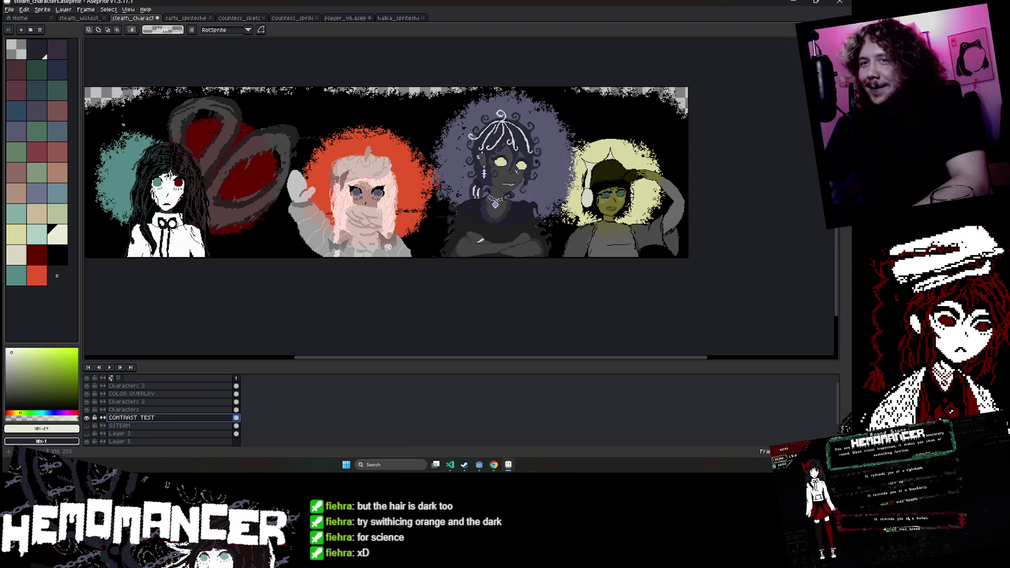
left_click(169, 409)
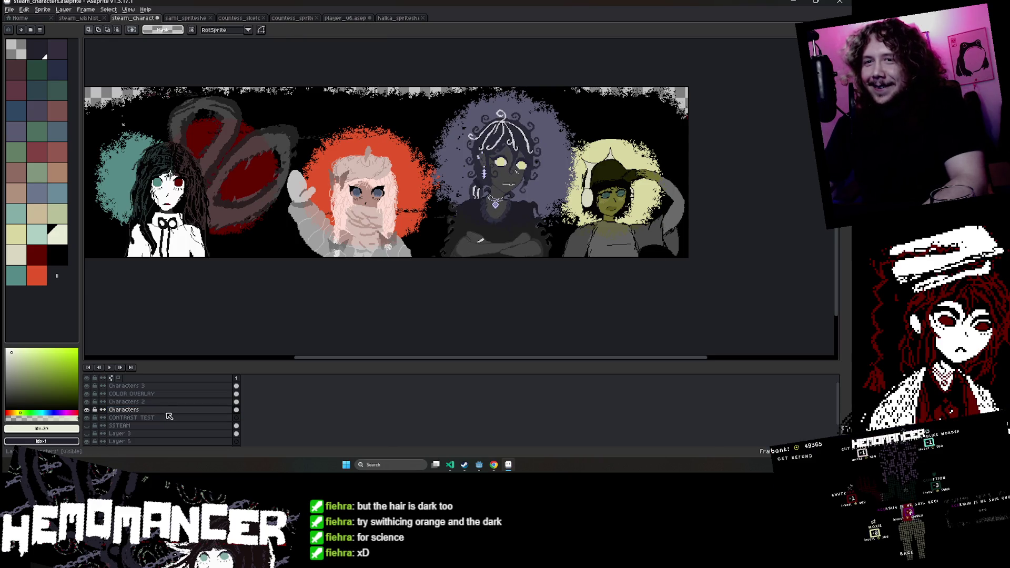
On the COLOR OVERLAY layer, fill the orange glow with dark red.
left_click(153, 394)
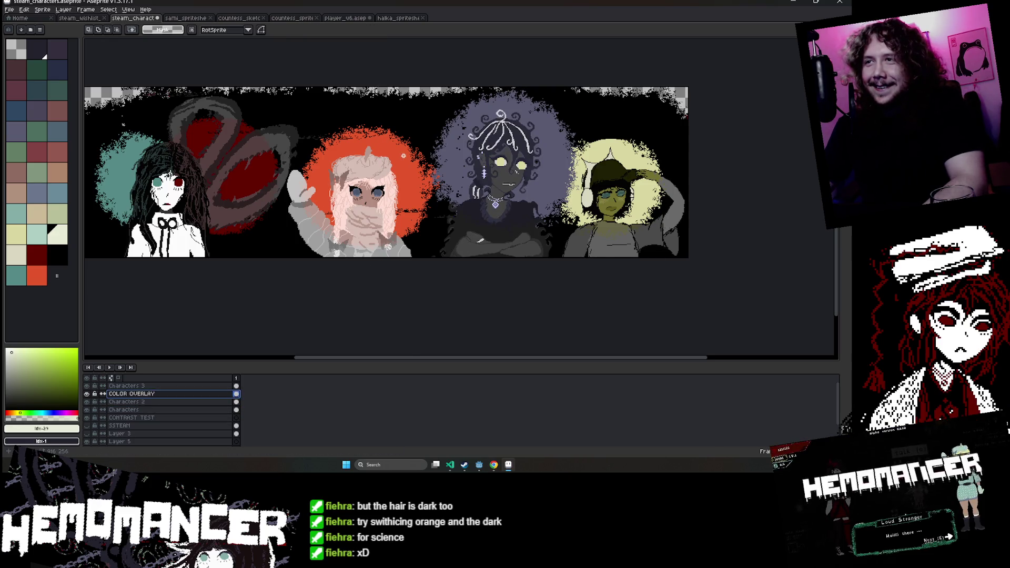
scroll(403, 160, "up", 1)
key("i")
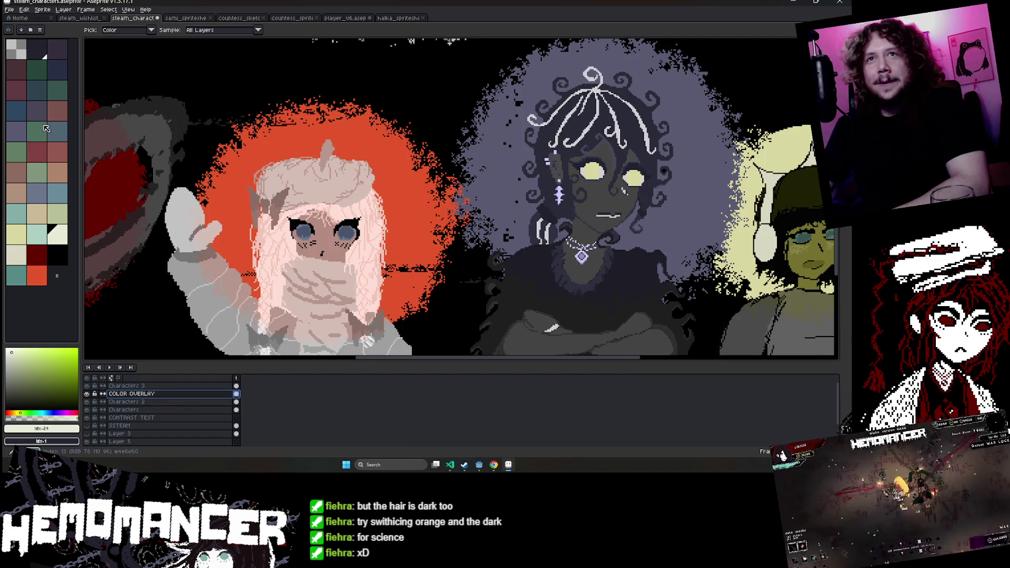
left_click(120, 344)
key("g")
left_click(284, 122)
key("ctrl+z")
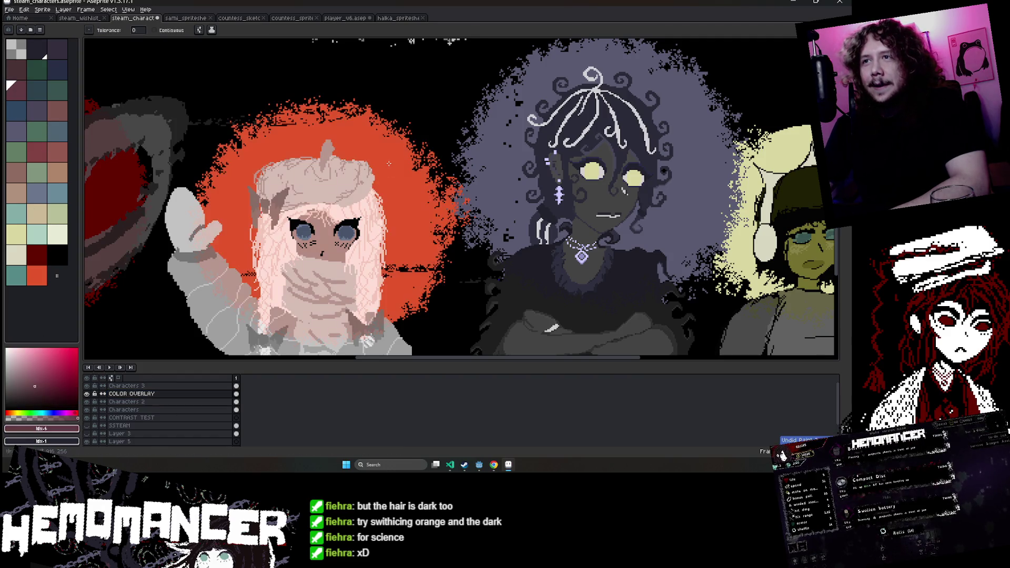
key("ctrl+y")
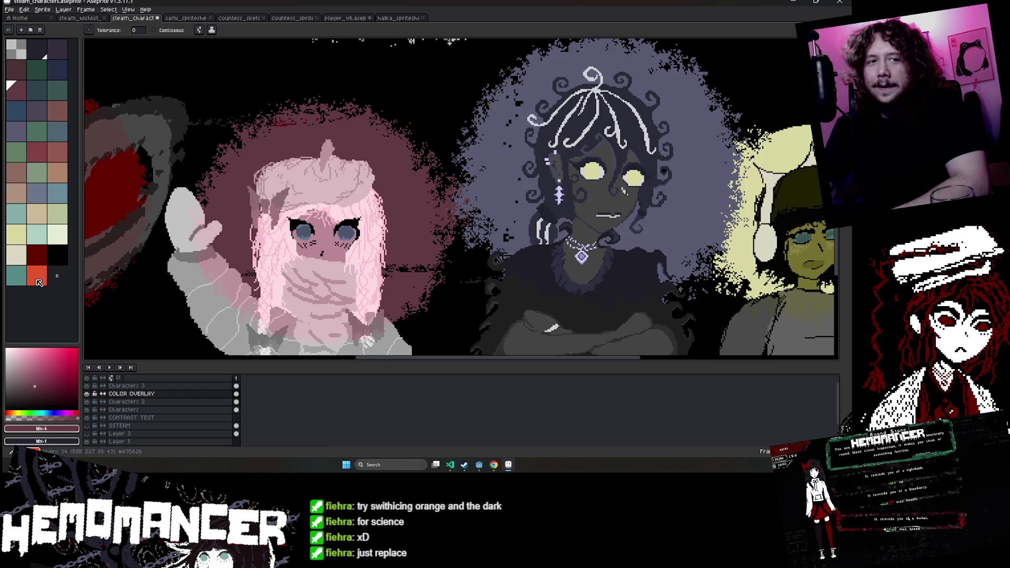
Fill the middle glow orange and the pink-haired character's glow grey-purple.
left_click(37, 280)
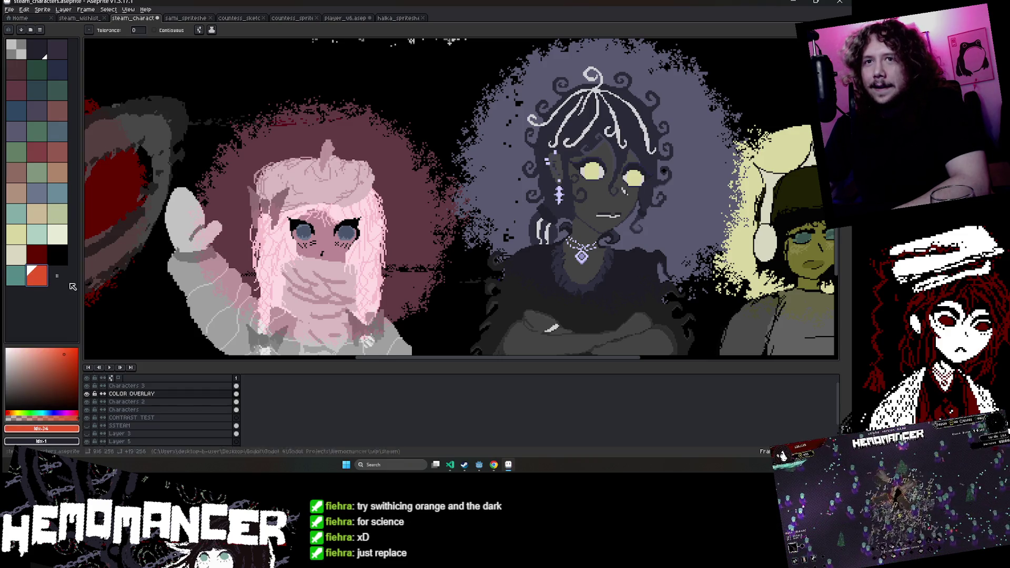
right_click(505, 176, "alt")
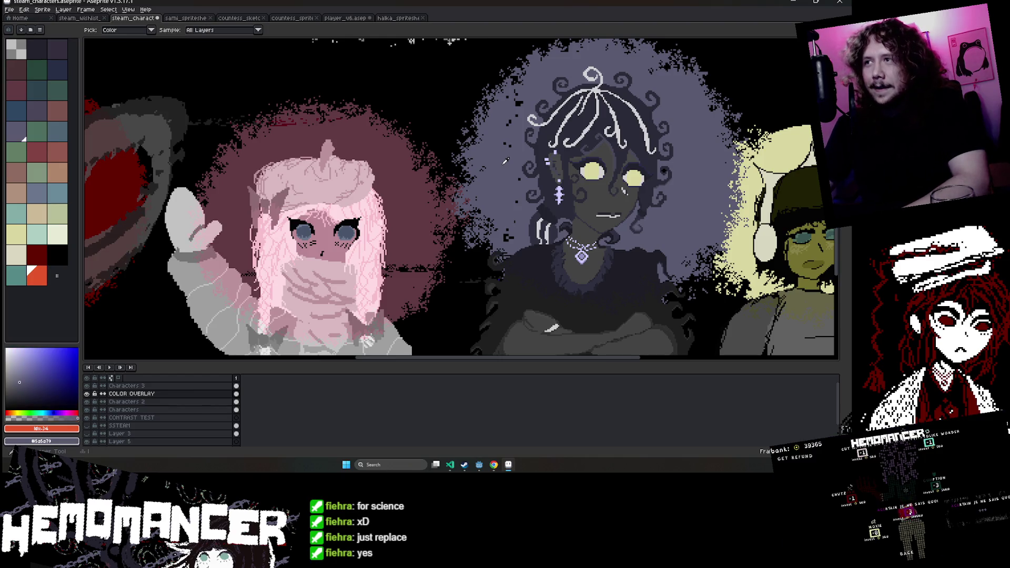
left_click(505, 176)
right_click(415, 211)
scroll(376, 290, "down", 2)
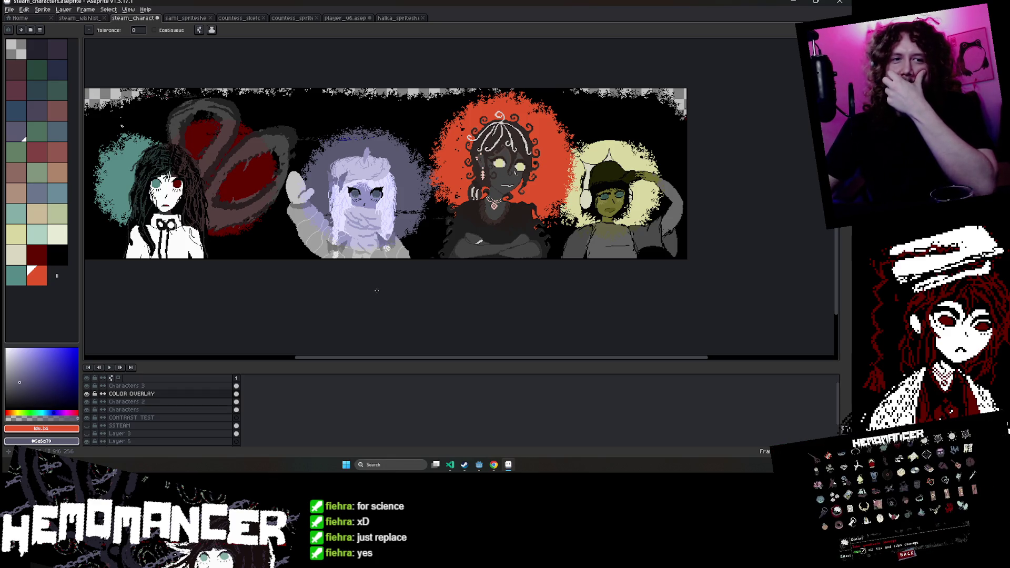
left_click_drag(395, 283, 374, 299)
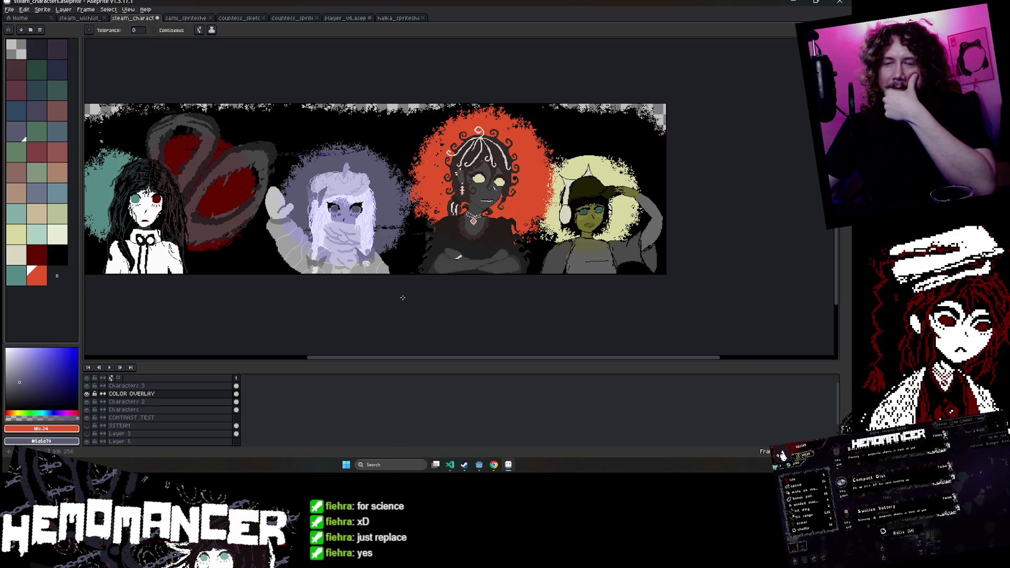
Zoom and pan back out to view the whole banner.
scroll(378, 263, "up", 2)
scroll(374, 248, "up", 1)
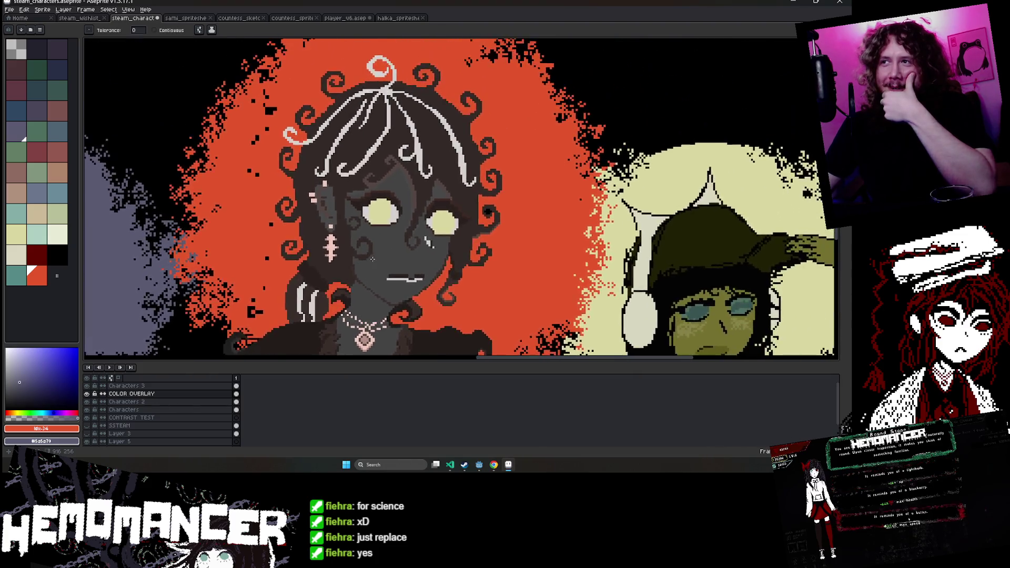
scroll(370, 240, "up", 1)
scroll(370, 238, "up", 1)
scroll(370, 238, "down", 1)
scroll(371, 239, "down", 2)
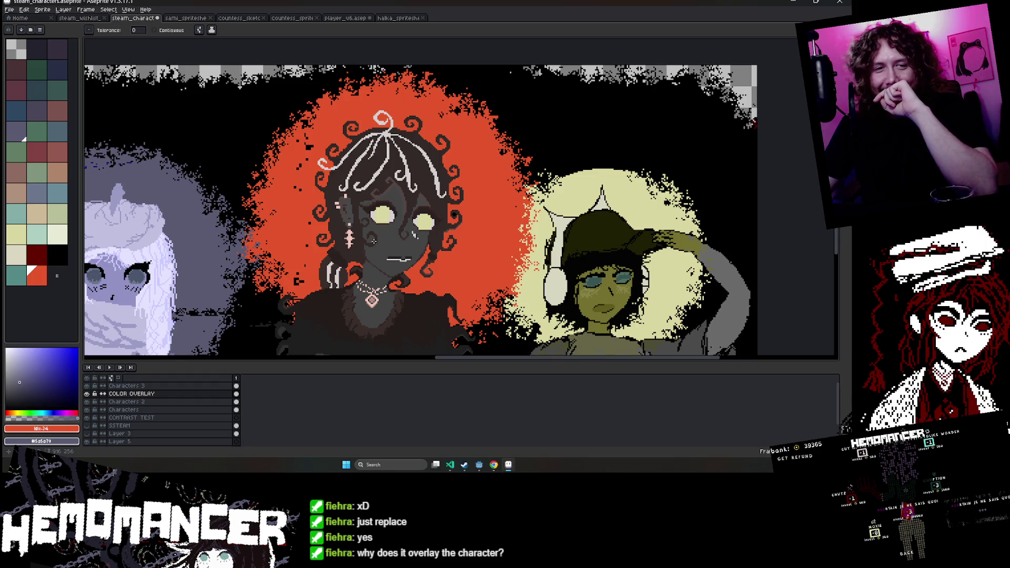
scroll(373, 240, "down", 2)
mouse_move(352, 275)
left_mouse_down()
mouse_move(483, 227)
mouse_move(487, 235)
left_mouse_up()
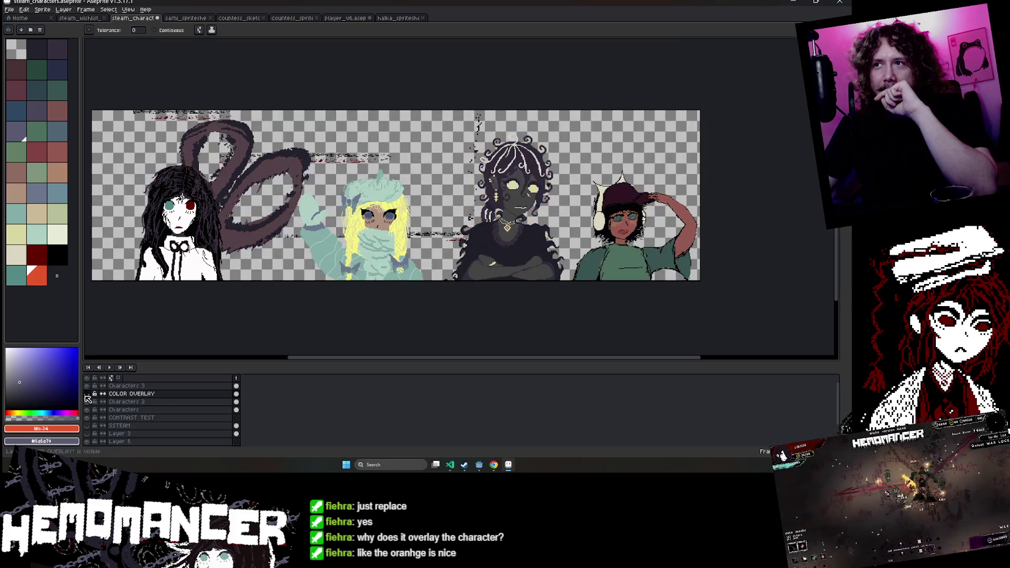
Show the COLOR OVERLAY layer again and drag it to a test offset.
left_click(87, 394)
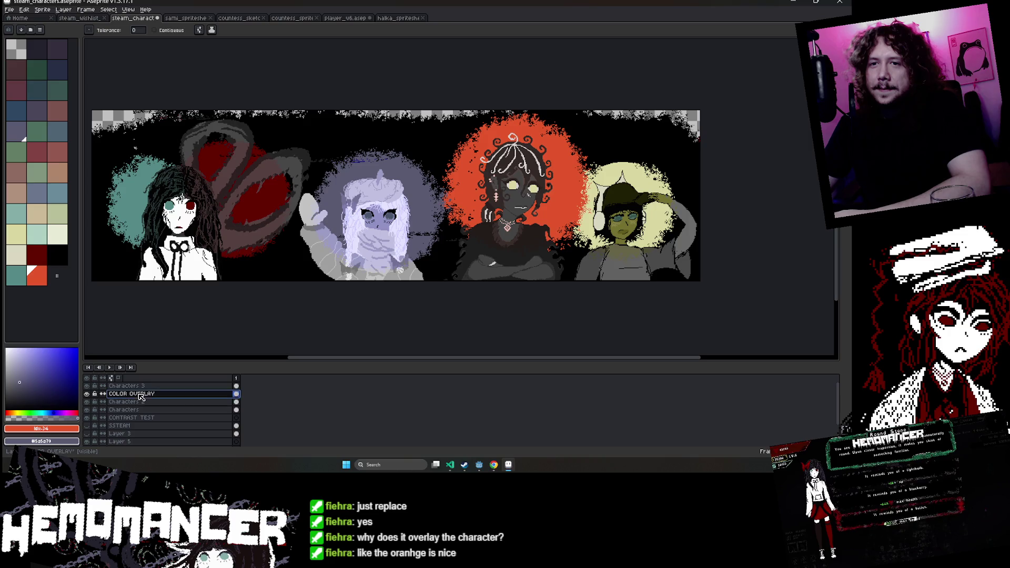
key("m")
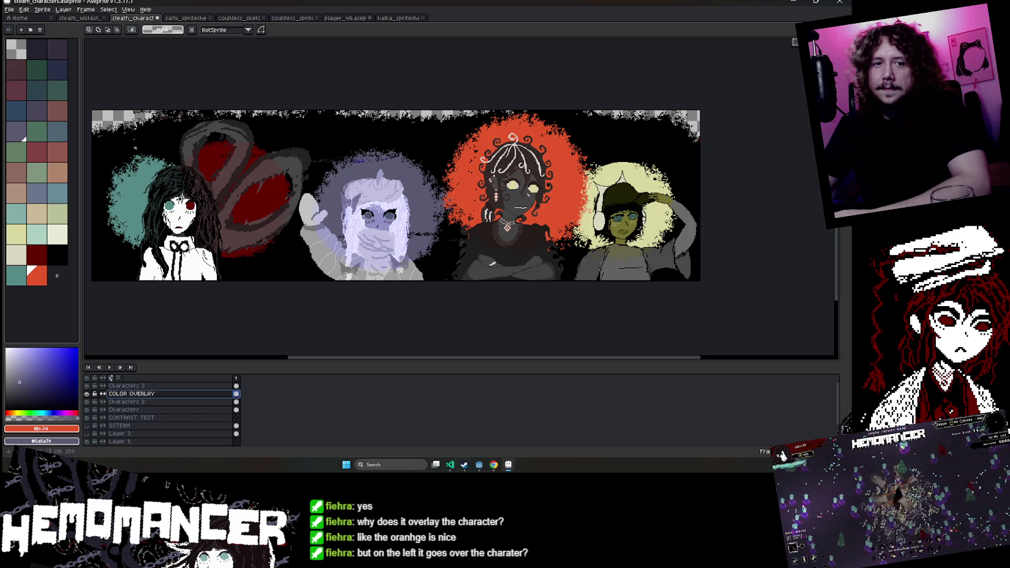
scroll(699, 110, "down", 1)
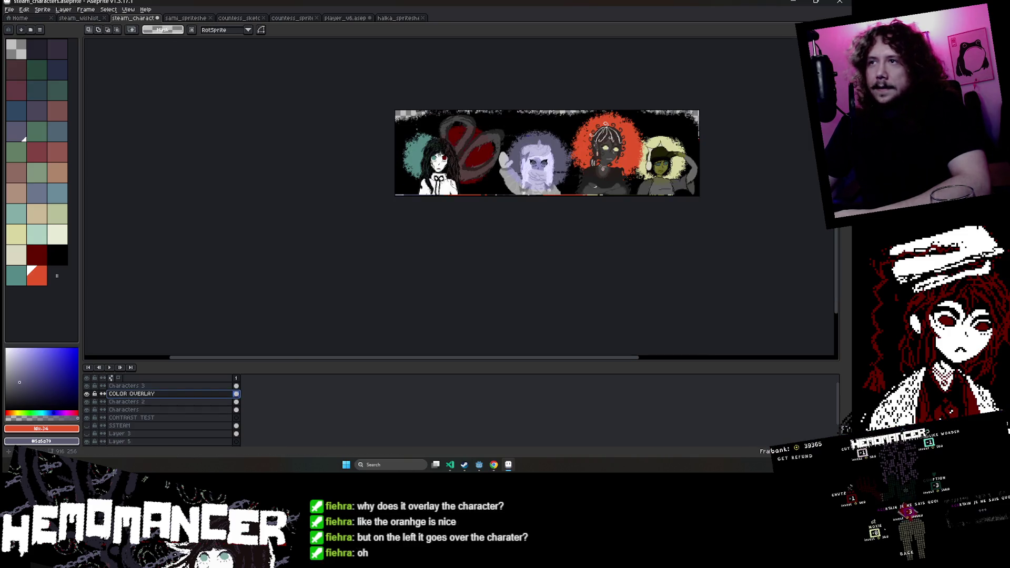
left_click_drag(597, 146, 697, 122)
Cancel the overlay move, clear the selection, and switch to the halka_spritesheet tab.
scroll(620, 127, "up", 1)
left_click_drag(620, 128, 545, 223)
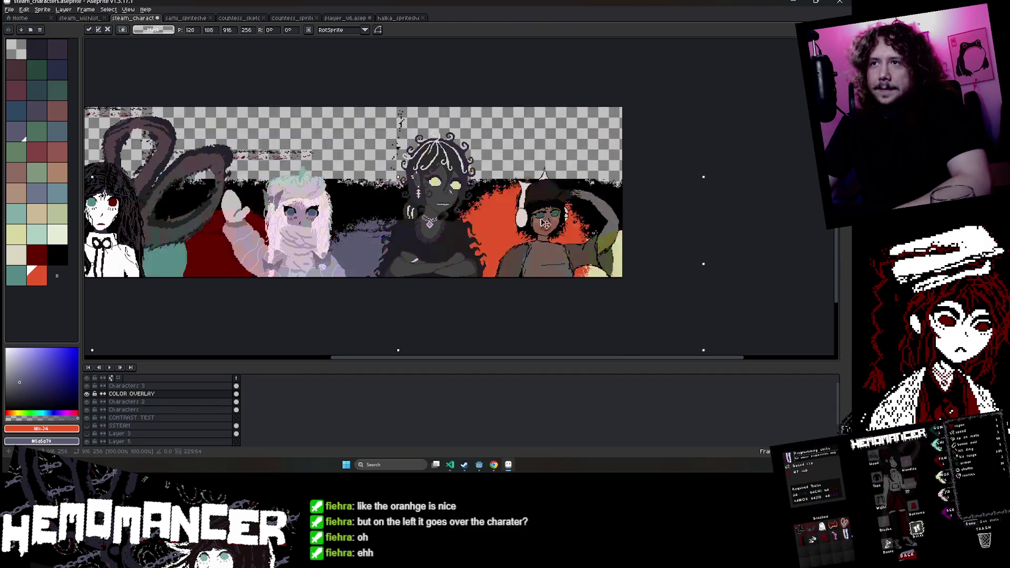
key("Escape")
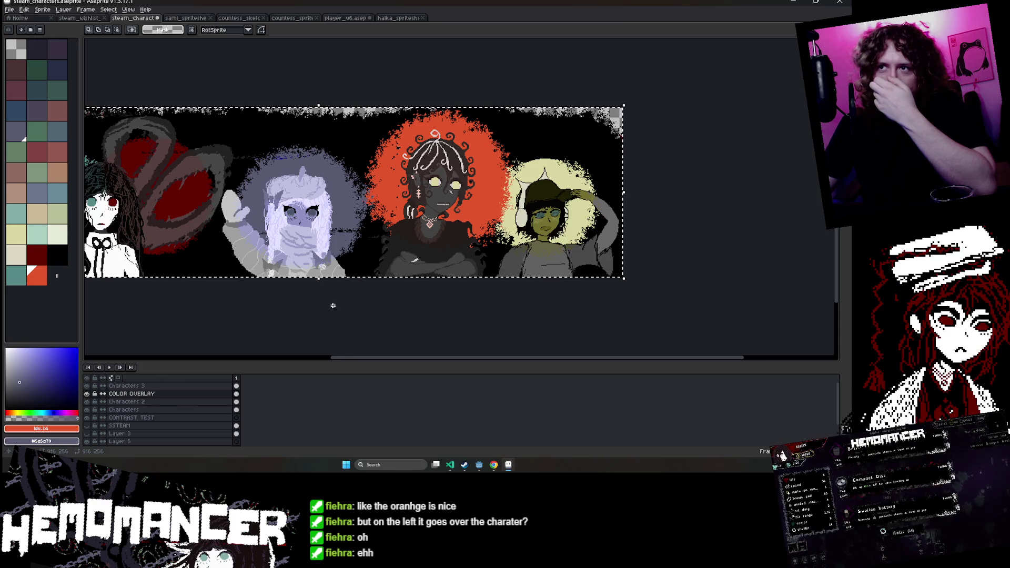
key("ctrl+d")
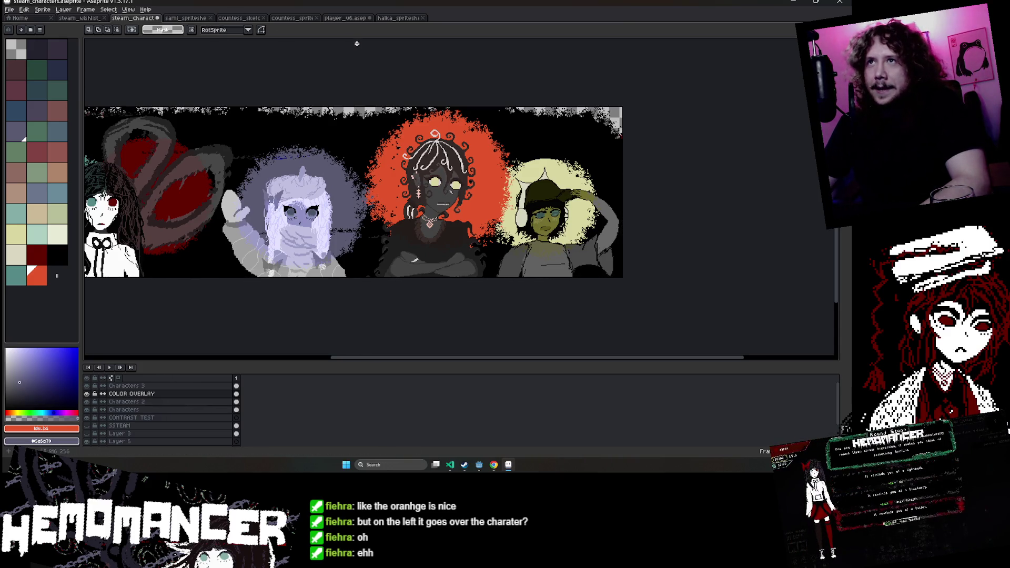
key("ctrl+Tab")
key("ctrl+Tab")
key("ctrl+Tab")
key("ctrl+Tab")
key("ctrl+Tab")
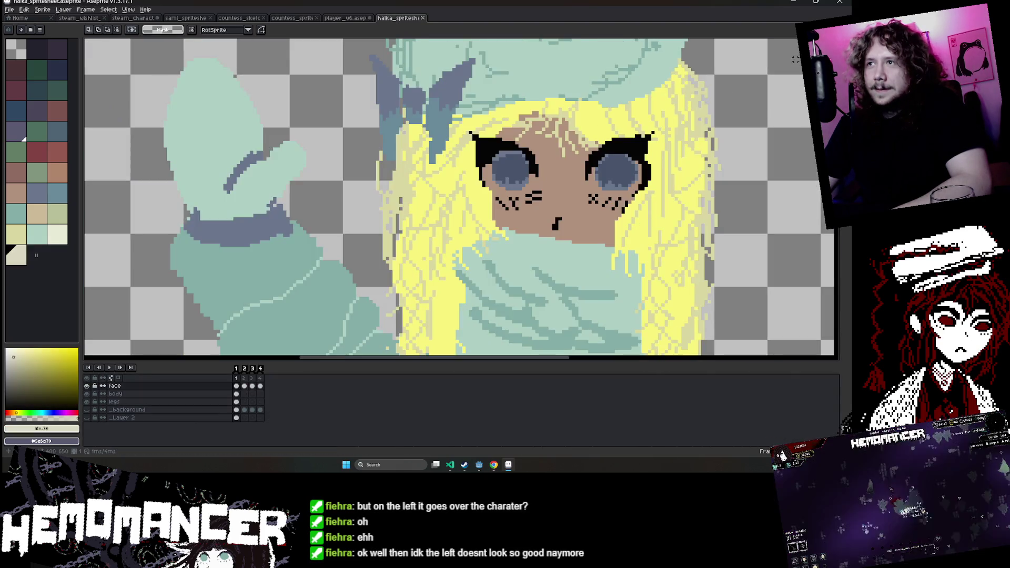
Copy the blonde, mint-hatted girl from halka_spritesheet and paste her over the banner's middle character.
key("minus")
key("minus")
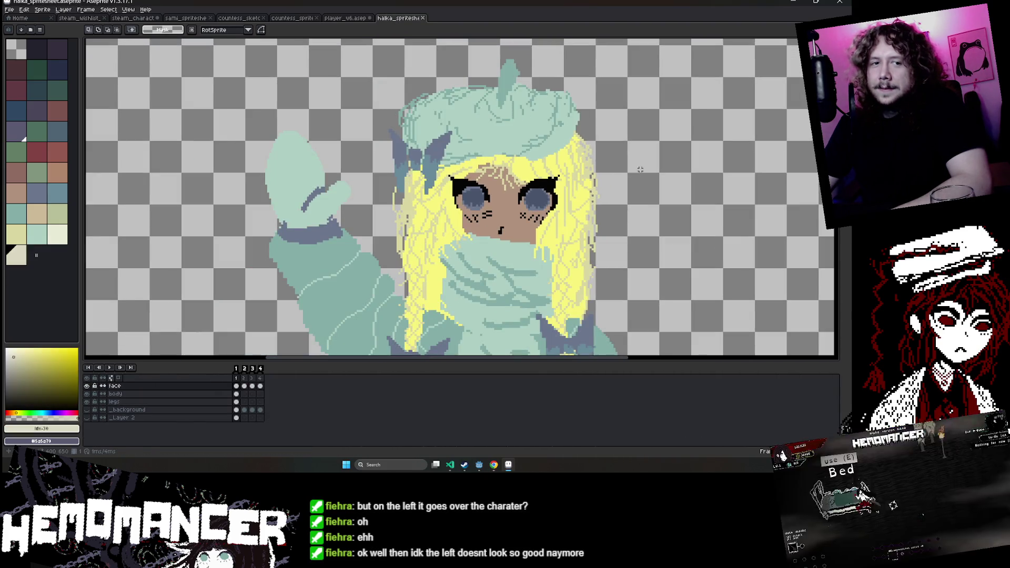
key("m")
key("minus")
key("minus")
left_click_drag(412, 48, 712, 295)
key("ctrl+Tab")
key("ctrl+Tab")
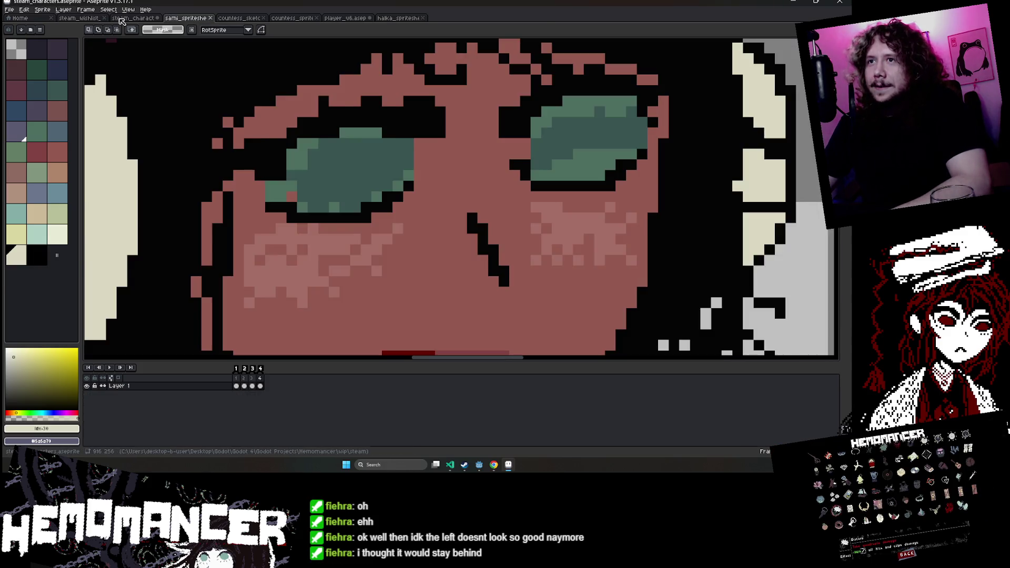
key("ctrl+Tab")
key("ctrl+v")
left_click_drag(174, 234, 304, 235)
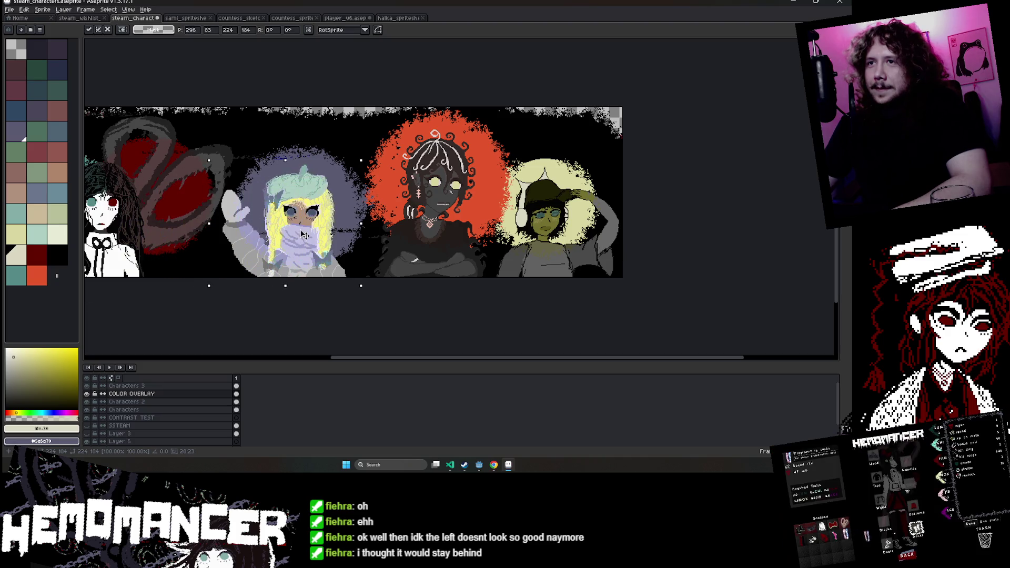
Nudge the pasted blonde girl until her hair edges line up within a pixel of the original.
scroll(303, 235, "up", 3)
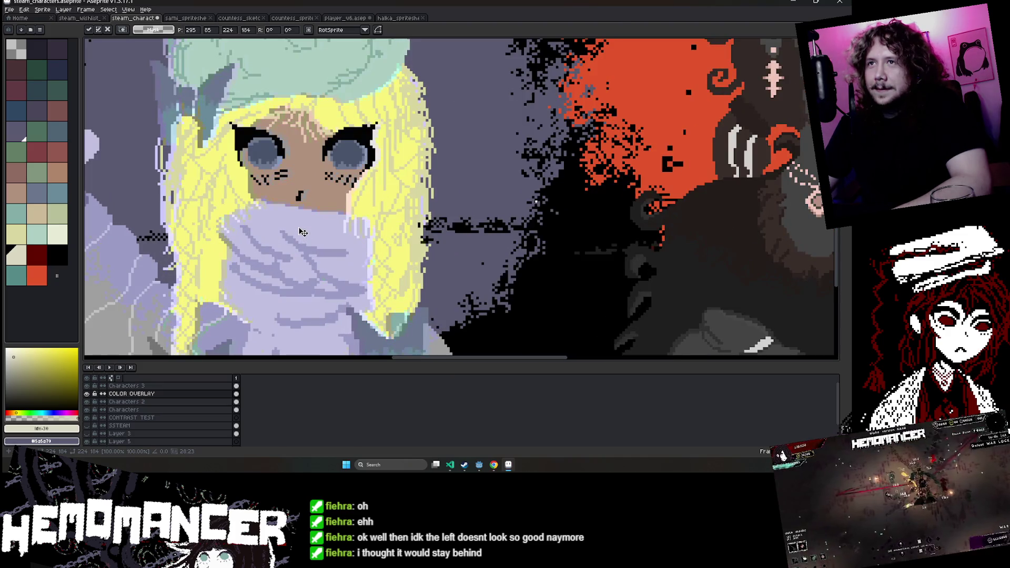
left_click_drag(301, 232, 306, 232)
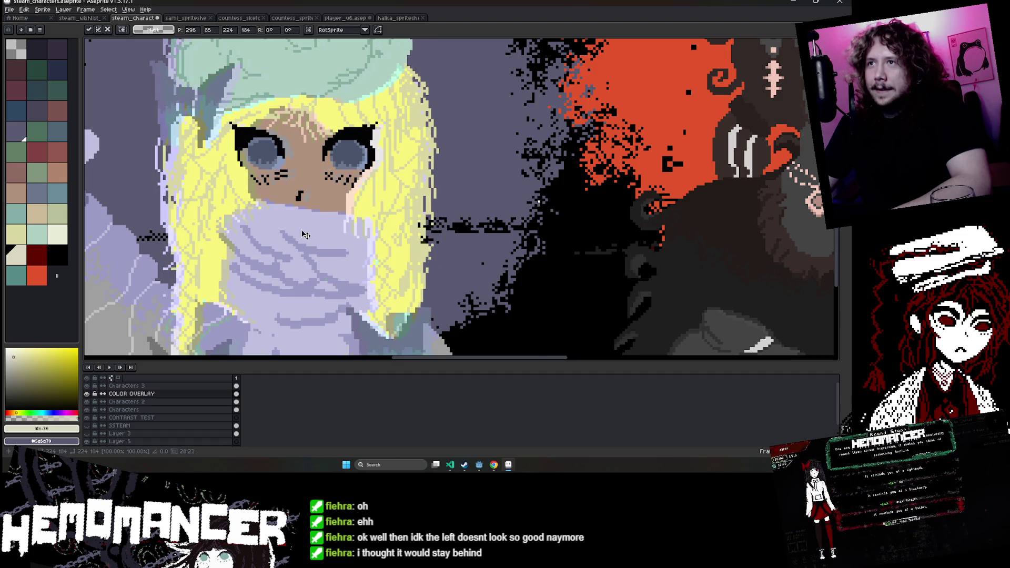
scroll(304, 234, "down", 3)
scroll(357, 224, "up", 3)
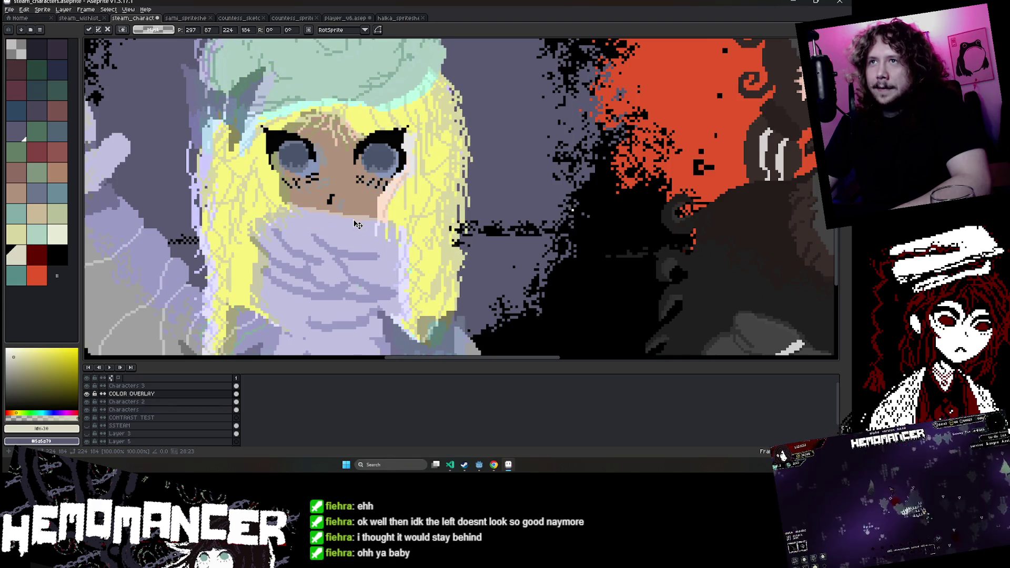
scroll(356, 224, "down", 1)
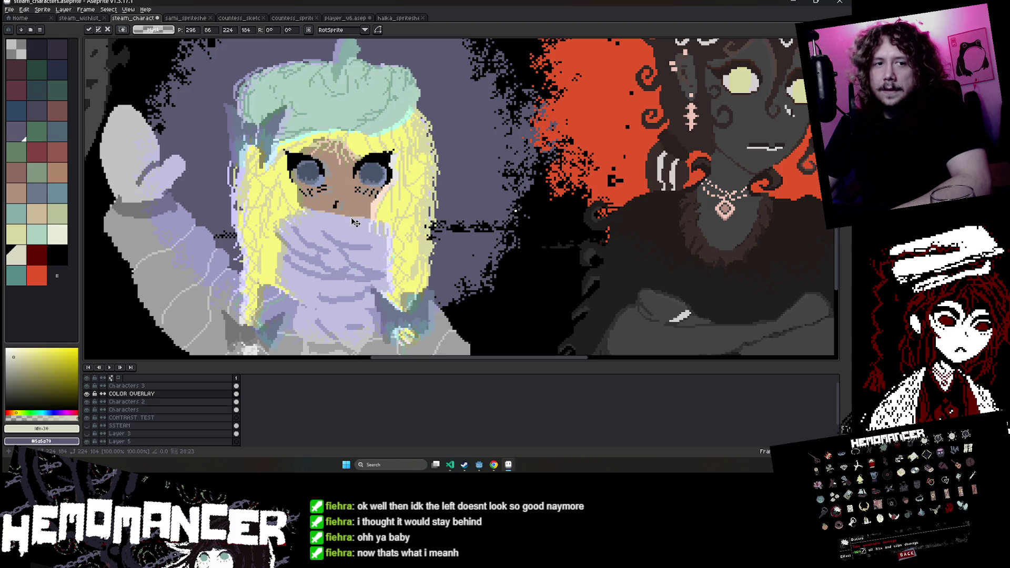
scroll(355, 222, "down", 1)
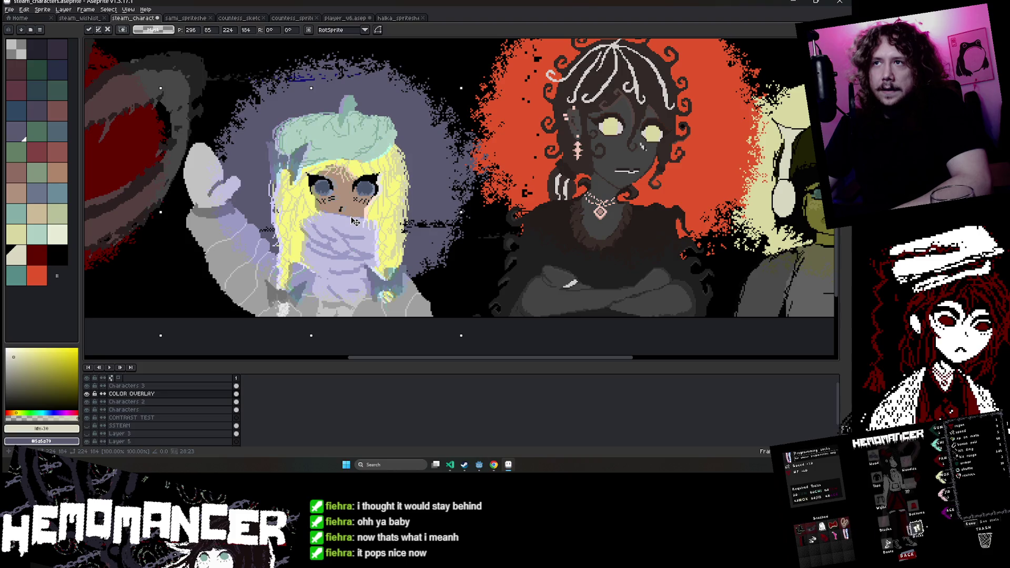
scroll(355, 222, "up", 2)
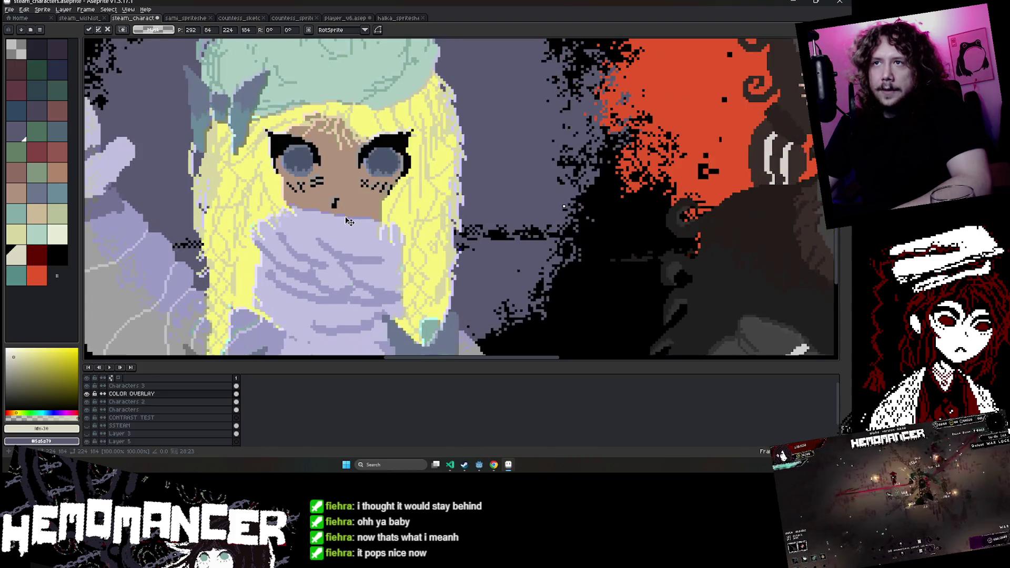
left_click_drag(352, 223, 355, 225)
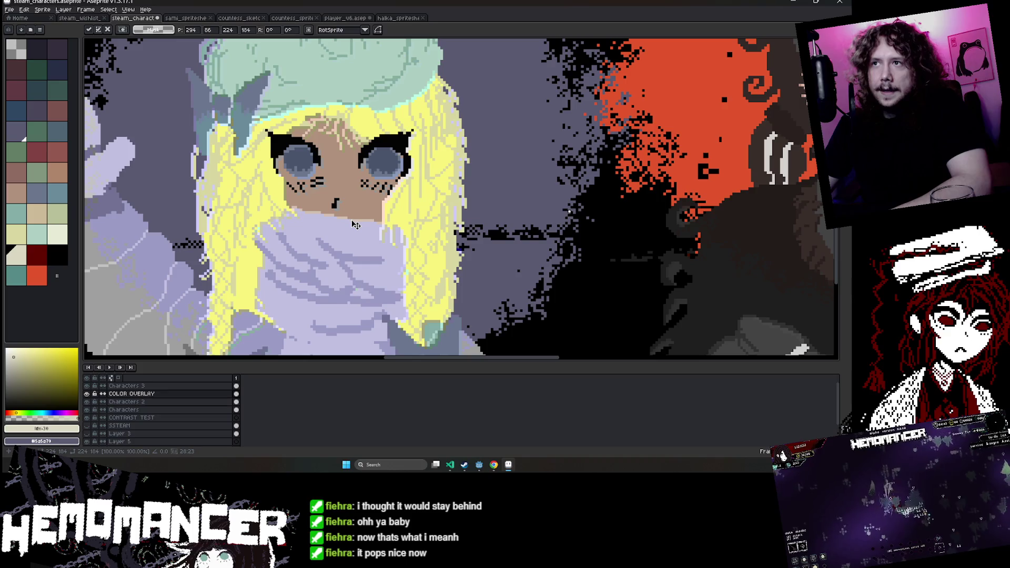
scroll(352, 218, "down", 2)
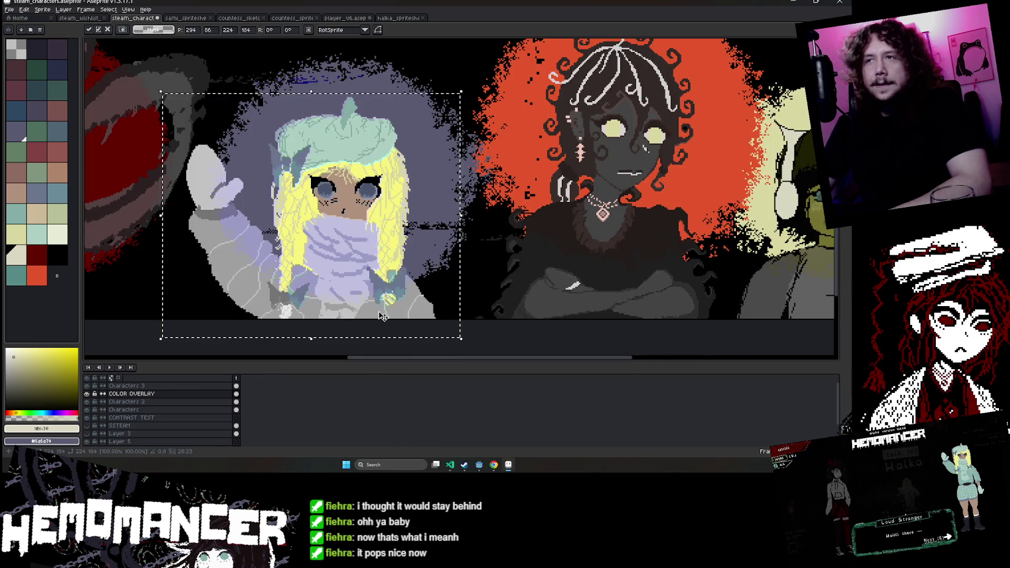
scroll(382, 316, "down", 2)
scroll(469, 338, "up", 1)
mouse_move(469, 338)
left_mouse_down()
mouse_move(454, 318)
mouse_move(498, 298)
left_mouse_up()
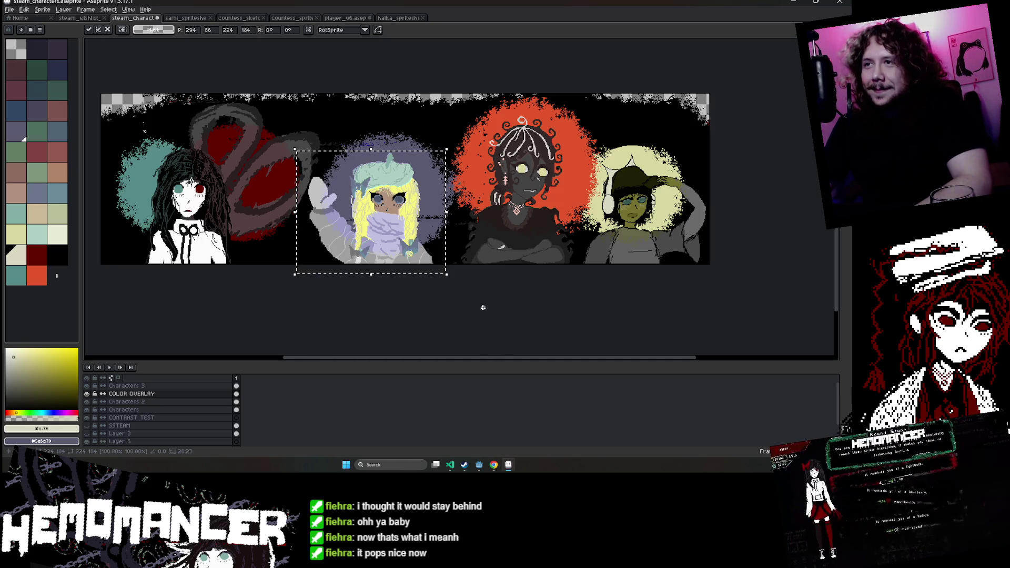
Commit the placement and undo two fills, restoring the orange and lavender glows.
left_click(483, 308)
key("ctrl+z")
key("ctrl+z")
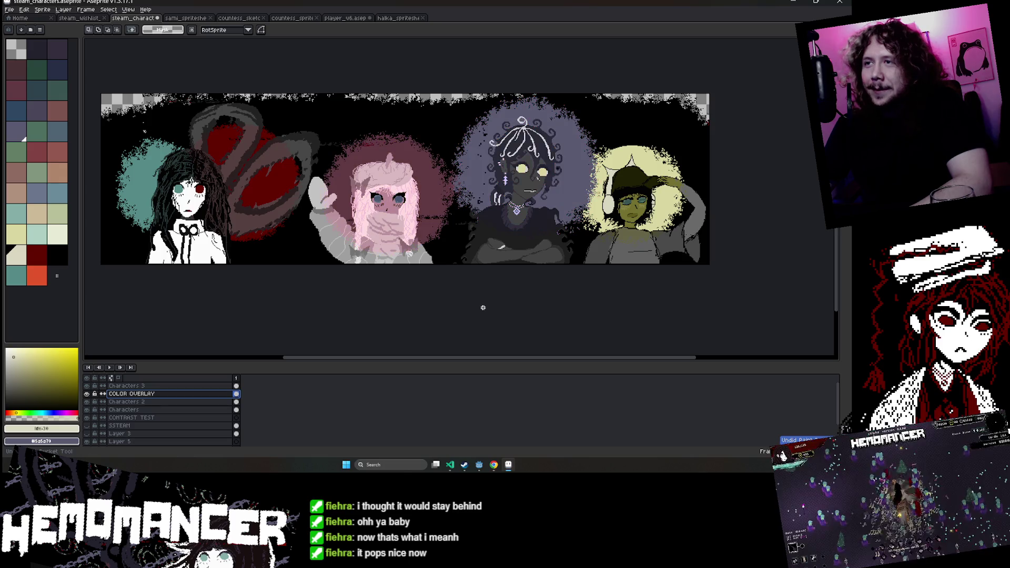
key("ctrl+z")
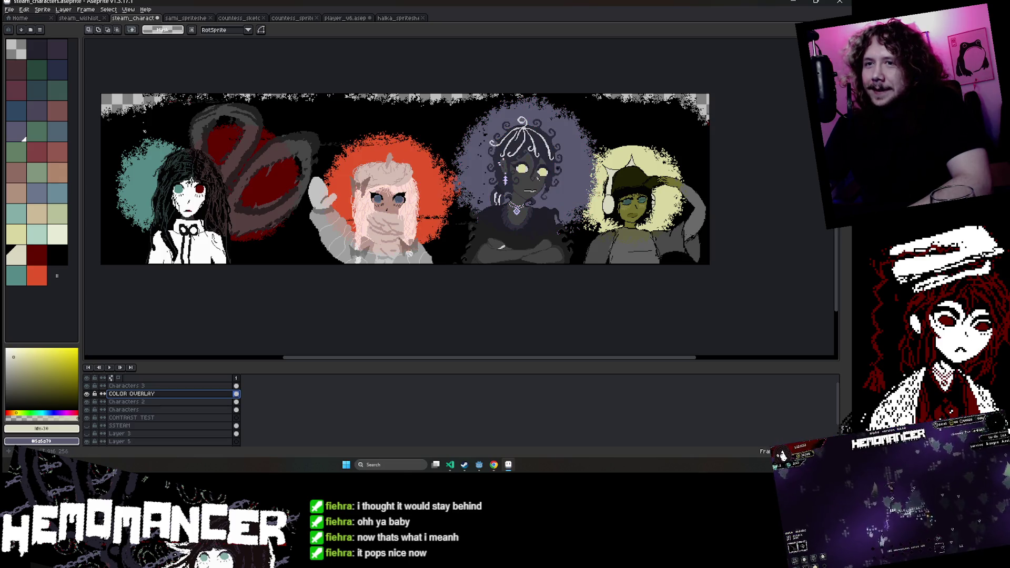
left_click(158, 401)
right_click(164, 386)
mouse_move(175, 400)
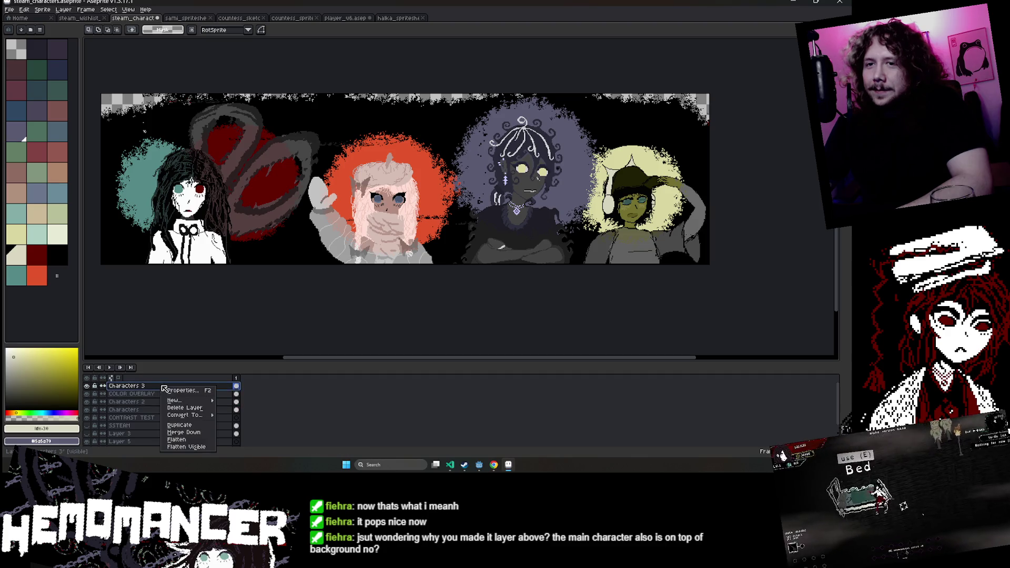
left_click(326, 375)
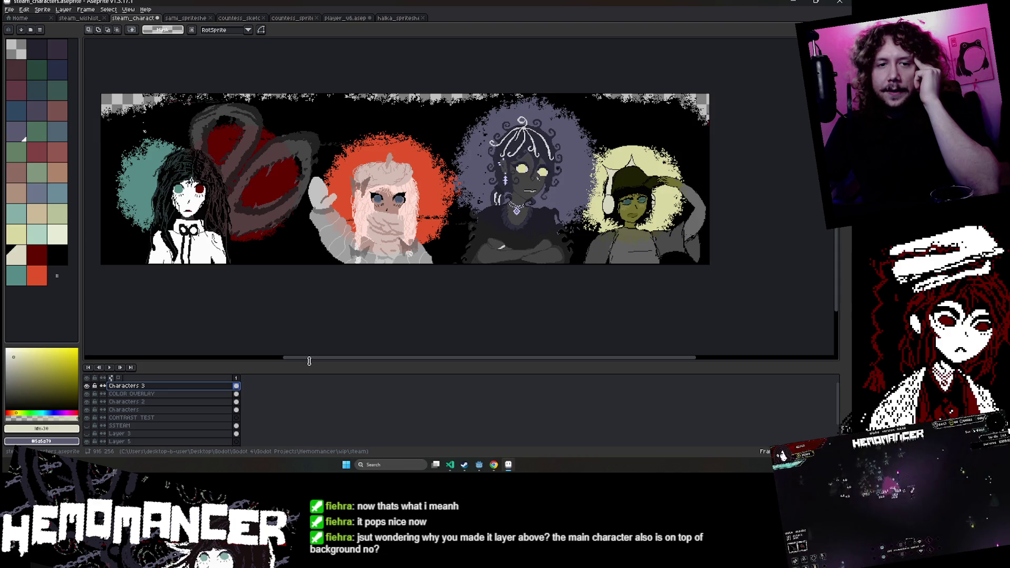
left_click_drag(302, 261, 440, 271)
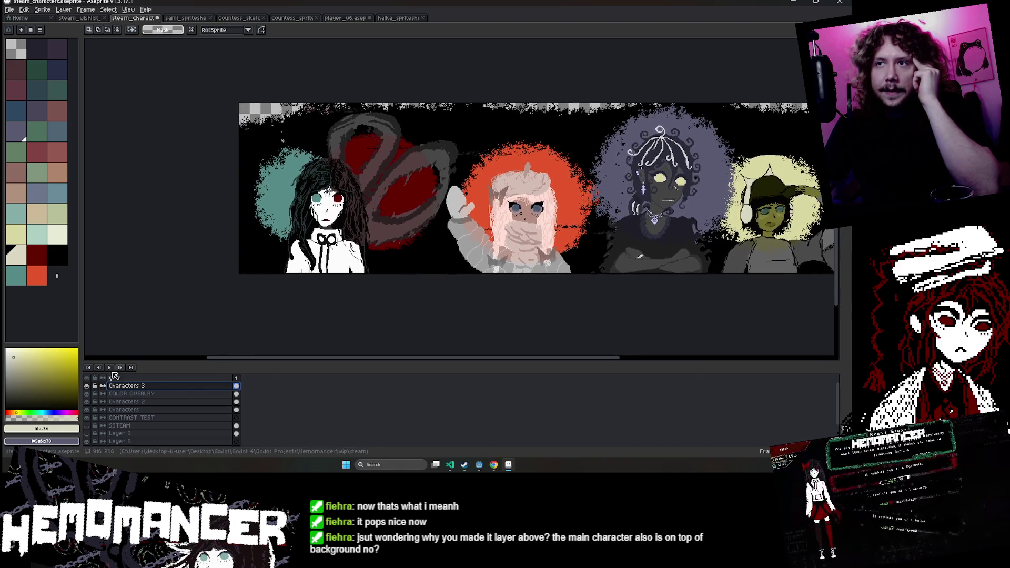
Toggle COLOR OVERLAY visibility to compare, then open its Layer Properties.
left_click(87, 394)
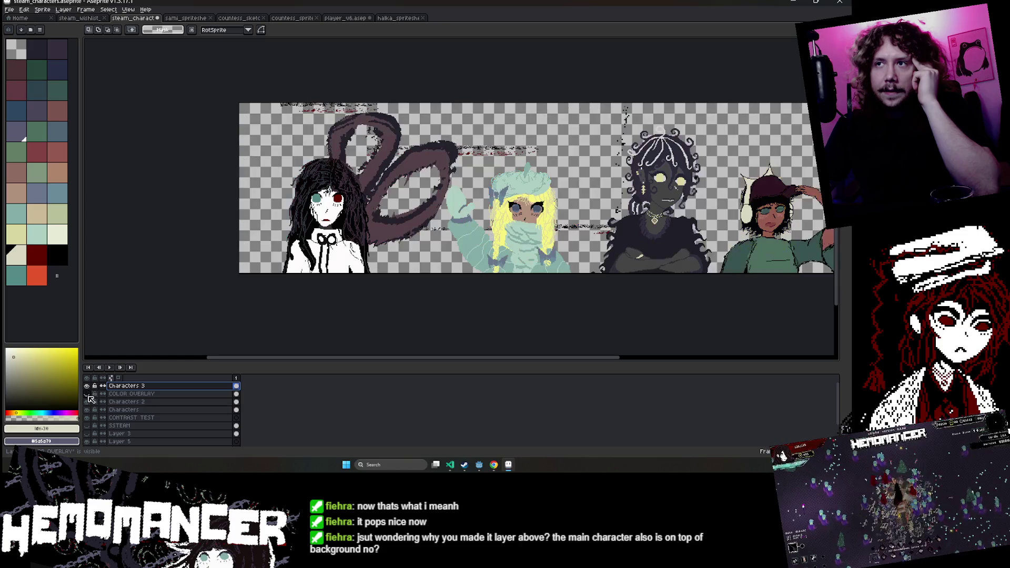
left_click(87, 394)
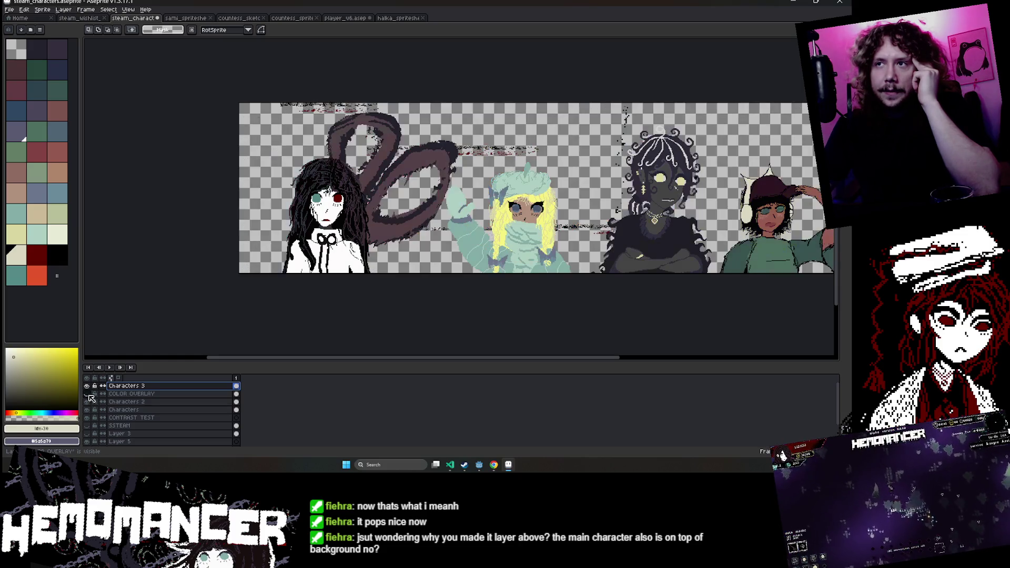
left_click(87, 394)
left_click(89, 395)
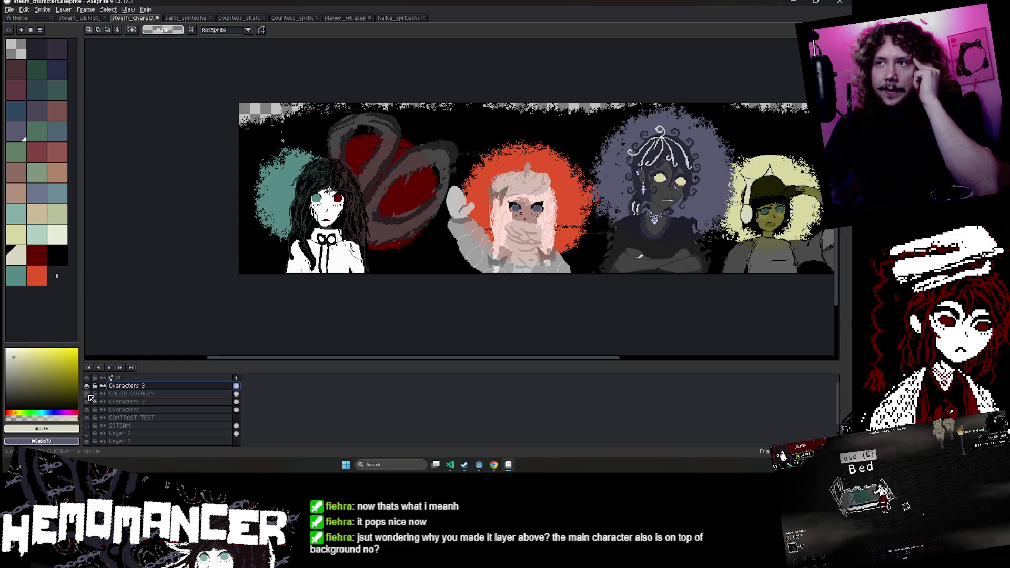
left_click(89, 395)
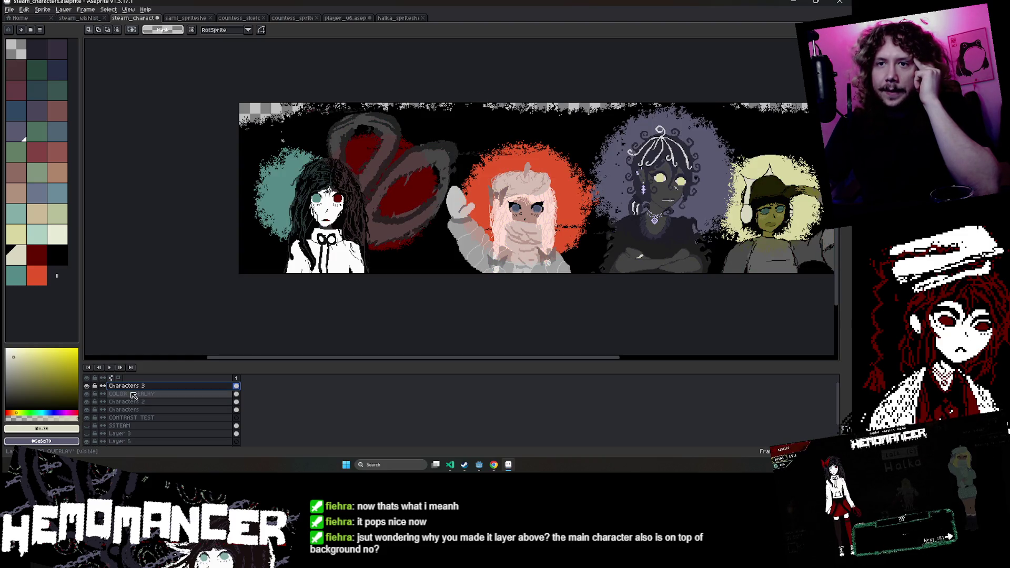
double_click(129, 394)
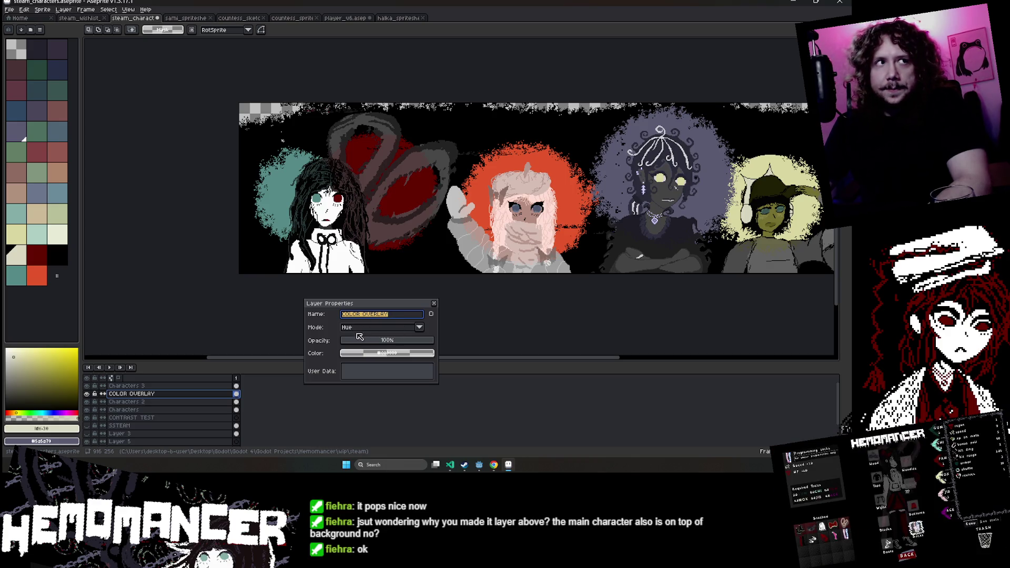
Close the COLOR OVERLAY layer properties unchanged, pan the banner left, and glance at Godot before returning.
left_click(434, 304)
left_click_drag(444, 300, 376, 309)
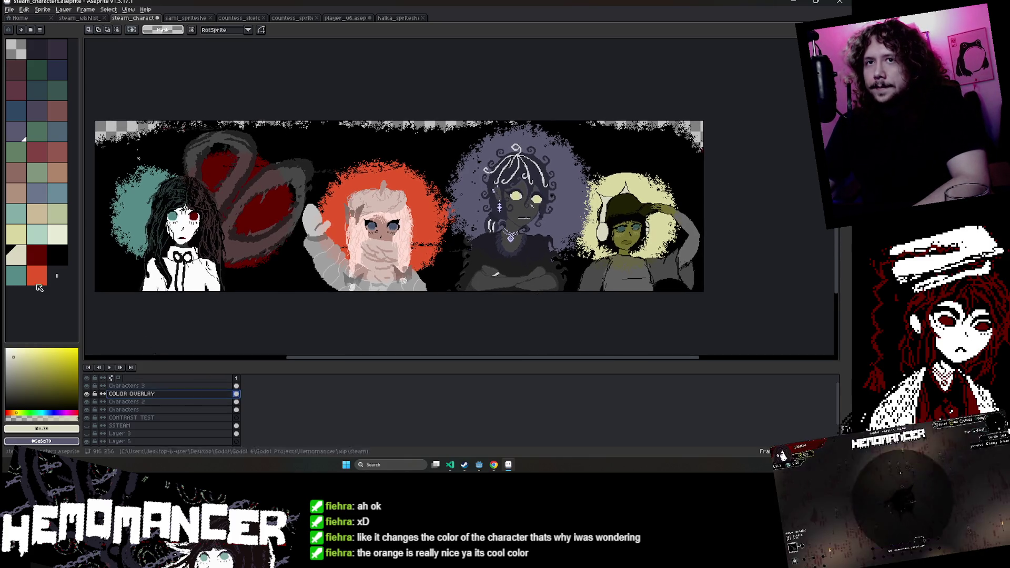
mouse_move(479, 465)
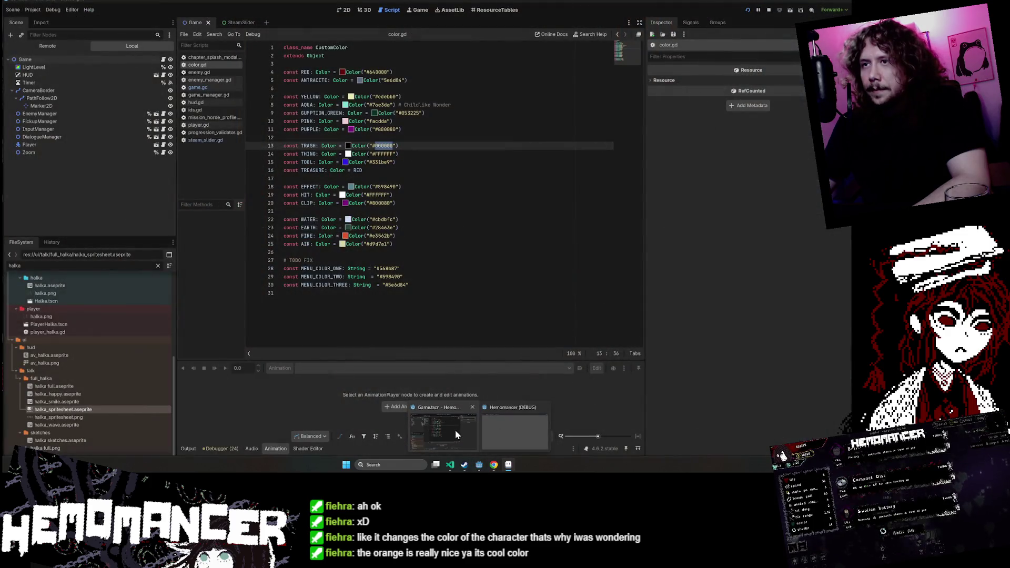
left_click(455, 430)
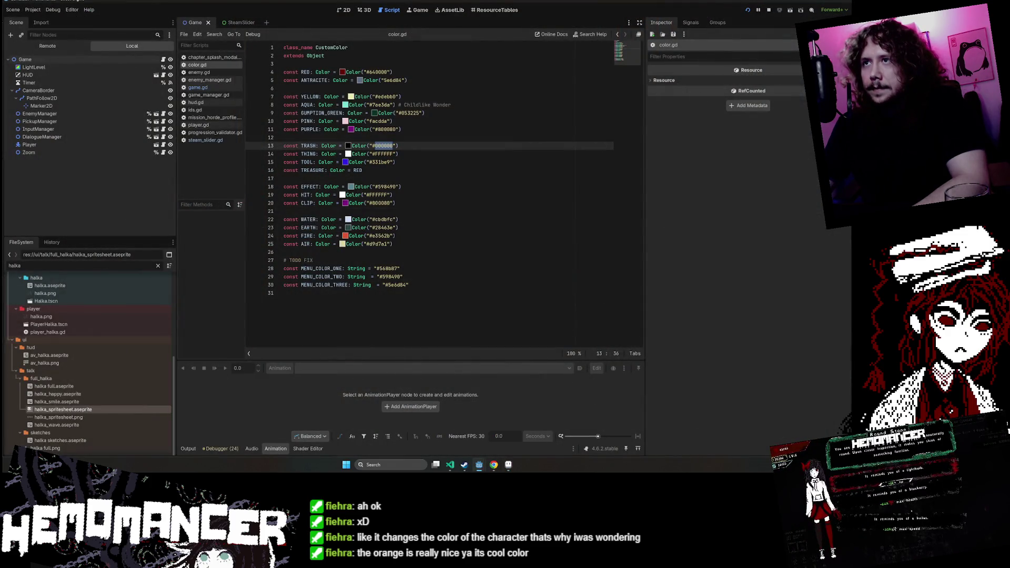
key("alt+Tab")
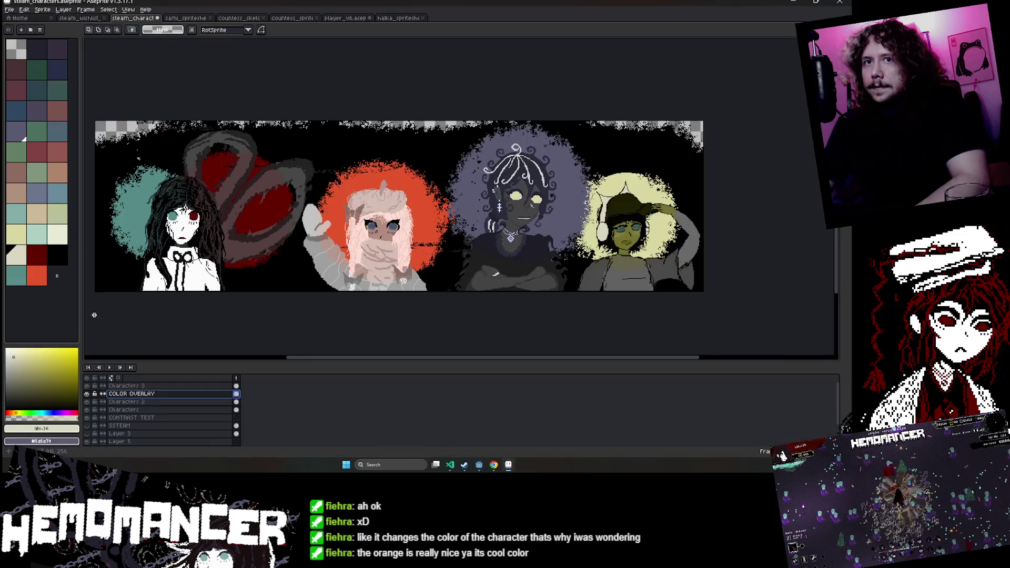
Set the colour to dark green 053225 and fill the right character's glow on COLOR OVERLAY.
left_click(46, 441)
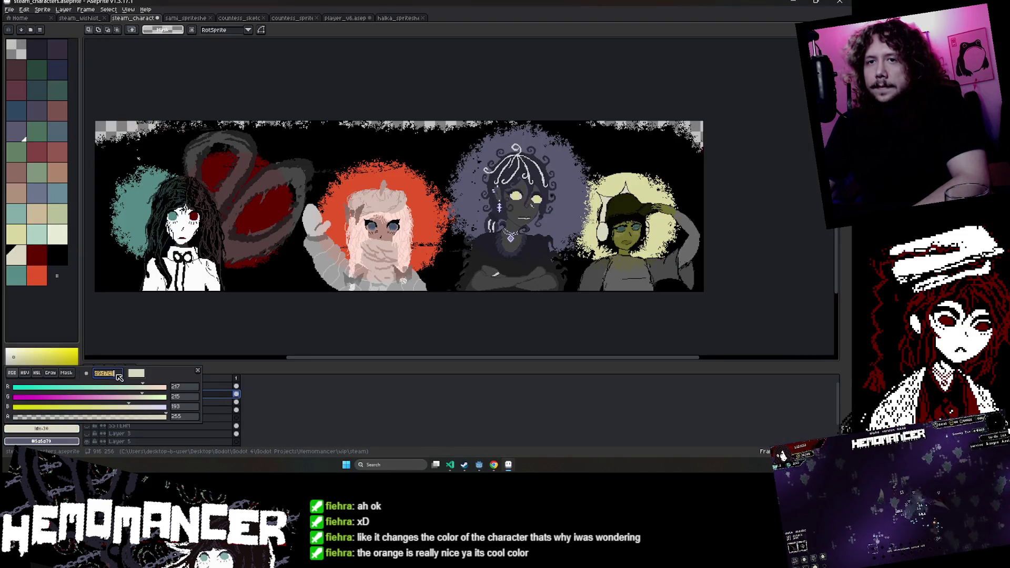
type("053225")
left_click(78, 429)
scroll(158, 416, "down", 3)
scroll(206, 403, "up", 3)
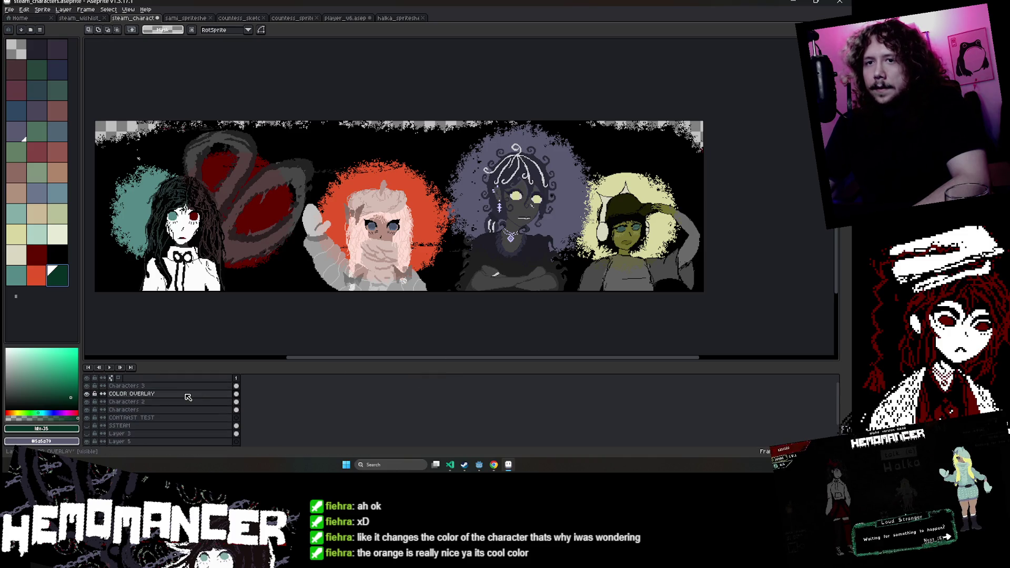
left_click(131, 401)
key("g")
left_click(621, 221)
Compare the dark green glow against the pale-yellow one, ending back on pale yellow.
scroll(732, 182, "up", 1)
scroll(732, 182, "down", 4)
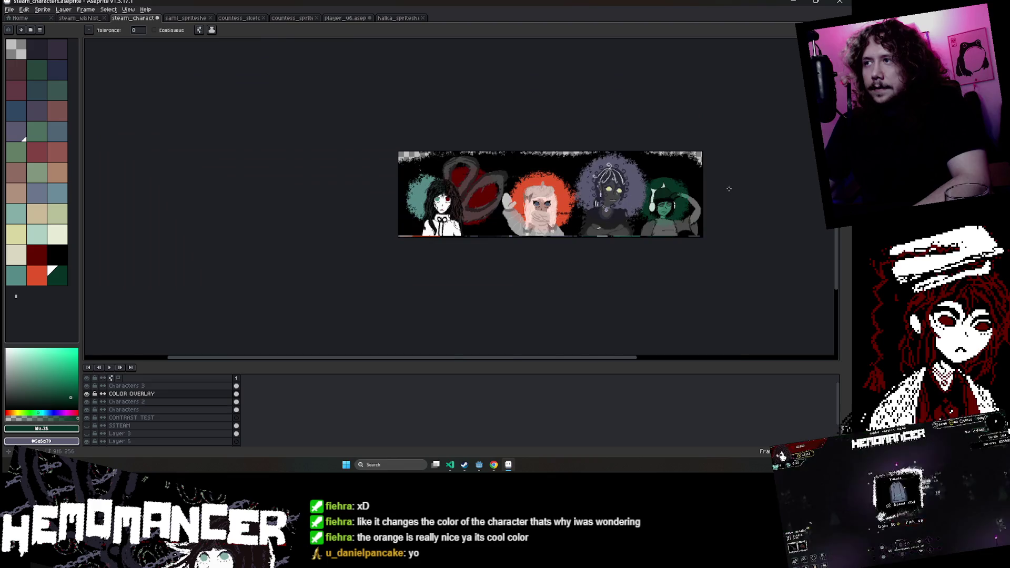
scroll(578, 210, "up", 4)
scroll(578, 221, "down", 2)
mouse_move(568, 276)
left_mouse_down()
mouse_move(568, 249)
mouse_move(528, 206)
left_mouse_up()
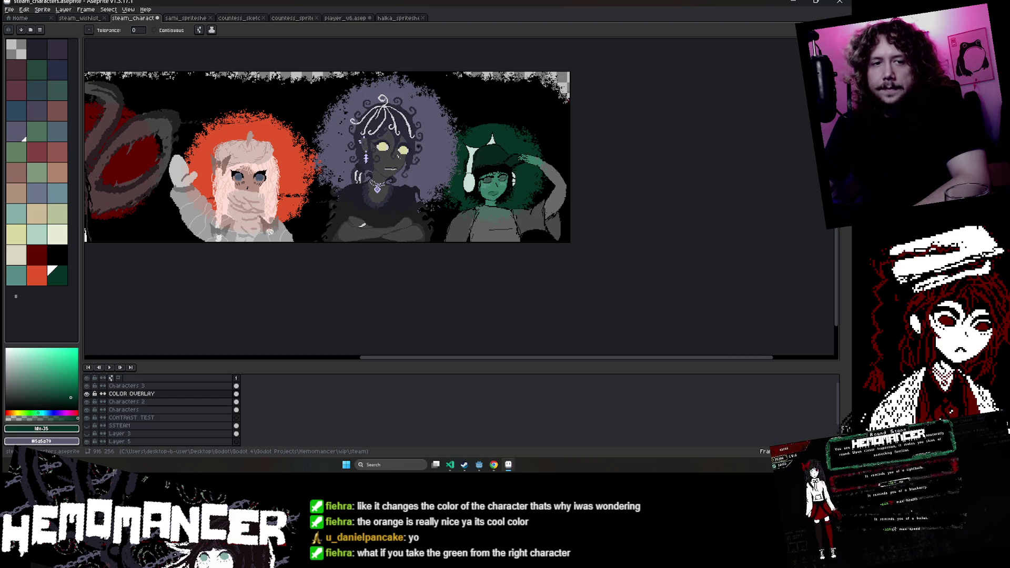
key("ctrl+z")
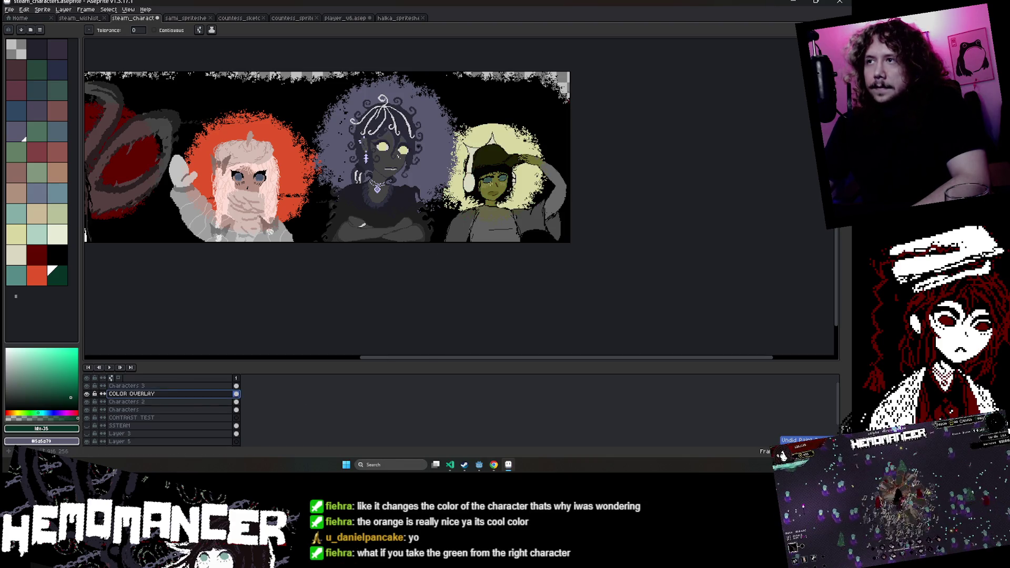
key("ctrl+y")
scroll(577, 224, "up", 2)
key("ctrl+z")
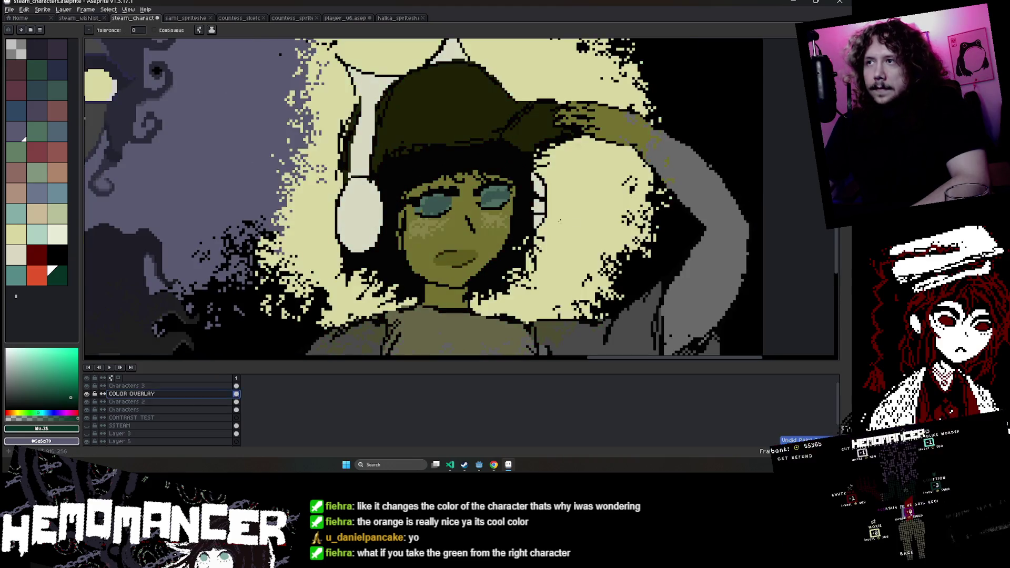
key("ctrl+y")
scroll(578, 224, "down", 1)
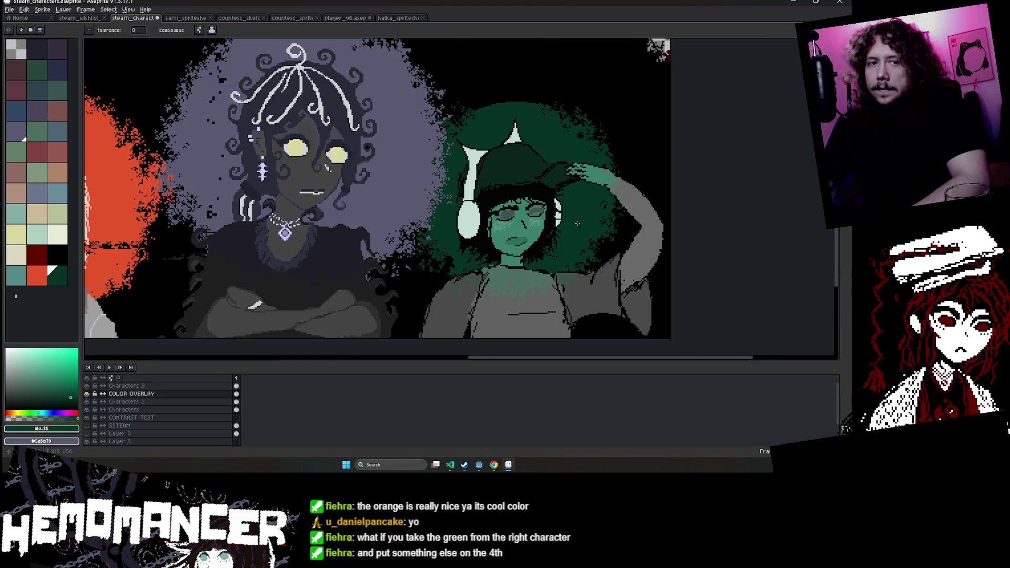
scroll(577, 225, "down", 3)
scroll(578, 225, "up", 2)
key("ctrl+z")
Try dark green on the third character's glow, then fill the fourth character's glow green instead.
left_click(485, 176)
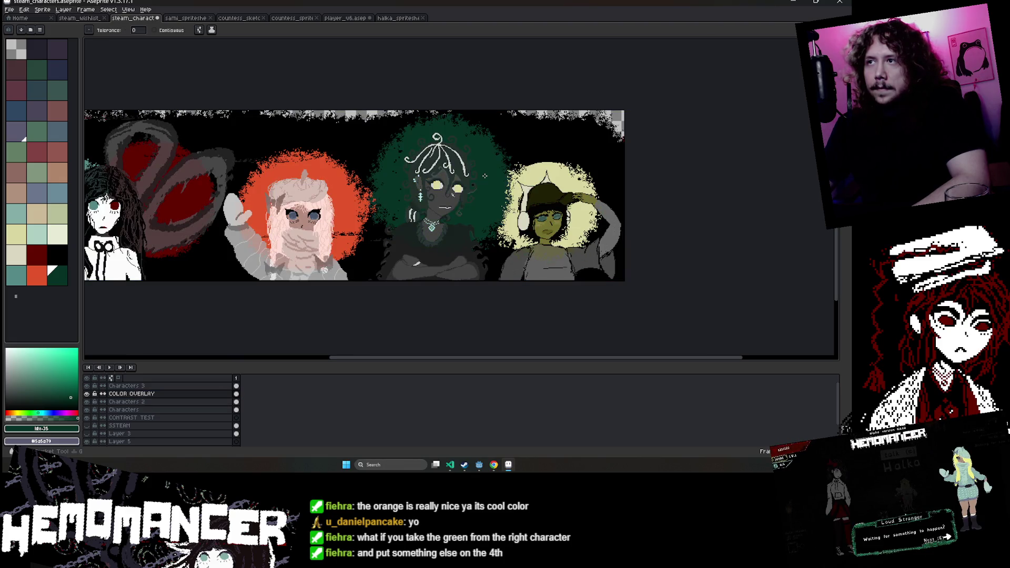
key("ctrl+z")
left_click(578, 171)
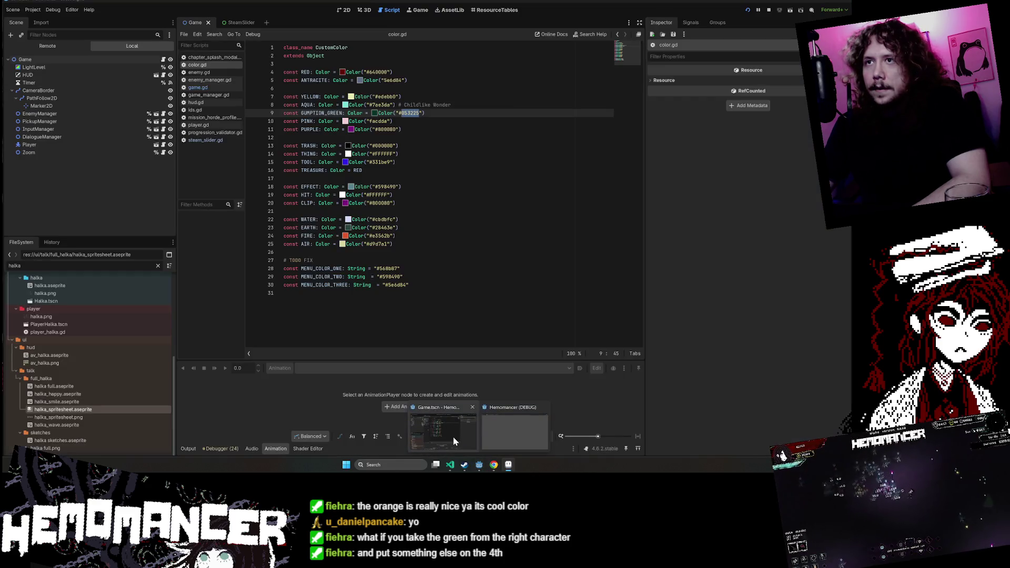
Copy the TOOL hex code 331be9 from Godot's color.gd script.
left_click(453, 436)
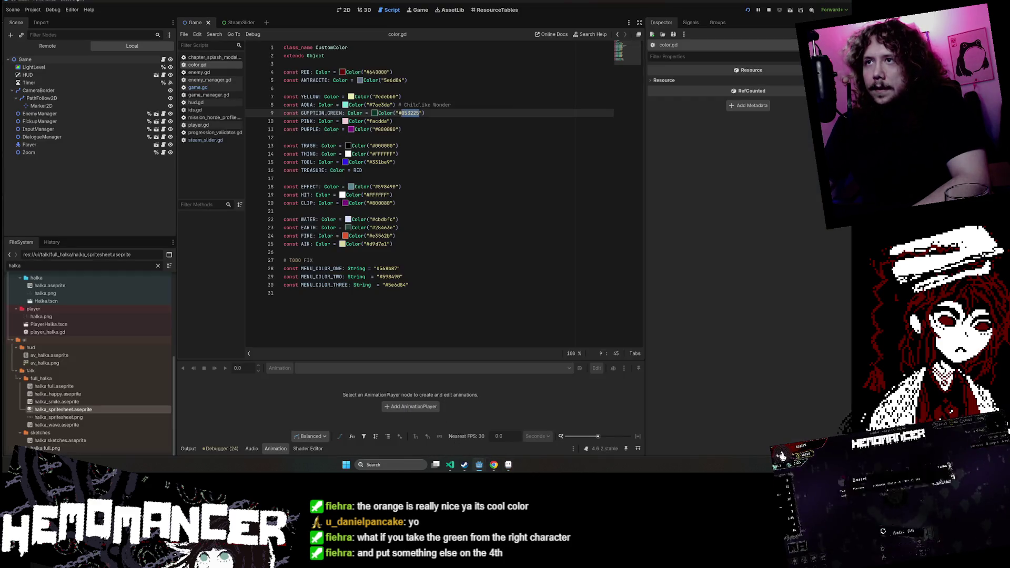
double_click(380, 162)
key("ctrl+c")
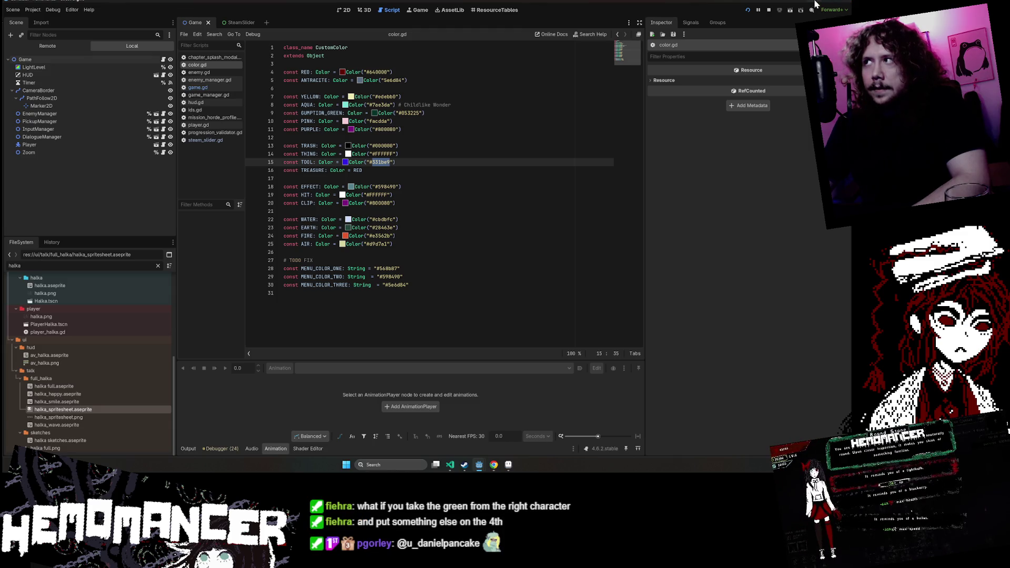
left_click(814, 2)
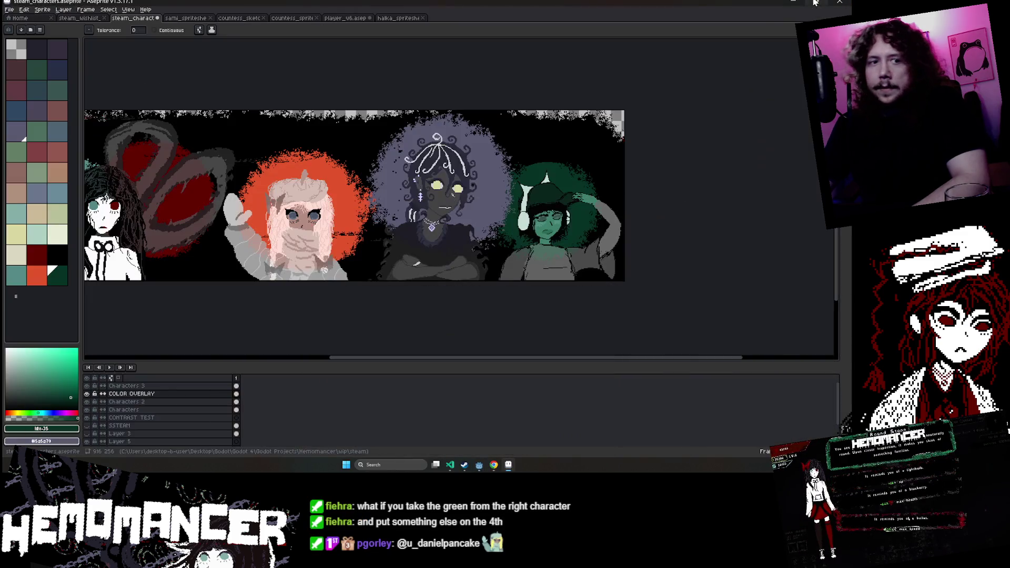
Set the foreground colour to the pasted hex value #331be9.
left_click(46, 431)
key("ctrl+v")
key("Return")
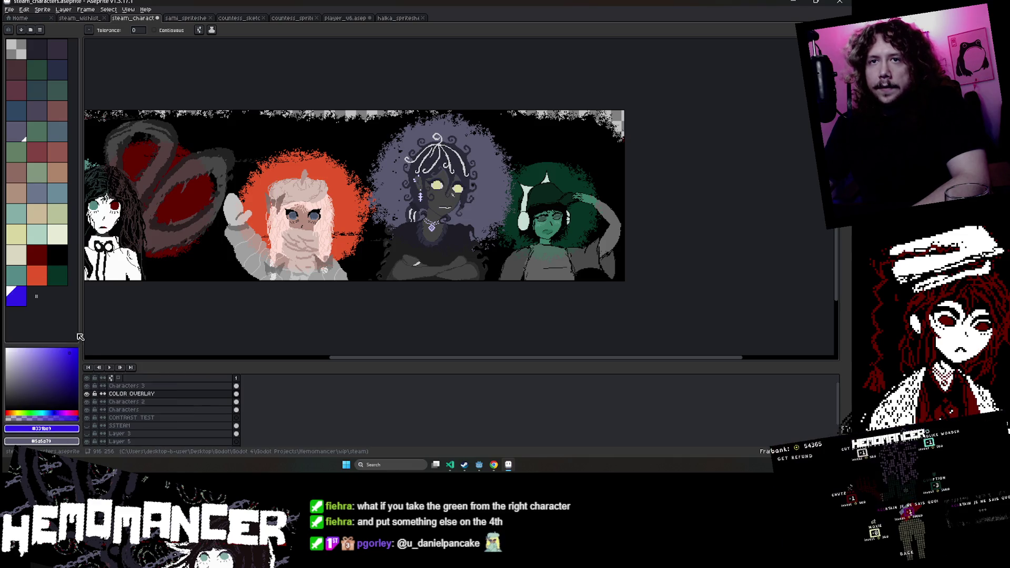
Trial a blue centre-character glow, toggling COLOR OVERLAY to compare, then revert to lavender.
left_click(474, 154)
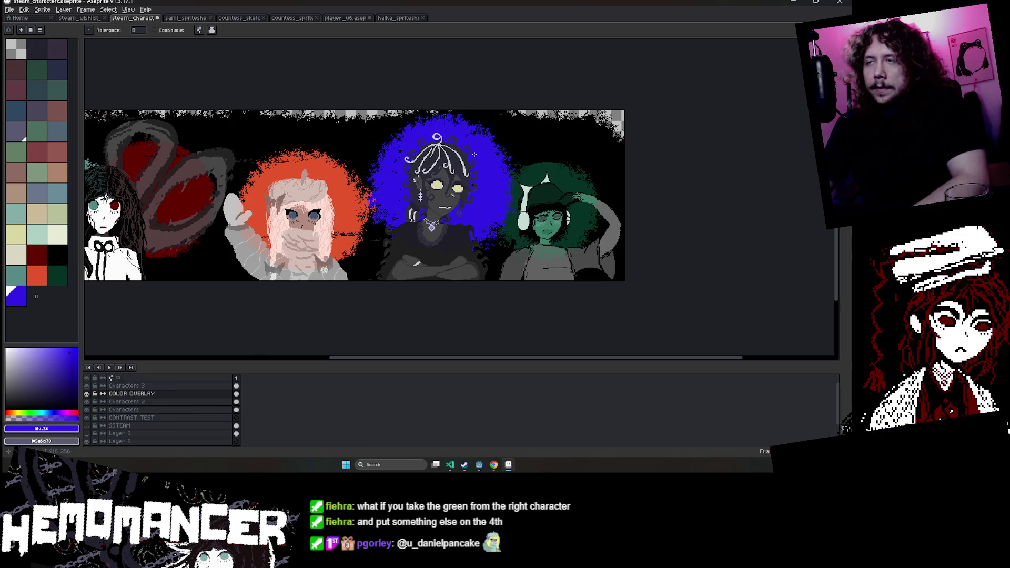
key("ctrl+z")
key("ctrl+y")
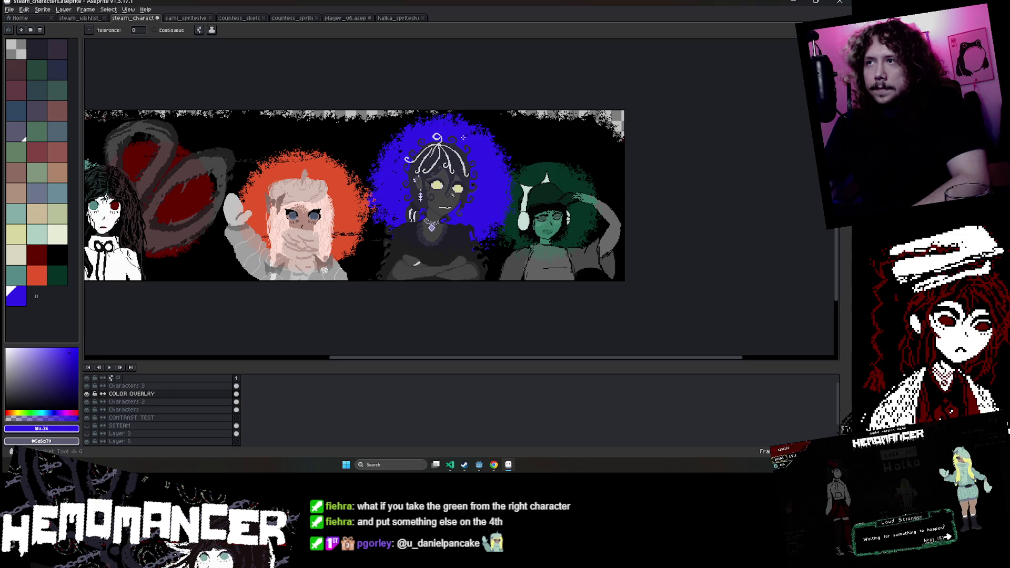
left_click(87, 393)
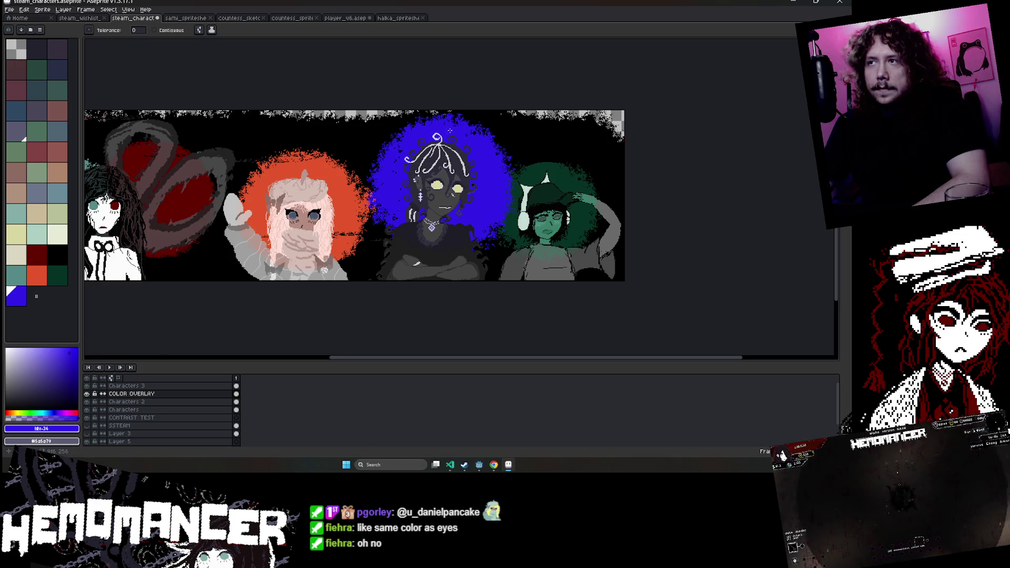
key("ctrl+z")
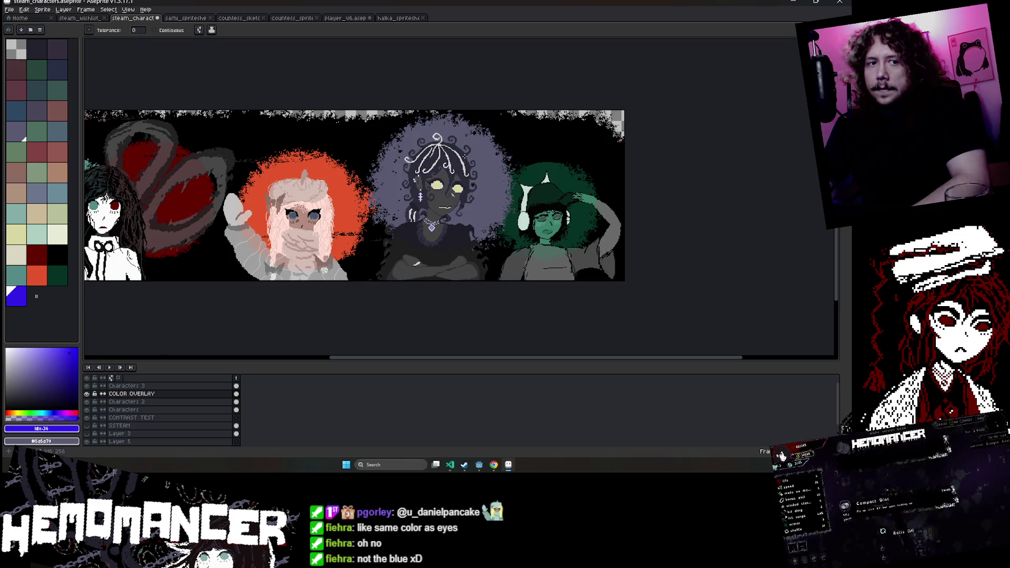
left_click(472, 158)
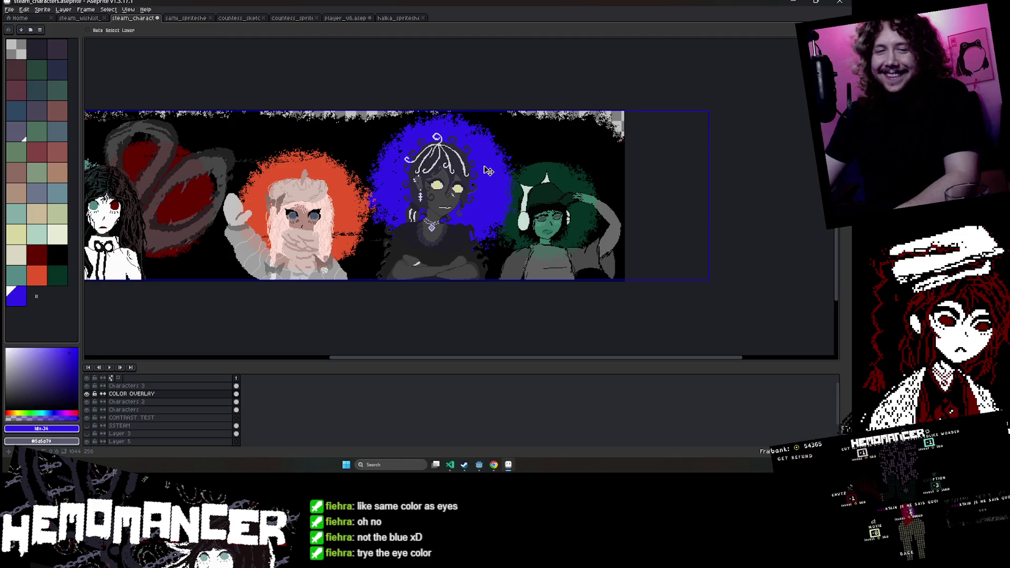
key("ctrl+z")
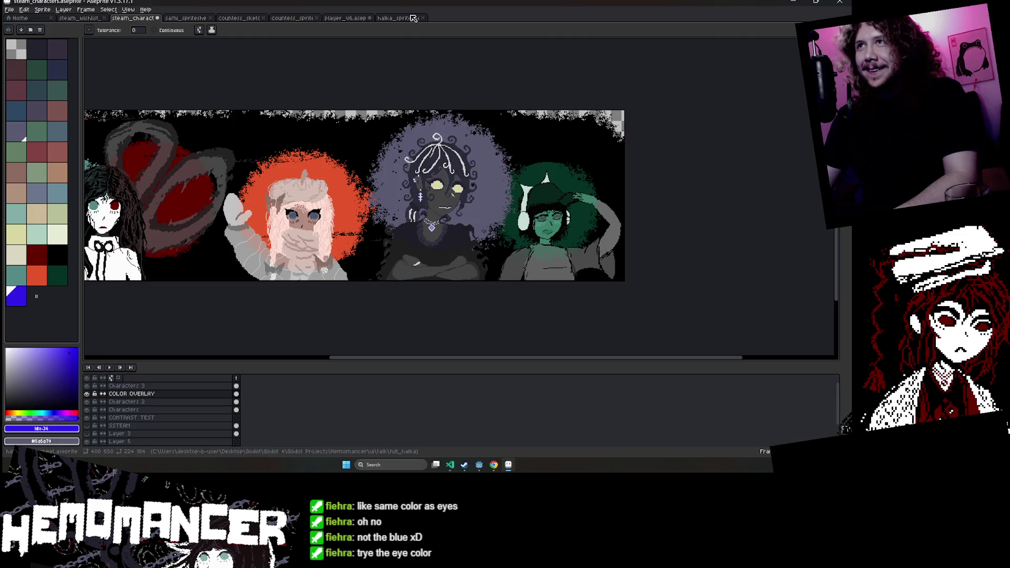
Eyedrop the pale-yellow eye colour from countess_spritesheet and fill the centre glow with it.
left_click(412, 19)
left_click(292, 18)
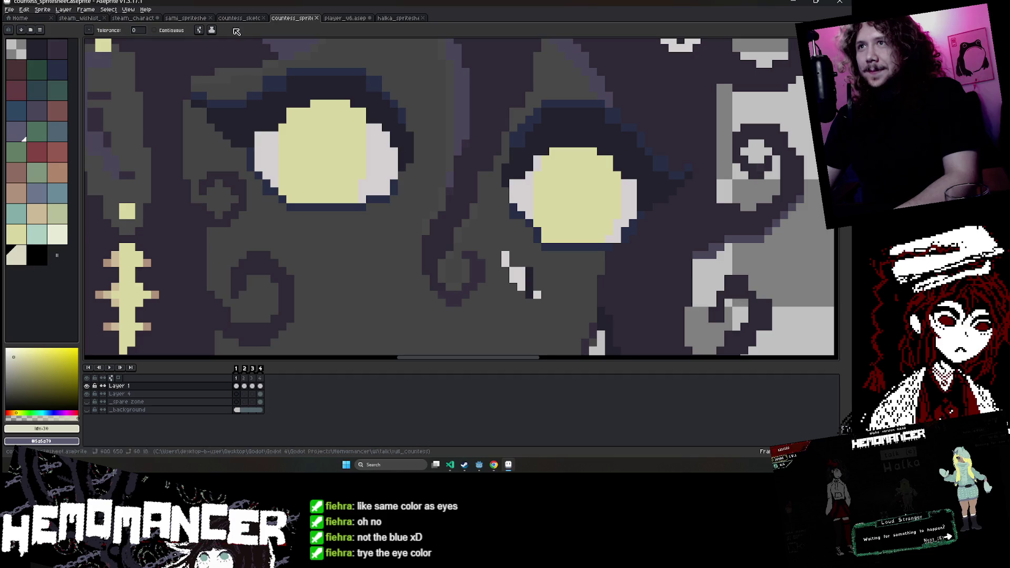
left_click(320, 142, "alt")
left_click(133, 17)
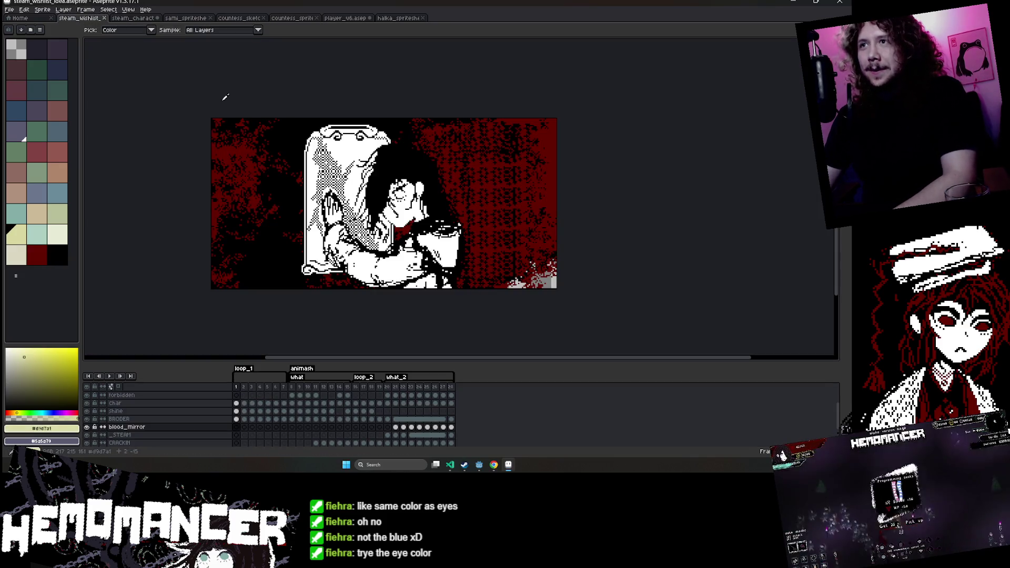
left_click(491, 178)
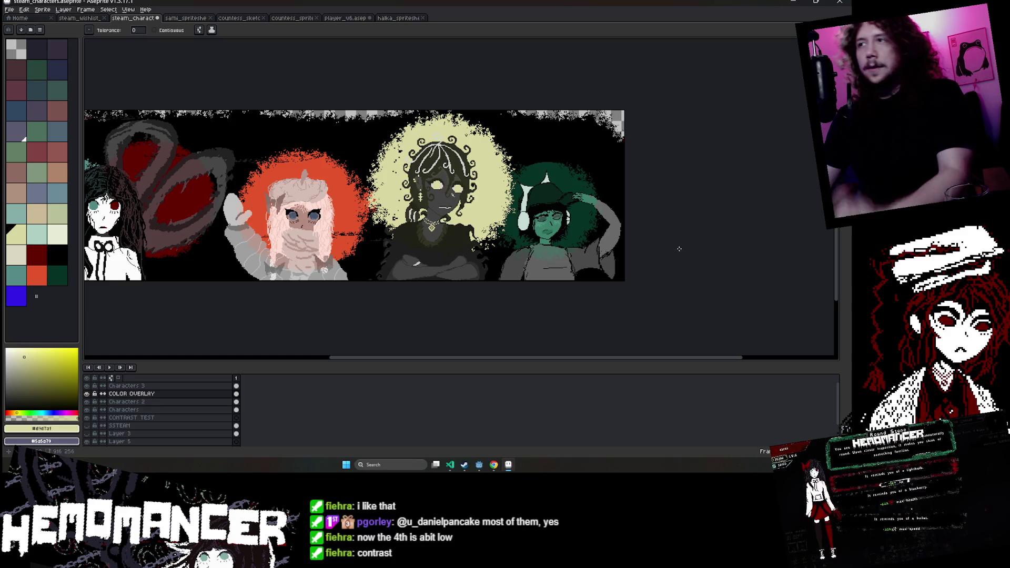
Fill the fourth character's glow and skin green-grey, then teal-green, settling on the lighter result.
left_click(38, 173)
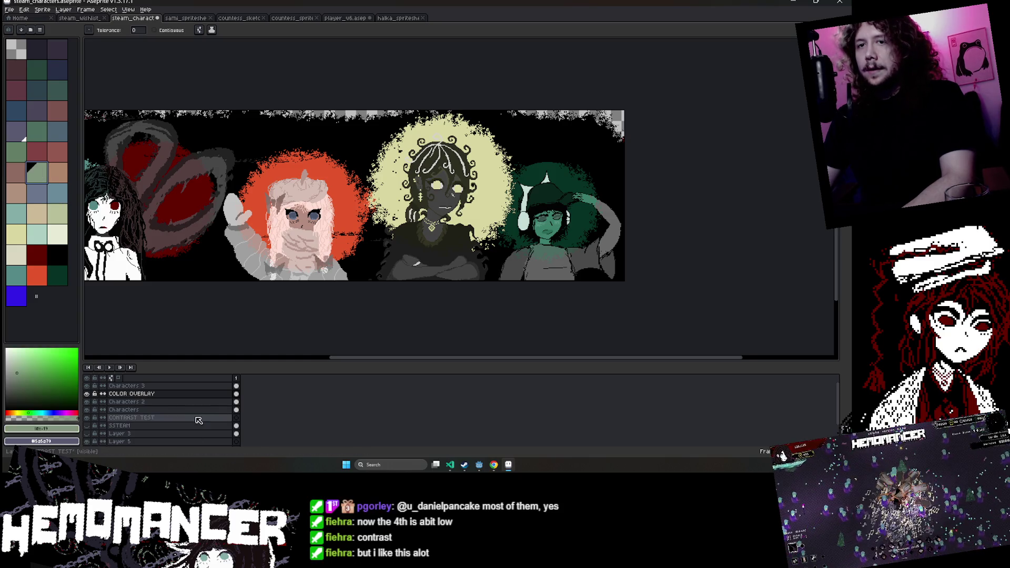
left_click(526, 174)
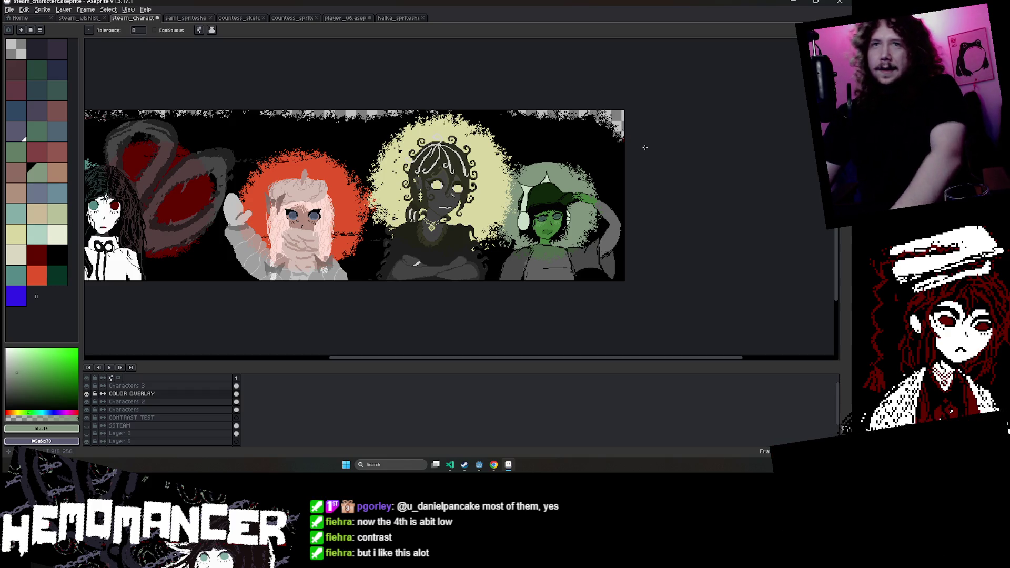
left_click(38, 130)
left_click(556, 182)
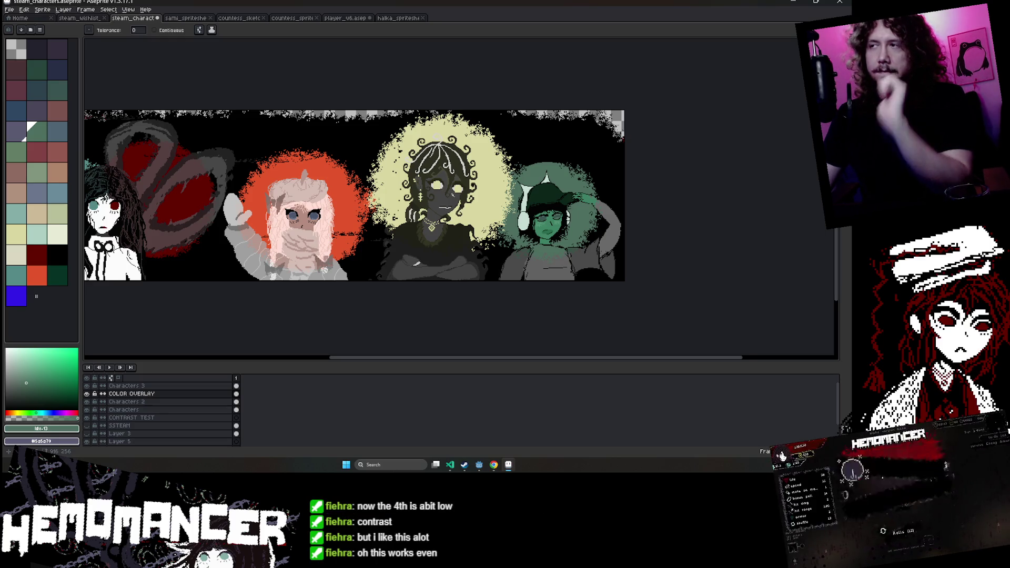
key("ctrl+z")
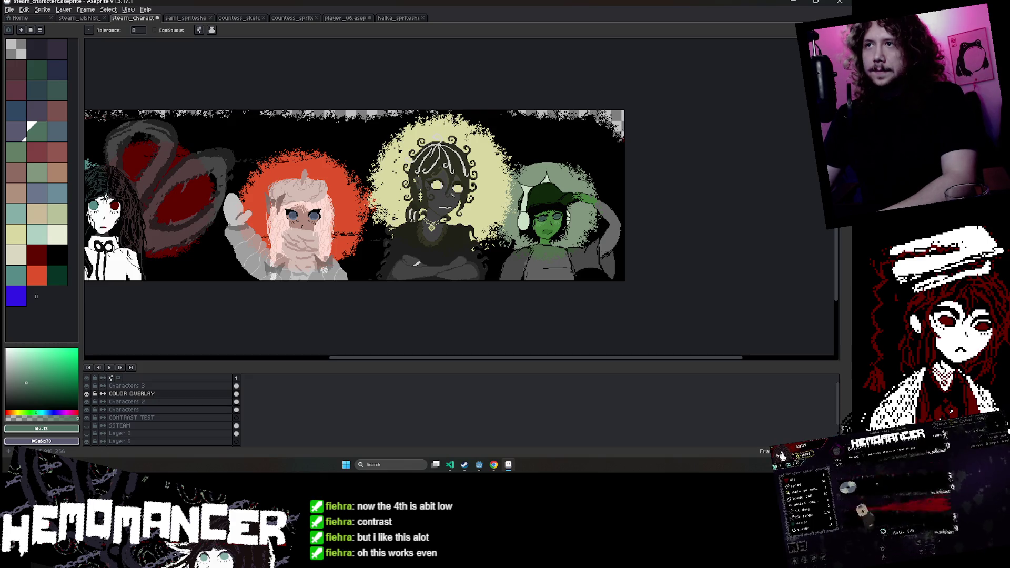
left_click_drag(344, 215, 434, 221)
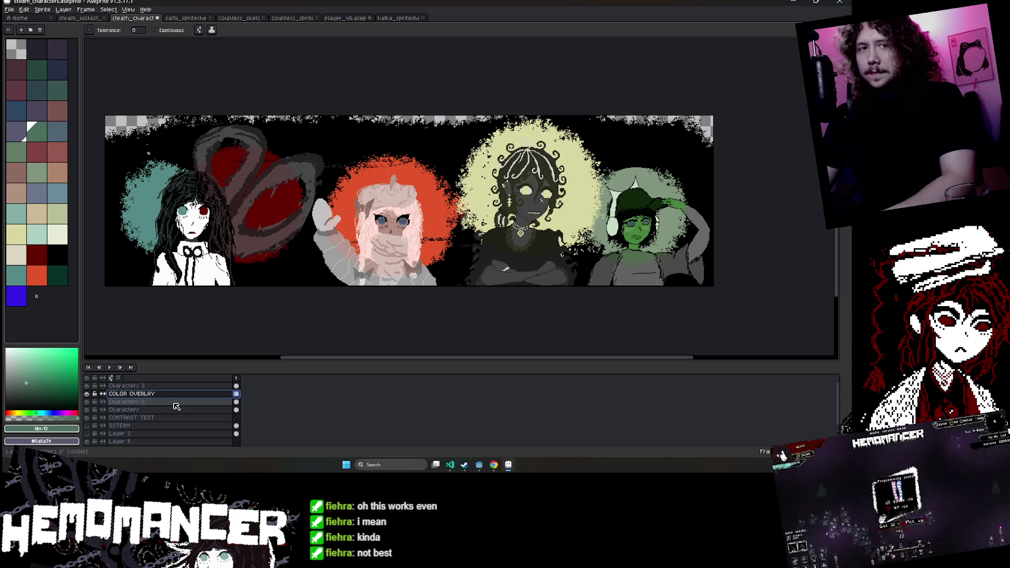
left_click(116, 402)
left_click(87, 402)
double_click(86, 402)
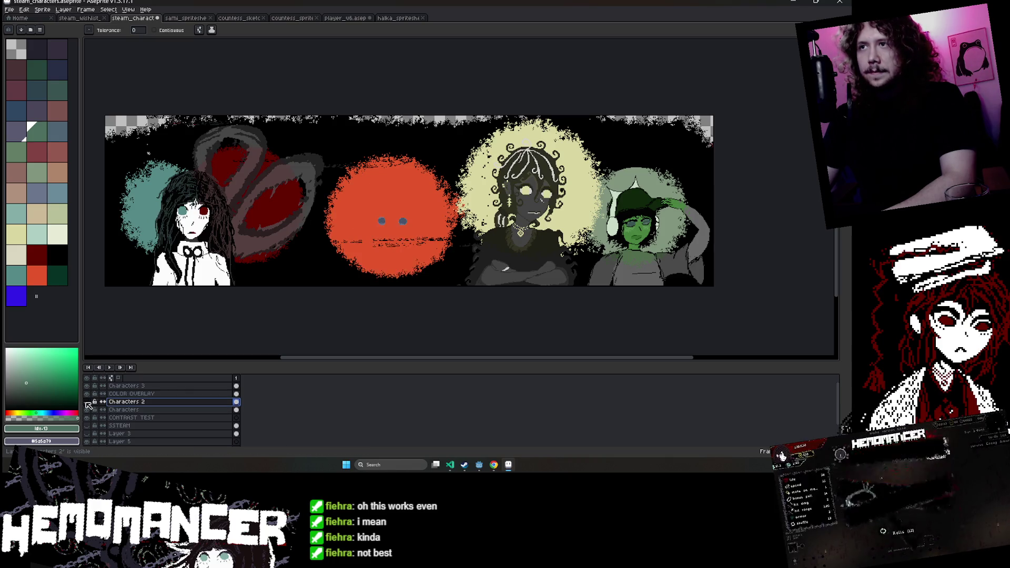
left_click(87, 402)
left_click(87, 409)
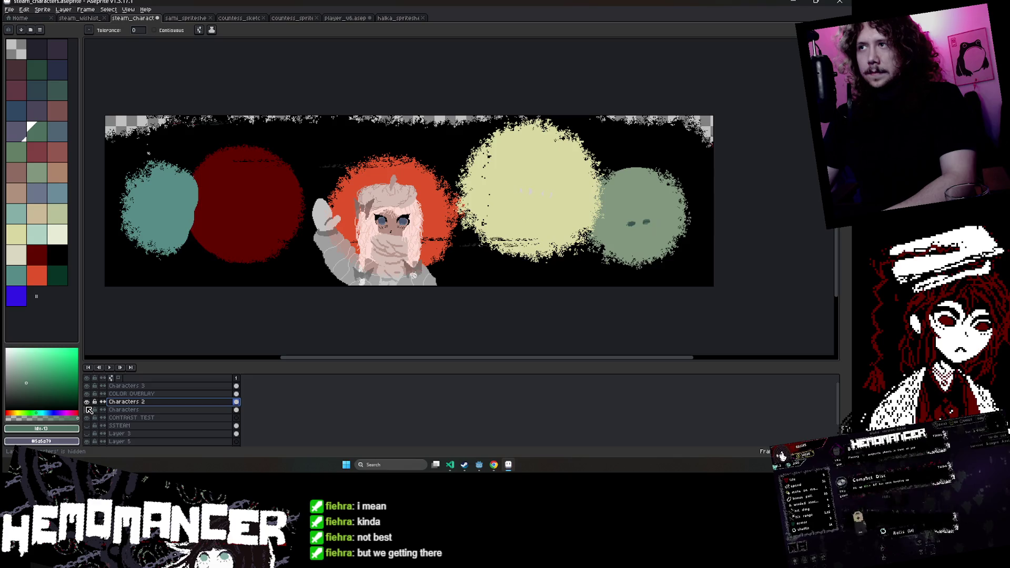
double_click(88, 410)
left_click(87, 410)
double_click(87, 402)
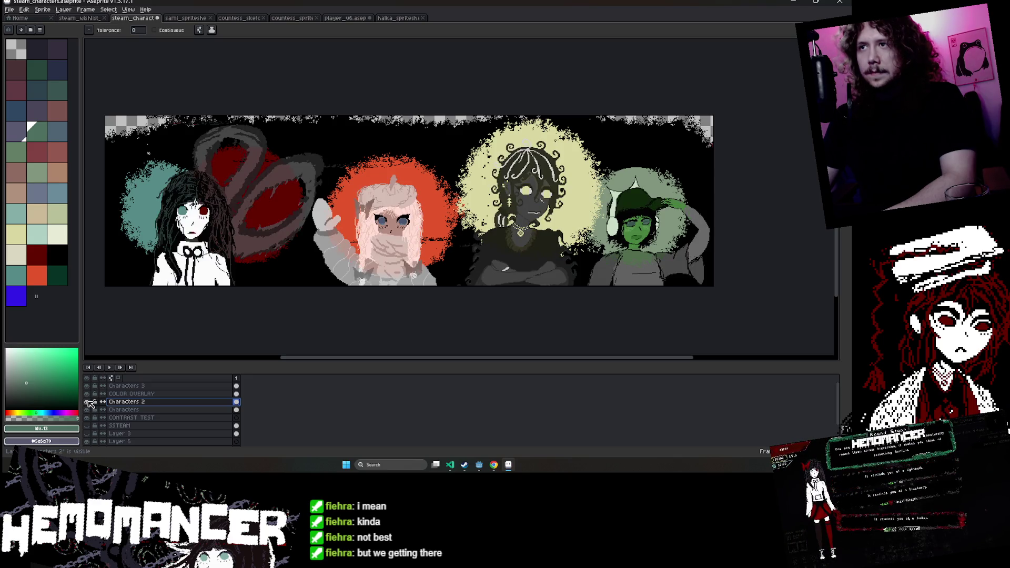
left_click(88, 394)
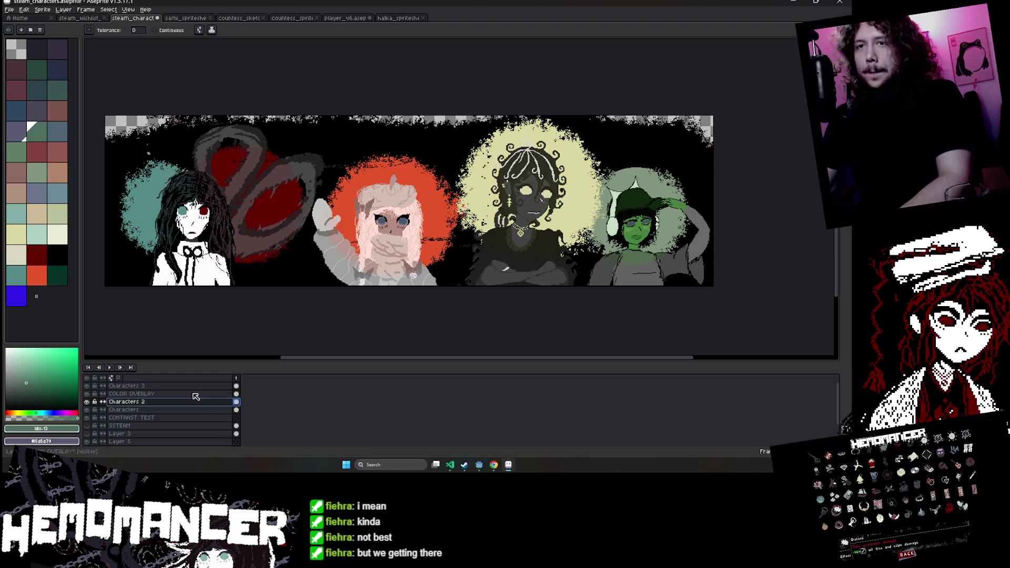
key("v")
key("g")
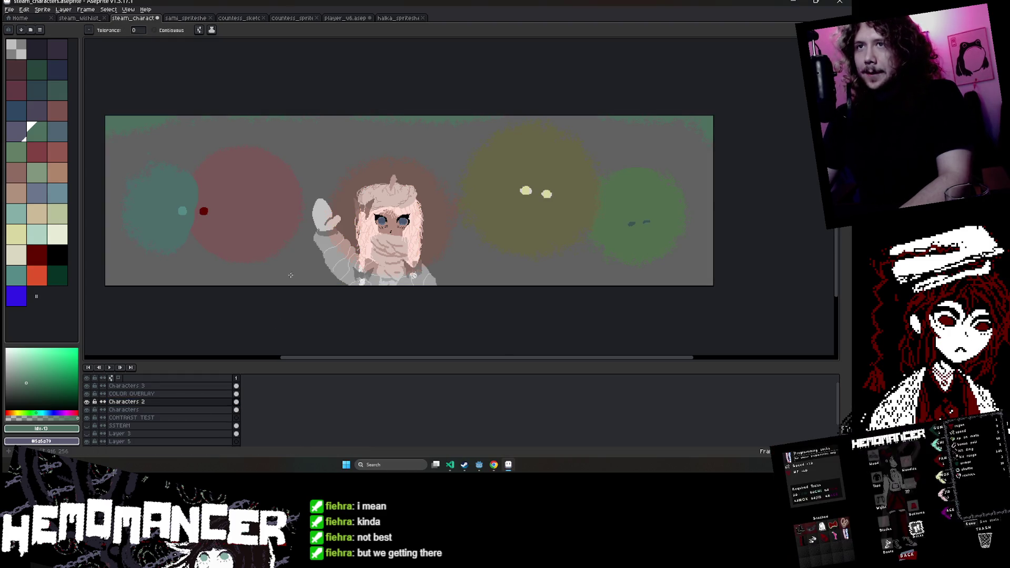
scroll(443, 209, "up", 2)
mouse_move(443, 209)
left_mouse_down()
mouse_move(569, 194)
mouse_move(468, 196)
left_mouse_up()
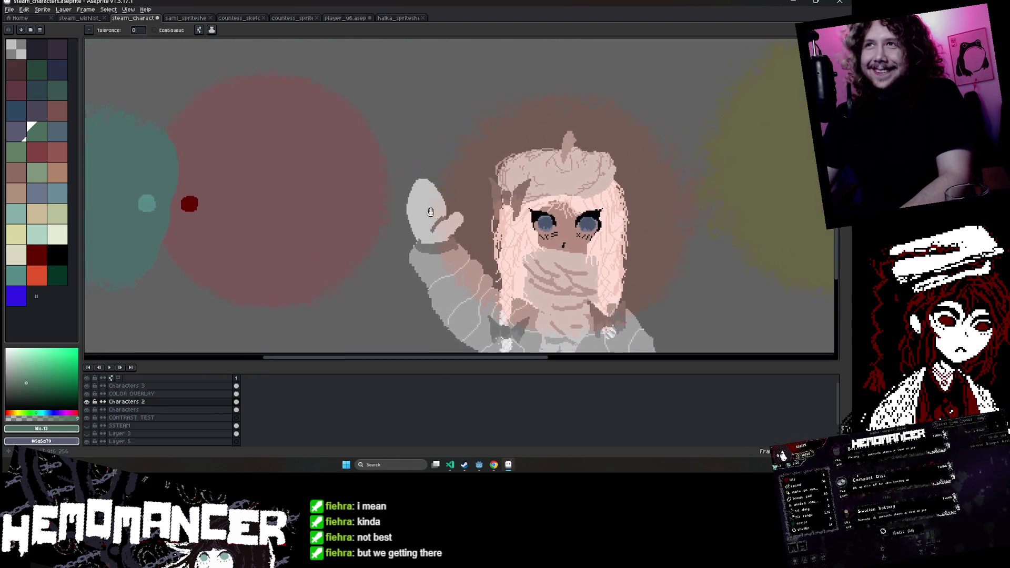
left_click_drag(581, 210, 408, 218)
left_click_drag(547, 251, 804, 229)
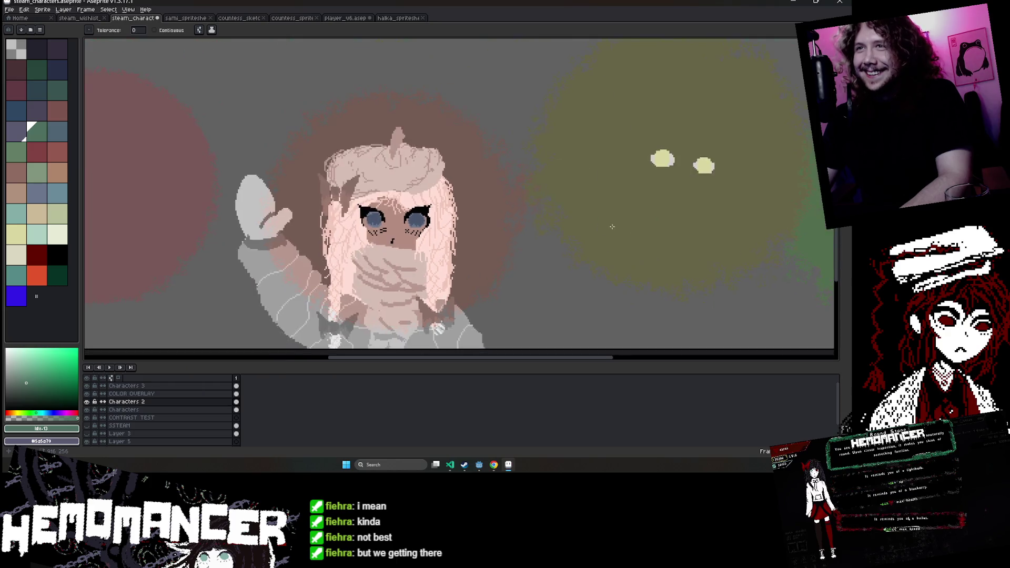
scroll(516, 233, "down", 2)
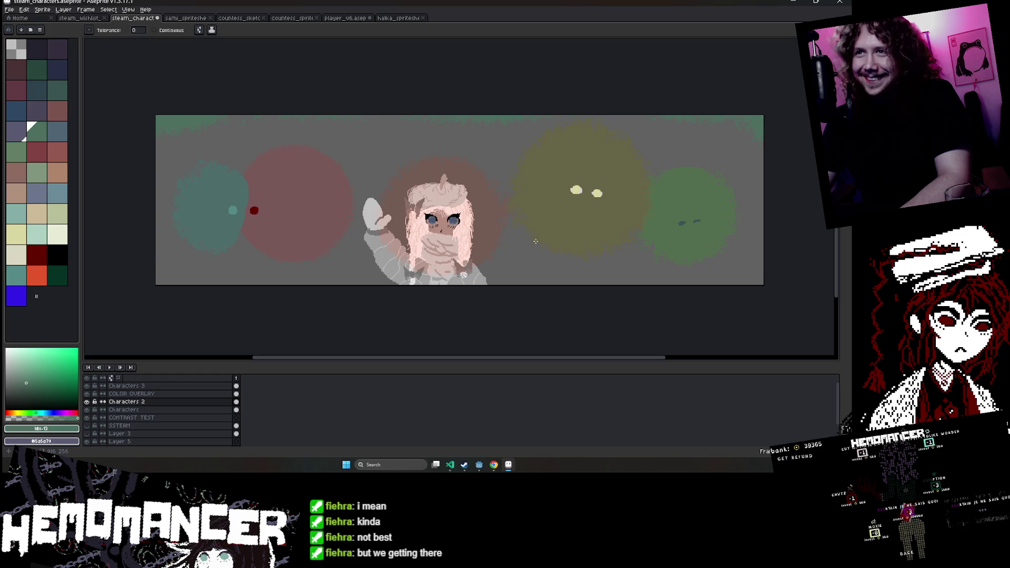
key("ctrl+z")
Scroll through the Hemomancer Steam store page, then return to the Aseprite banner.
key("i")
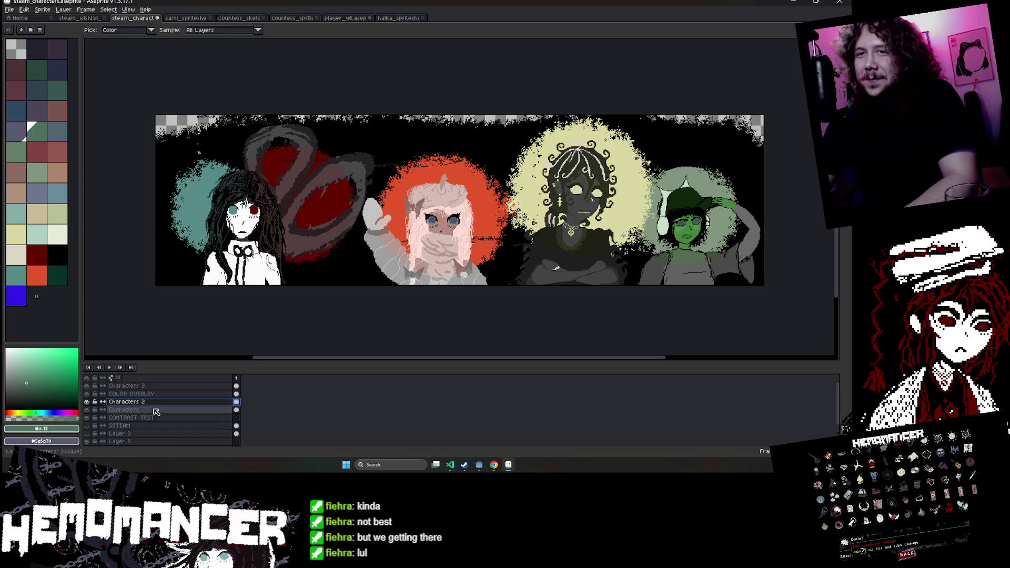
left_click(495, 467)
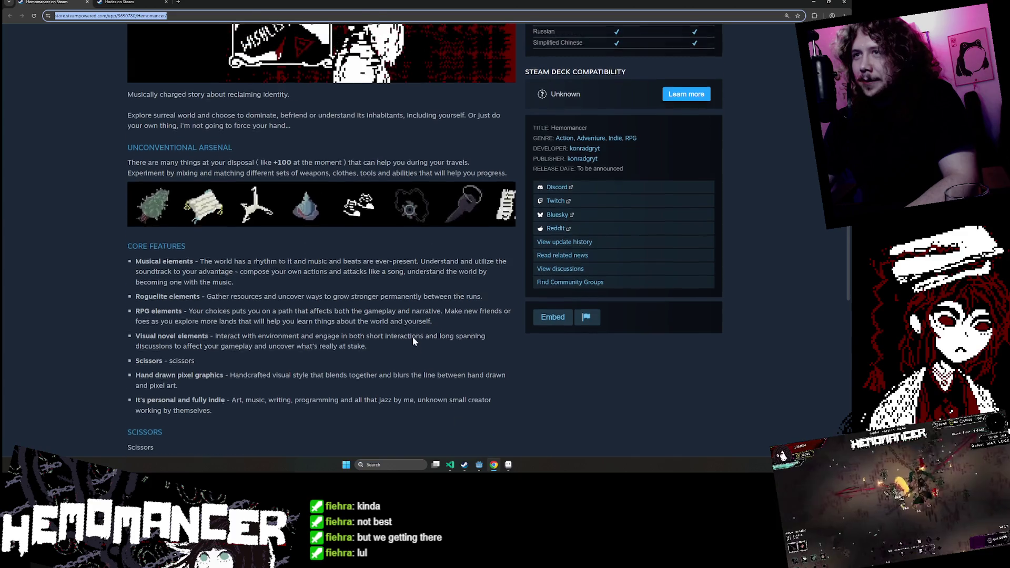
scroll(412, 339, "up", 4)
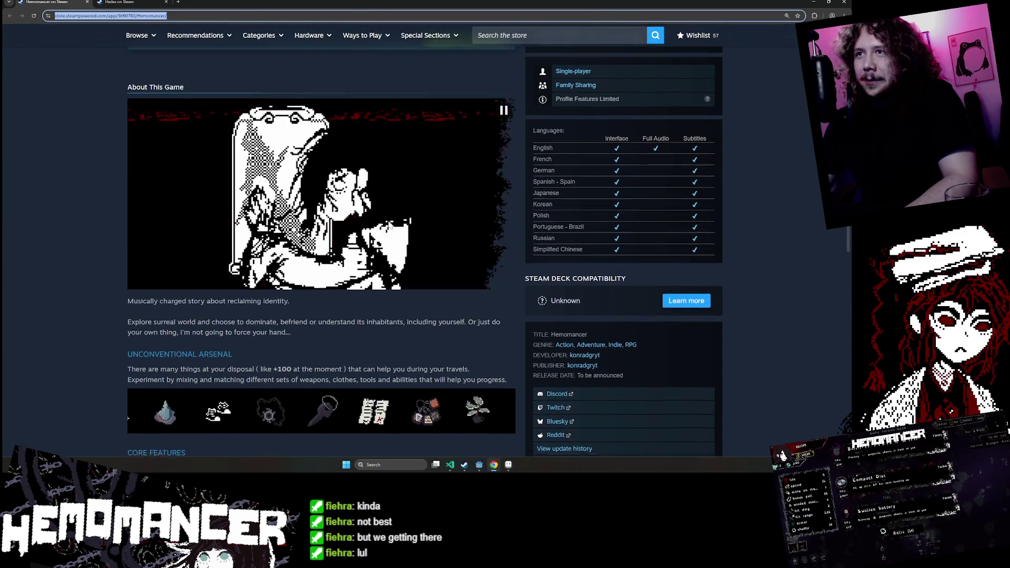
scroll(400, 263, "down", 5)
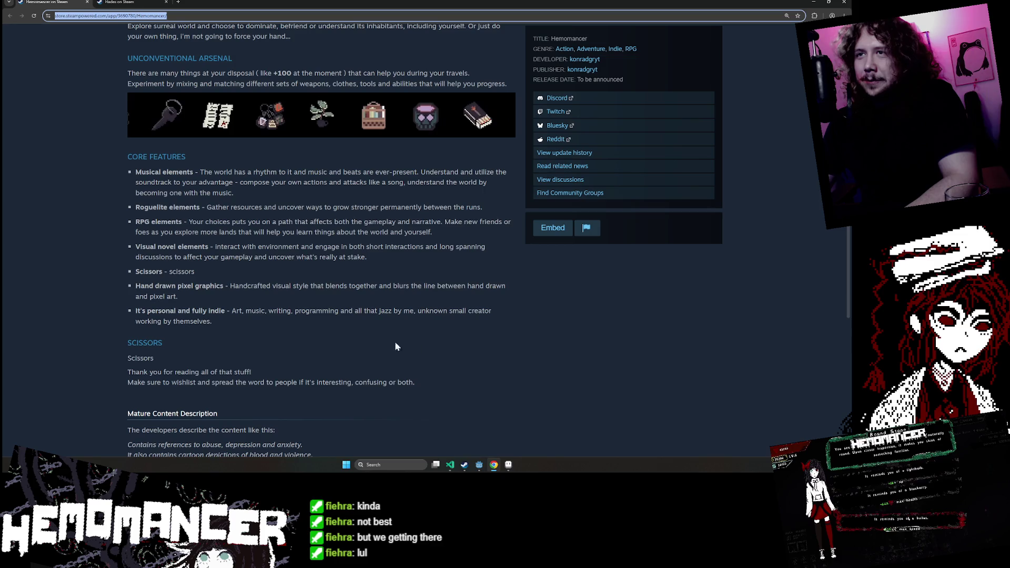
scroll(463, 384, "up", 3)
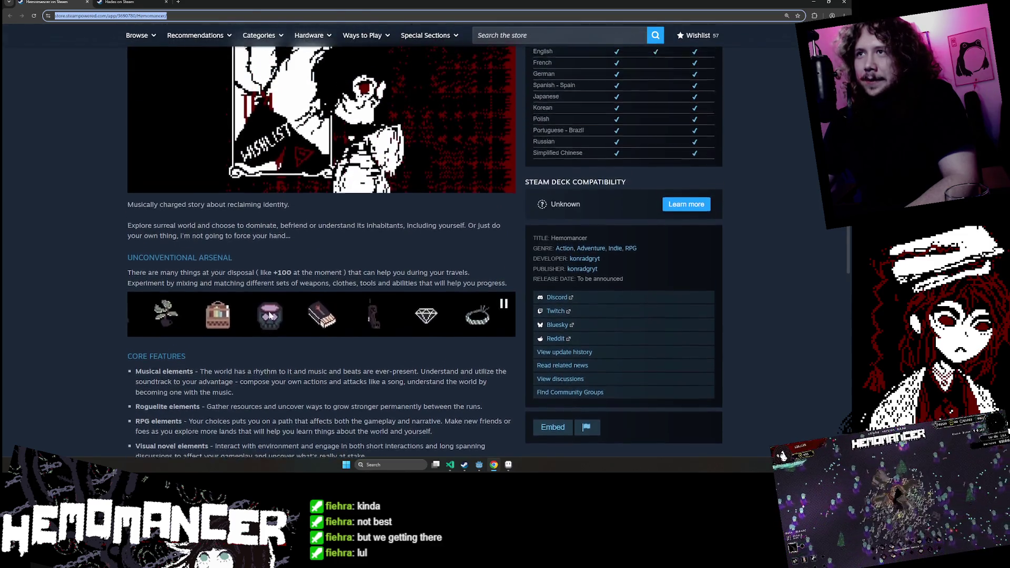
scroll(476, 393, "up", 2)
scroll(308, 234, "down", 5)
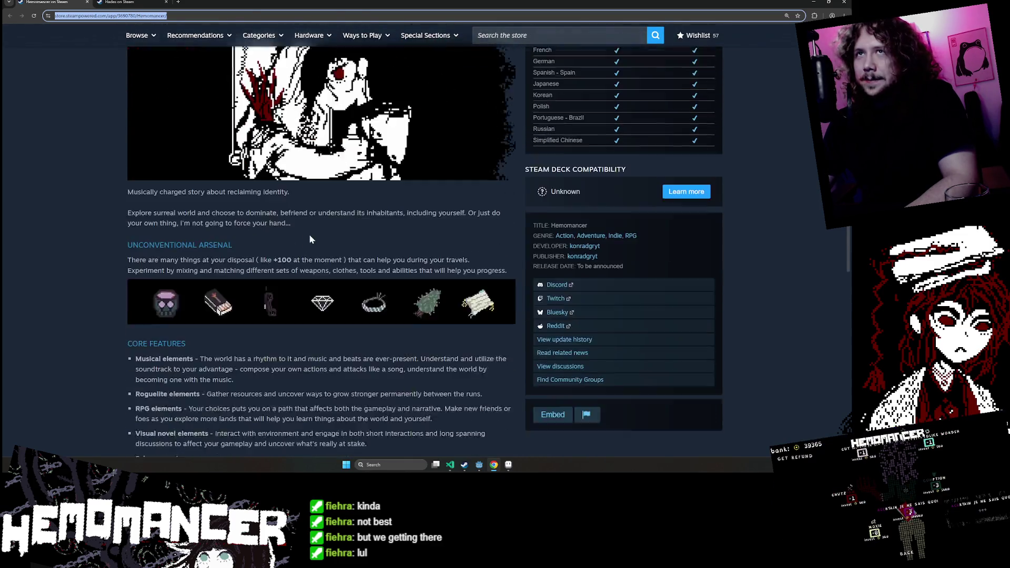
scroll(238, 218, "up", 3)
scroll(238, 218, "up", 4)
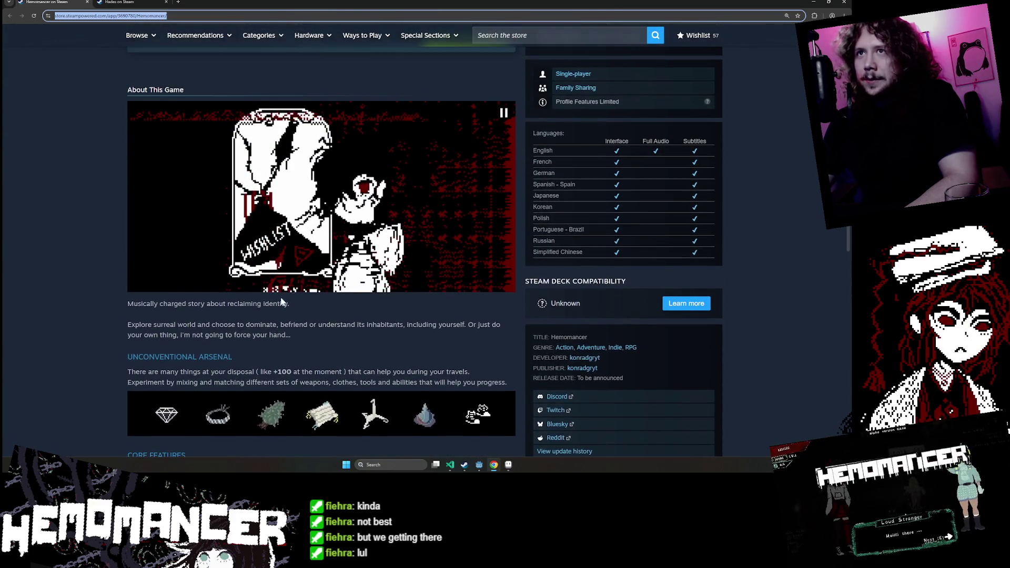
scroll(298, 221, "down", 5)
key("alt+Tab")
left_click(297, 224, "alt")
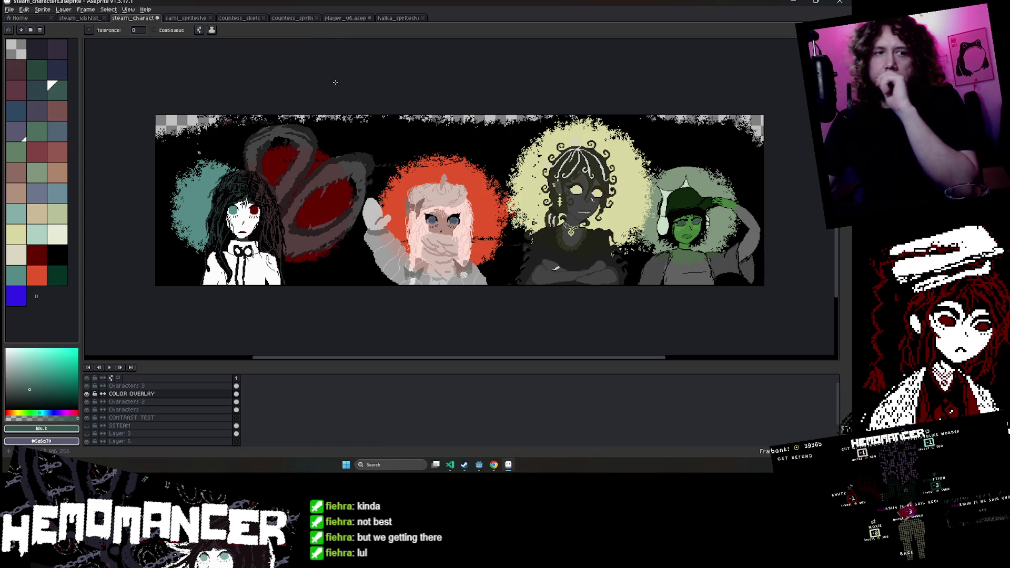
Trial a teal background fill, undo it, and save the banner.
left_click_drag(581, 256, 480, 238)
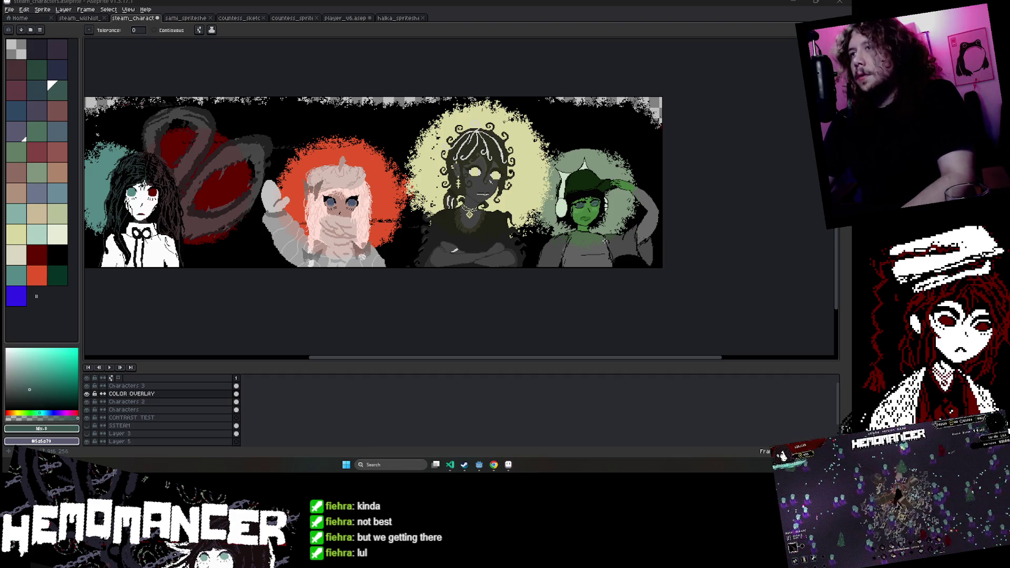
left_click(285, 260)
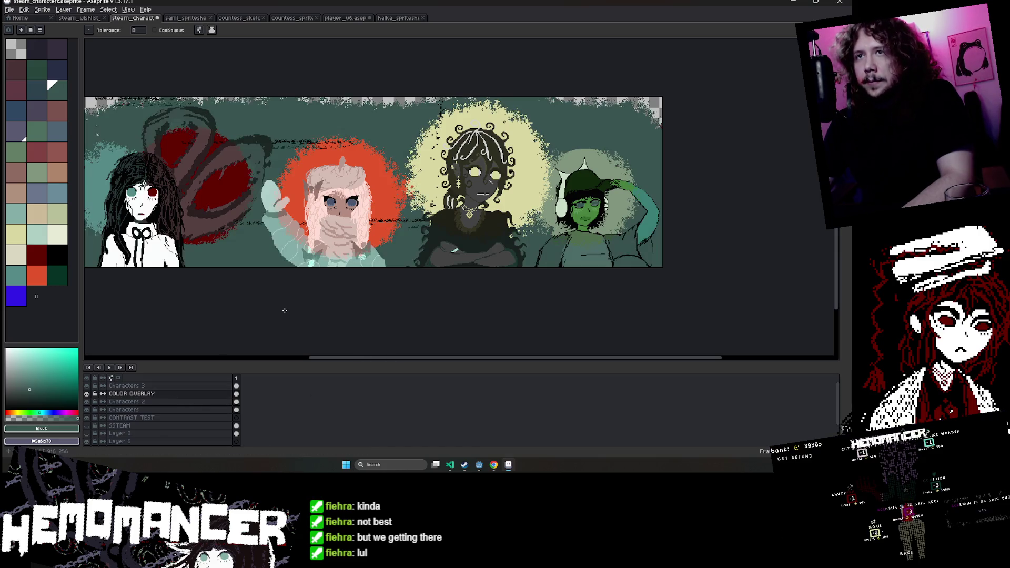
scroll(284, 311, "left", 3)
key("ctrl+z")
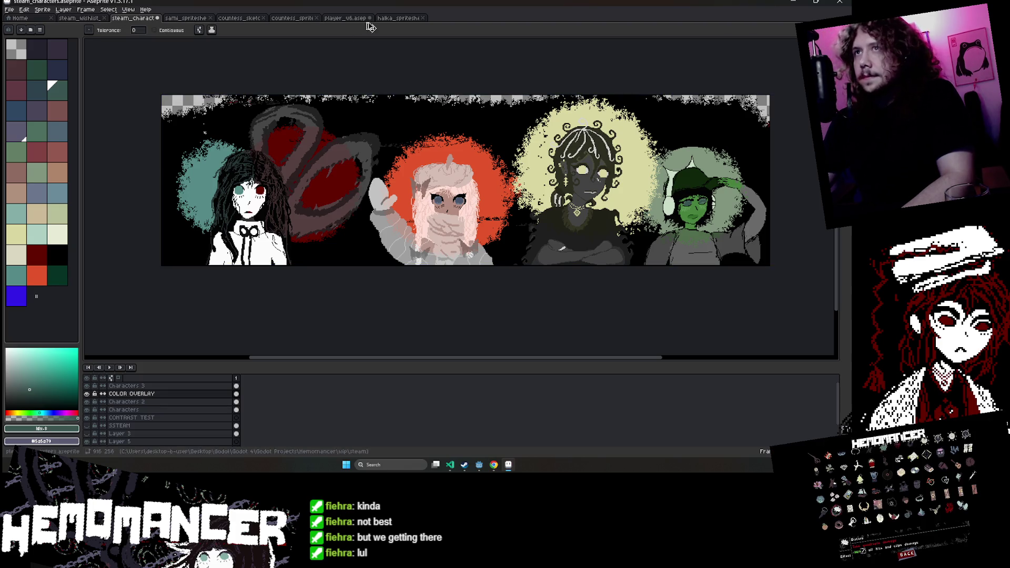
key("ctrl+s")
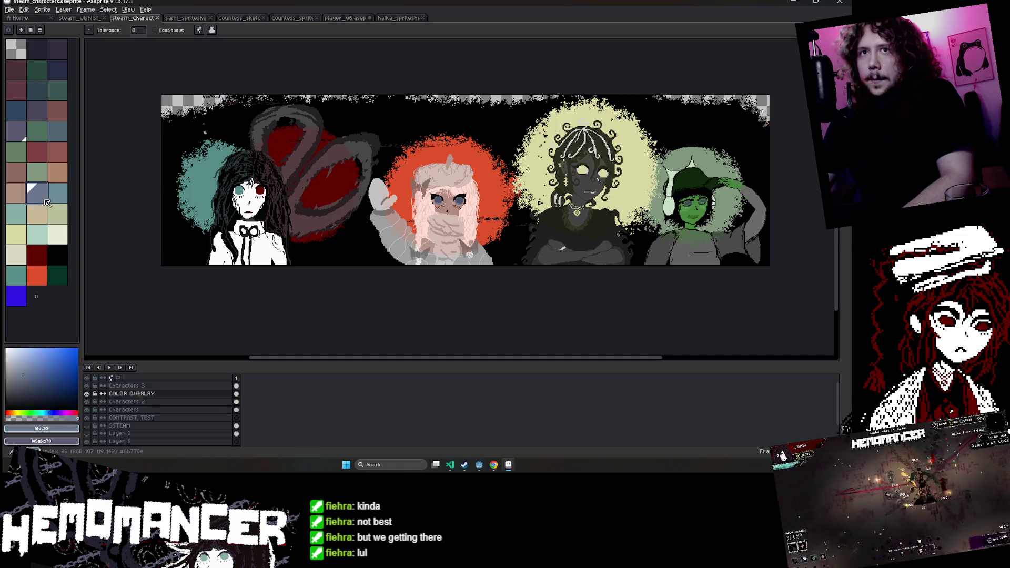
Undo and redo to compare the right character's colours, keeping it green.
left_click_drag(610, 181, 524, 196)
scroll(524, 196, "up", 2)
scroll(552, 200, "down", 1)
key("ctrl+z")
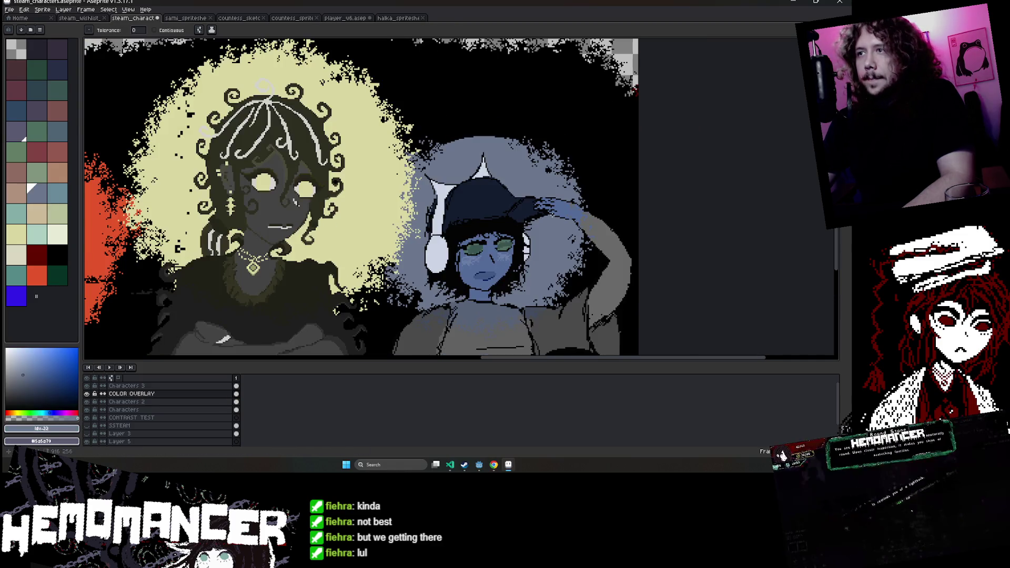
scroll(589, 202, "down", 2)
scroll(552, 221, "up", 2)
key("ctrl+y")
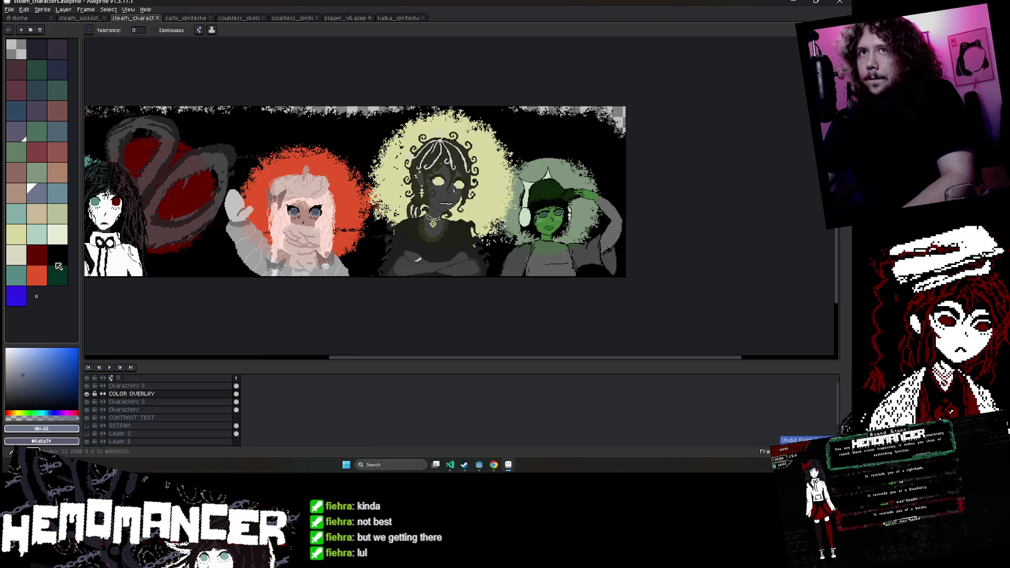
Trial a brighter light-green fill on the right character's glow, then undo it.
left_click(58, 233)
left_click(556, 171)
scroll(555, 174, "down", 1)
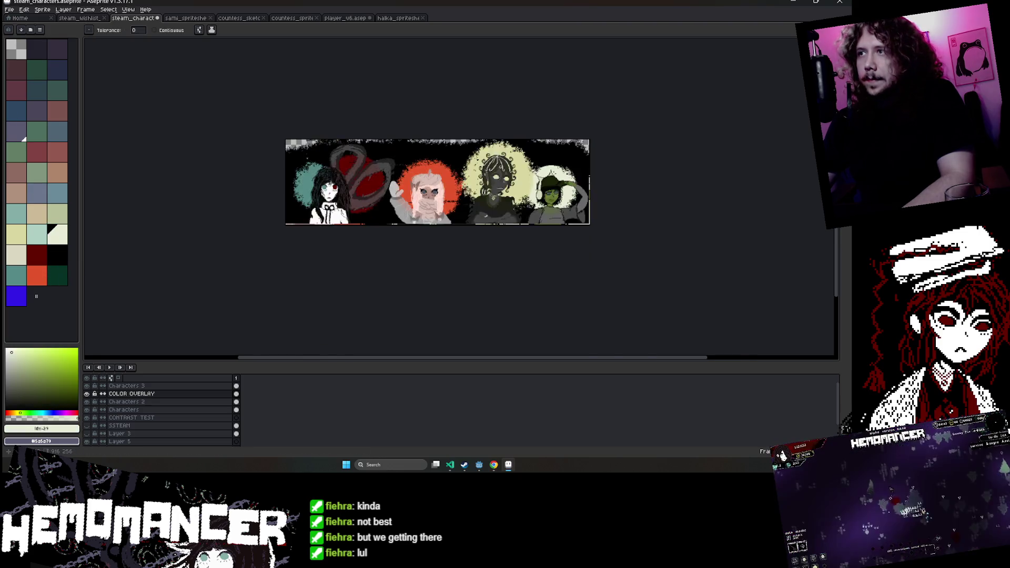
scroll(556, 174, "up", 1)
key("ctrl+z")
scroll(430, 241, "down", 1)
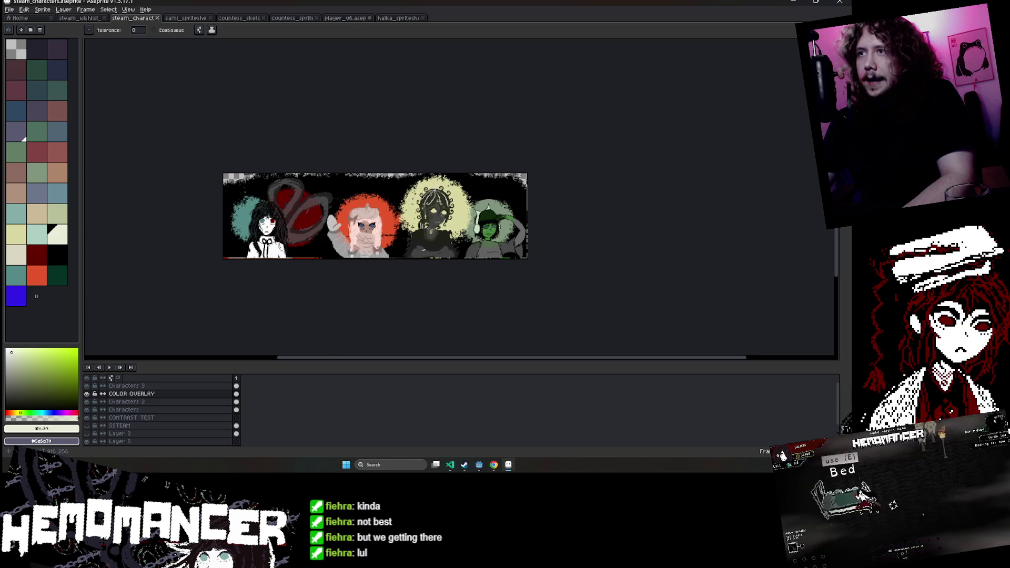
scroll(422, 241, "up", 1)
scroll(435, 229, "down", 2)
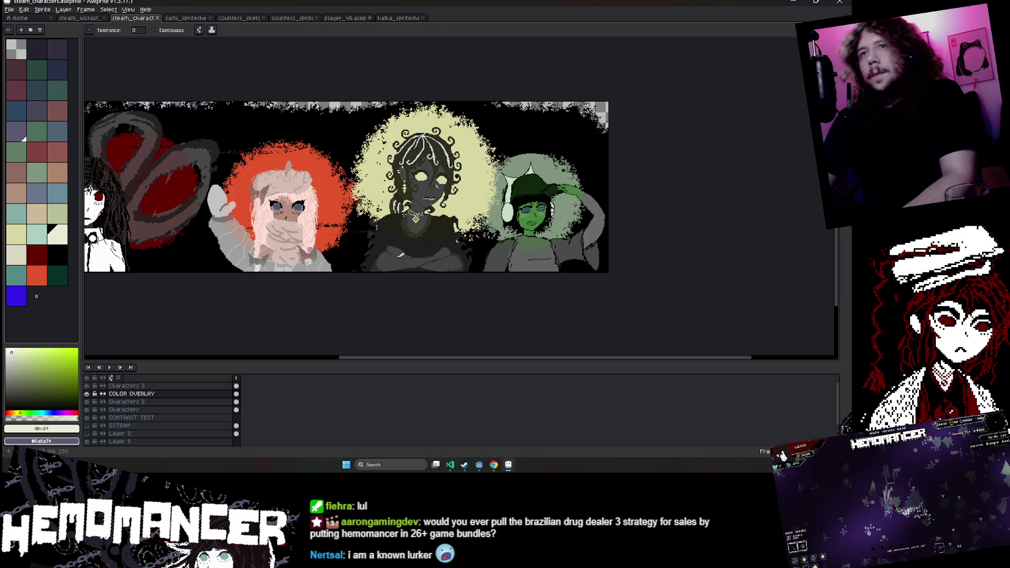
Reposition the banner, look at the wishlist artwork, then bring up player_v6.aseprite.
left_click_drag(379, 304, 476, 310)
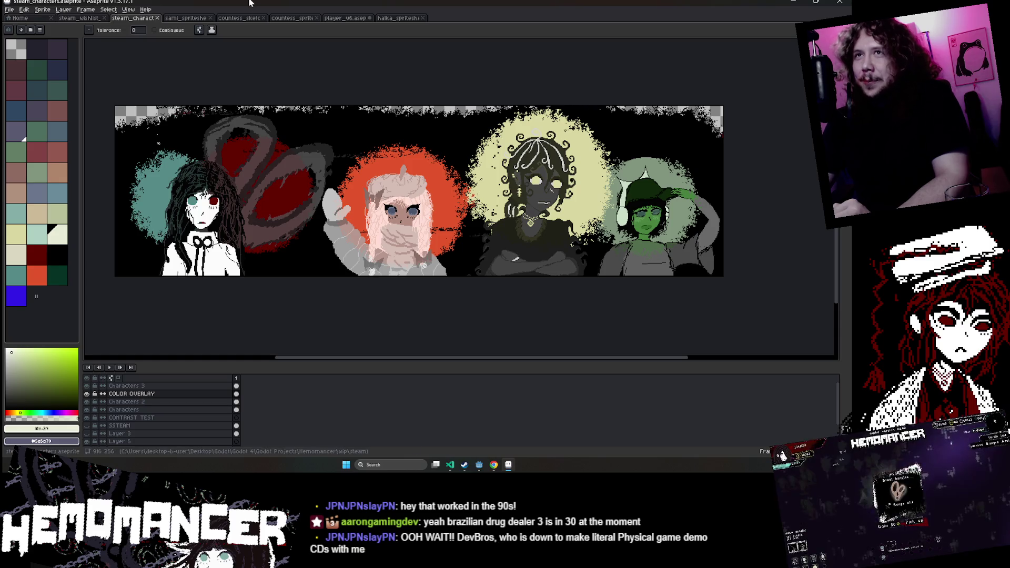
key("ctrl+shift+Tab")
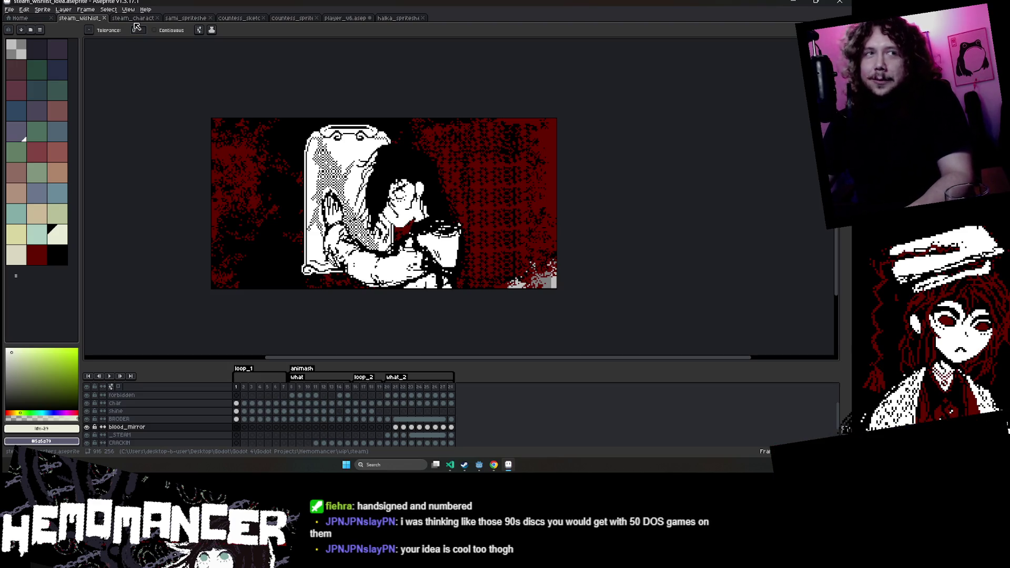
left_click(392, 18)
left_click(344, 17)
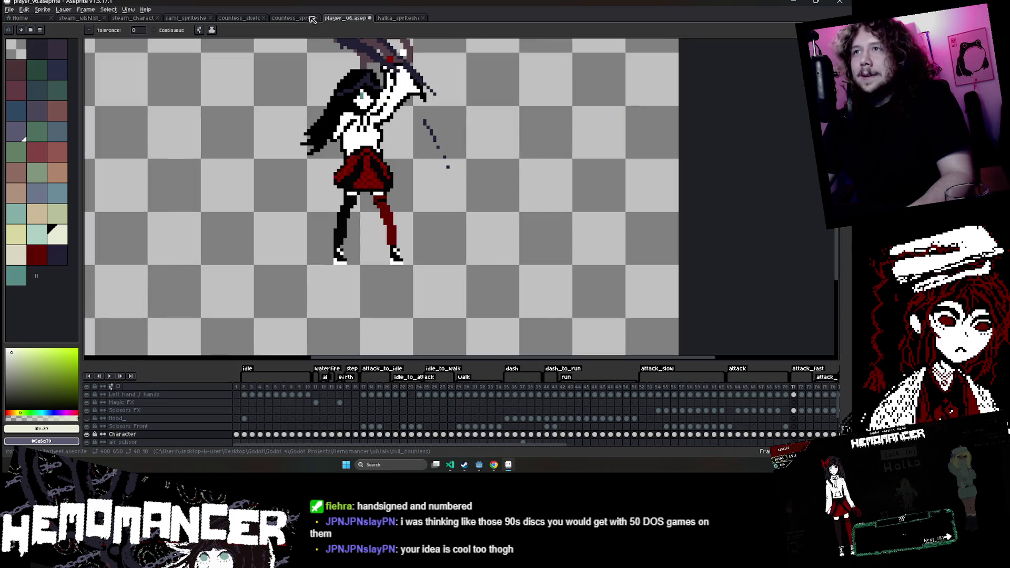
Cycle through the countess, sami and steam_characters documents, ending on halka_spritesheet.
left_click(310, 18)
left_click(246, 17)
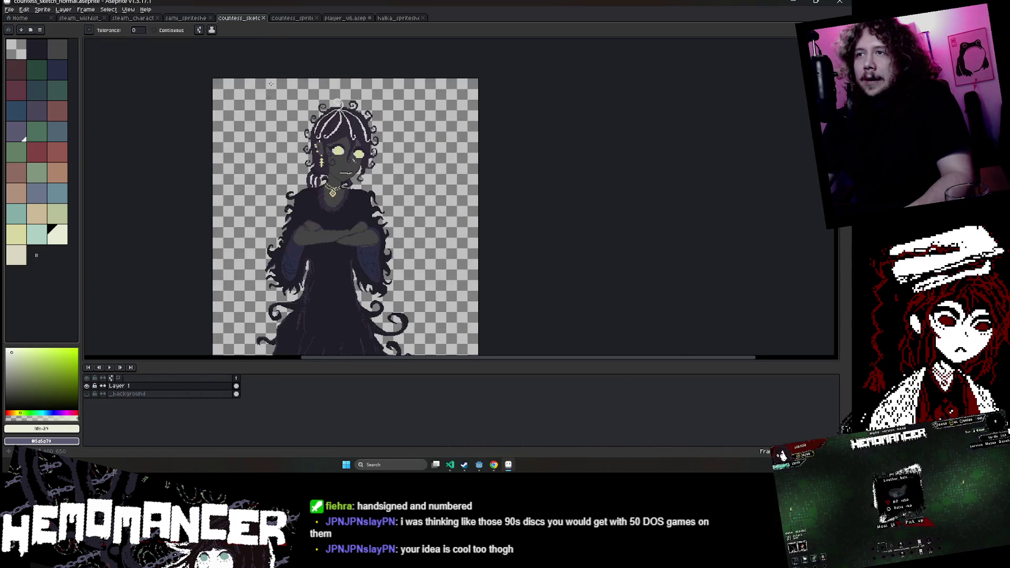
left_click(184, 18)
left_click(122, 18)
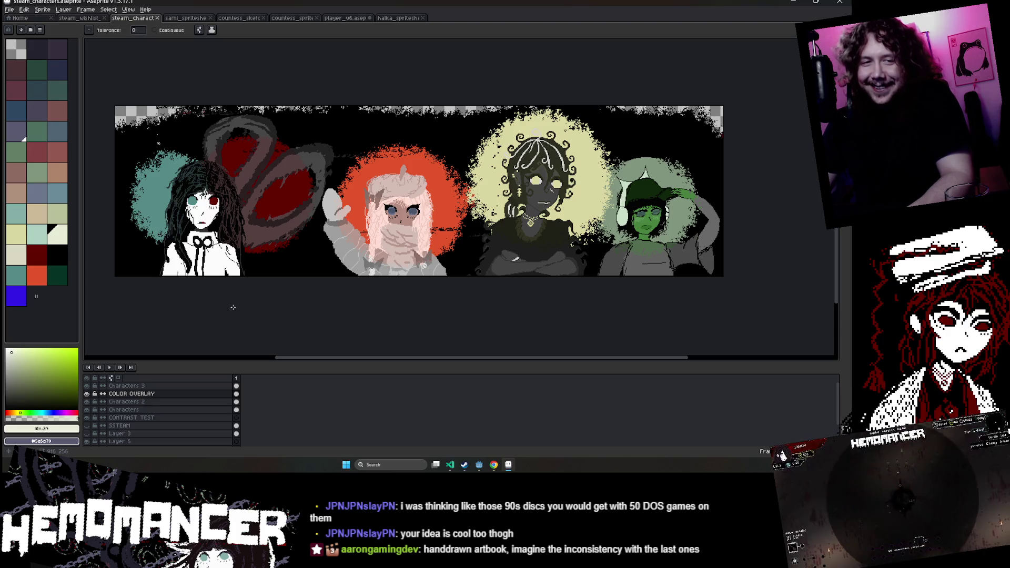
scroll(202, 170, "up", 2)
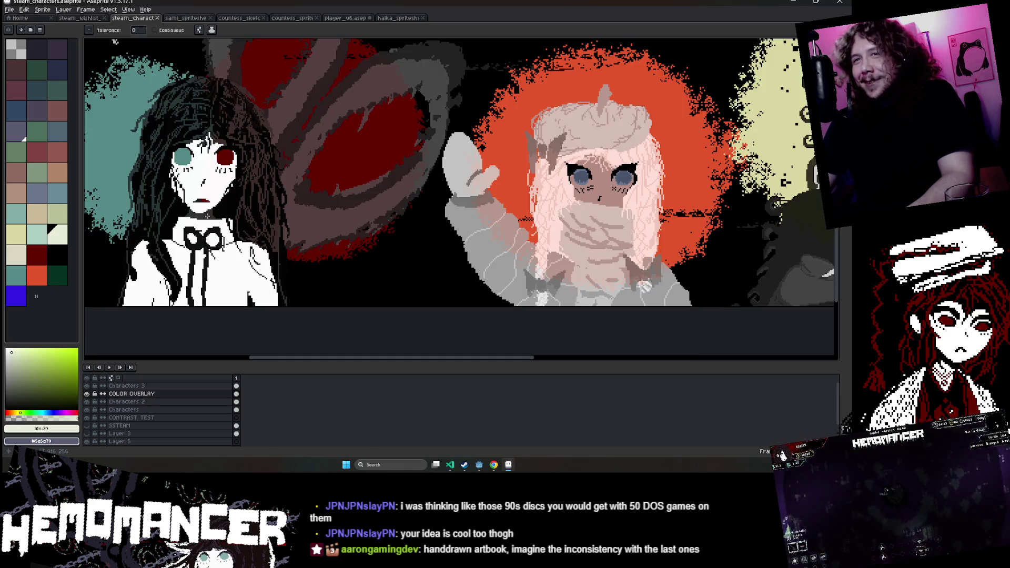
left_click(398, 18)
scroll(353, 125, "up", 2)
scroll(353, 125, "up", 2)
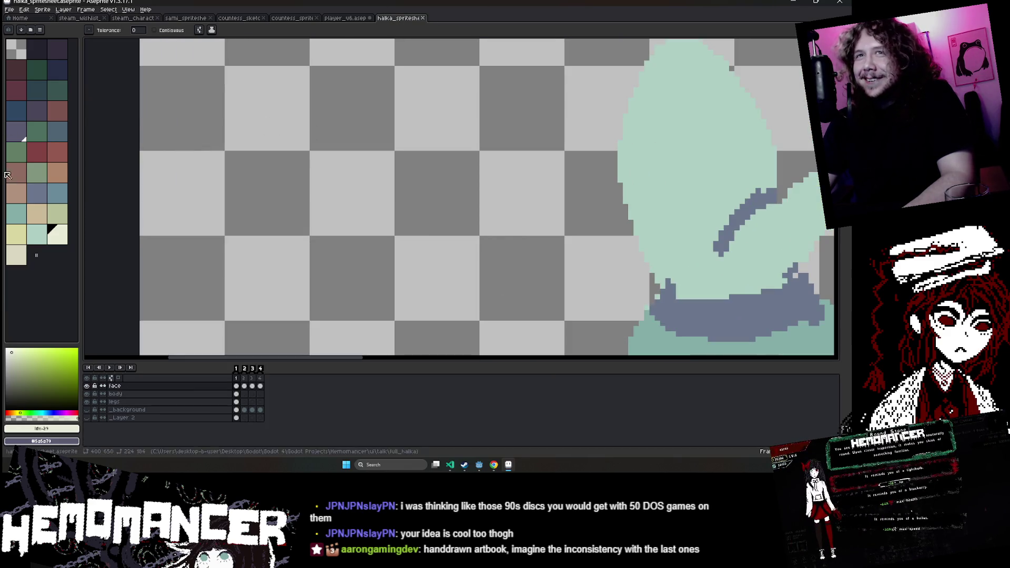
Sketch a rough black face with hair strands above the halka character.
scroll(210, 195, "down", 1)
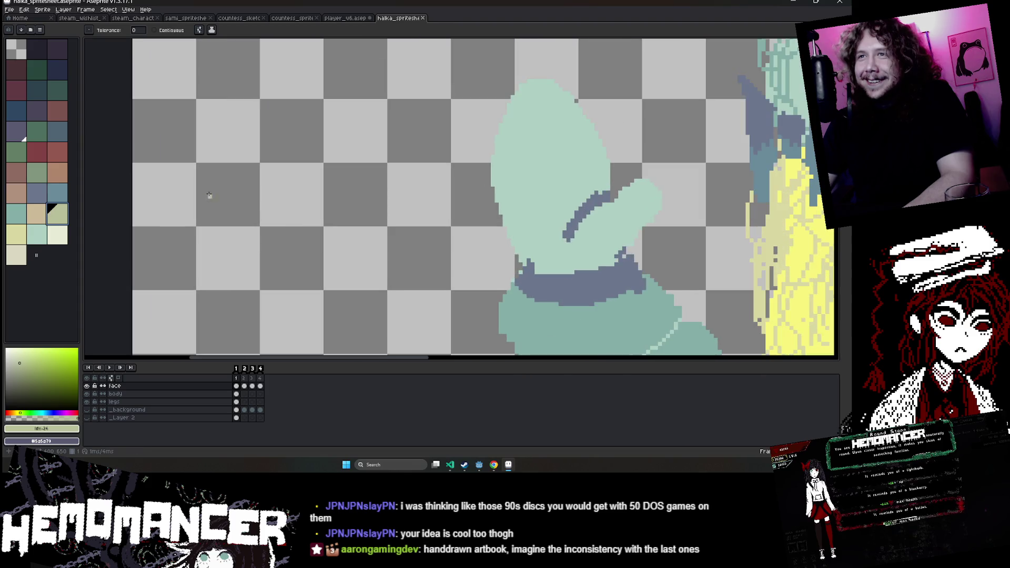
left_click(28, 53)
key("b")
scroll(264, 148, "down", 2)
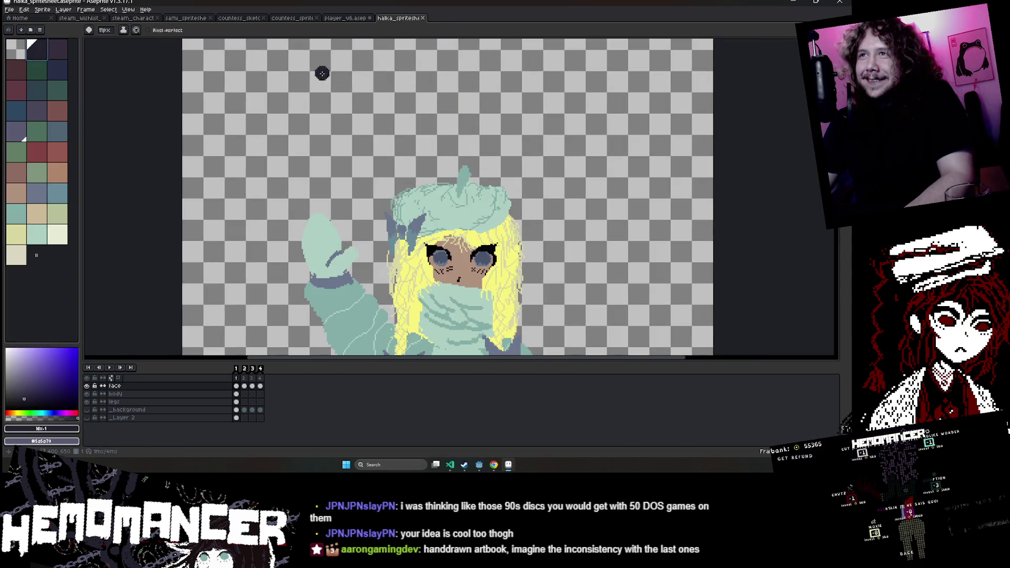
mouse_move(317, 80)
left_mouse_down()
mouse_move(375, 67)
mouse_move(330, 93)
mouse_move(351, 83)
left_mouse_up()
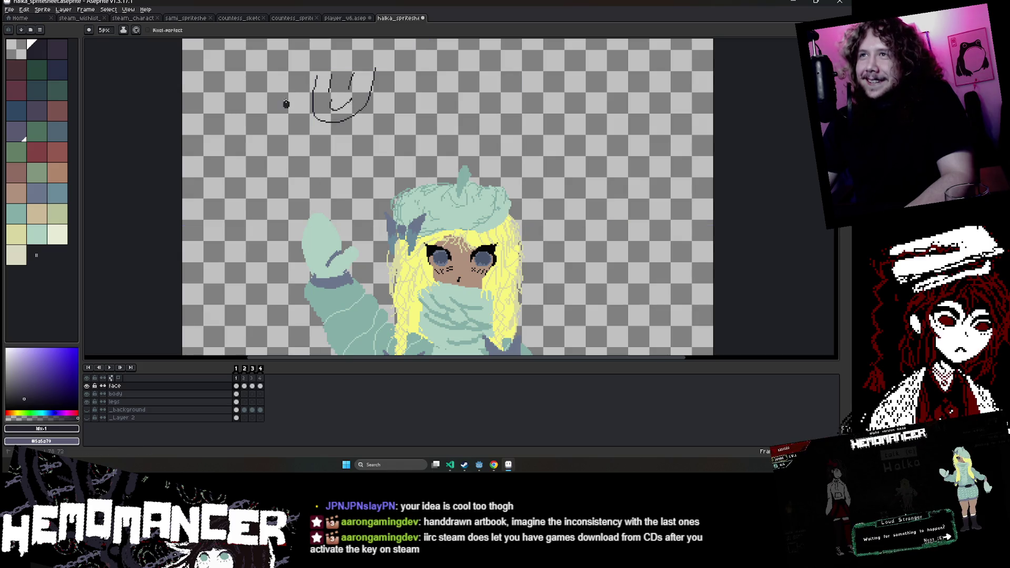
left_click_drag(384, 73, 392, 97)
mouse_move(348, 50)
left_mouse_down()
mouse_move(322, 90)
mouse_move(350, 84)
left_mouse_up()
Add a red right eye and a green-grey left eye to the face sketch.
left_click(35, 150)
left_click(38, 173)
left_click_drag(336, 73, 327, 90)
scroll(327, 91, "up", 1)
scroll(290, 92, "up", 1)
scroll(290, 91, "up", 1)
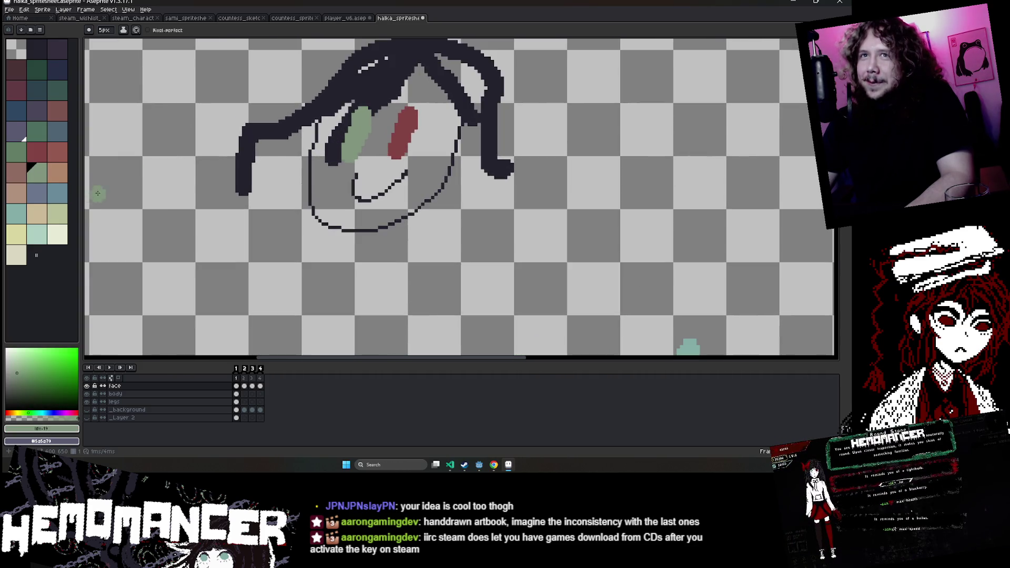
Trial and undo a cream background fill, erase the face doodle, and show steam_wishlist.
left_click(57, 234)
key("g")
left_click(336, 179)
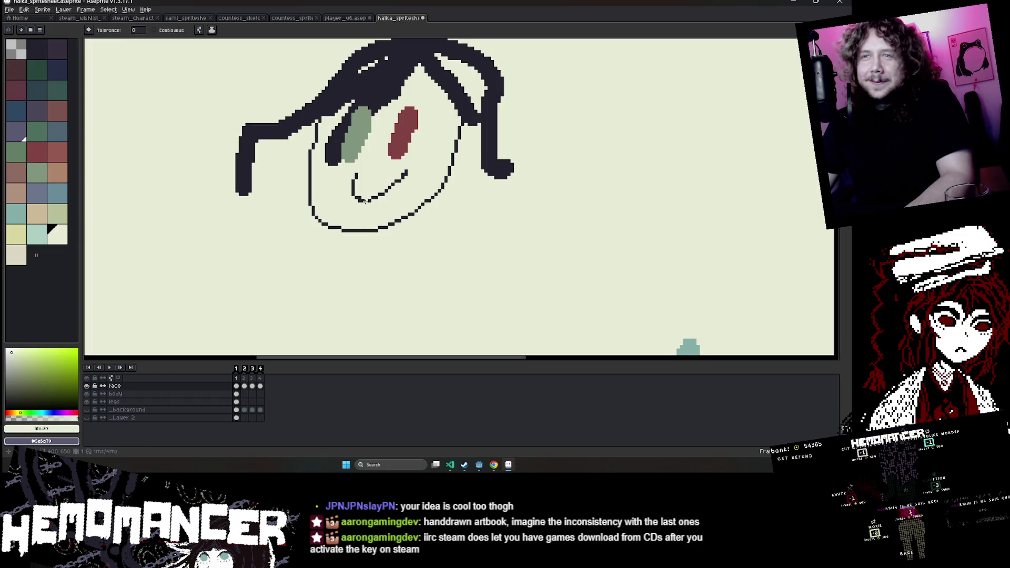
key("ctrl+z")
key("e")
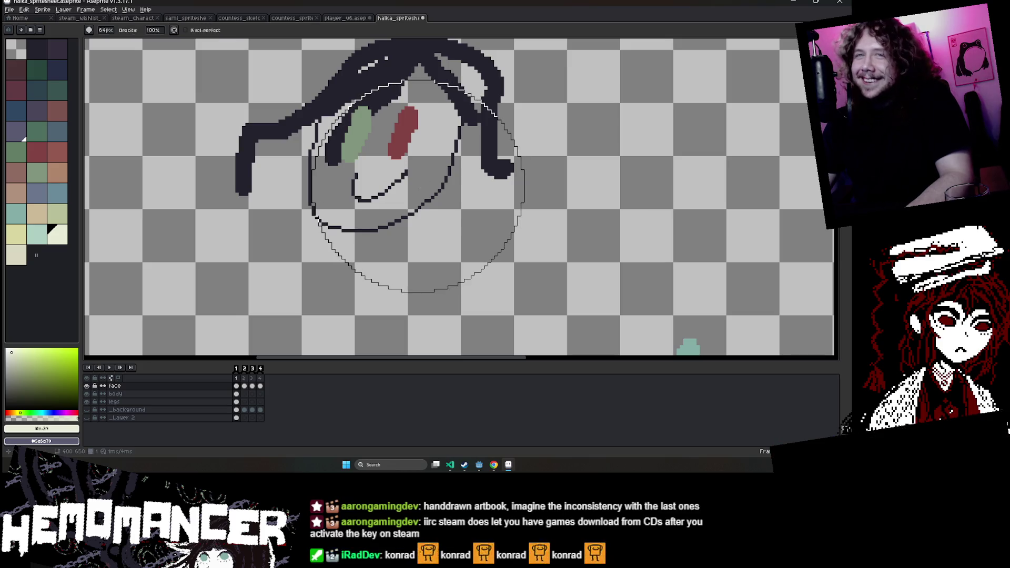
left_click_drag(405, 169, 445, 126)
scroll(332, 142, "down", 3)
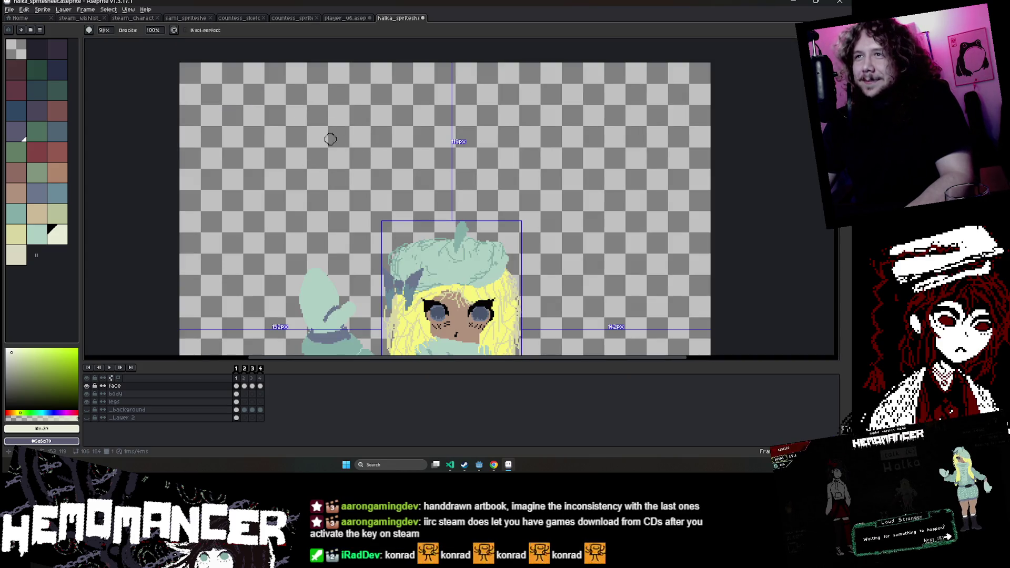
left_click(84, 18)
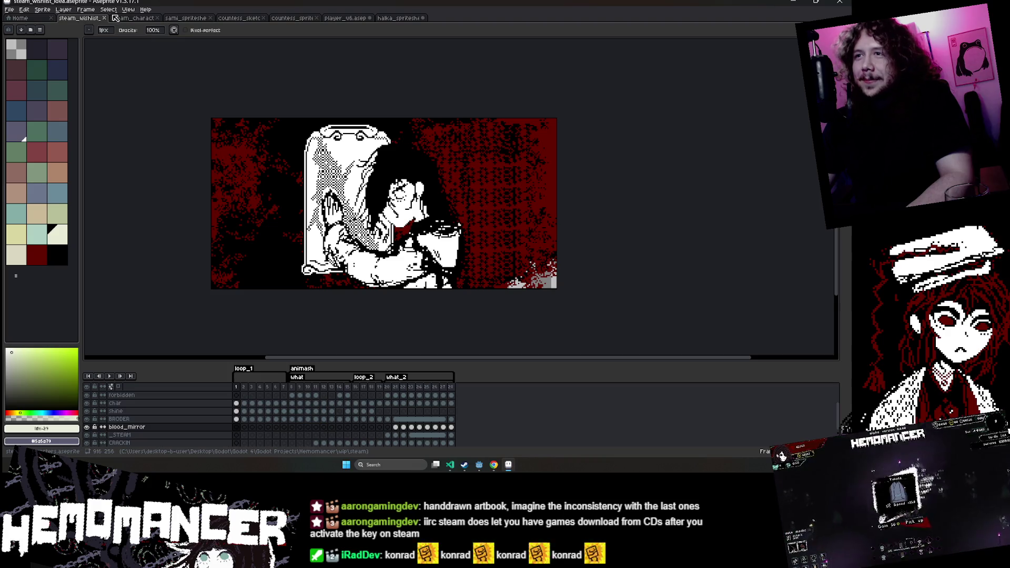
Bring the steam_characters banner back on screen, zoomed out to show the whole sprite.
left_click(127, 19)
scroll(343, 275, "down", 3)
scroll(342, 275, "down", 1)
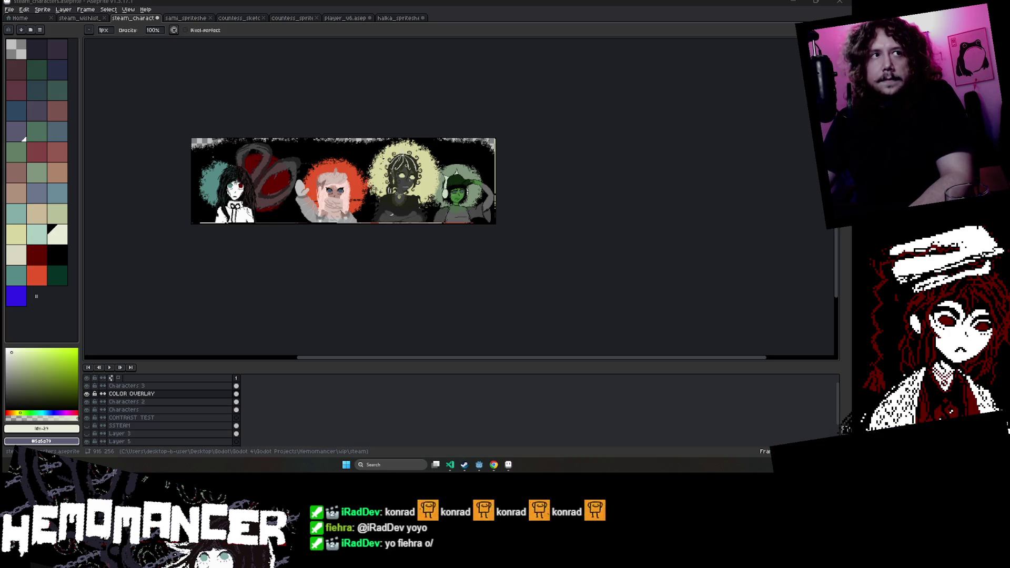
Fill the green character's backdrop with a lighter mint green.
scroll(499, 258, "up", 3)
scroll(460, 220, "down", 1)
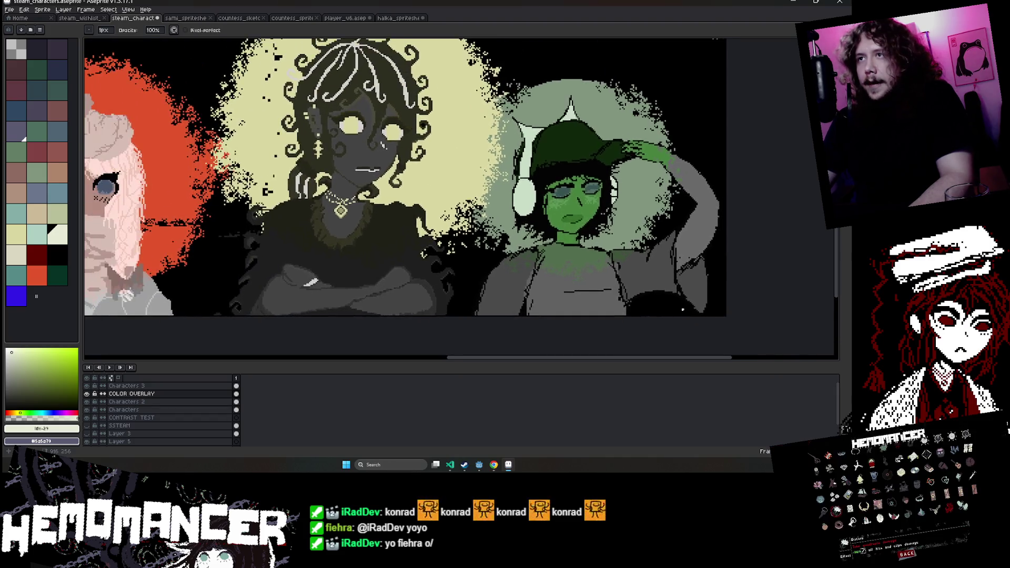
scroll(459, 219, "down", 1)
left_click(615, 242, "alt")
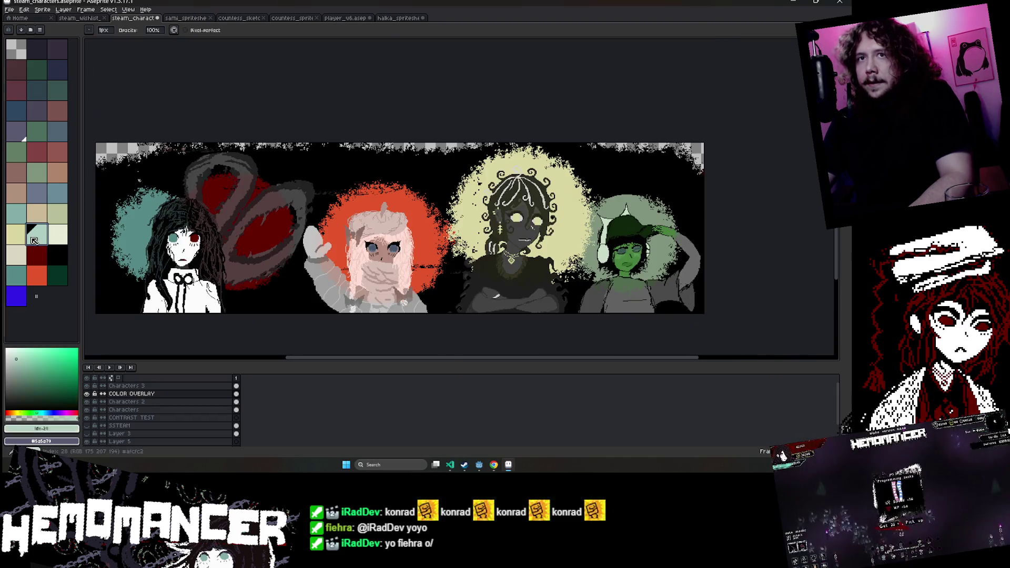
key("g")
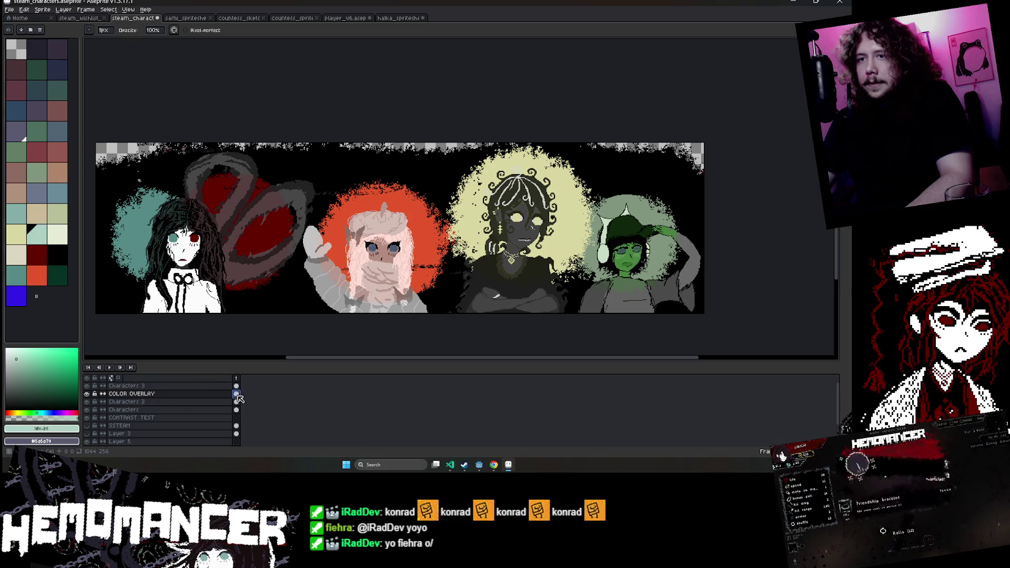
left_click(670, 213)
mouse_move(711, 216)
left_mouse_down()
mouse_move(489, 207)
mouse_move(685, 211)
left_mouse_up()
scroll(489, 207, "up", 1)
Look through the halka, player, countess, countess sketch and sami sprite documents.
left_click(395, 18)
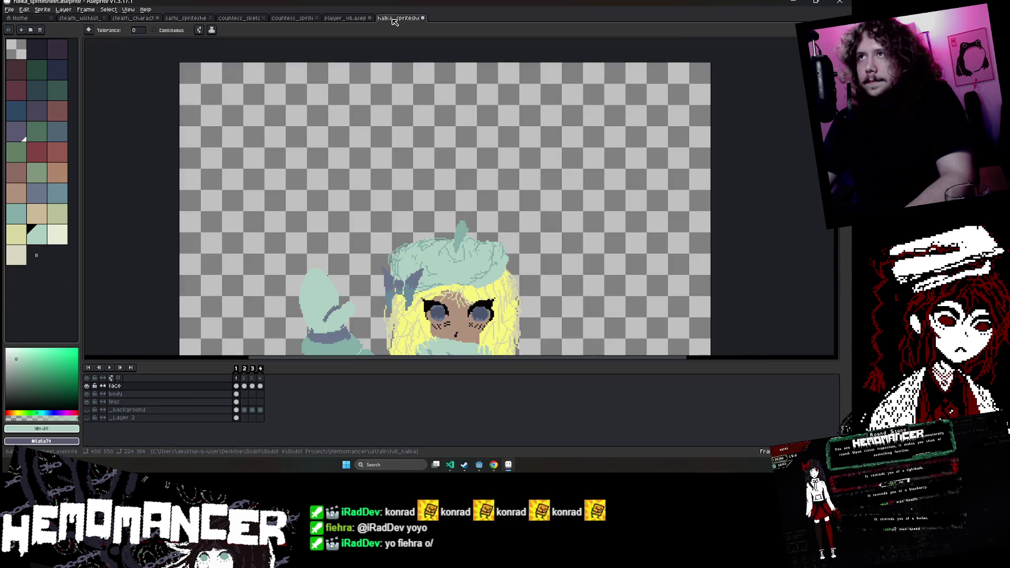
left_click(345, 18)
left_click(290, 19)
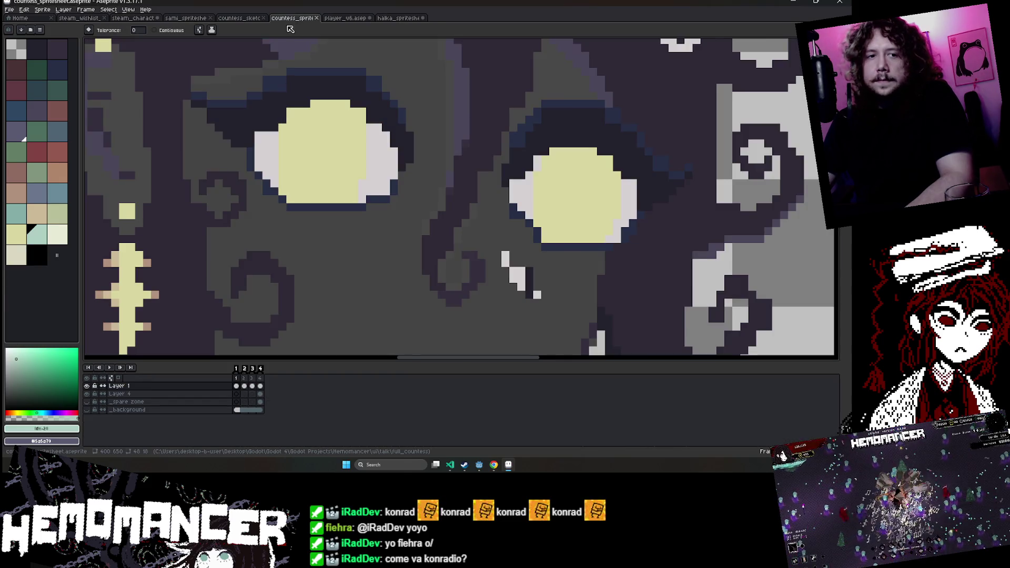
left_click(229, 19)
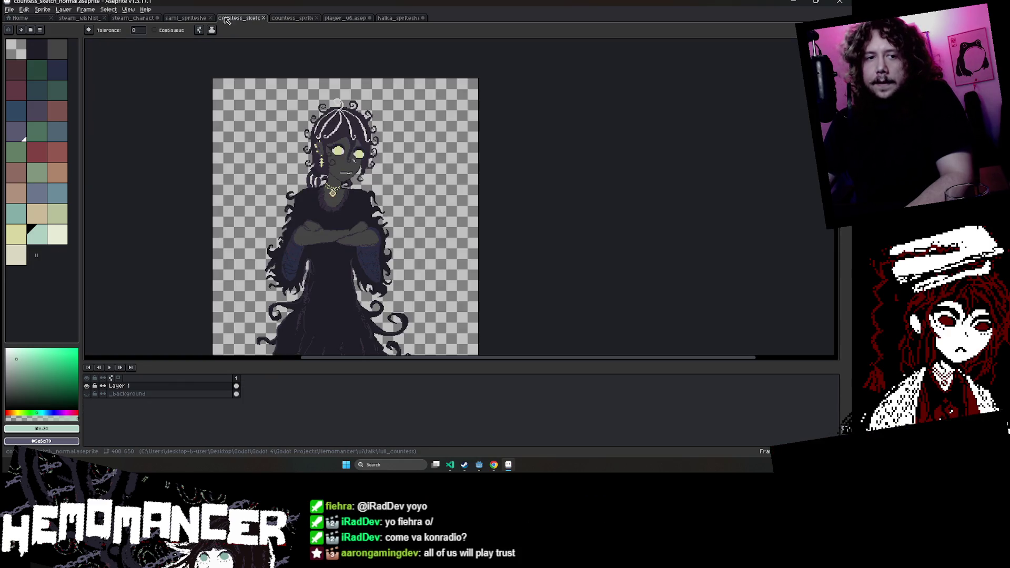
left_click(194, 20)
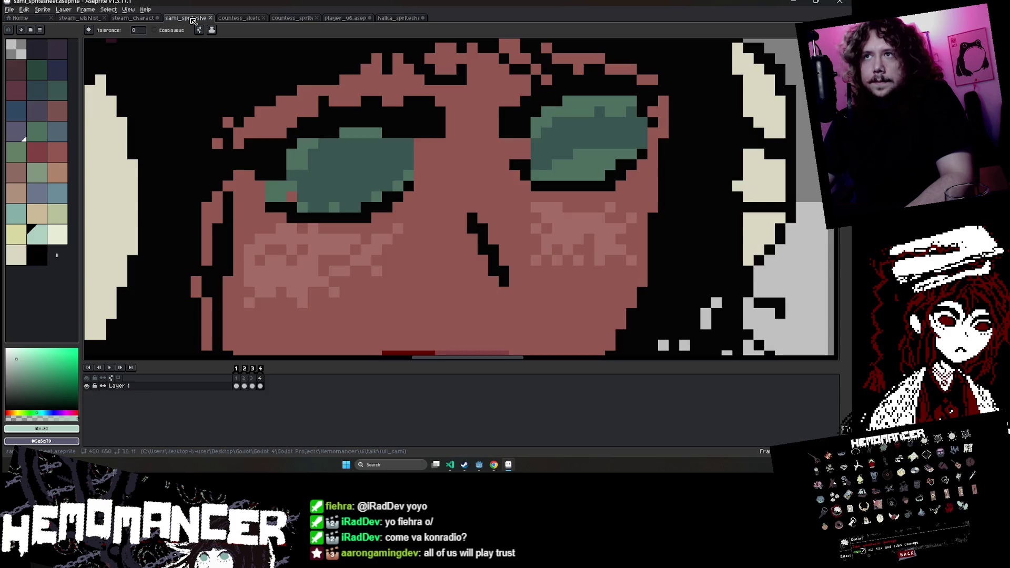
Sample the dark hat colour from the sami sprite sheet, then return to the character banner.
scroll(363, 127, "down", 3)
scroll(379, 106, "down", 1)
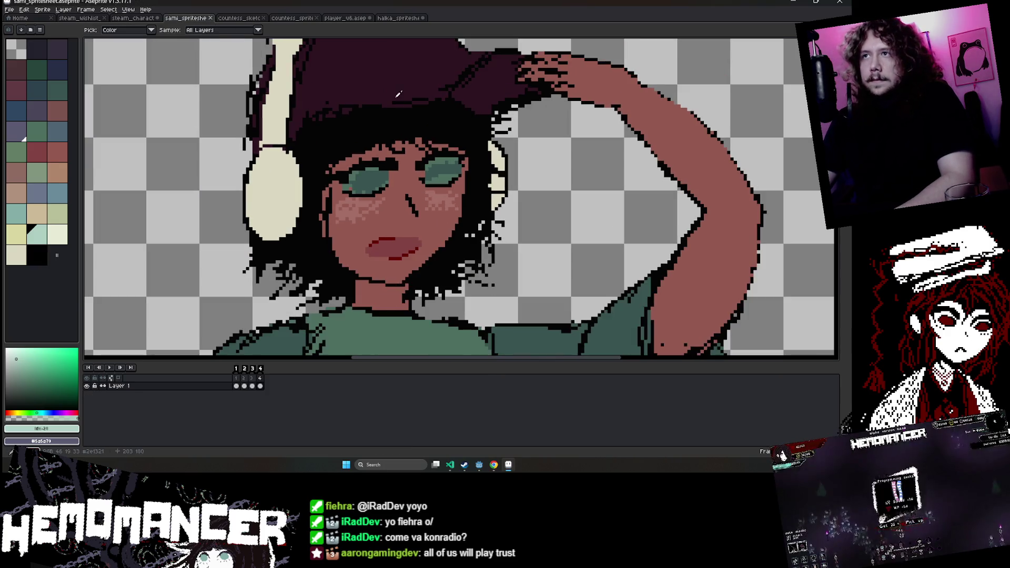
left_click(390, 92, "alt")
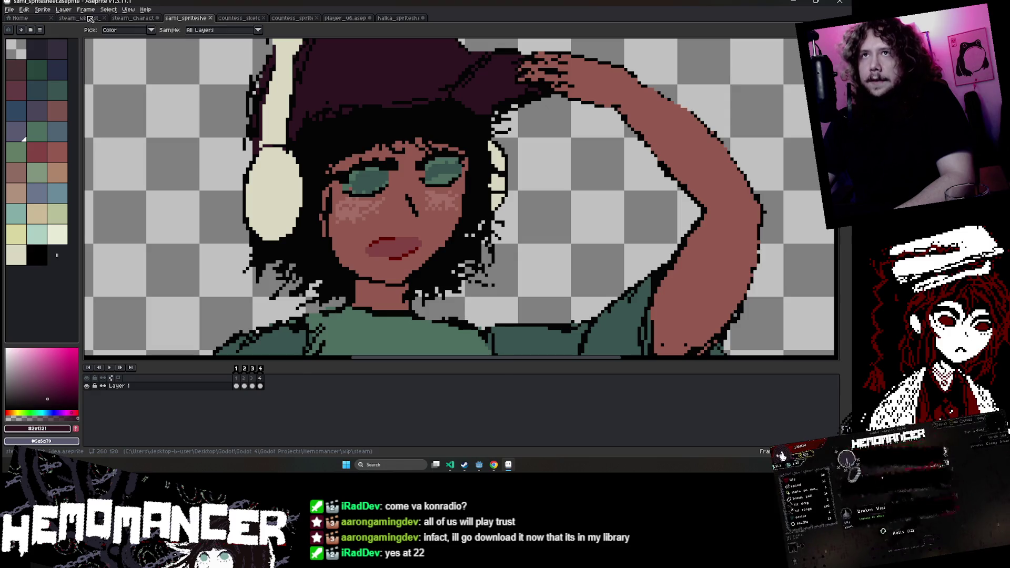
key("ctrl+shift+Tab")
key("ctrl+shift+Tab")
key("ctrl+Tab")
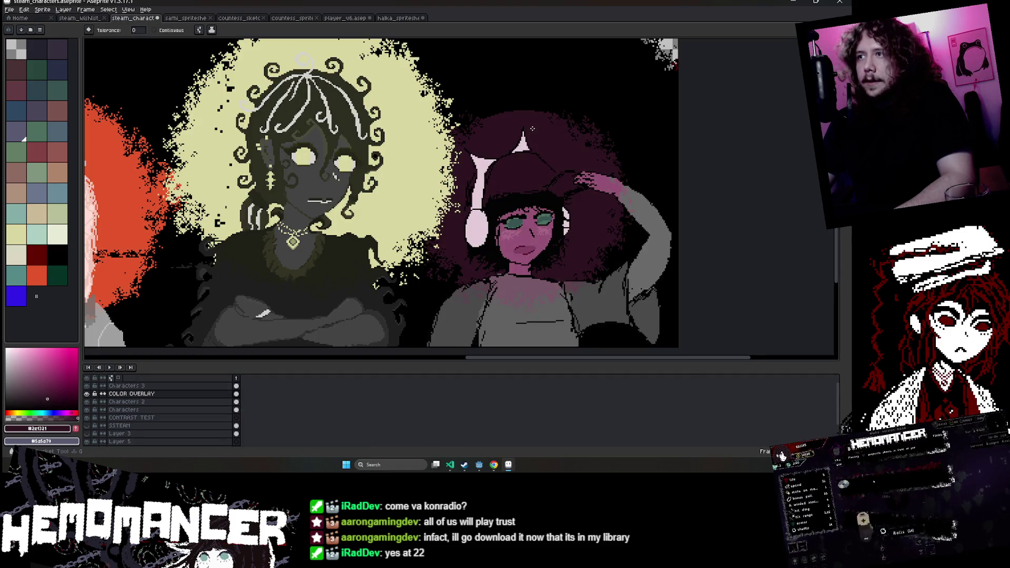
Zoom and pan around the character banner to view it whole.
scroll(519, 128, "down", 2)
scroll(520, 128, "up", 3)
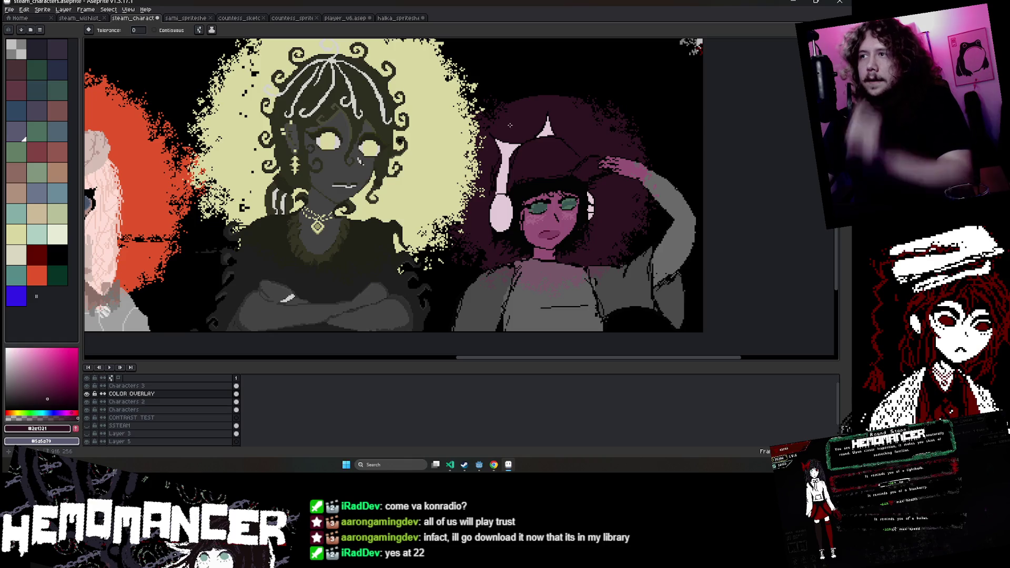
scroll(510, 128, "down", 2)
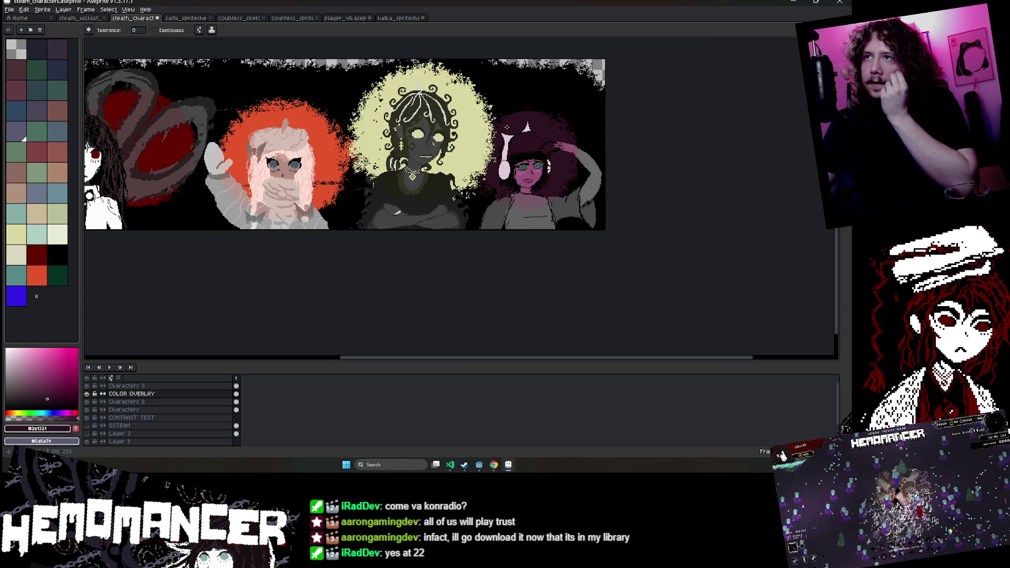
left_click_drag(506, 126, 592, 169)
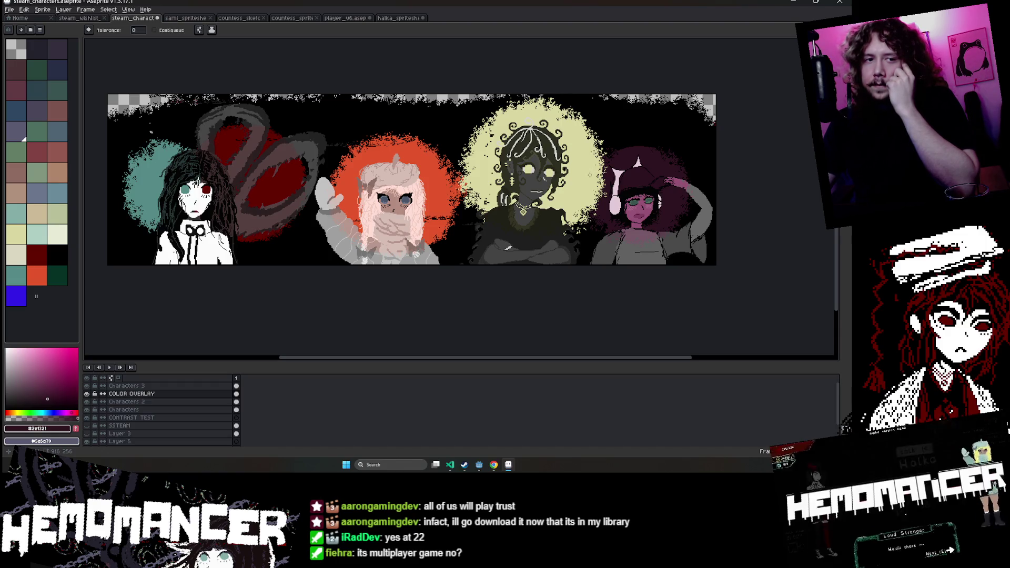
scroll(709, 215, "up", 1)
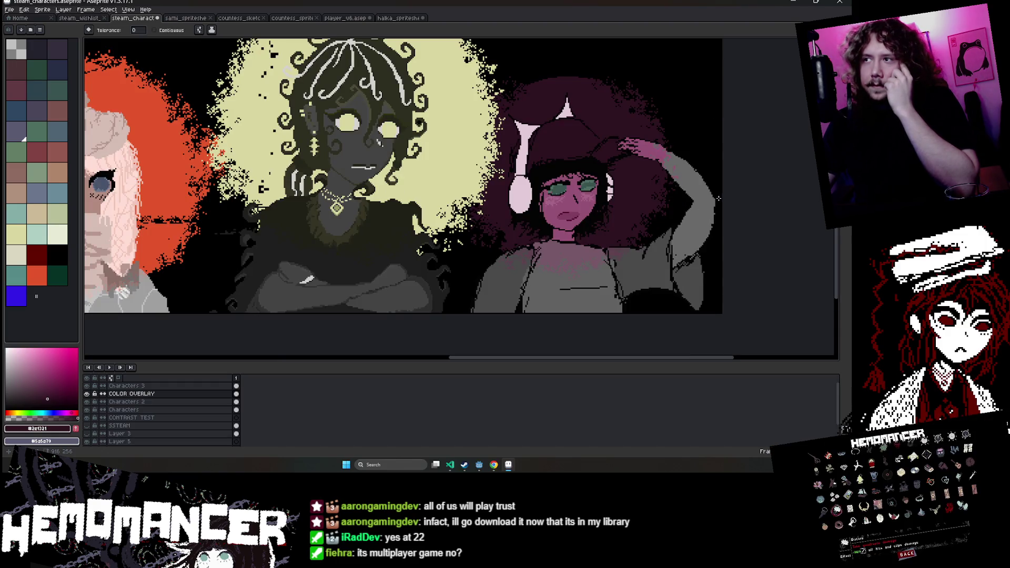
Glance at the halka sprite sheet, then bring the code editor with main_menu.gd forward.
scroll(697, 193, "down", 1)
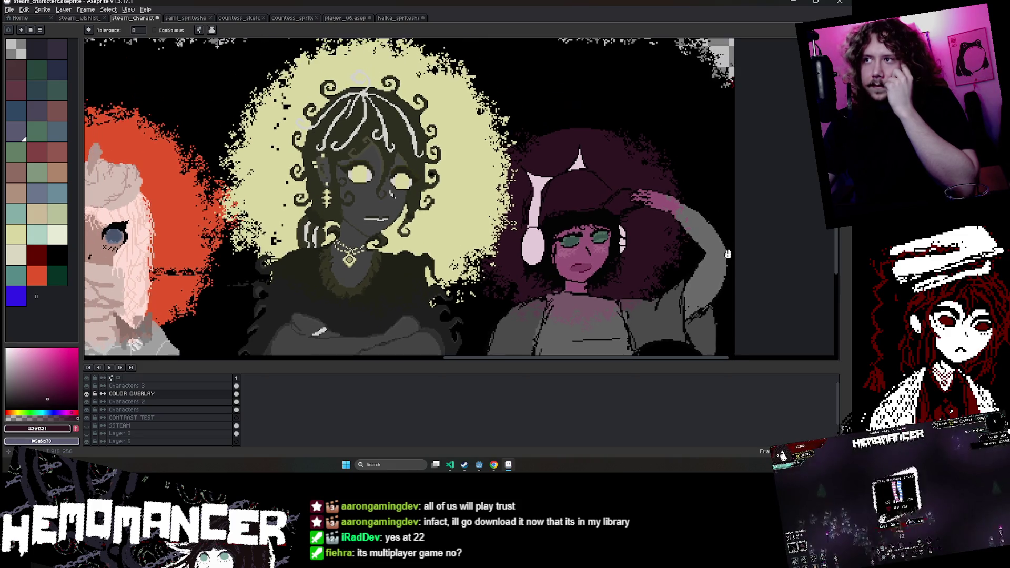
scroll(728, 251, "down", 1)
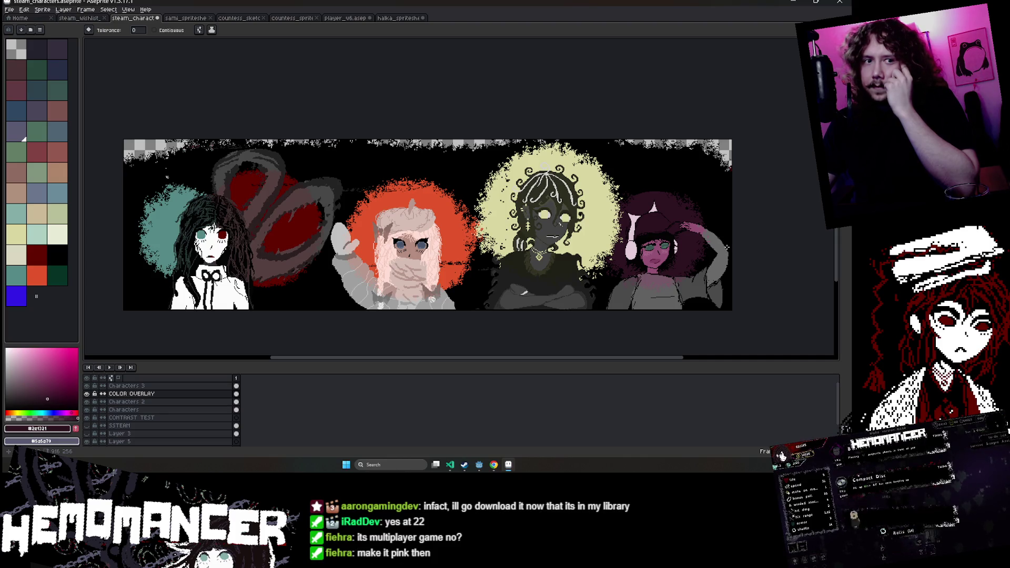
left_click(398, 18)
left_click(450, 466)
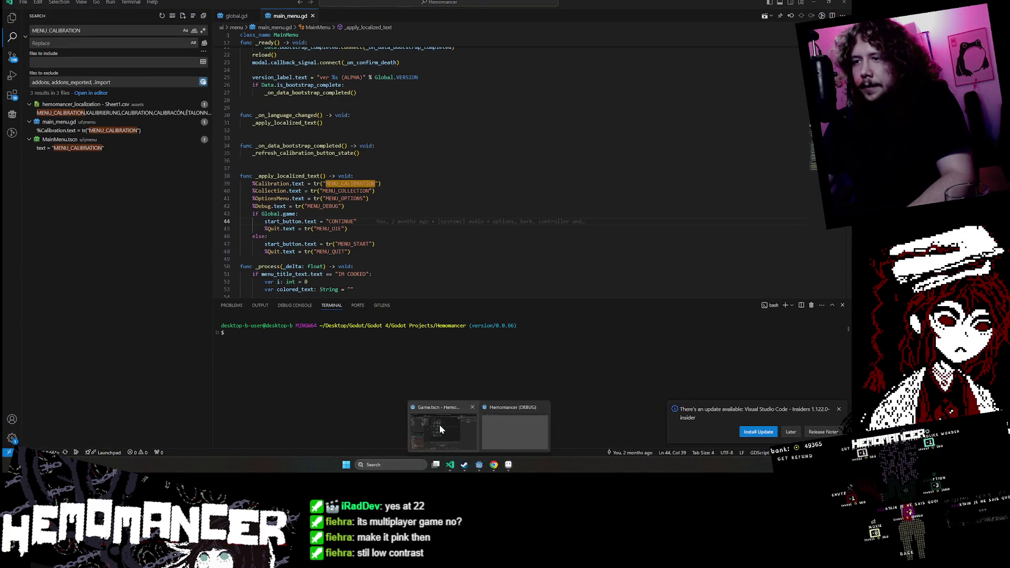
Copy the PINK hex value from color.gd in Godot and return to Aseprite.
mouse_move(479, 465)
left_click(440, 424)
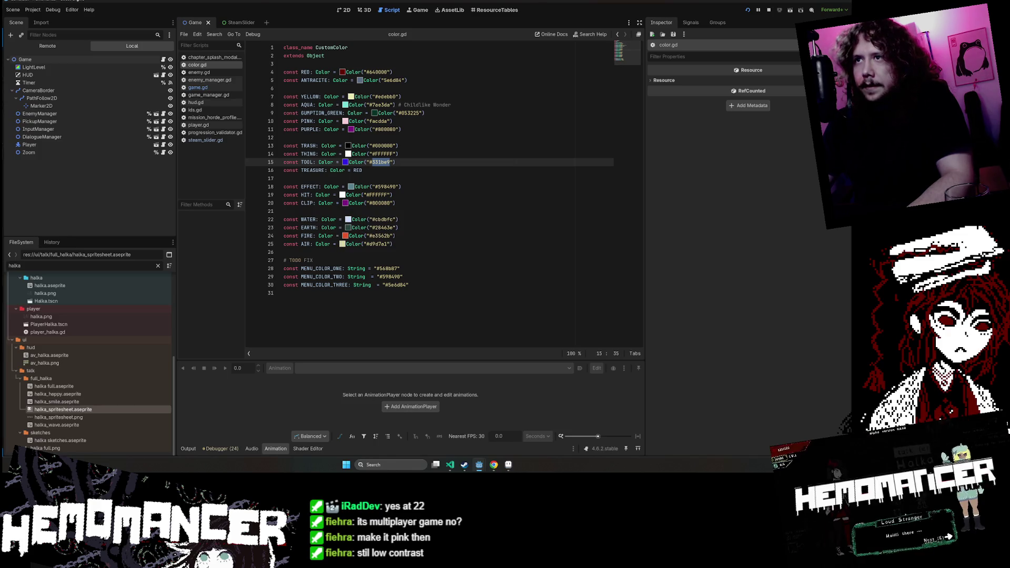
left_click(371, 121)
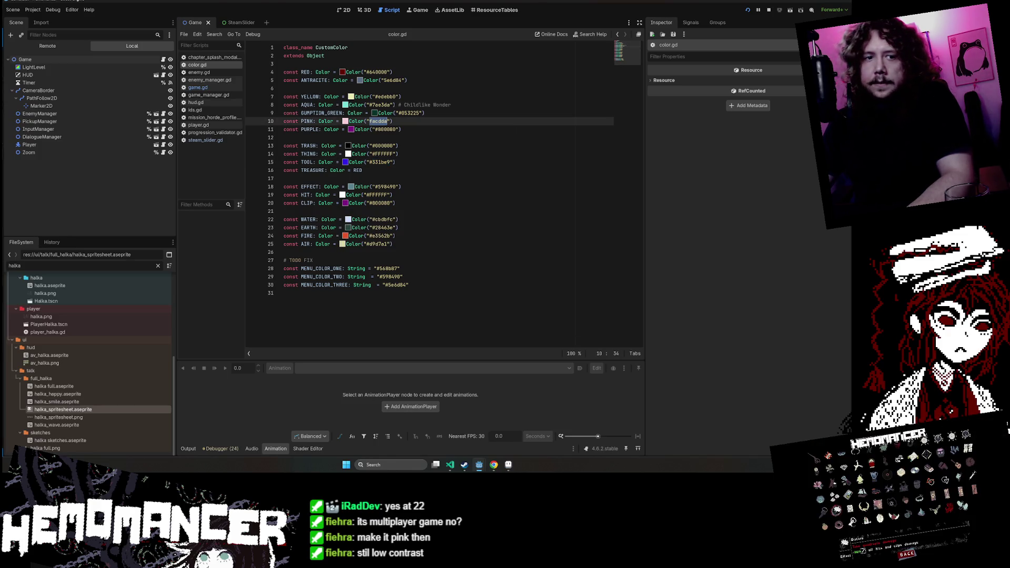
key("alt+Tab")
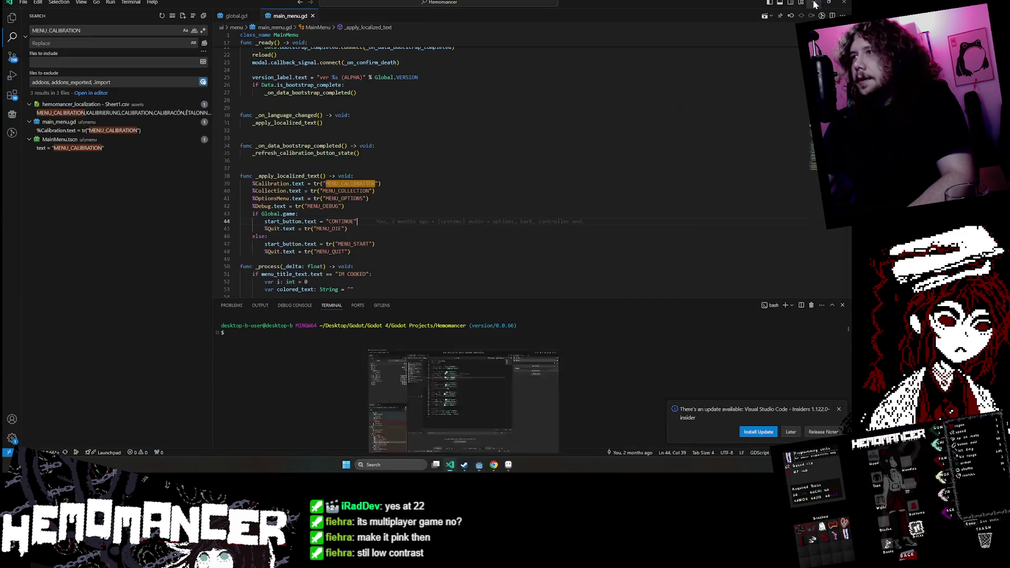
mouse_move(464, 465)
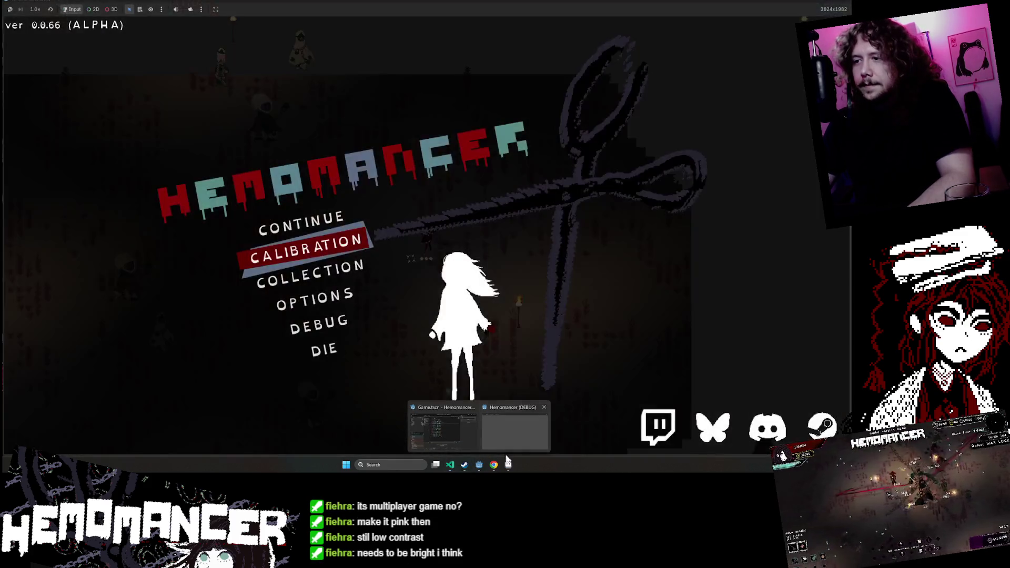
left_click(509, 466)
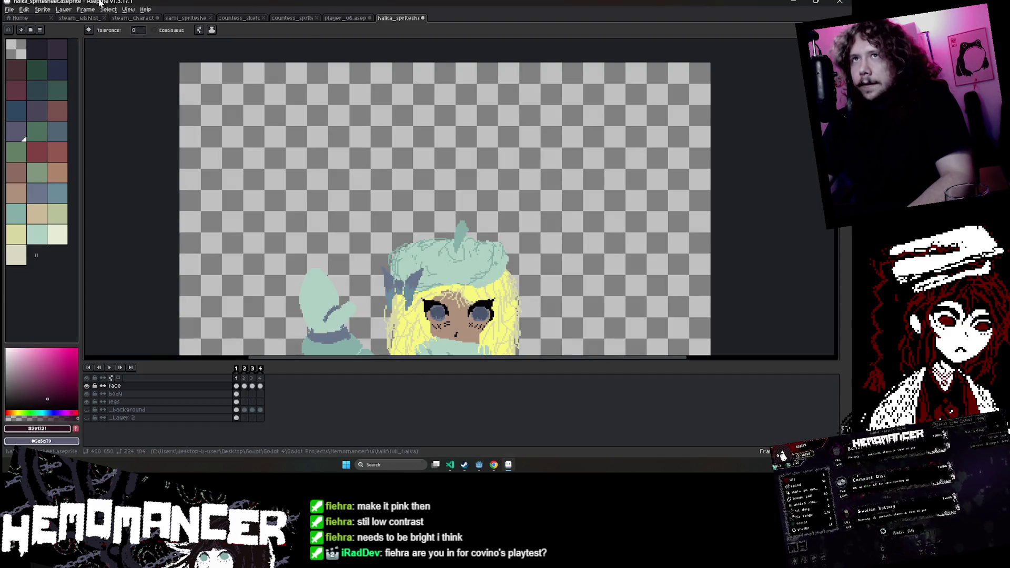
Set the foreground colour to the pasted pink and fill the right character's purple glow with it.
left_click(129, 18)
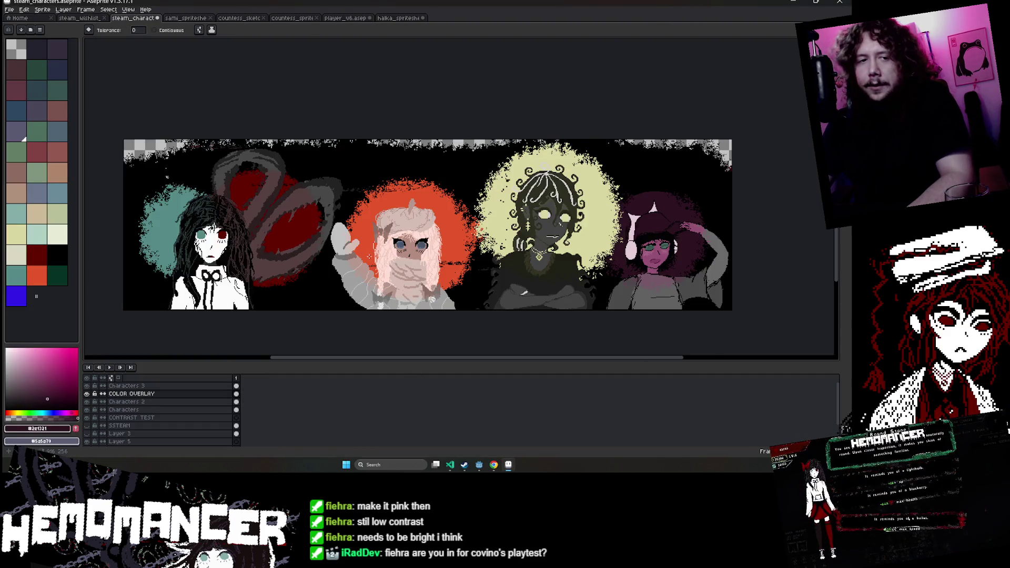
left_click(58, 428)
type("facdda")
key("Return")
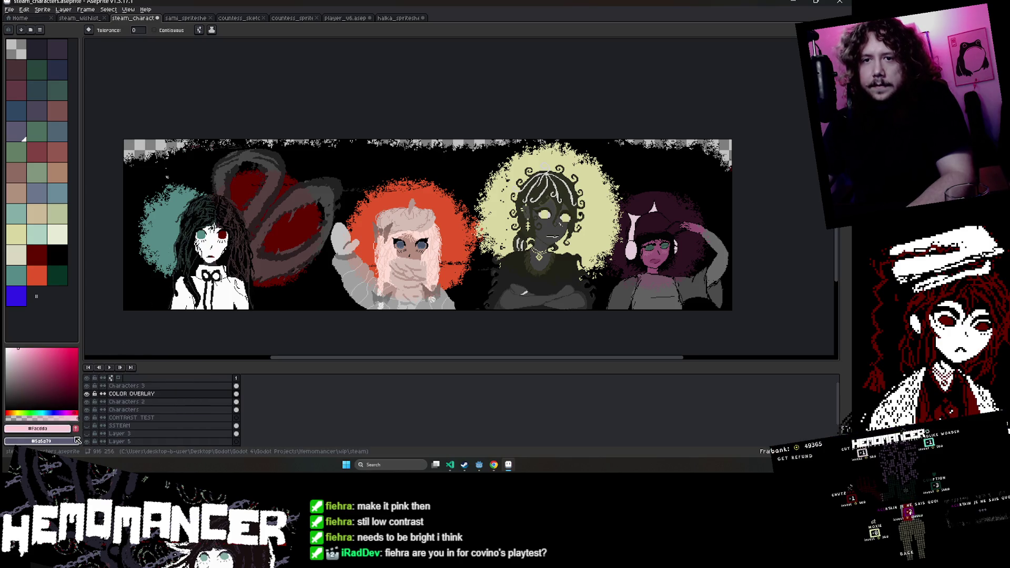
scroll(712, 294, "up", 2)
left_click(684, 174)
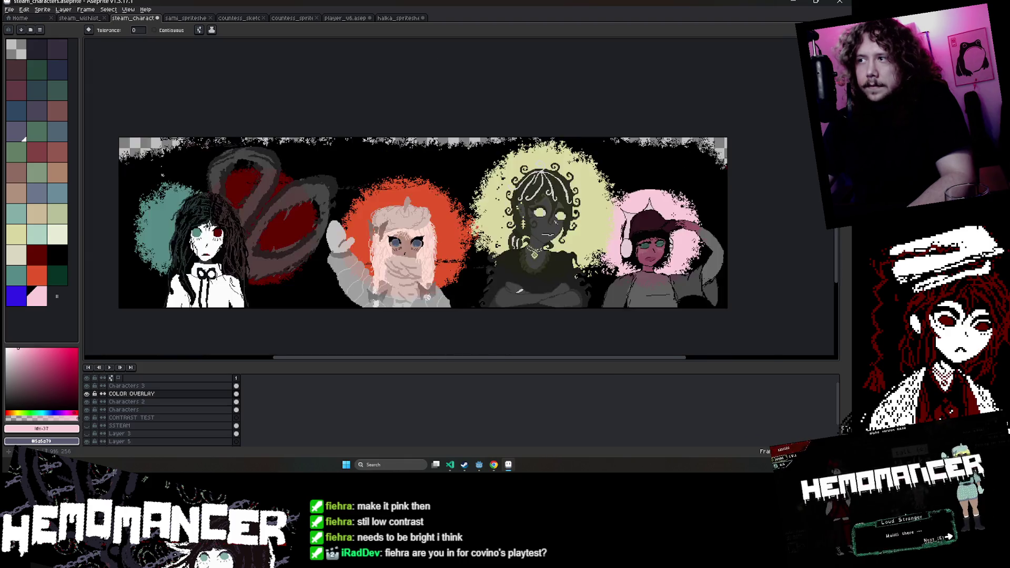
Zoom and pan around the banner to review all four characters with the new pink glow.
scroll(712, 294, "down", 3)
scroll(712, 294, "up", 3)
scroll(736, 42, "down", 2)
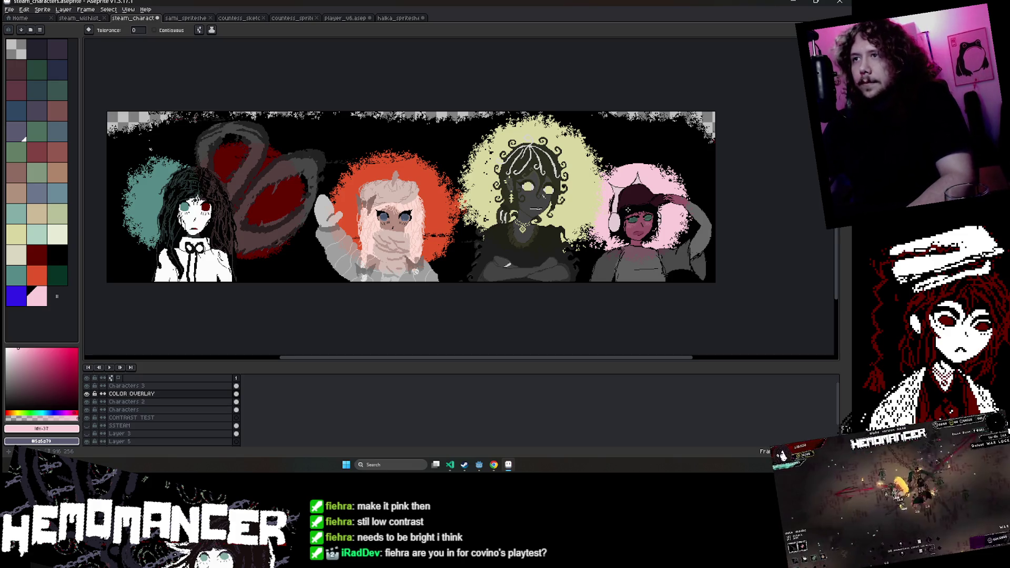
left_click_drag(628, 210, 517, 222)
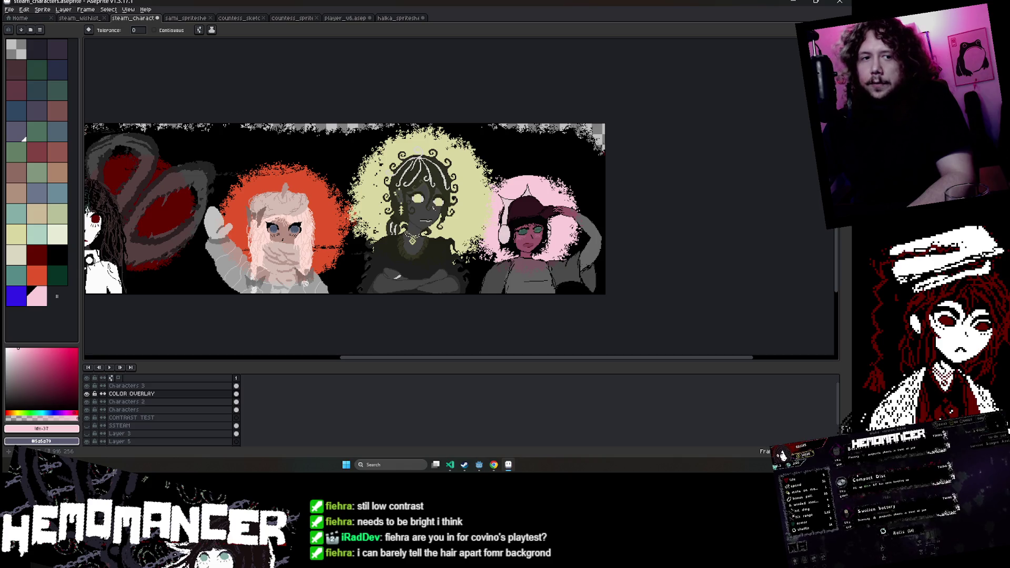
scroll(570, 296, "up", 2)
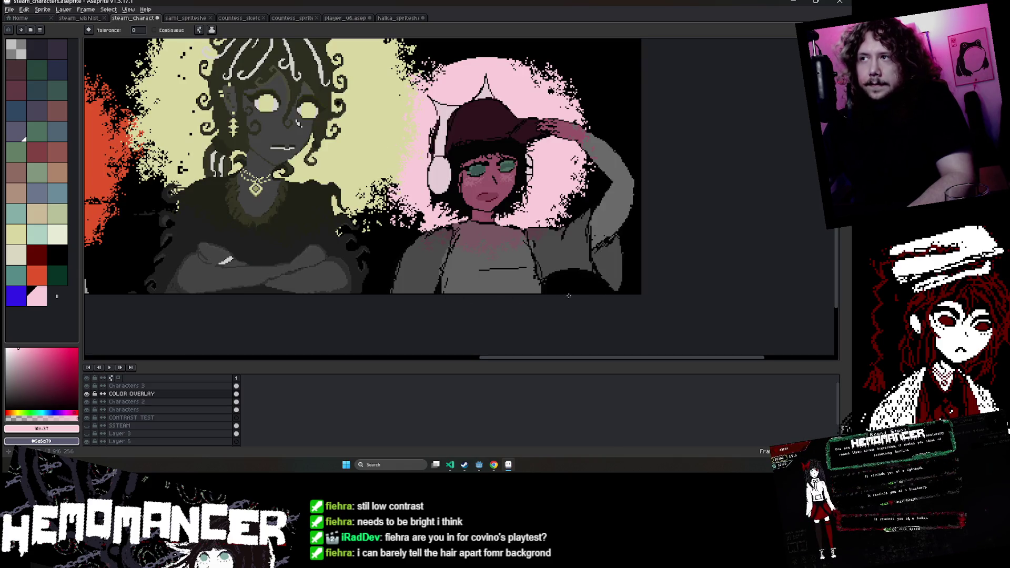
scroll(507, 235, "up", 1)
scroll(473, 227, "up", 1)
scroll(421, 229, "up", 1)
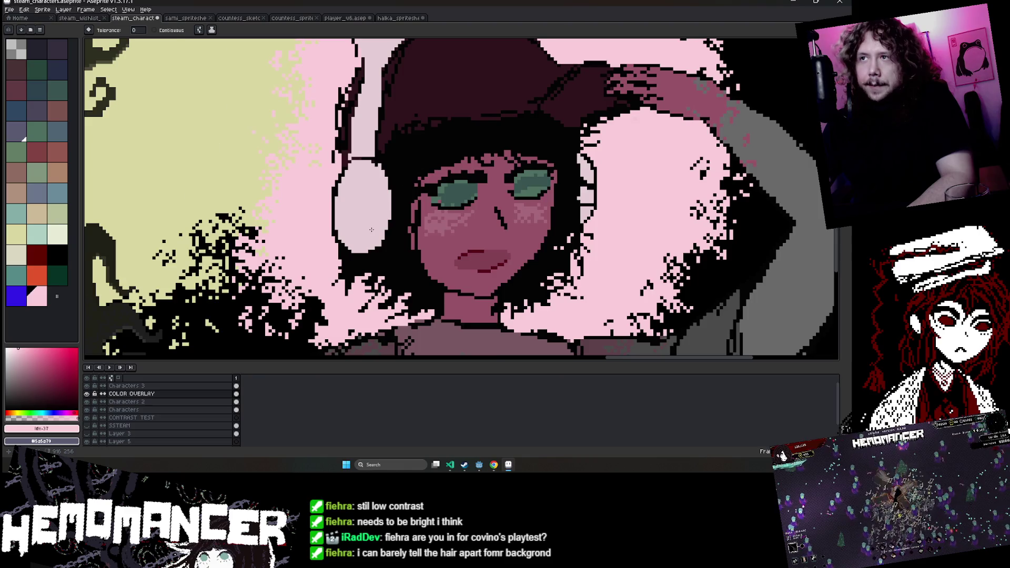
scroll(371, 230, "down", 4)
scroll(315, 169, "down", 1)
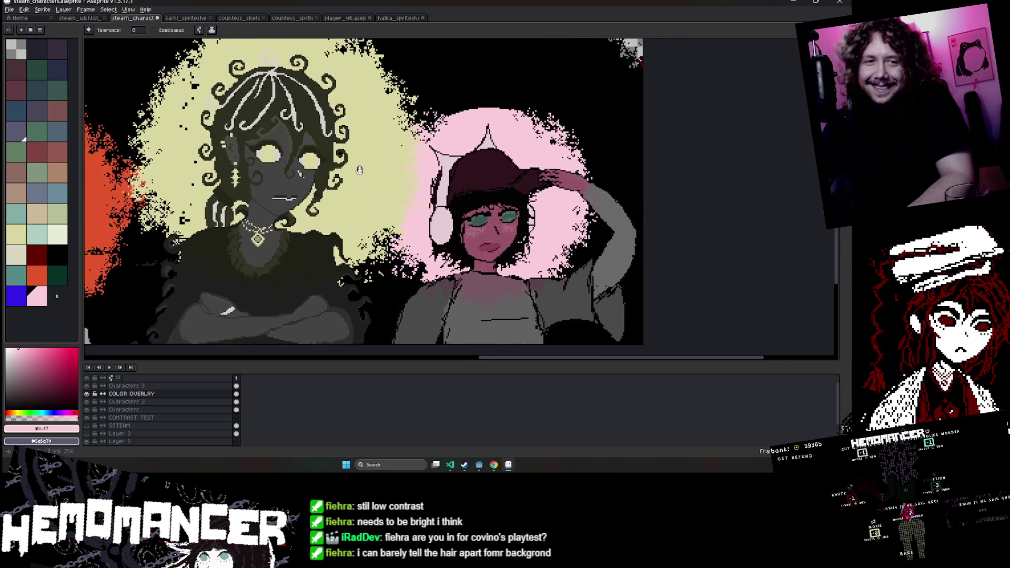
scroll(363, 173, "down", 1)
scroll(406, 177, "down", 1)
scroll(406, 177, "up", 1)
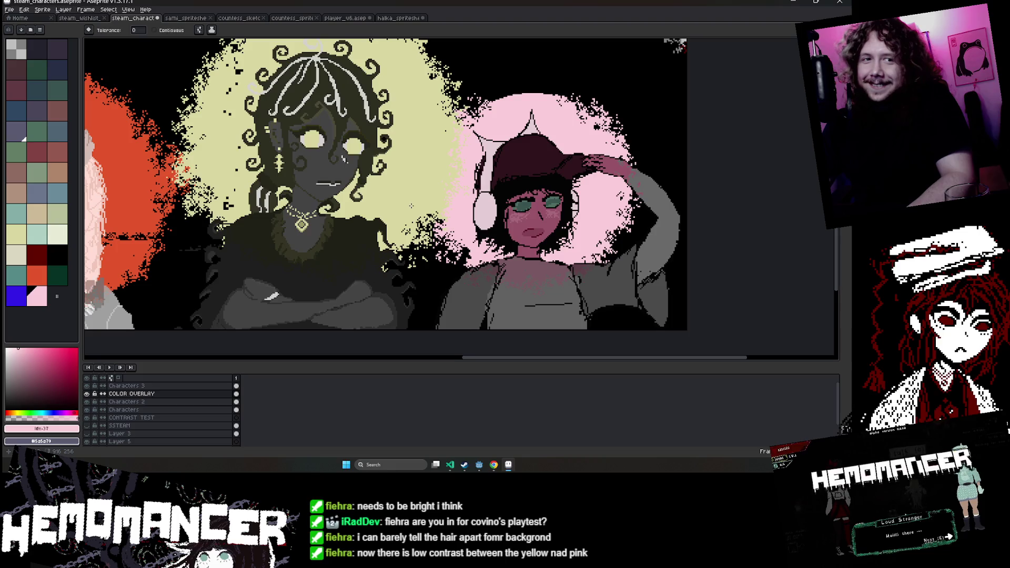
scroll(411, 206, "down", 1)
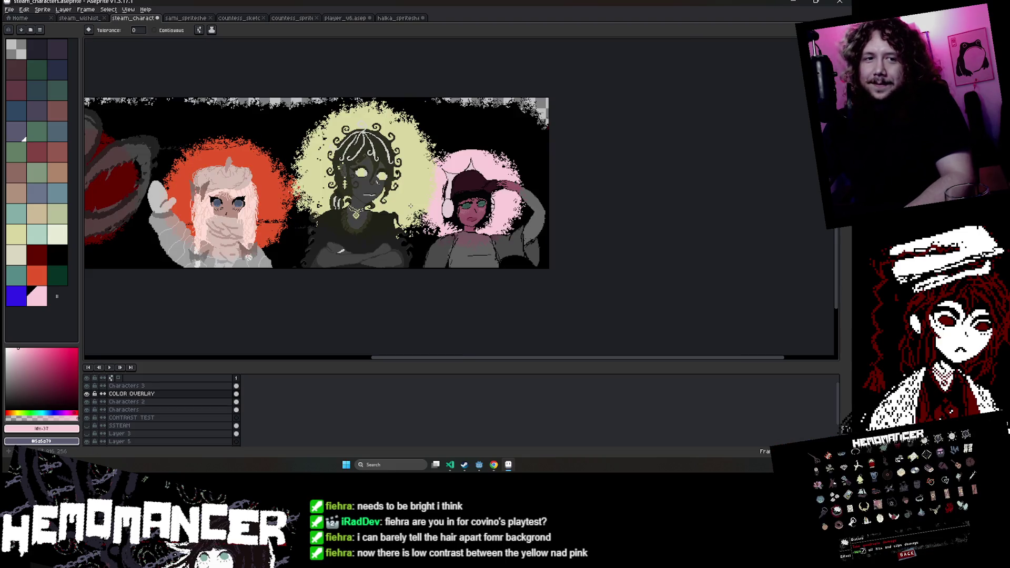
left_click_drag(309, 194, 472, 186)
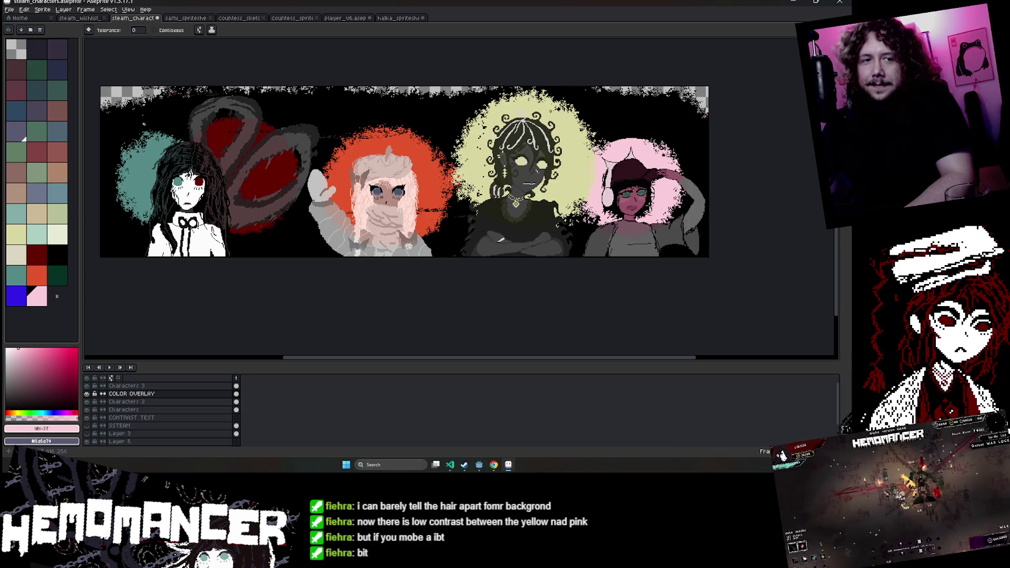
left_click_drag(472, 186, 435, 207)
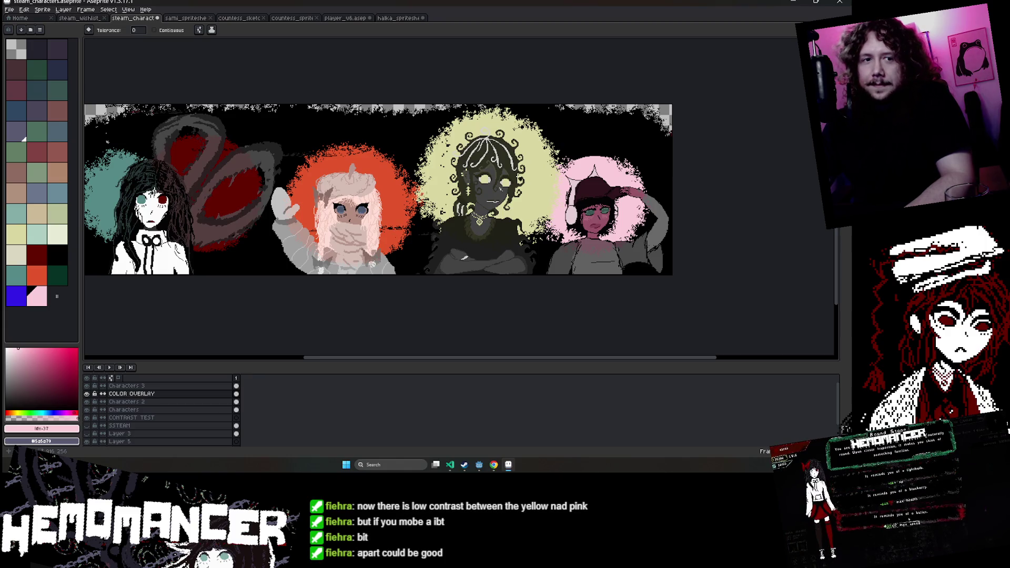
left_click_drag(683, 204, 526, 213)
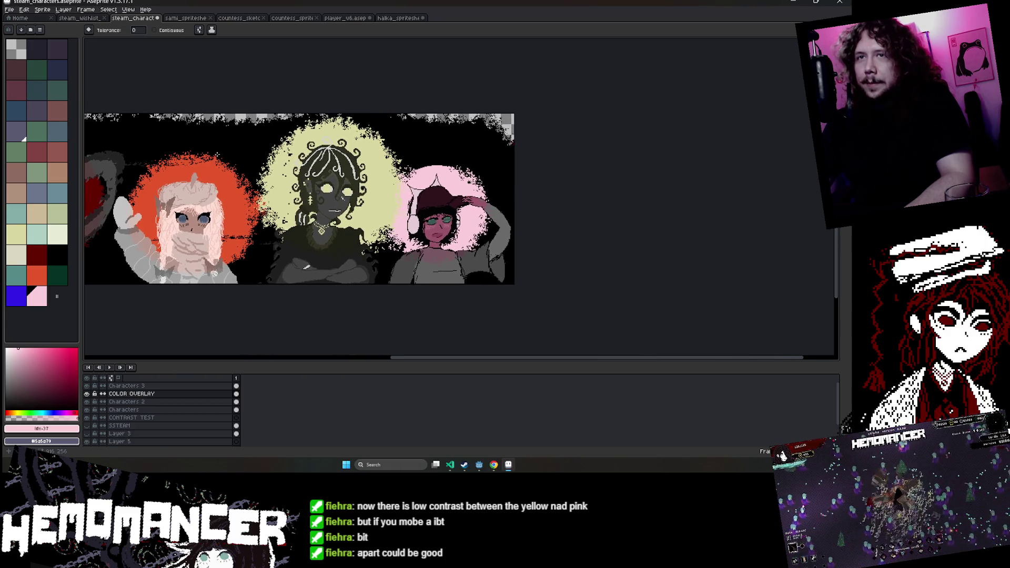
left_click(42, 9)
left_click(68, 55)
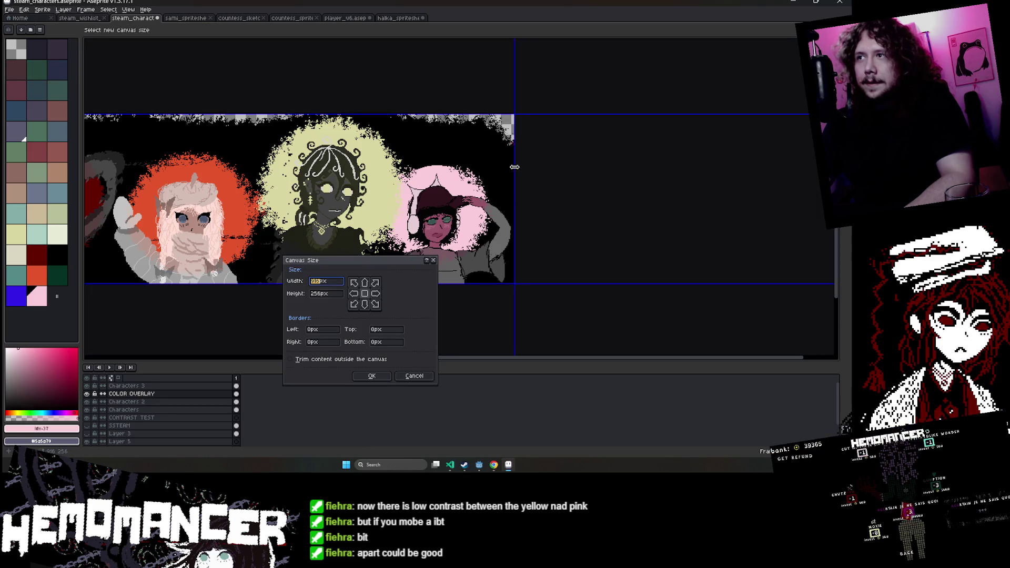
left_click_drag(514, 167, 581, 167)
left_click(371, 376)
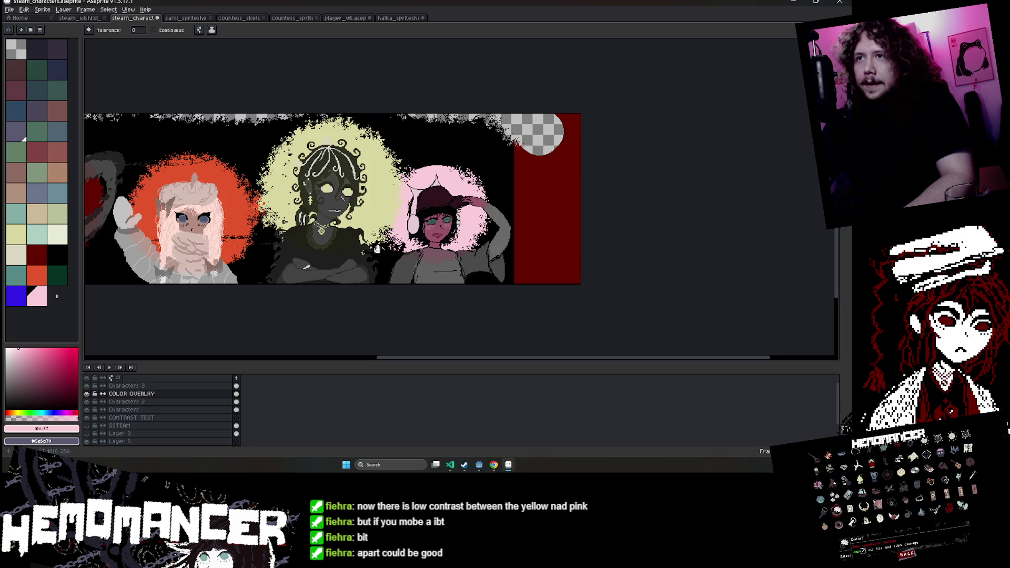
scroll(377, 248, "left", 3)
scroll(363, 241, "up", 2)
scroll(359, 238, "down", 1)
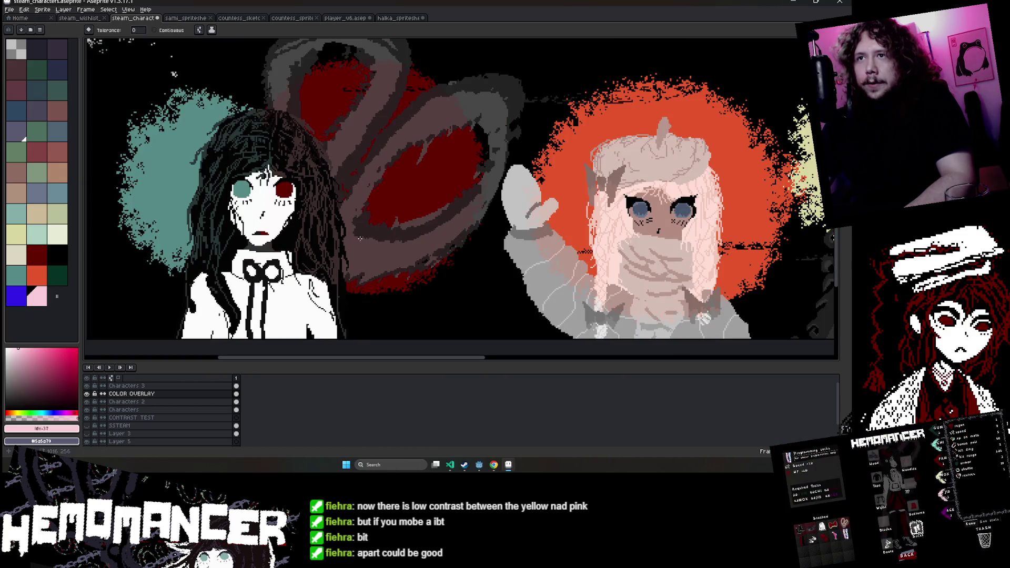
scroll(361, 235, "left", 2)
scroll(361, 235, "up", 1)
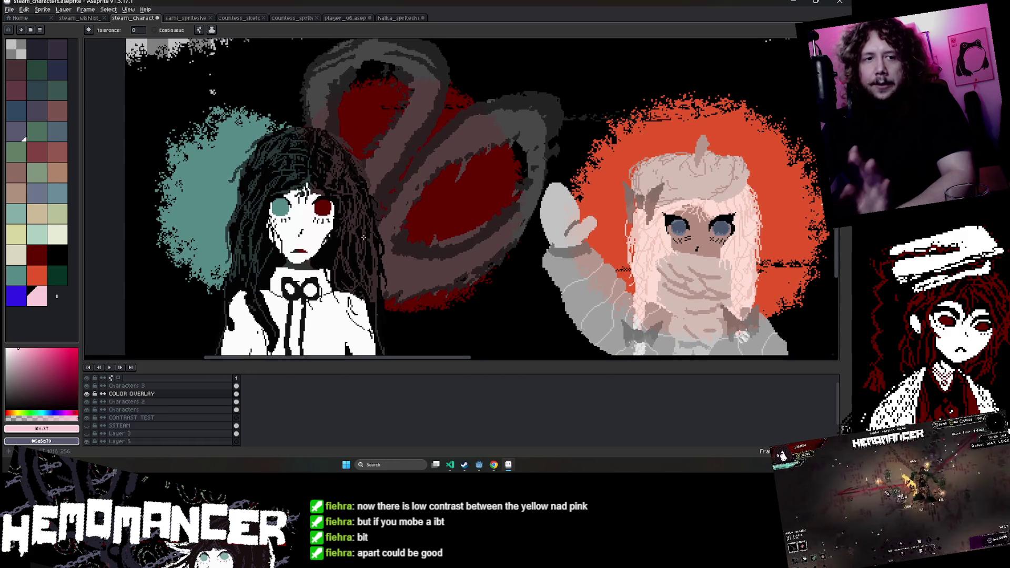
scroll(361, 237, "left", 5)
scroll(361, 237, "up", 1)
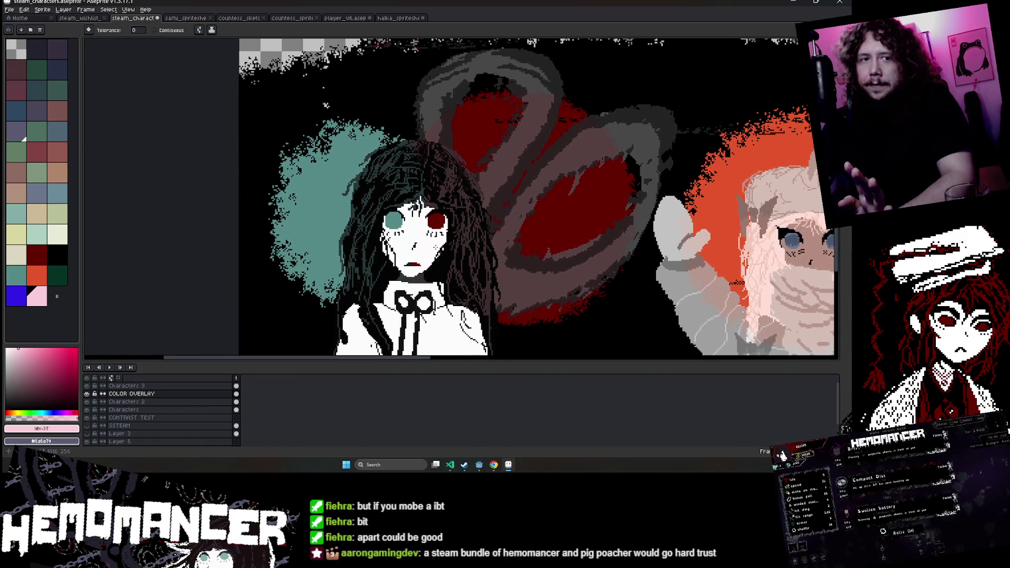
left_click_drag(430, 245, 662, 249)
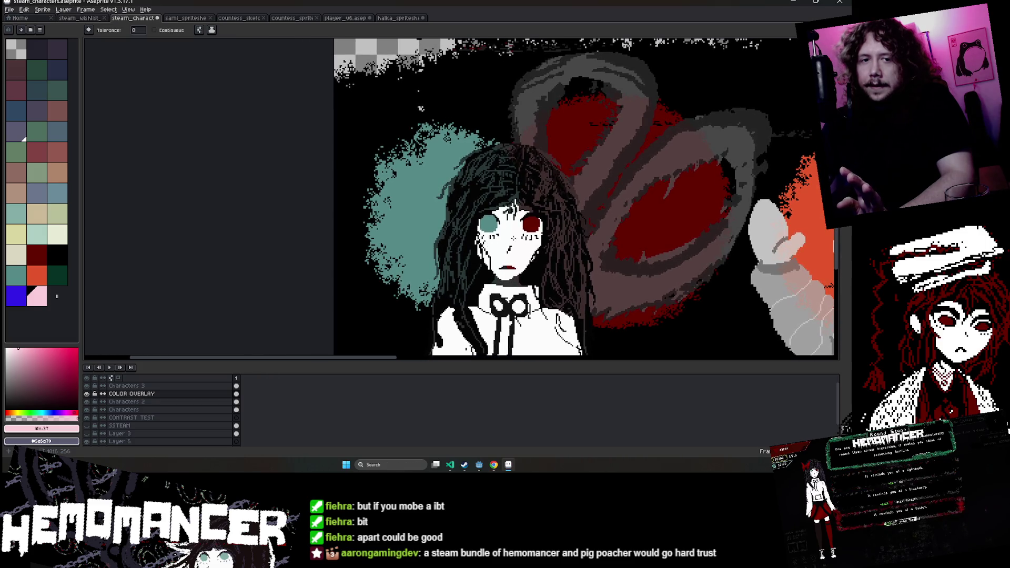
scroll(662, 248, "down", 2)
scroll(579, 240, "up", 2)
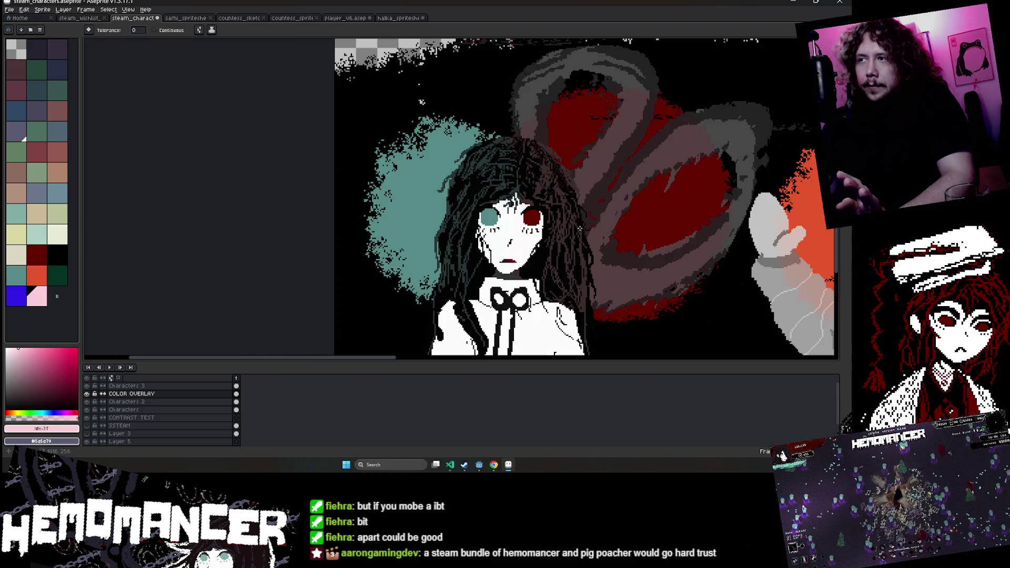
left_click_drag(815, 186, 384, 190)
left_click_drag(730, 191, 510, 193)
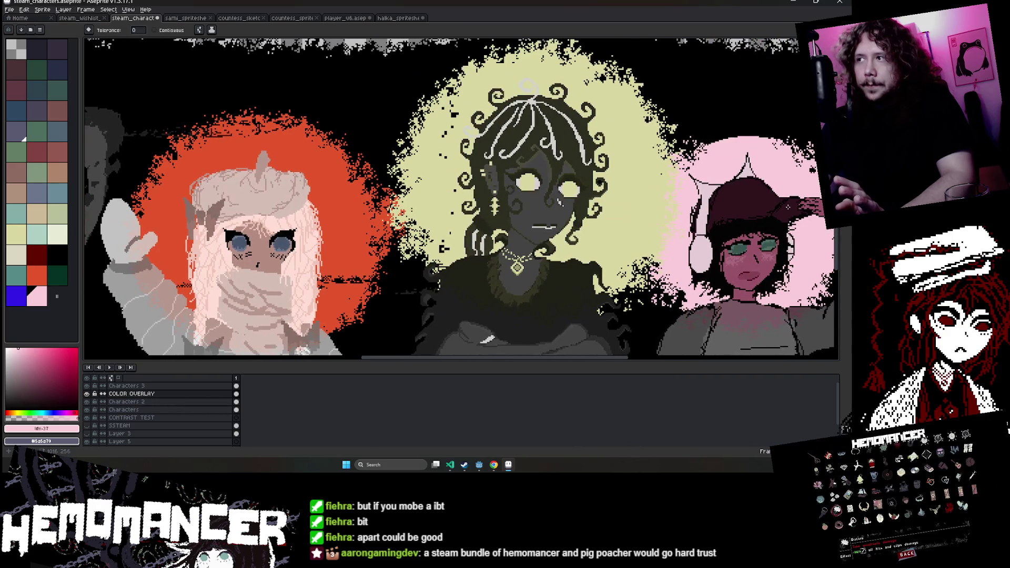
left_click_drag(788, 207, 611, 208)
left_click_drag(844, 209, 720, 210)
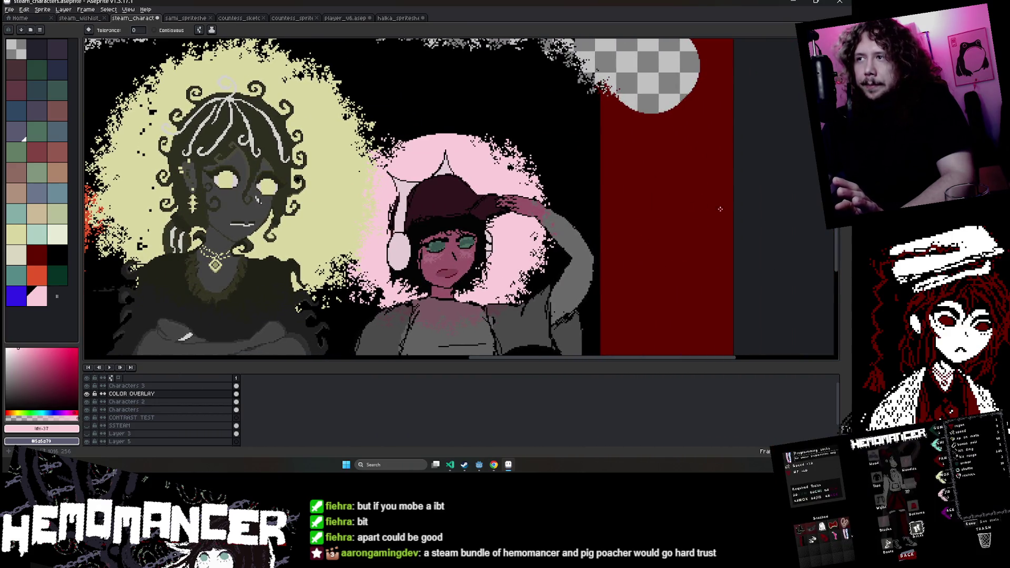
scroll(720, 210, "down", 4)
scroll(481, 276, "up", 4)
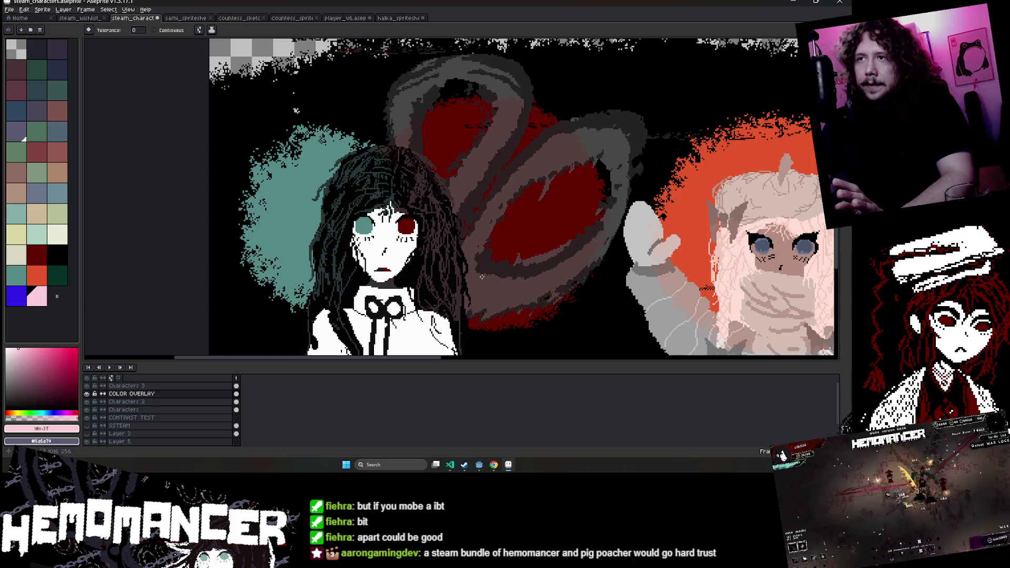
left_click_drag(763, 228, 516, 221)
left_click_drag(619, 224, 300, 247)
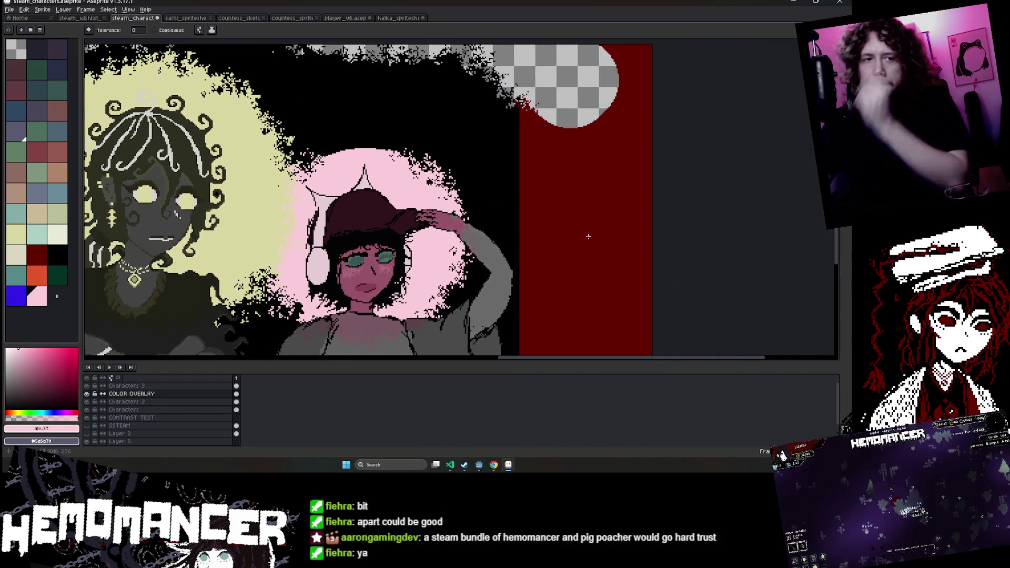
scroll(601, 219, "down", 2)
scroll(602, 218, "up", 1)
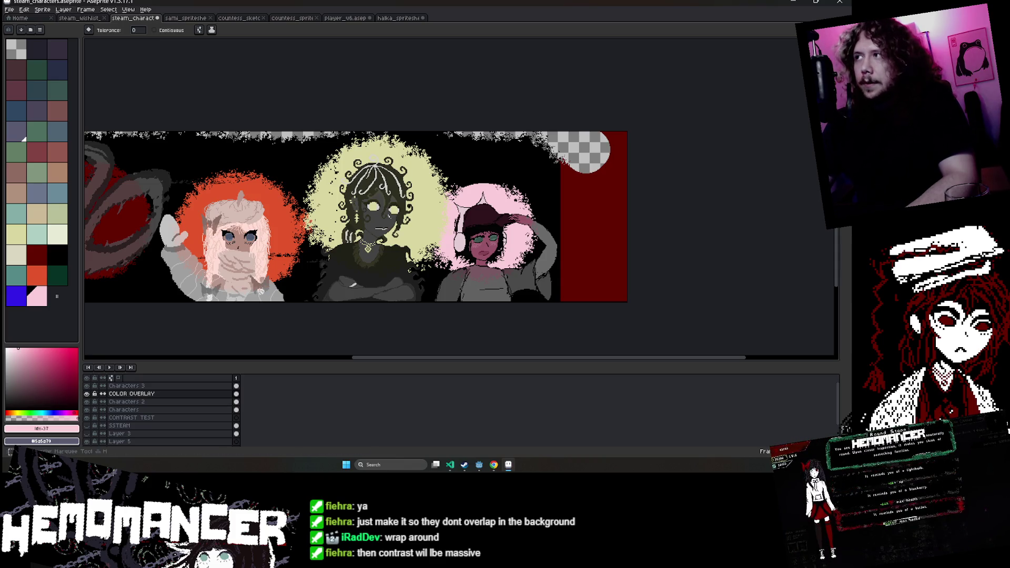
Select the pink-glow character on the Characters layer and nudge it one pixel right.
key("m")
left_click(124, 409)
left_click(87, 409)
left_click(87, 409)
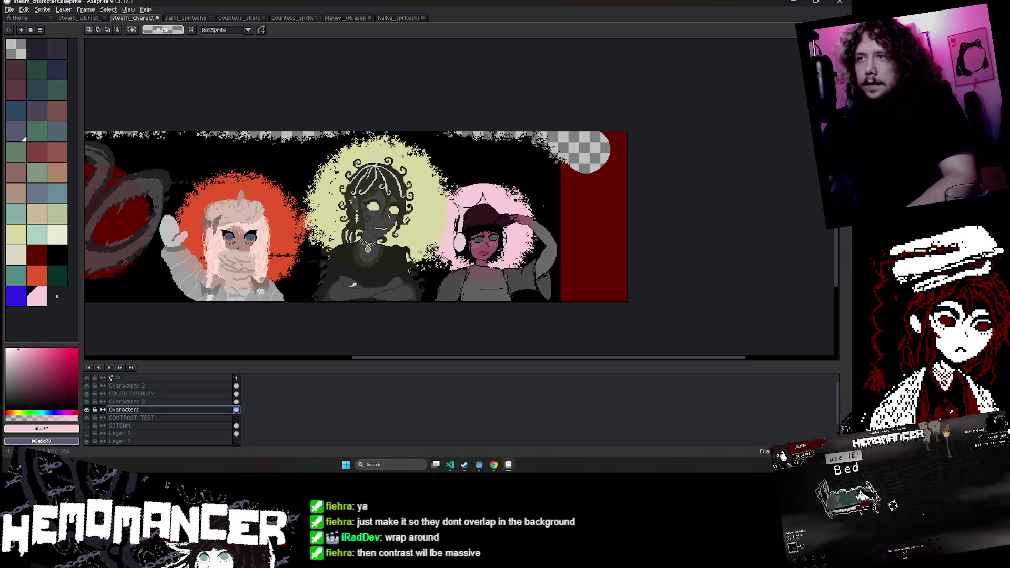
left_click_drag(500, 168, 599, 261)
left_click_drag(432, 329, 429, 320)
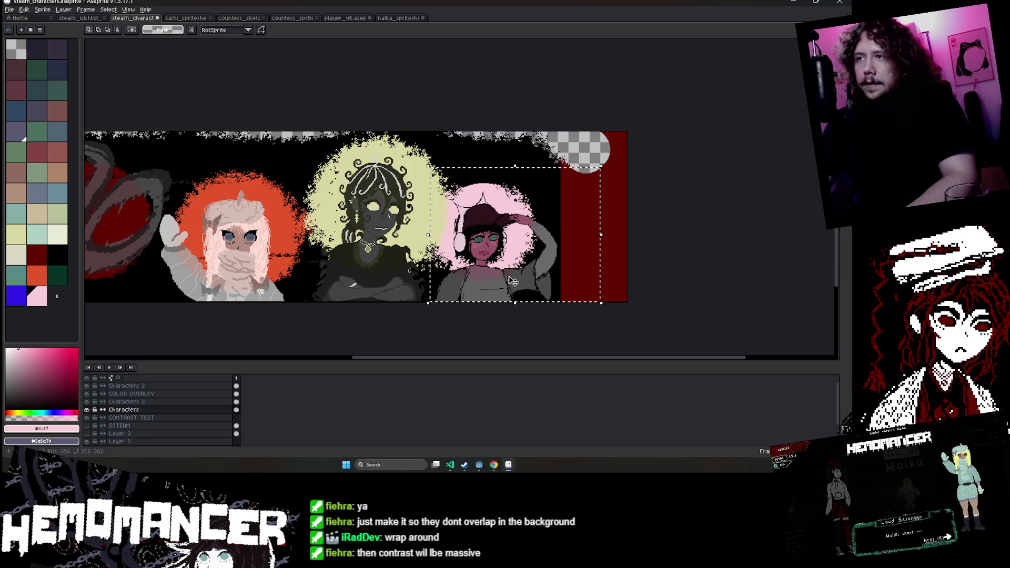
key("Right")
key("Right")
key("Right")
key("Right")
key("Right")
key("Right")
key("Right")
key("Right")
key("Right")
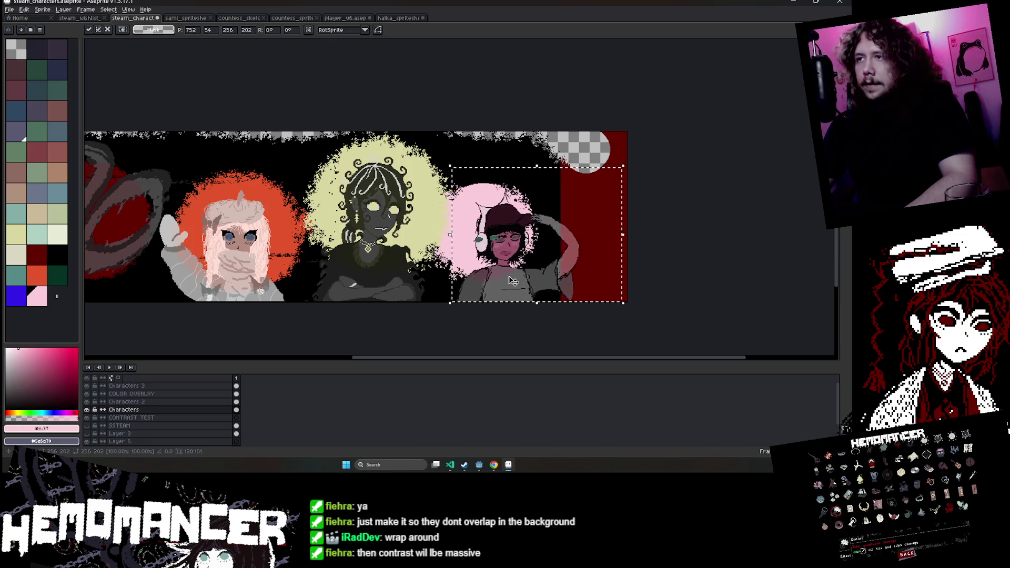
key("Right")
key("Right")
key("Right")
key("Right")
key("Right")
key("Right")
key("Right")
key("Right")
key("Right")
key("Right")
key("Right")
key("Right")
key("Left")
key("Left")
key("Left")
key("Left")
key("Left")
key("Left")
key("Left")
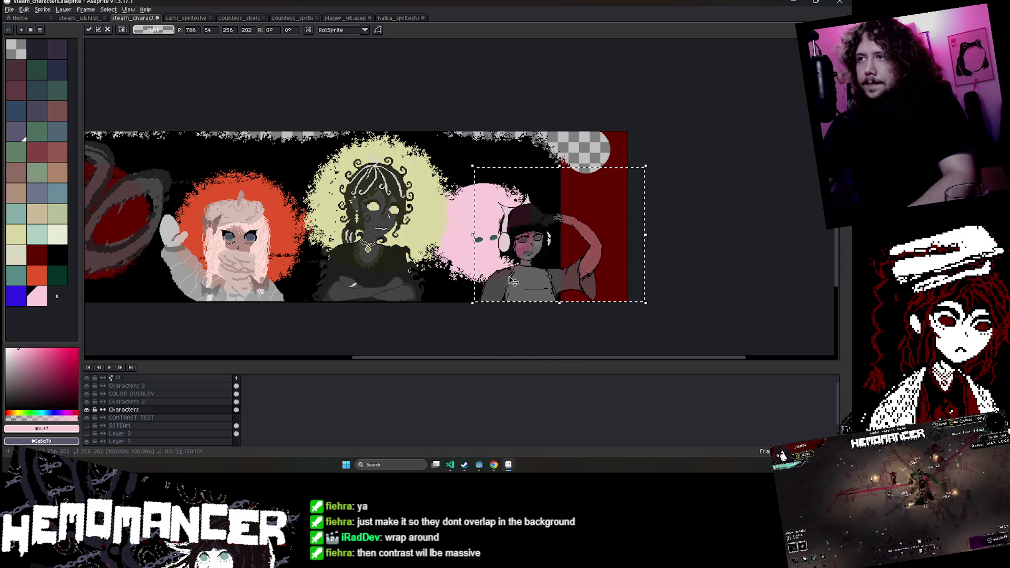
key("ctrl+d")
On the COLOR OVERLAY layer, select all pink glow pixels non-contiguously and shift them right.
left_click(179, 402)
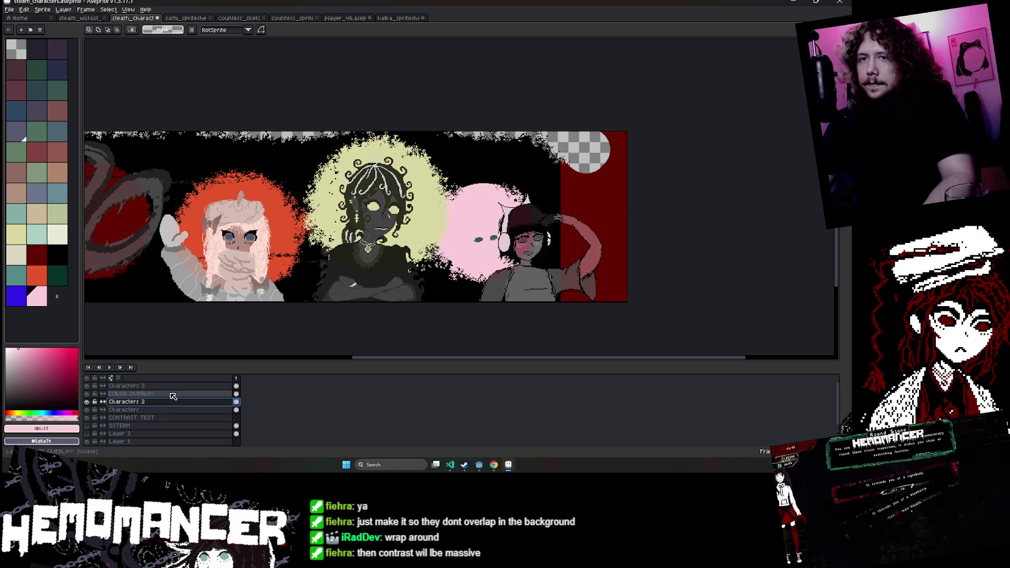
left_click(173, 396)
key("w")
left_click(469, 231)
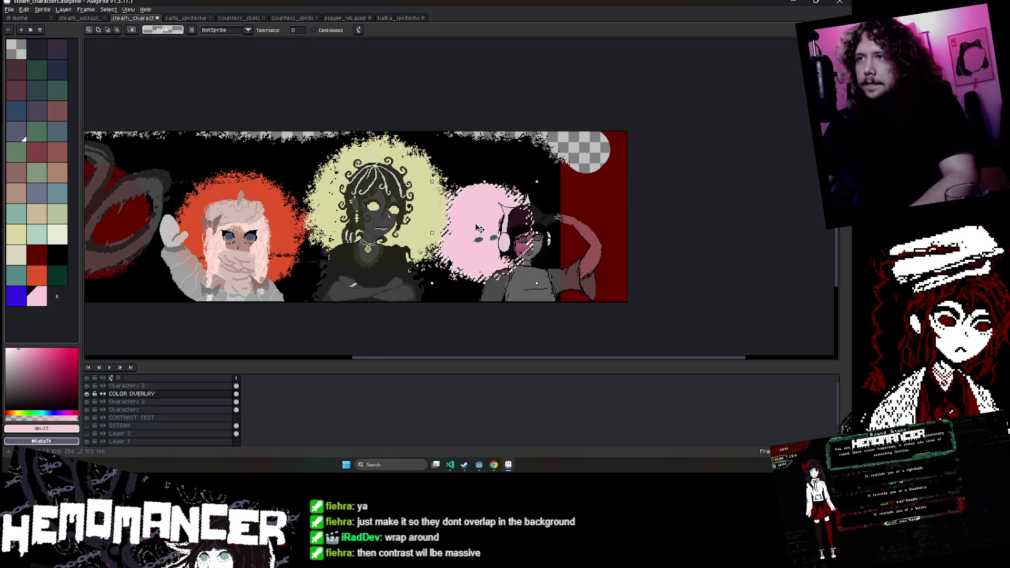
left_click(314, 30)
left_click(476, 226)
scroll(496, 212, "up", 3)
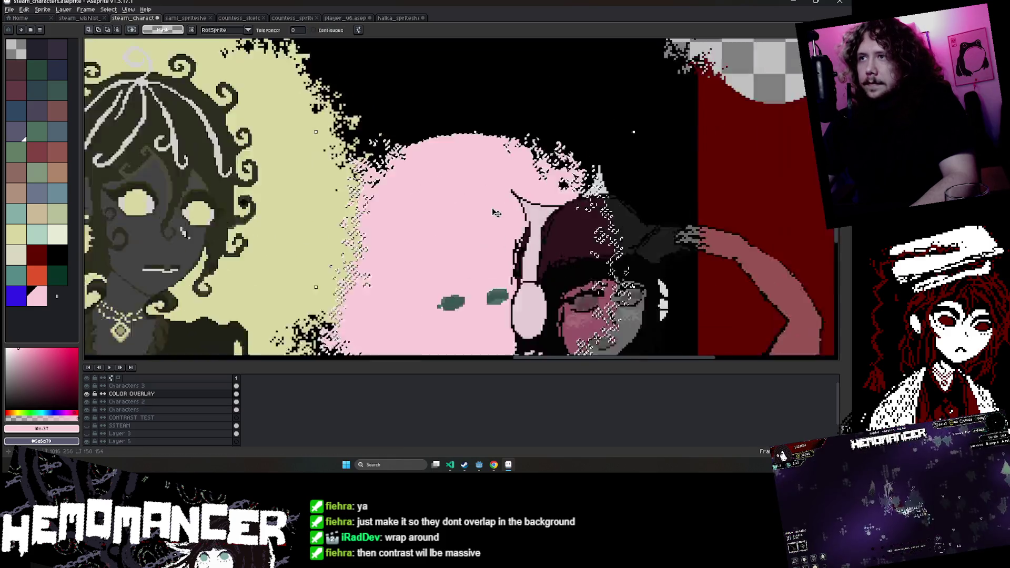
scroll(496, 213, "down", 1)
left_click_drag(496, 212, 531, 216)
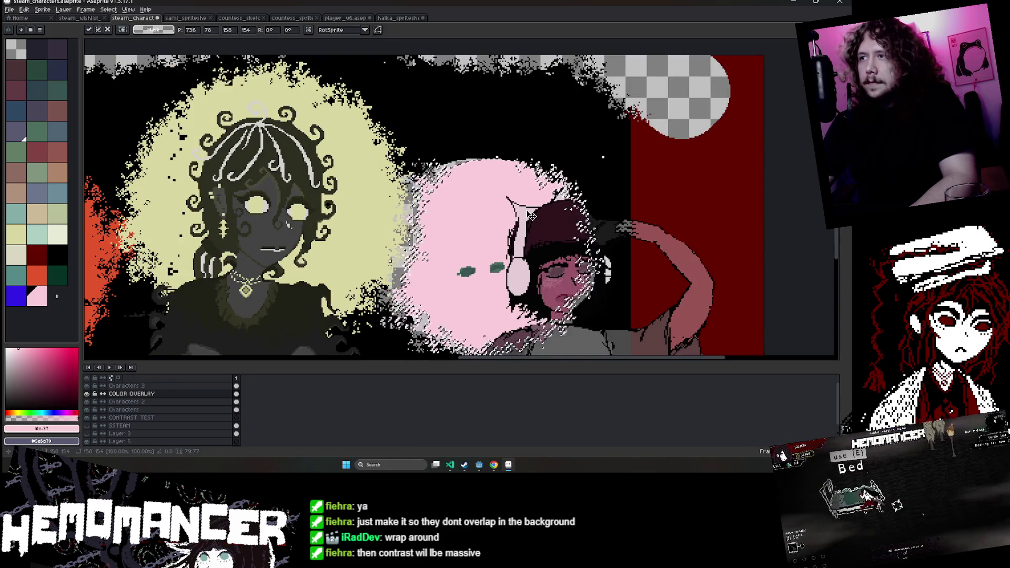
key("Right")
key("Right")
key("Right")
key("Right")
key("Right")
key("Right")
key("Right")
key("Right")
key("Right")
key("Right")
key("Return")
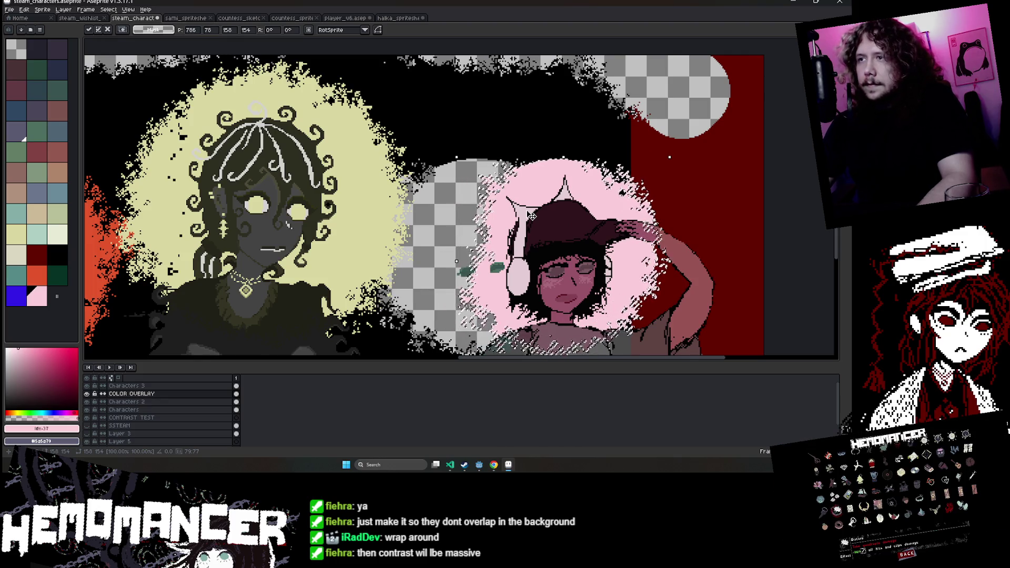
Select the pink character's head area and nudge it right and up.
scroll(368, 210, "down", 3)
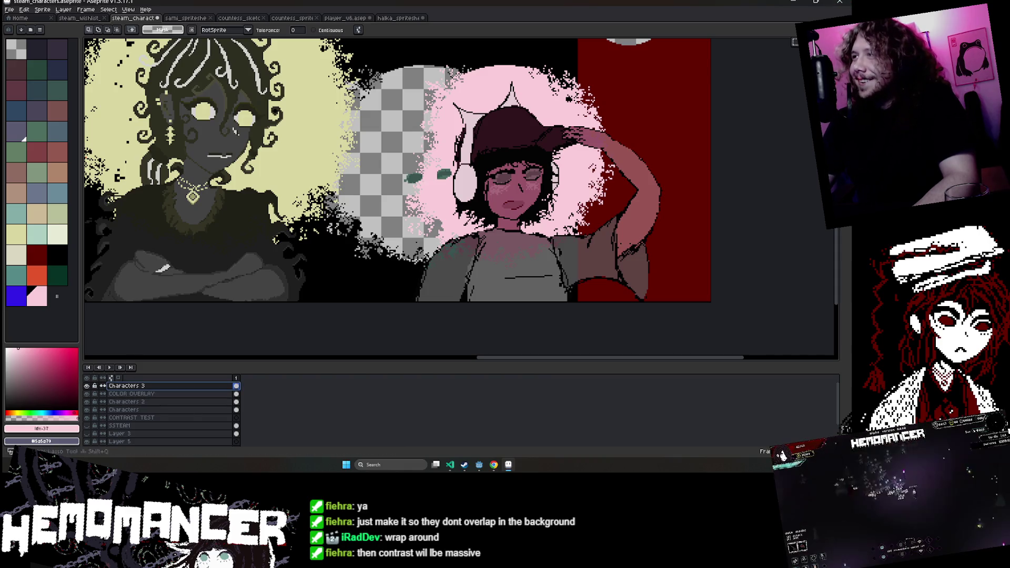
left_click_drag(368, 152, 549, 239)
left_click(549, 229)
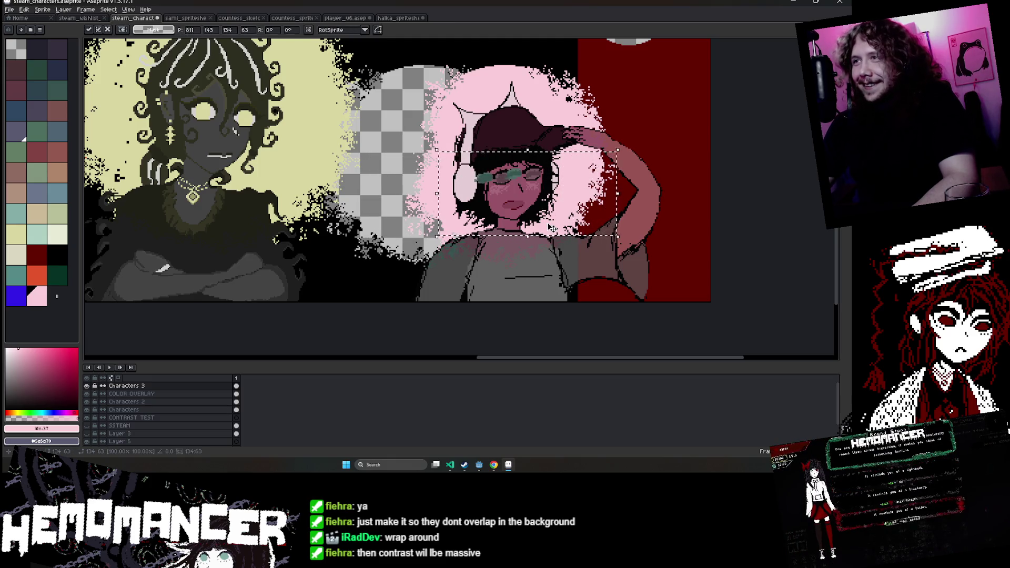
key("Right")
key("Right")
key("Right")
scroll(551, 227, "up", 2)
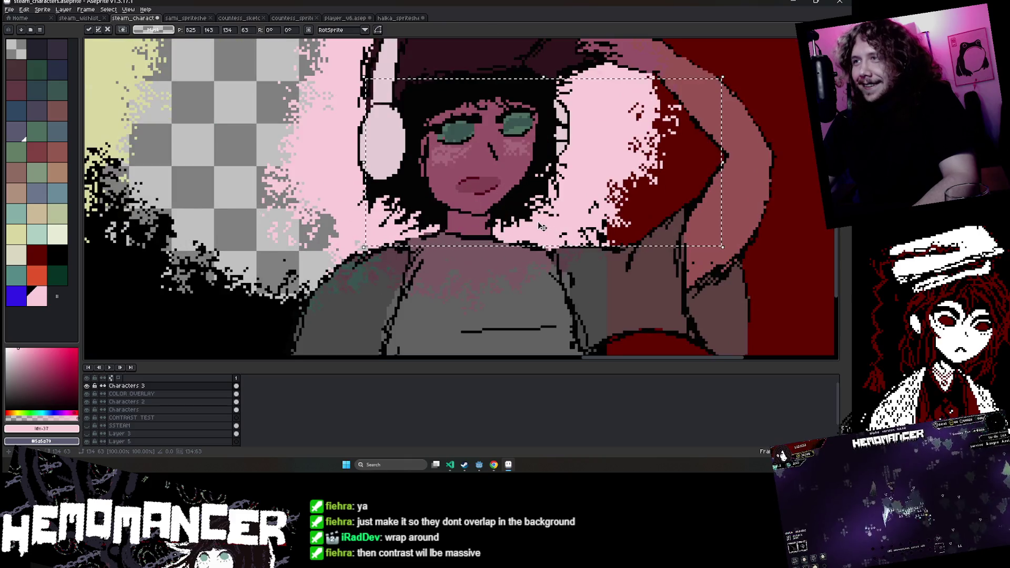
key("Up")
key("Up")
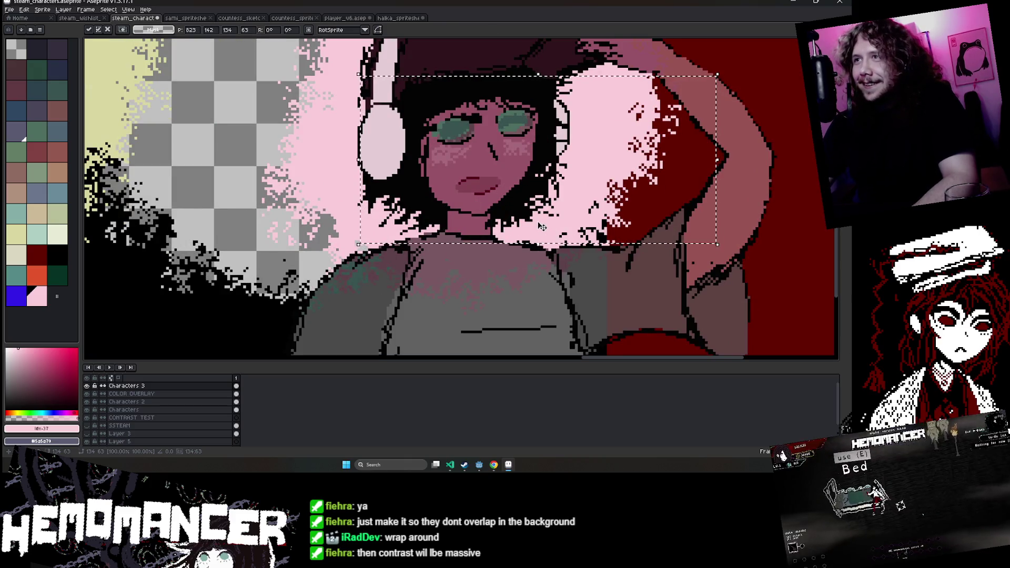
key("Return")
scroll(541, 226, "down", 2)
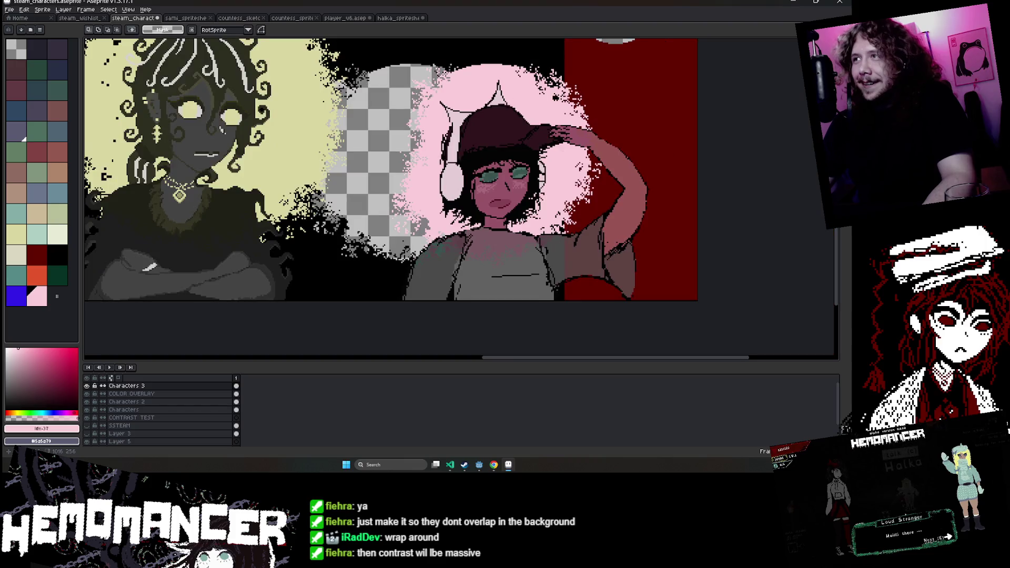
left_click(162, 395)
scroll(368, 168, "down", 3)
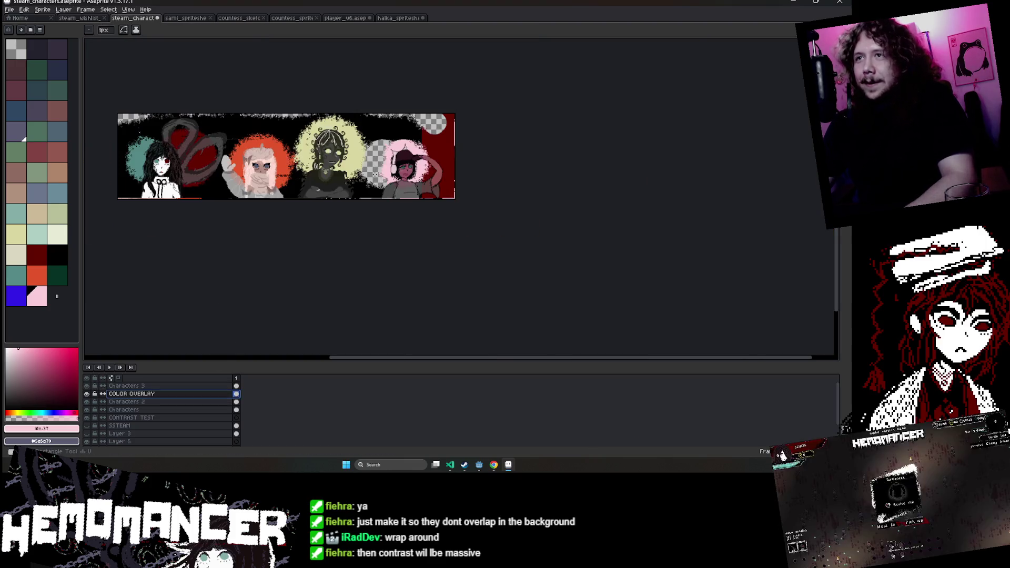
Fill the red panel with black.
scroll(368, 168, "up", 3)
left_click(57, 255)
key("g")
left_click(578, 221)
scroll(368, 210, "down", 3)
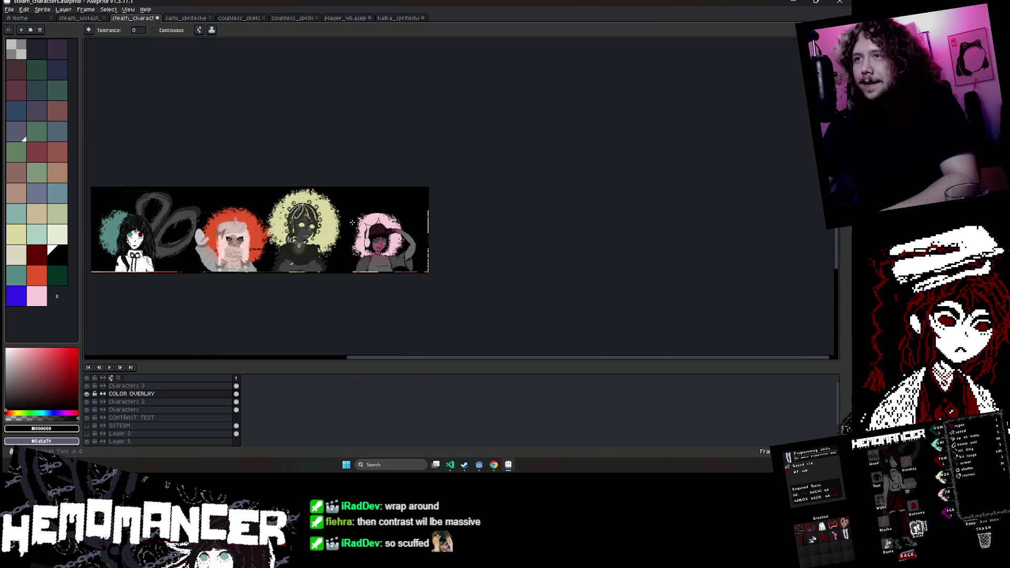
scroll(334, 181, "up", 4)
Fill the transparent gap between the characters with black.
key("b")
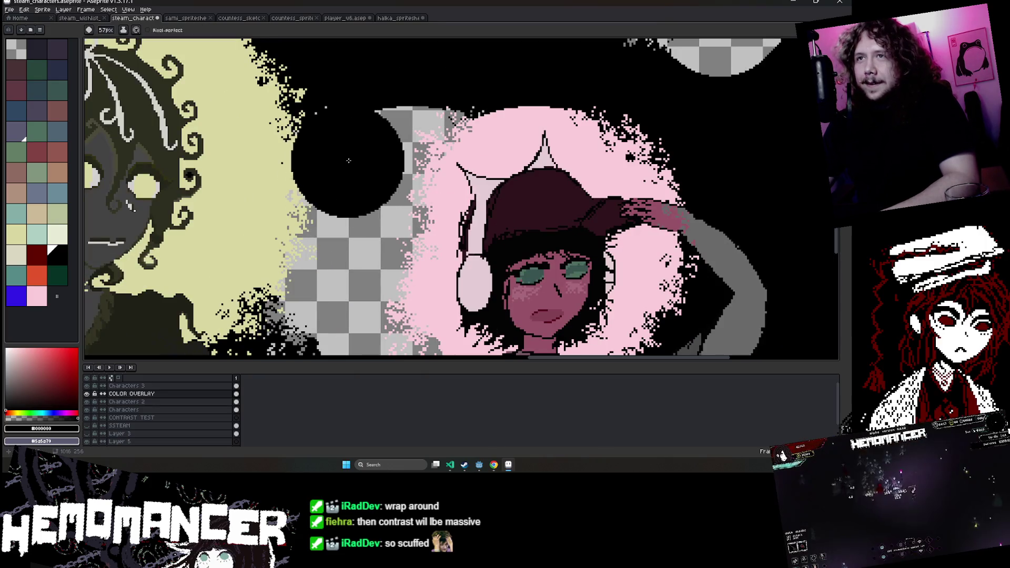
key("g")
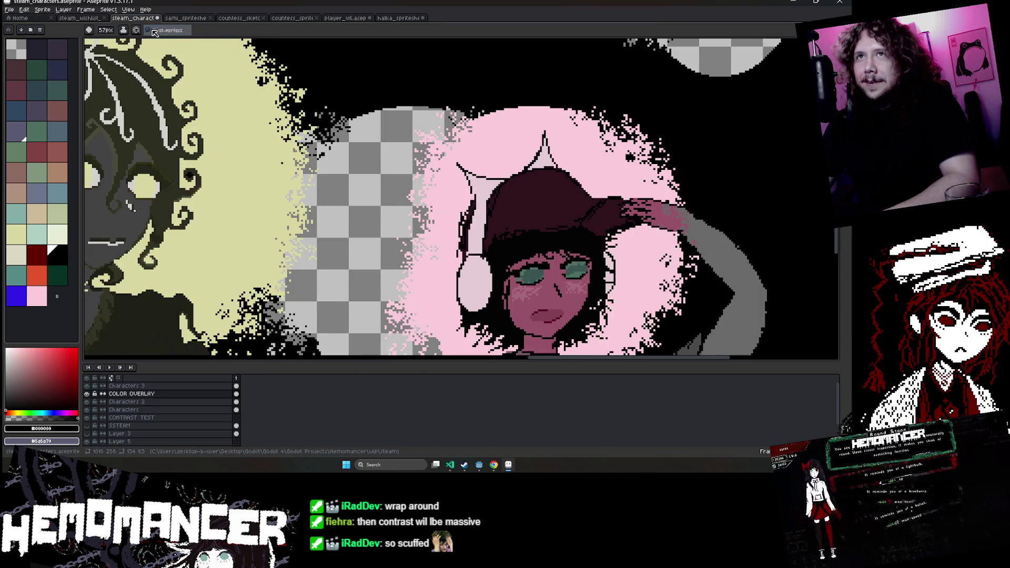
left_click(393, 156)
key("ctrl+z")
scroll(393, 157, "down", 3)
scroll(368, 184, "up", 3)
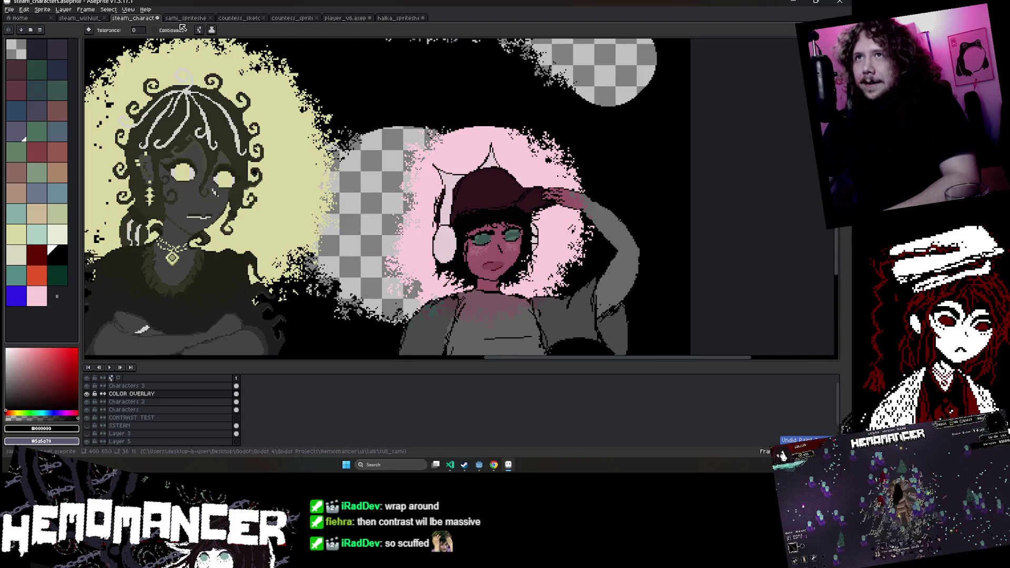
left_click(386, 179)
scroll(386, 179, "down", 2)
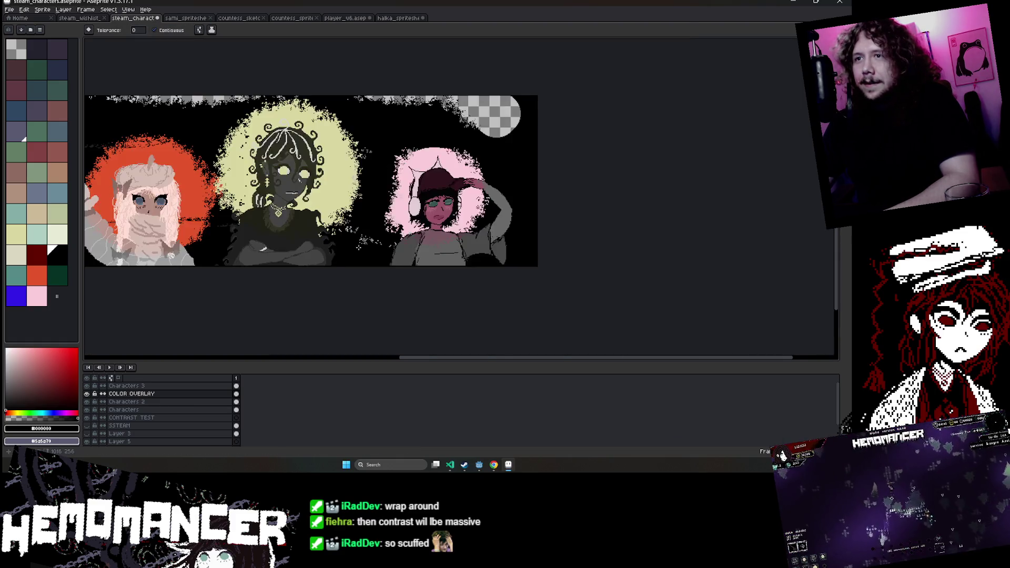
Brush over the stray white specks in black.
key("b")
scroll(405, 246, "up", 3)
scroll(405, 247, "up", 1)
left_click_drag(388, 208, 448, 246)
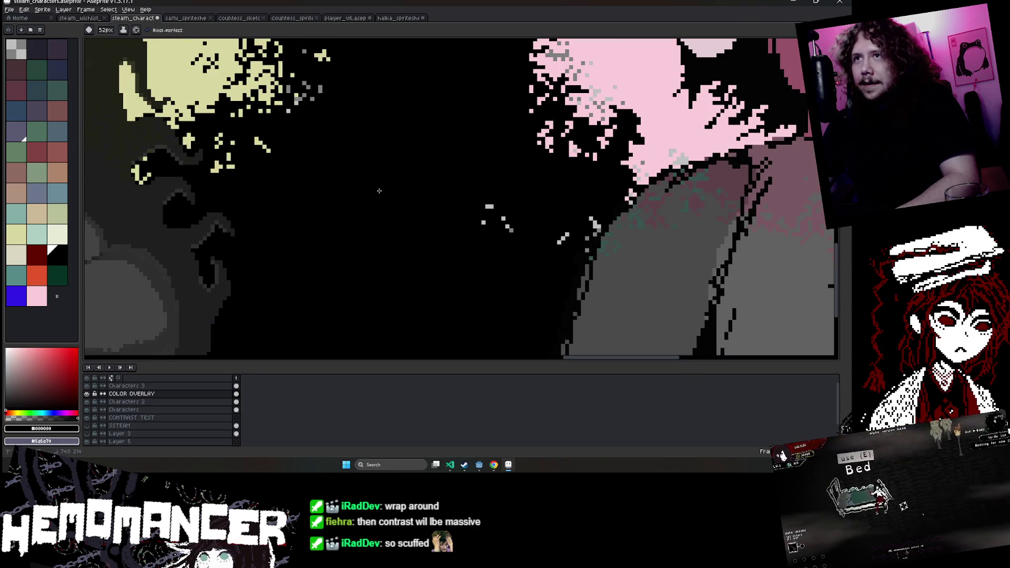
scroll(468, 256, "down", 1)
scroll(469, 256, "down", 1)
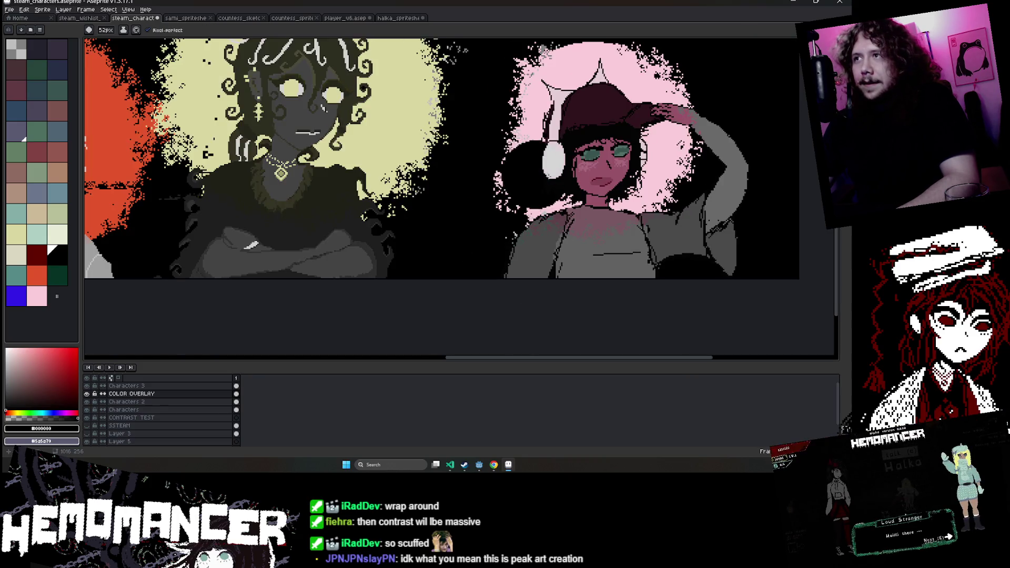
scroll(687, 151, "up", 1)
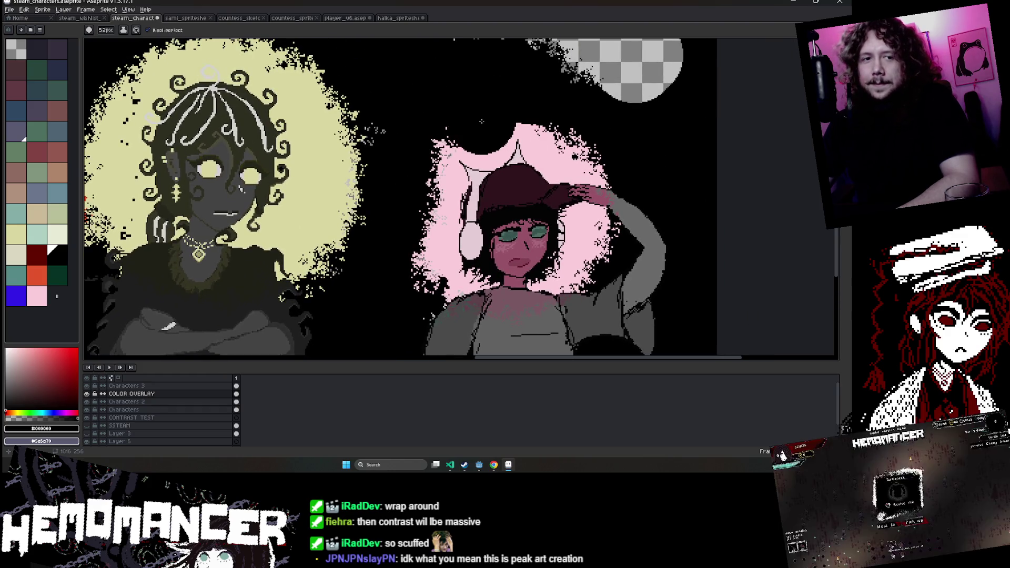
Erase around the top-right transparent blob so it reaches the canvas's top edge.
left_click_drag(556, 80, 513, 208)
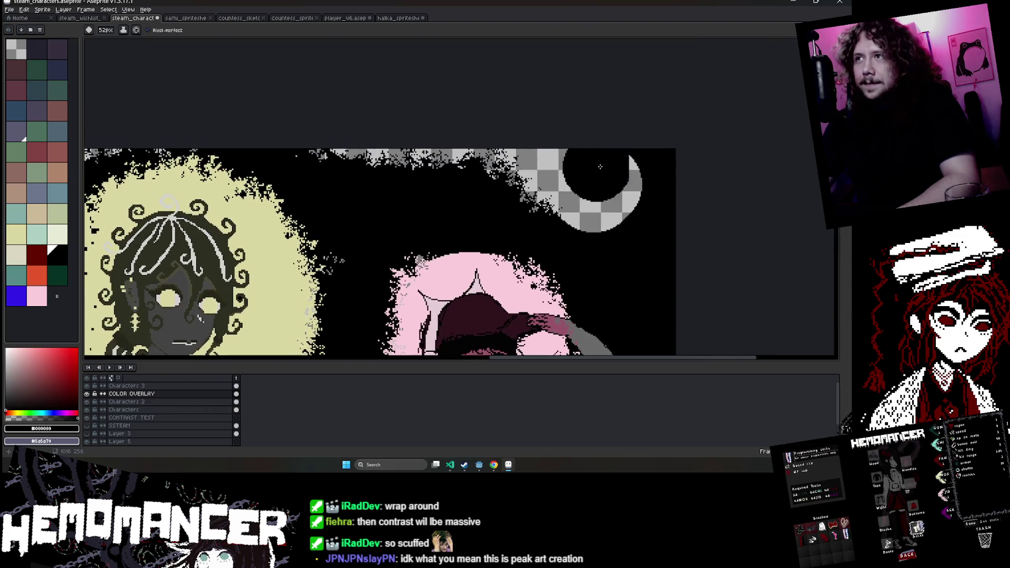
key("e")
mouse_move(616, 140)
left_mouse_down()
mouse_move(774, 149)
mouse_move(681, 190)
left_mouse_up()
scroll(689, 203, "down", 3)
Zoom around the banner, cycle through the move, brush, eraser and bucket tools, and save the file.
scroll(670, 197, "up", 2)
scroll(605, 158, "down", 2)
scroll(526, 132, "up", 2)
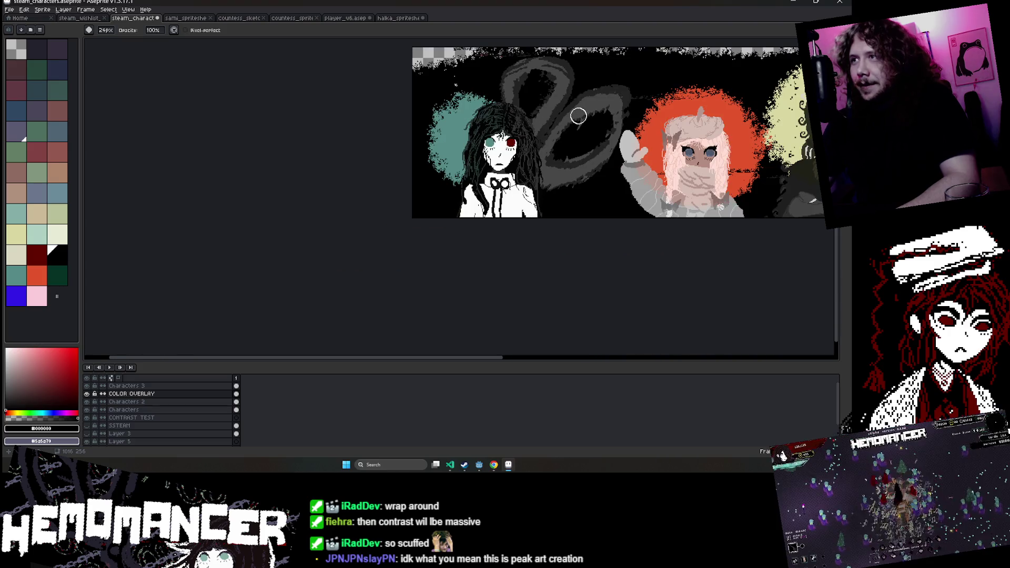
scroll(577, 118, "up", 1)
scroll(474, 153, "down", 2)
scroll(473, 158, "down", 1)
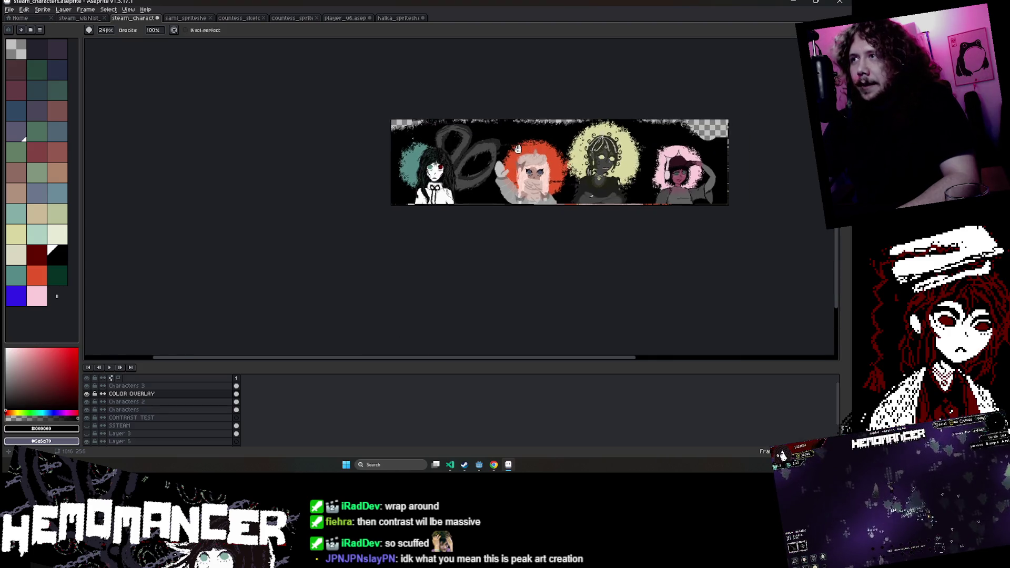
key("v")
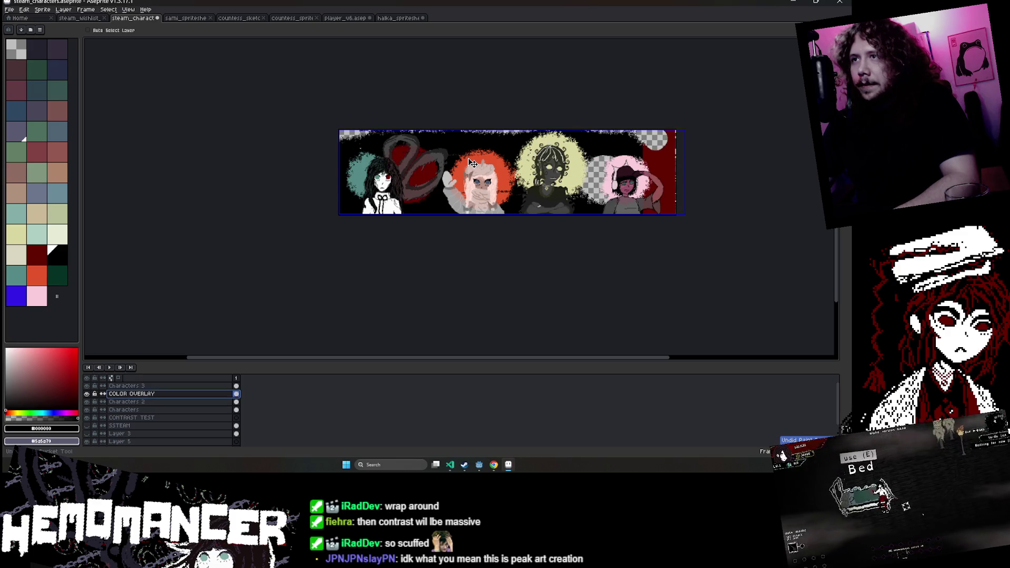
key("b")
scroll(463, 158, "up", 1)
scroll(446, 153, "down", 1)
key("e")
scroll(424, 163, "up", 1)
scroll(463, 140, "down", 1)
key("g")
scroll(370, 145, "up", 2)
scroll(316, 106, "down", 1)
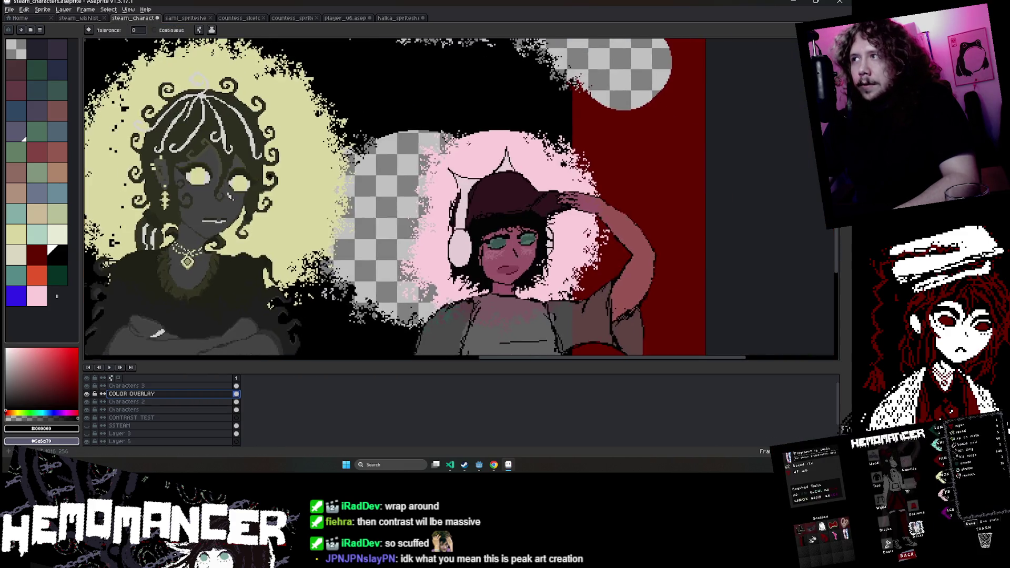
scroll(315, 105, "down", 1)
key("v")
key("ctrl+s")
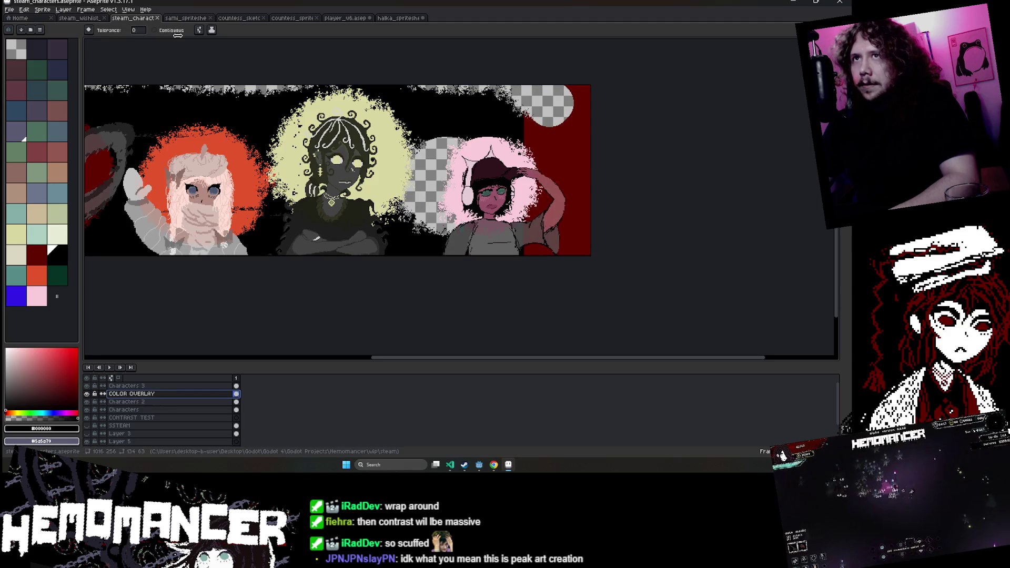
Bucket-fill the red strip at the banner's right end with black.
key("g")
left_click(579, 158)
mouse_move(407, 126)
left_mouse_down()
mouse_move(485, 151)
mouse_move(337, 126)
left_mouse_up()
scroll(477, 103, "up", 2)
scroll(478, 103, "down", 2)
Brush black over the lower edge of the top-right blob.
key("b")
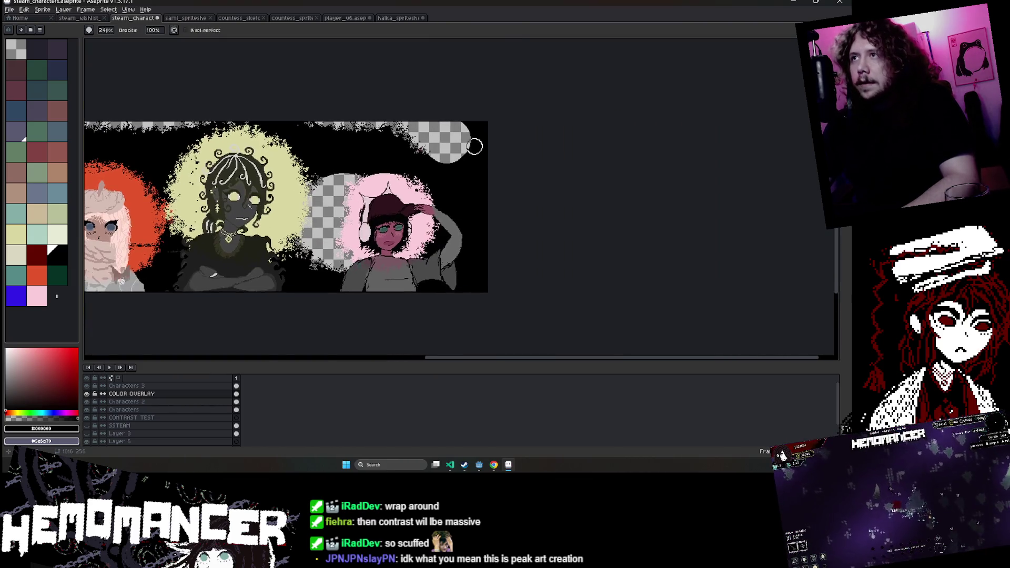
scroll(462, 102, "up", 3)
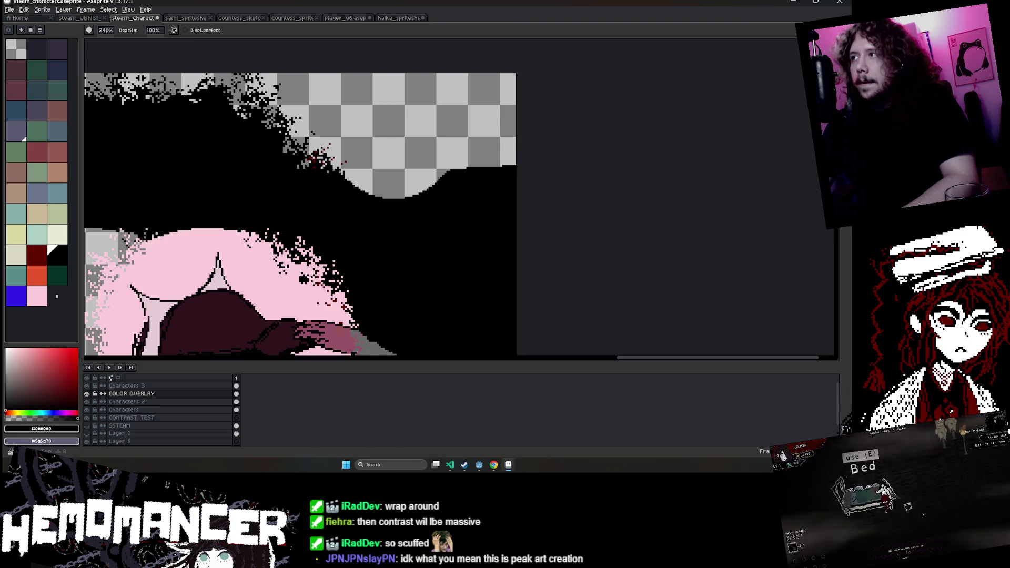
mouse_move(431, 179)
left_mouse_down()
mouse_move(368, 169)
mouse_move(512, 172)
left_mouse_up()
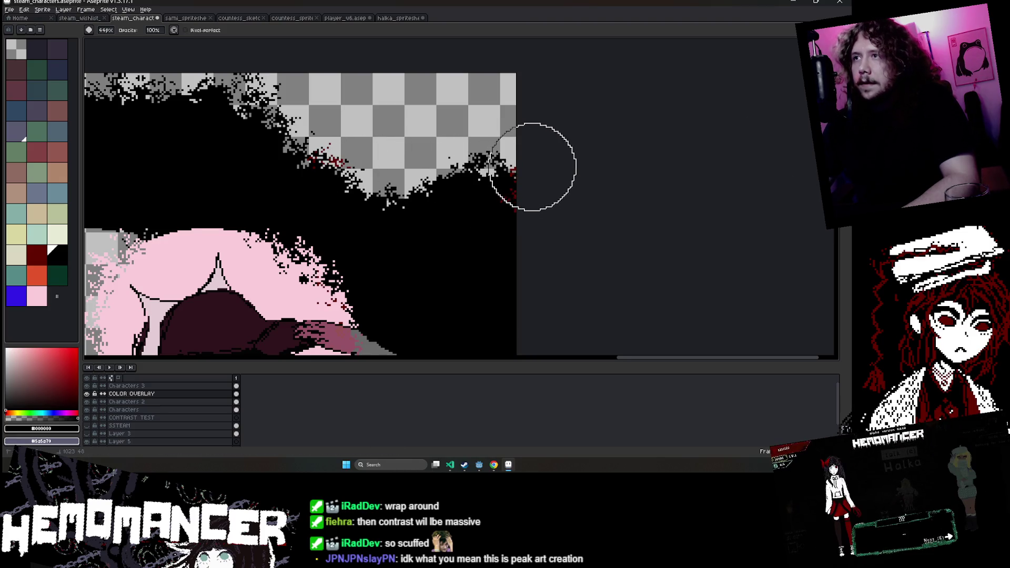
scroll(616, 140, "down", 2)
scroll(613, 142, "down", 1)
scroll(550, 135, "up", 4)
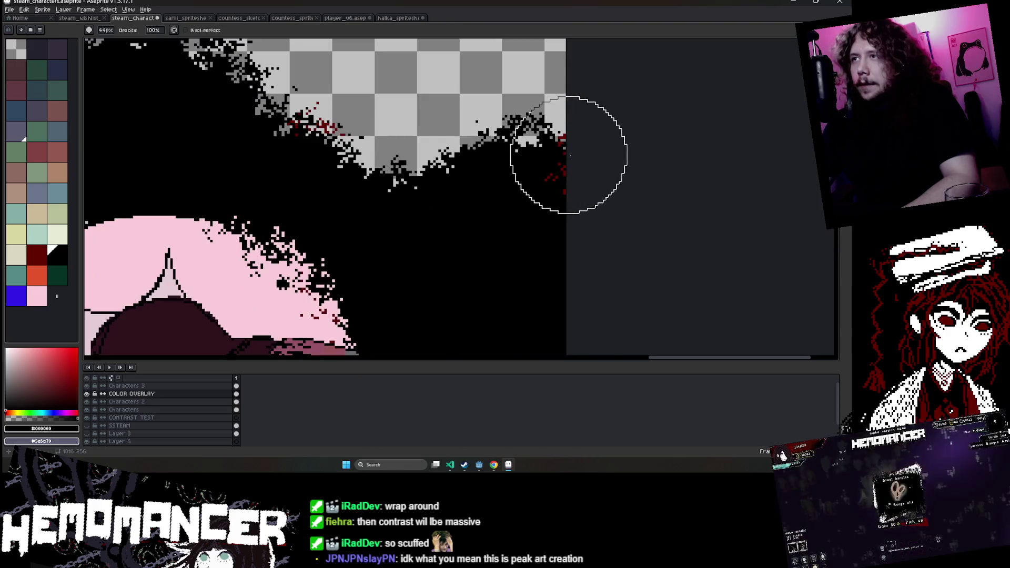
scroll(593, 168, "down", 1)
scroll(207, 203, "down", 1)
scroll(207, 203, "up", 1)
Paint black over the checkered gap between the yellow and pink glows.
left_click_drag(207, 203, 616, 194)
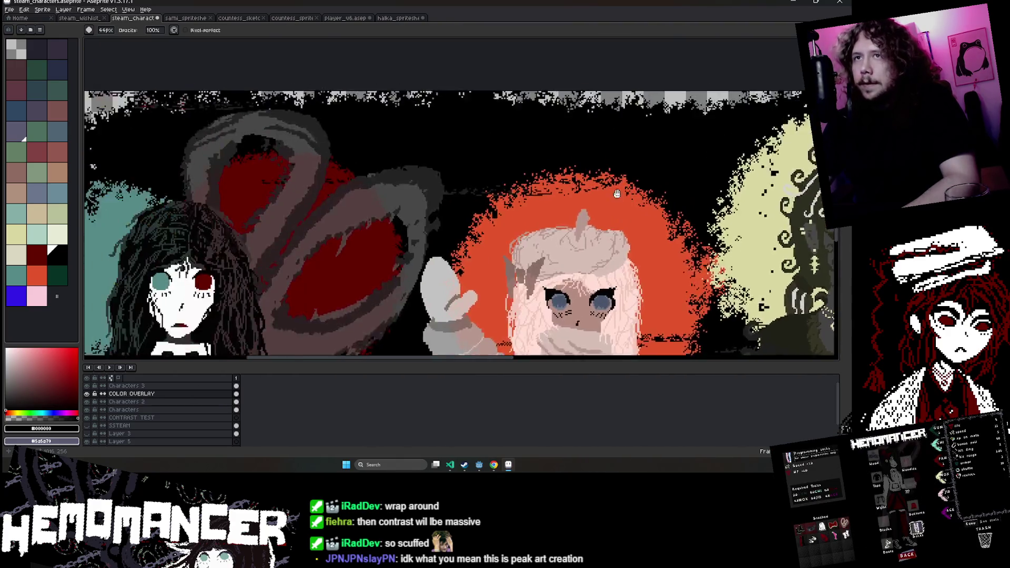
scroll(717, 203, "up", 1)
scroll(466, 176, "up", 1)
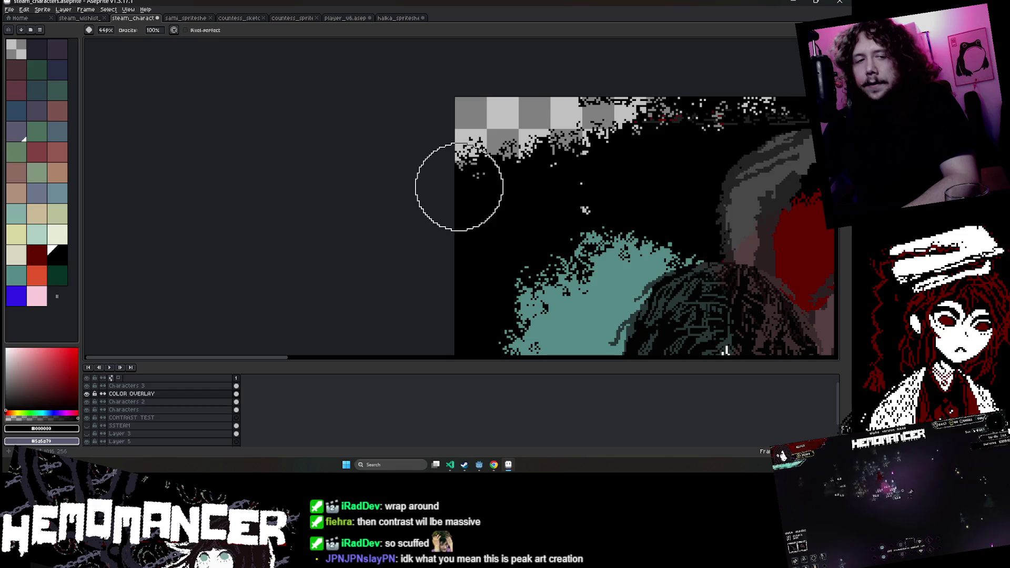
scroll(450, 181, "down", 1)
scroll(436, 190, "down", 1)
scroll(417, 197, "down", 1)
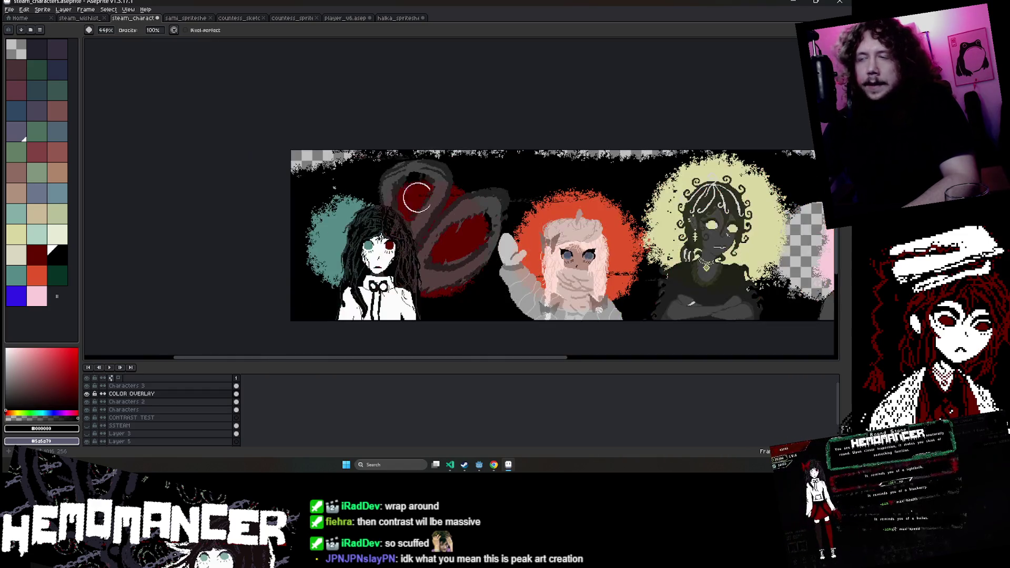
scroll(417, 197, "right", 5)
key("i")
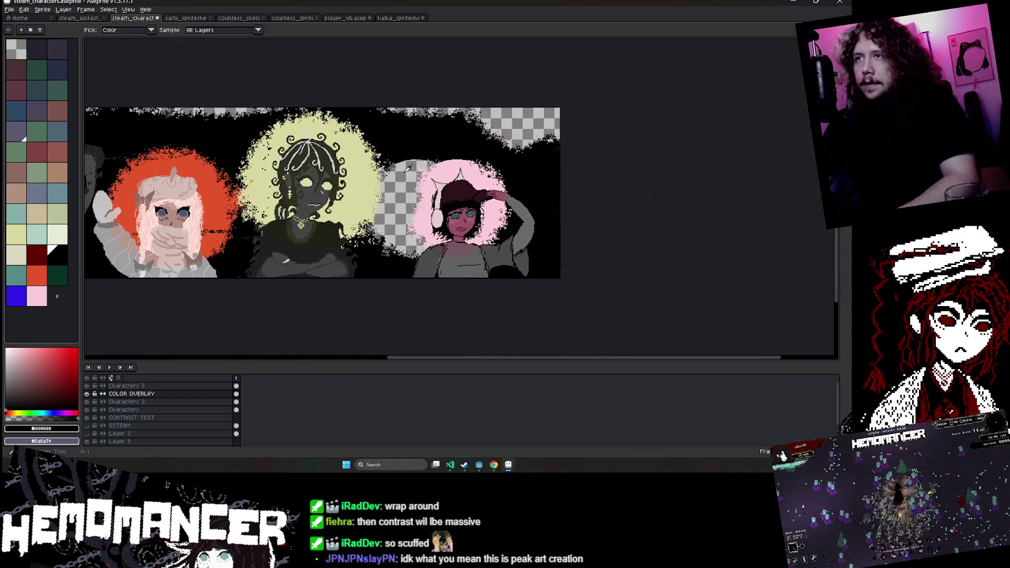
key("b")
left_click_drag(405, 174, 399, 232)
Make the Characters layer the active layer.
scroll(371, 230, "up", 3)
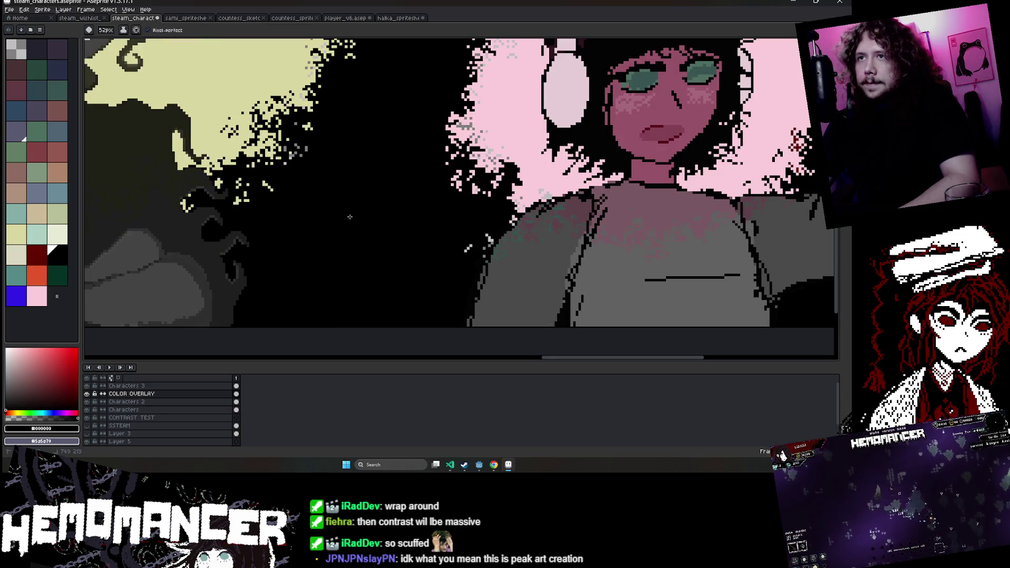
scroll(349, 216, "down", 4)
scroll(390, 243, "up", 1)
scroll(389, 242, "down", 2)
scroll(415, 239, "up", 2)
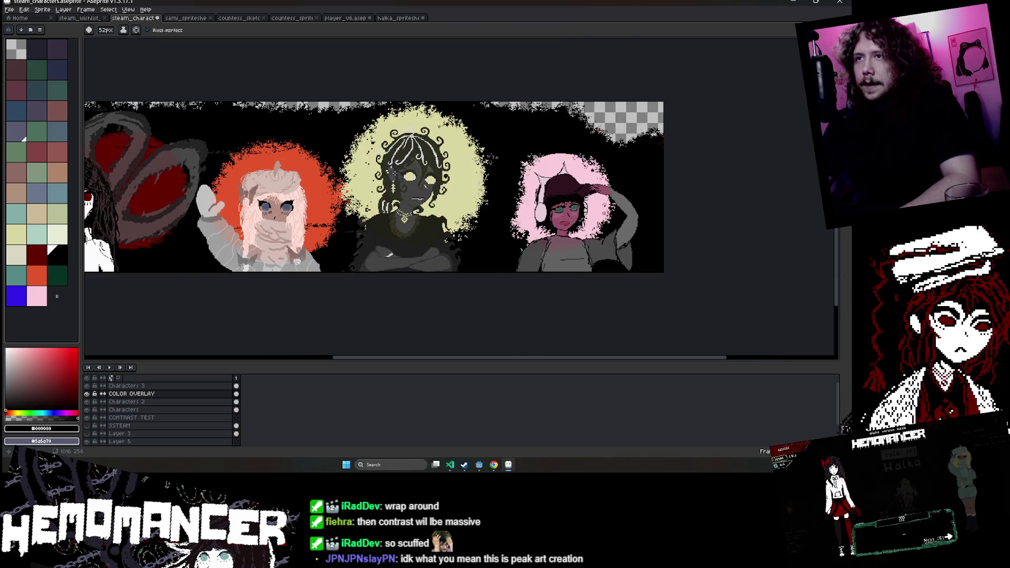
scroll(393, 172, "down", 2)
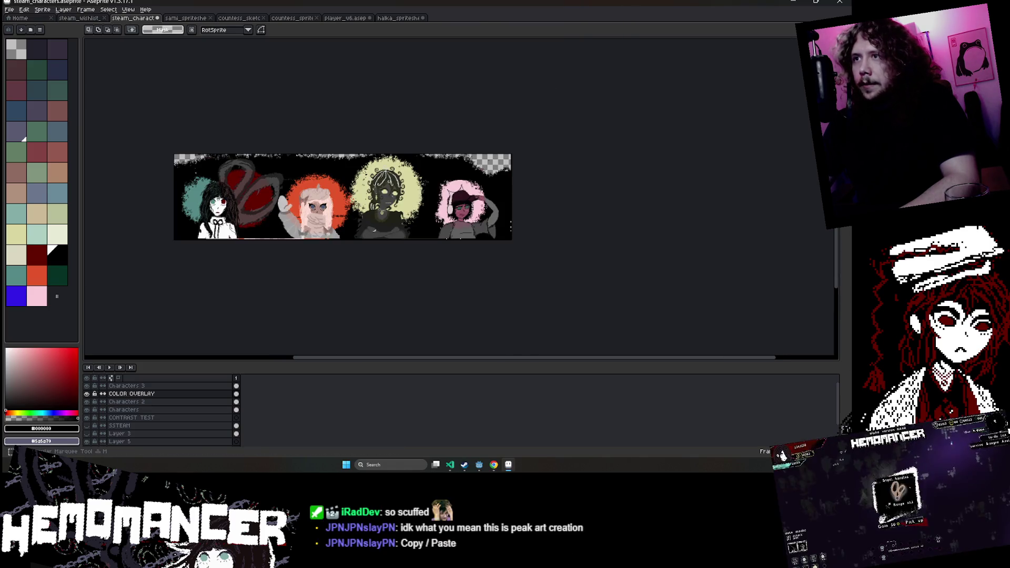
scroll(468, 181, "up", 2)
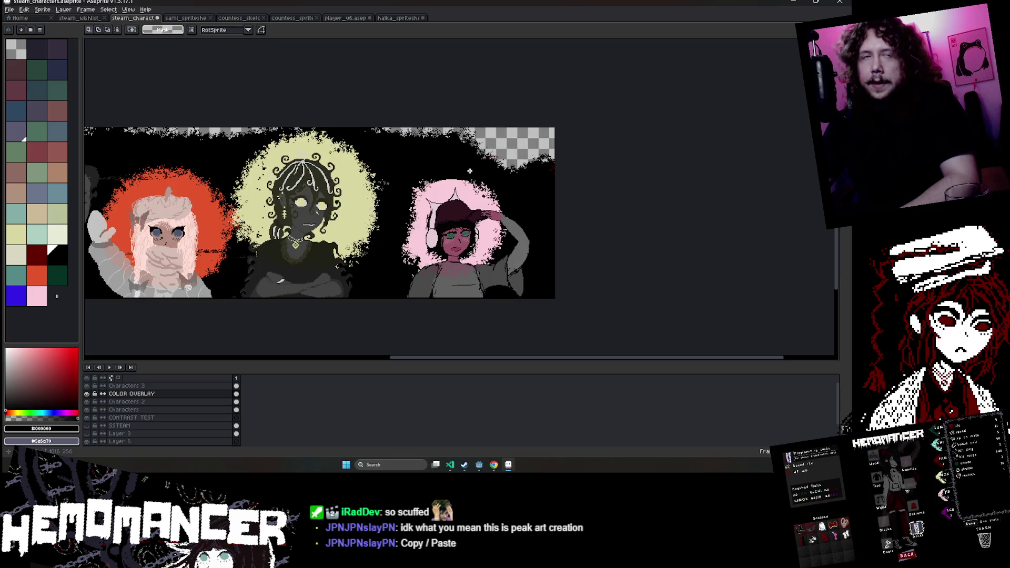
scroll(295, 263, "left", 3)
left_click(109, 367)
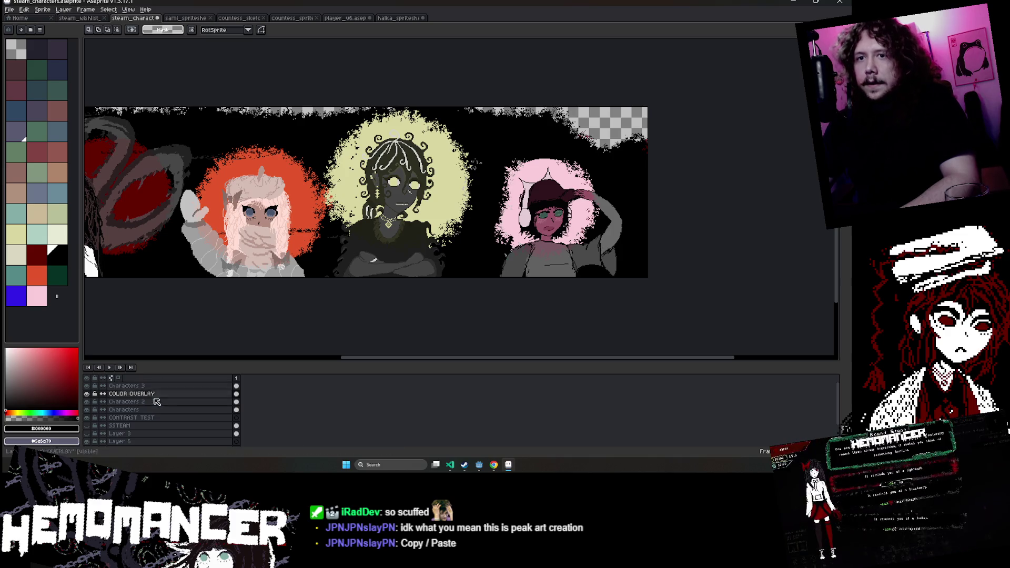
left_click(131, 410)
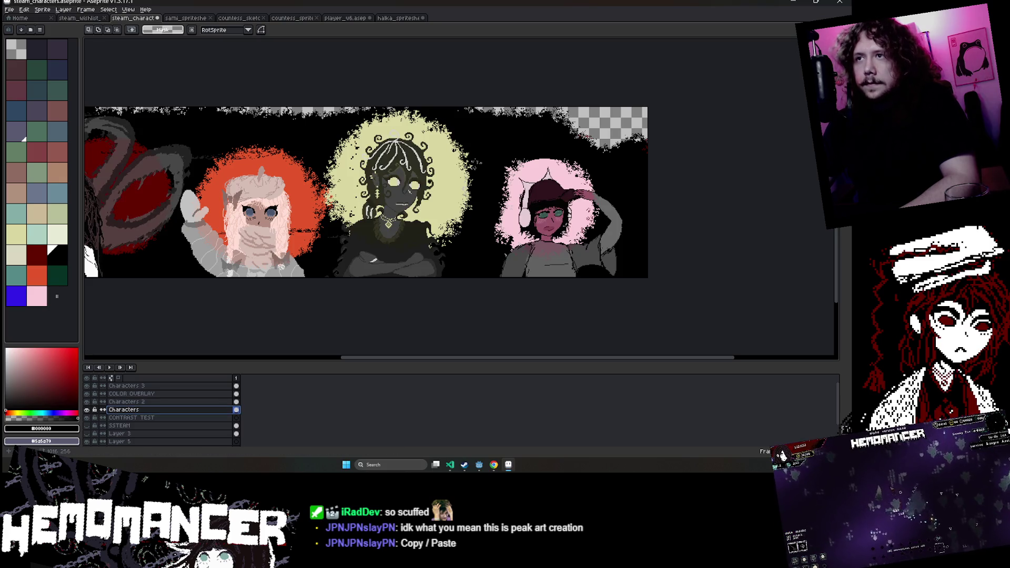
Marquee the middle character, nudge her two pixels right, and deselect.
left_click_drag(330, 100, 458, 313)
left_click_drag(304, 108, 422, 259)
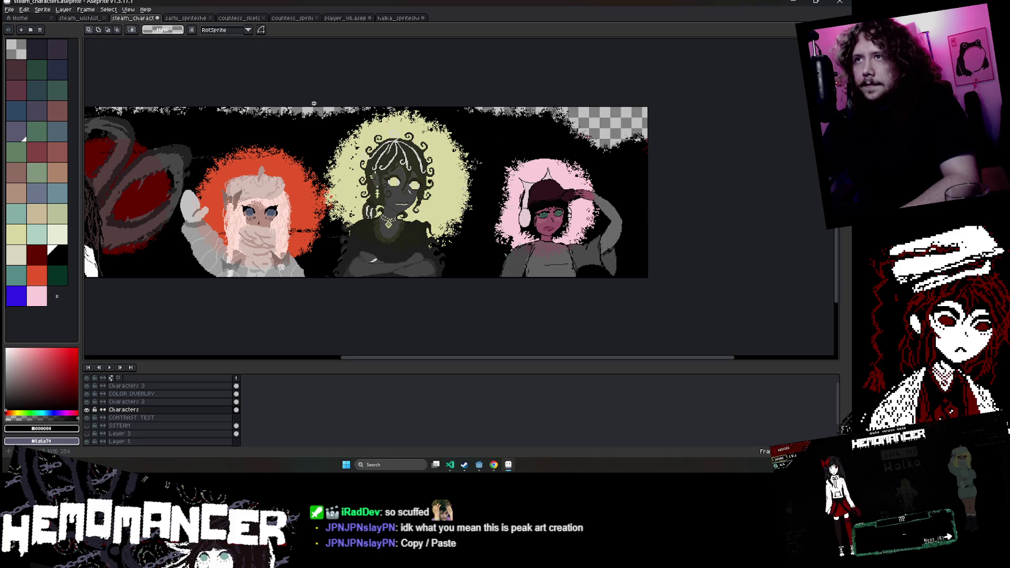
key("Right")
key("Right")
key("Right")
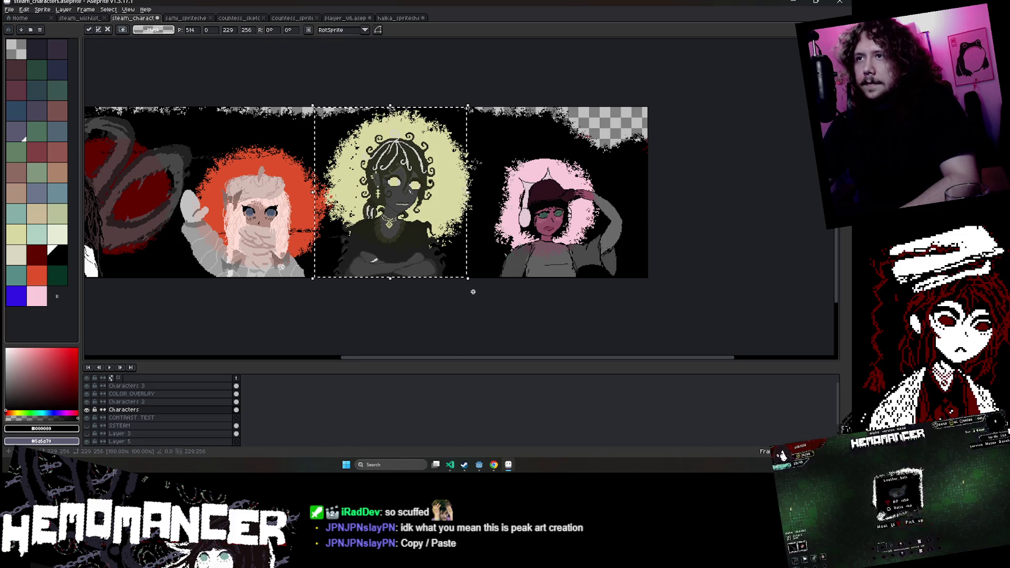
key("Right")
key("Right")
key("Right")
key("Right")
key("Right")
key("Right")
key("Right")
key("Right")
key("Right")
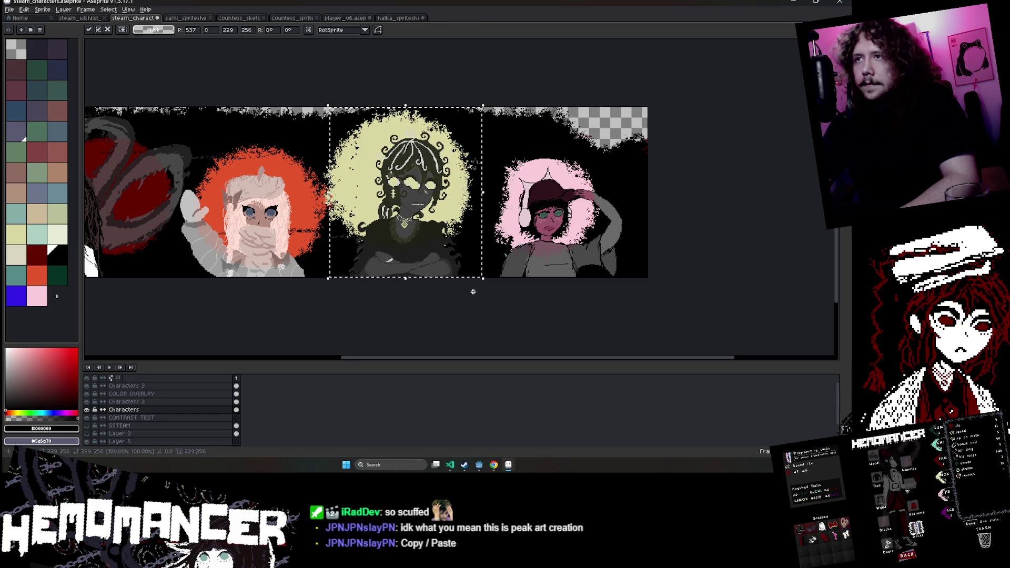
key("ctrl+d")
On the Characters 3 layer, shift the enclosed part of the character one pixel right.
left_click(126, 402)
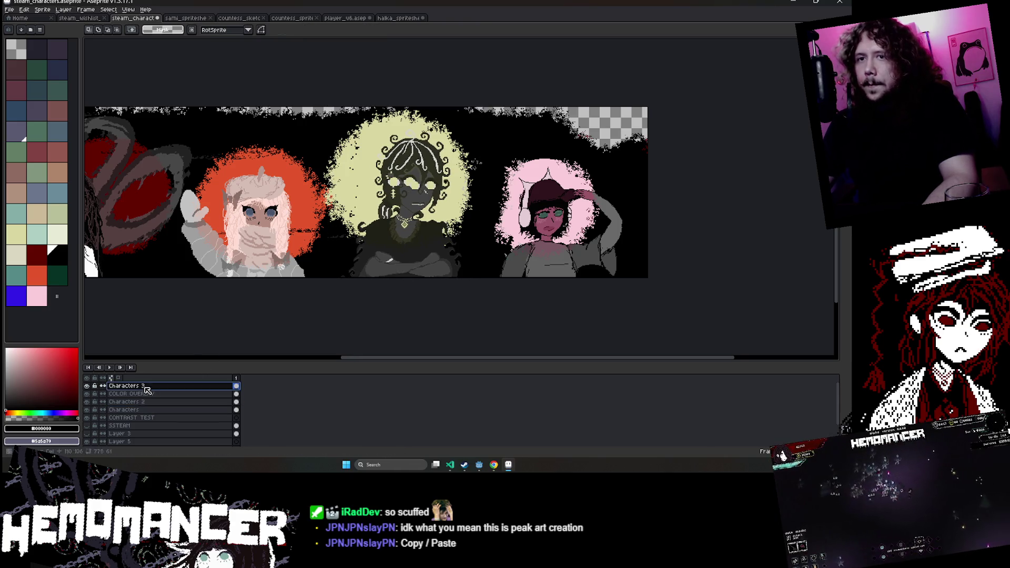
scroll(463, 226, "up", 4)
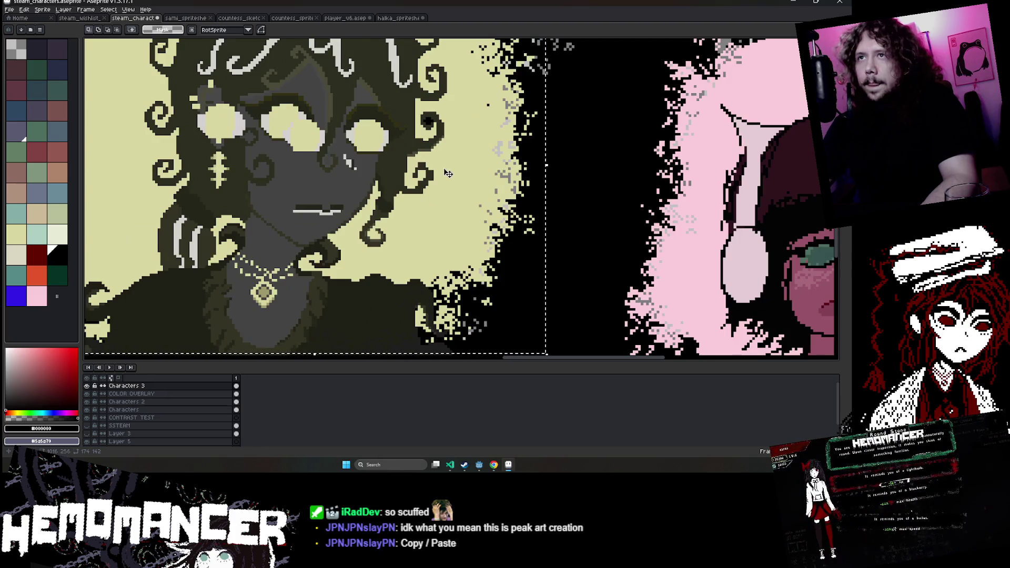
key("Right")
key("Right")
key("Right")
key("Right")
key("Right")
key("Right")
key("Right")
key("Right")
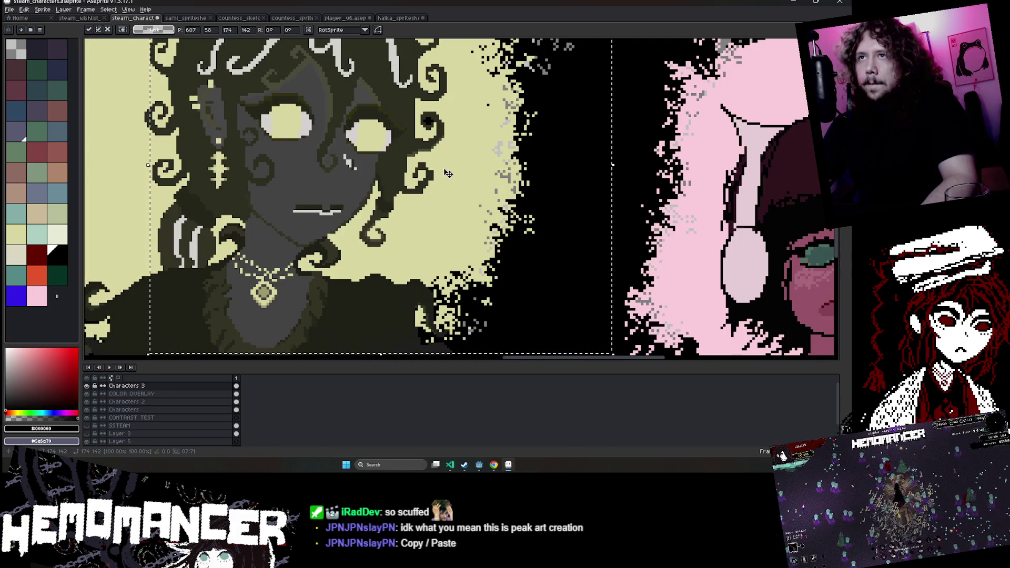
scroll(450, 173, "down", 2)
scroll(455, 172, "down", 2)
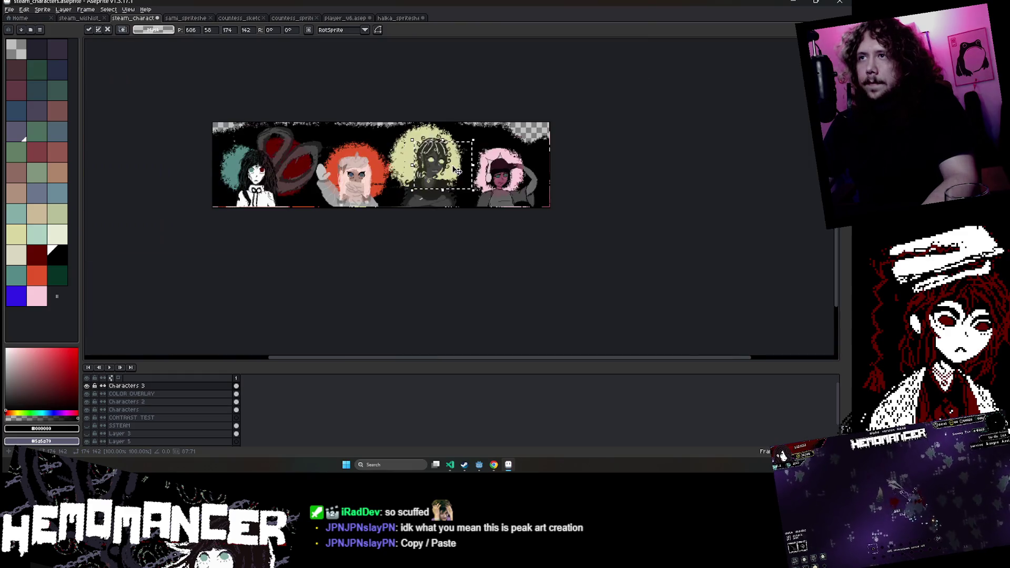
scroll(457, 171, "up", 1)
left_click(131, 394)
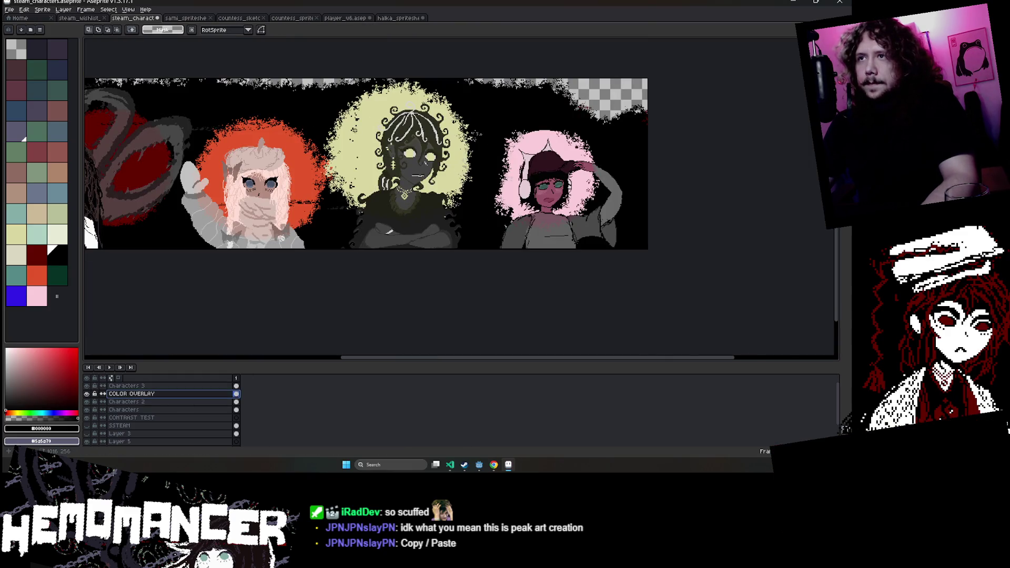
Magic-wand select the yellow glow and nudge it one pixel right.
scroll(372, 141, "up", 1)
key("w")
left_click(372, 141)
key("Right")
key("Right")
key("Right")
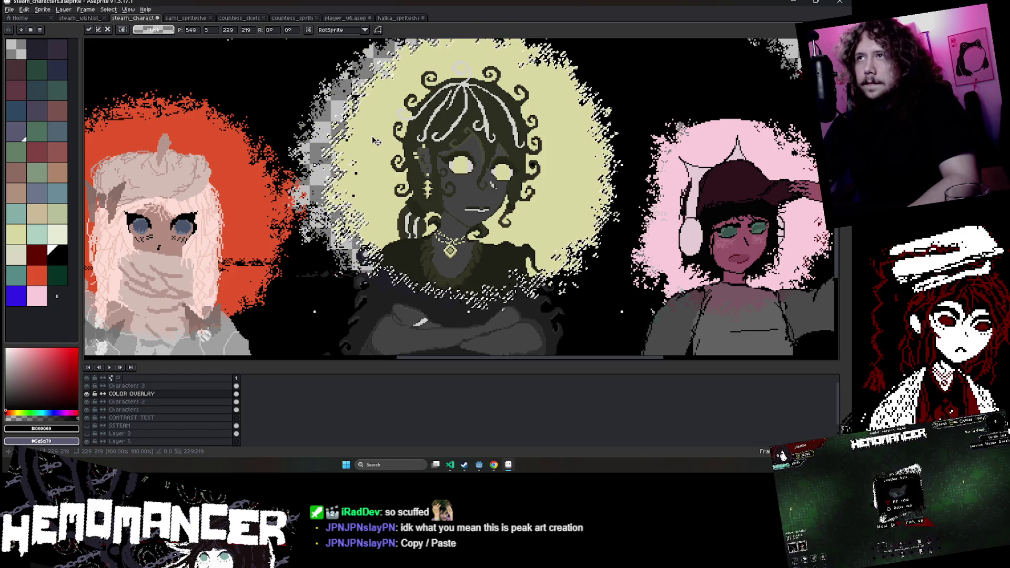
key("Return")
scroll(433, 107, "down", 3)
scroll(432, 108, "up", 2)
key("Return")
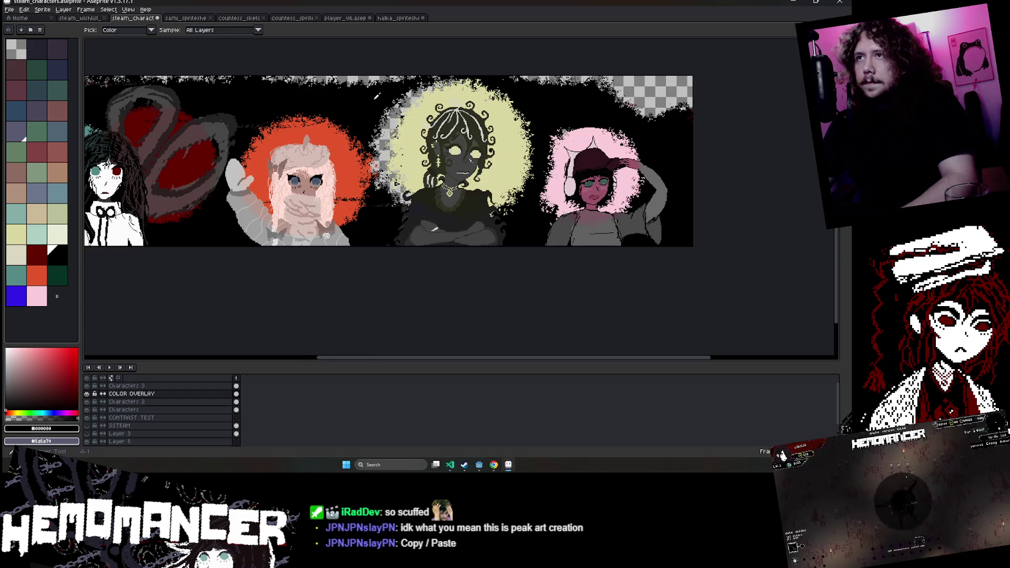
Switch between the eyedropper and the brush to prepare for painting the halo.
scroll(432, 108, "up", 1)
scroll(430, 129, "down", 3)
scroll(452, 106, "down", 1)
scroll(453, 106, "up", 3)
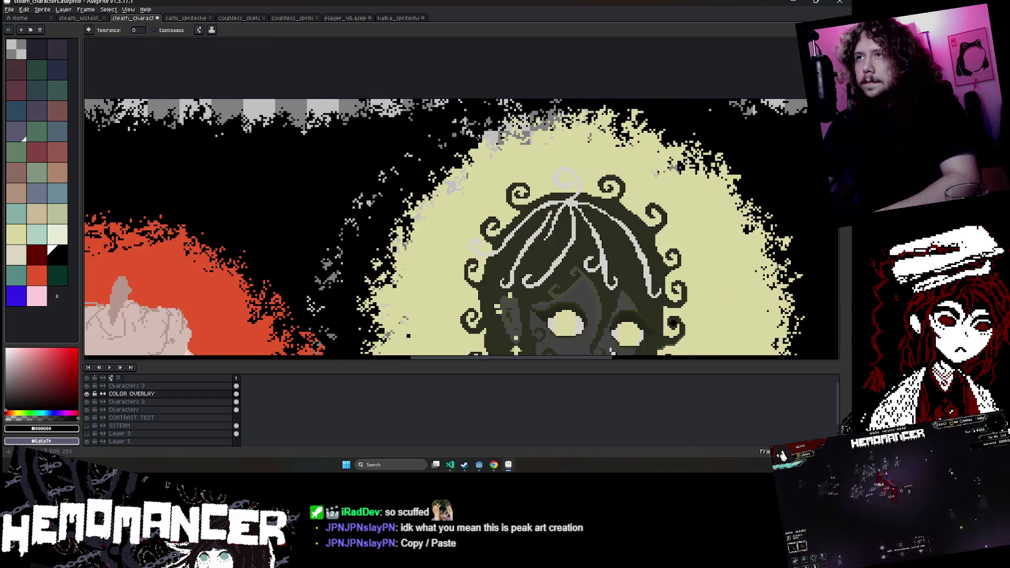
scroll(452, 105, "down", 3)
scroll(453, 105, "up", 2)
scroll(526, 157, "up", 1)
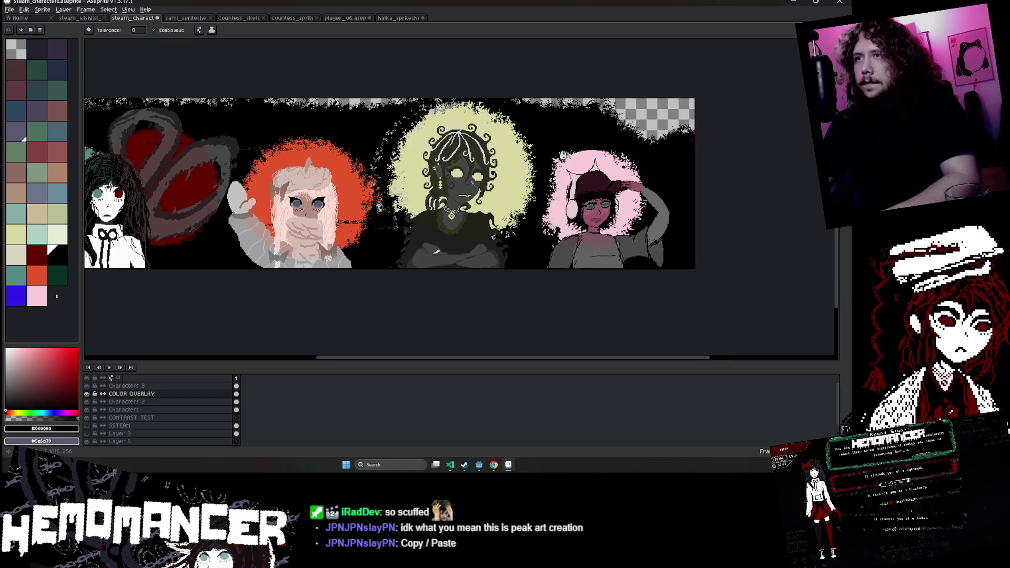
scroll(473, 179, "up", 2)
key("b")
key("i")
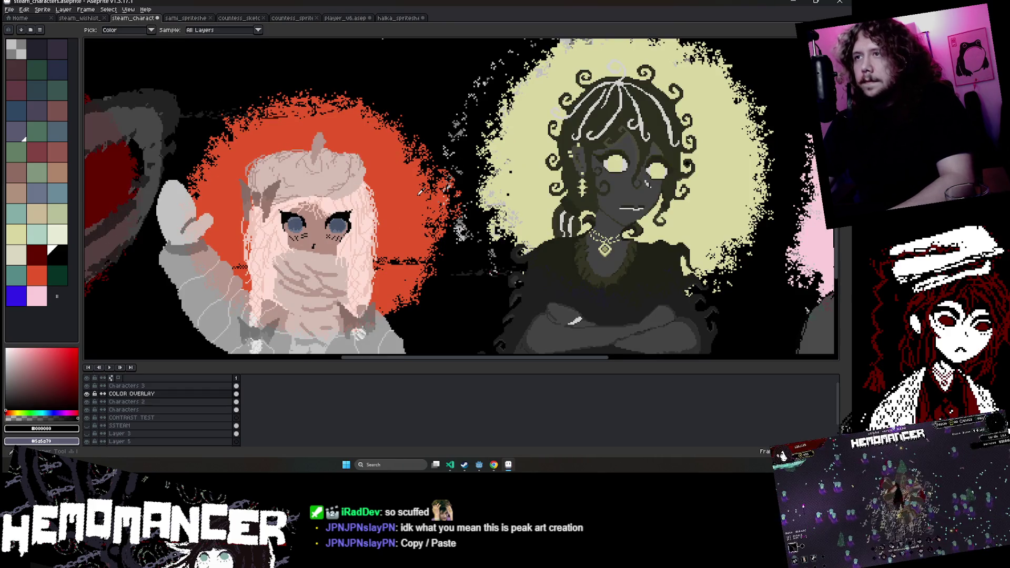
scroll(428, 186, "down", 2)
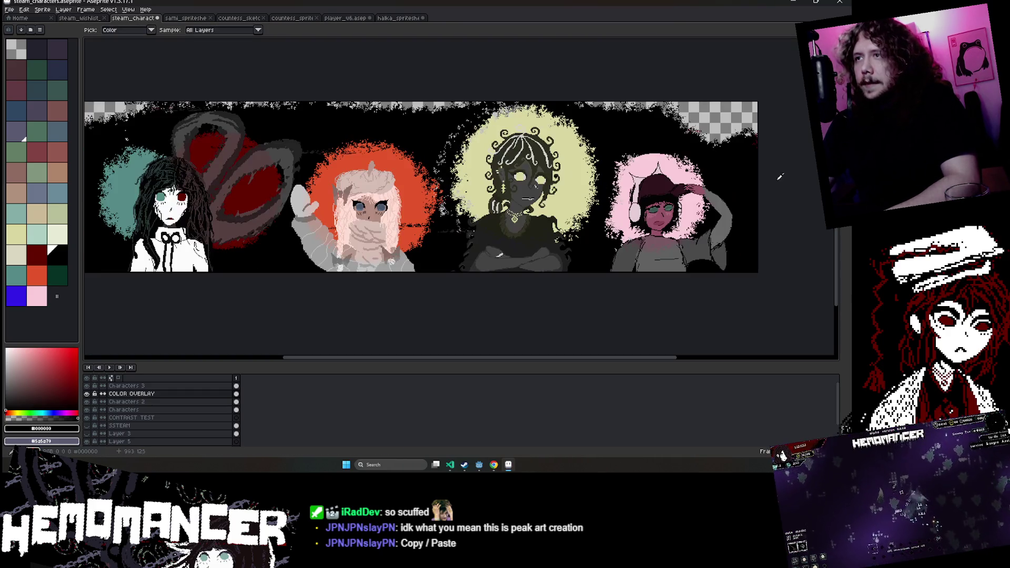
scroll(455, 158, "up", 2)
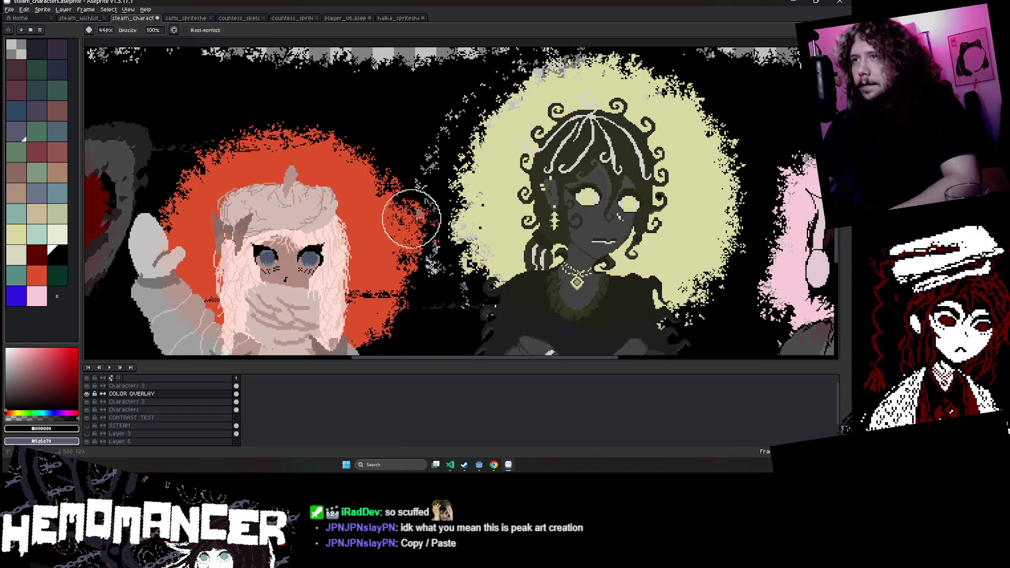
scroll(576, 71, "down", 2)
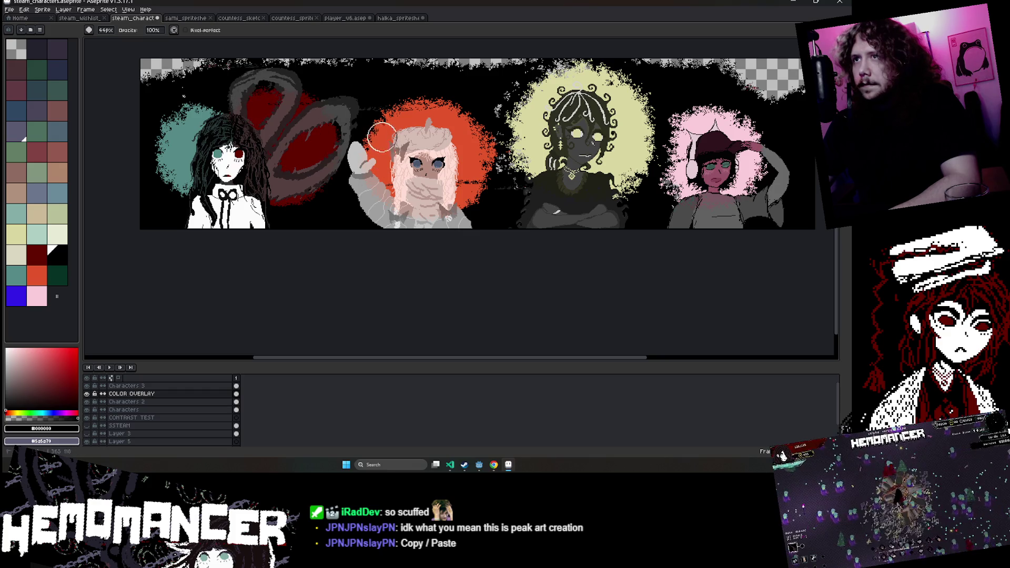
key("i")
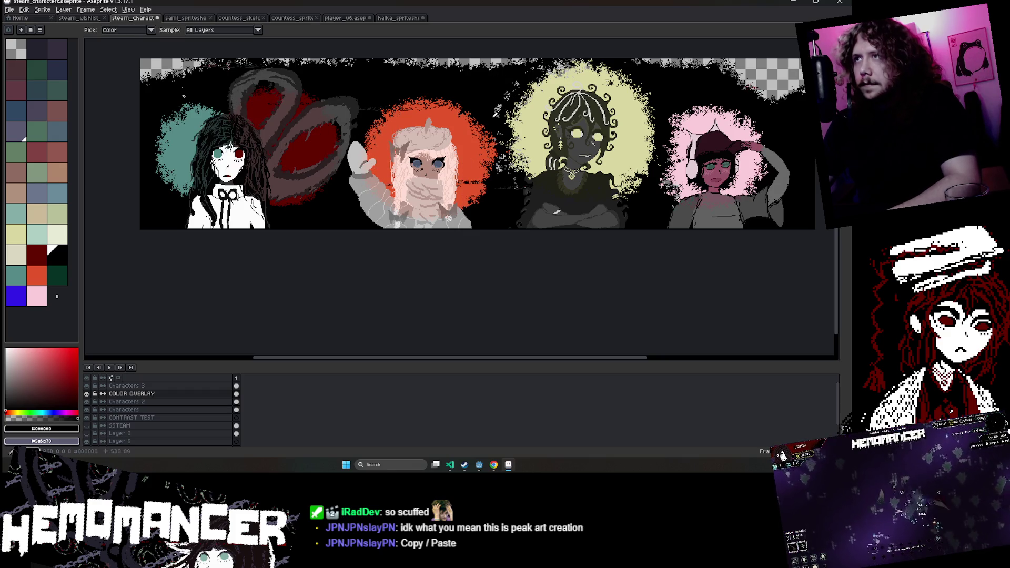
key("b")
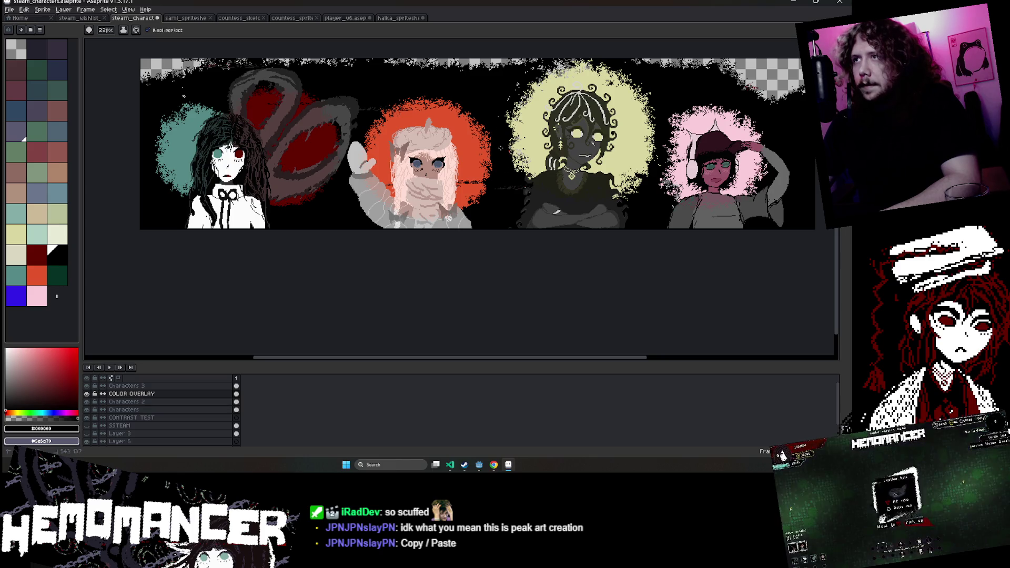
Paint black over the top of the yellow halo.
key("e")
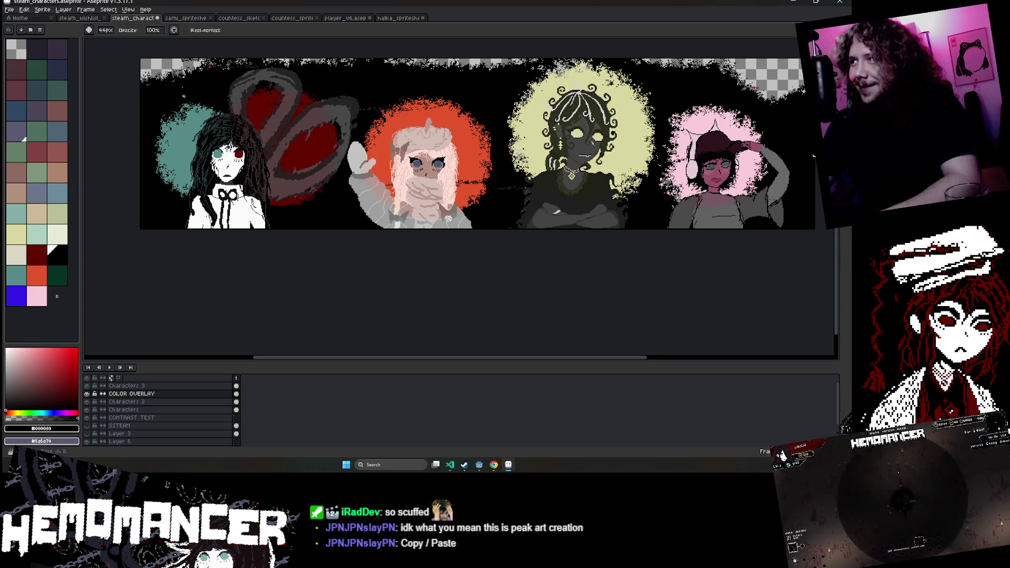
scroll(484, 136, "up", 2)
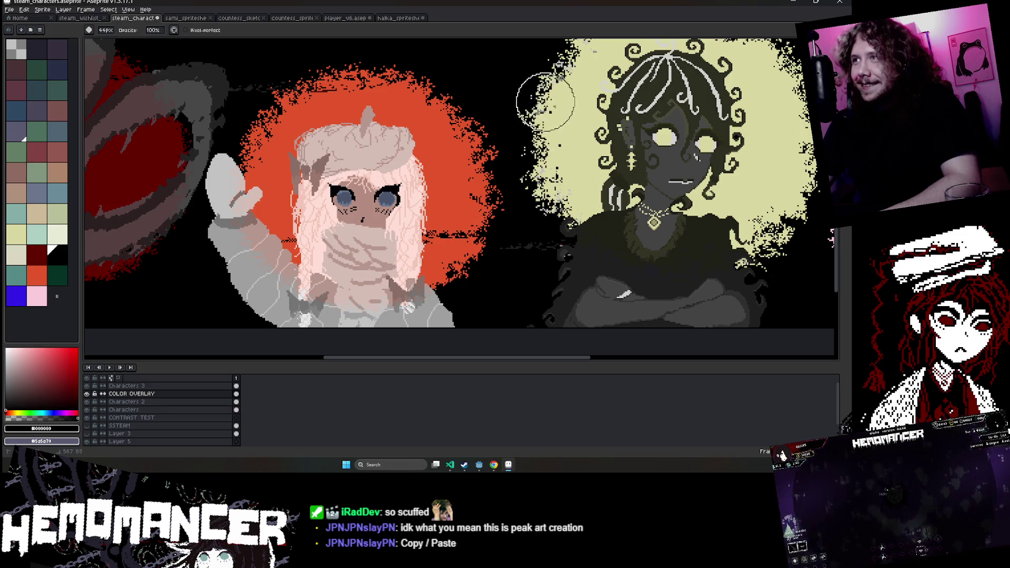
scroll(540, 90, "down", 4)
scroll(520, 154, "up", 3)
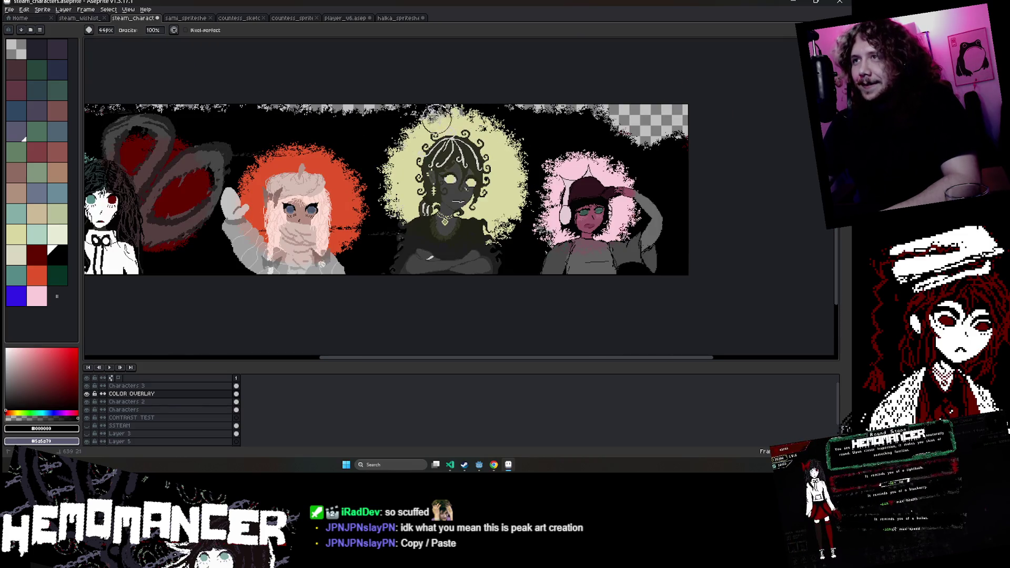
scroll(437, 118, "up", 2)
left_click_drag(480, 77, 436, 96)
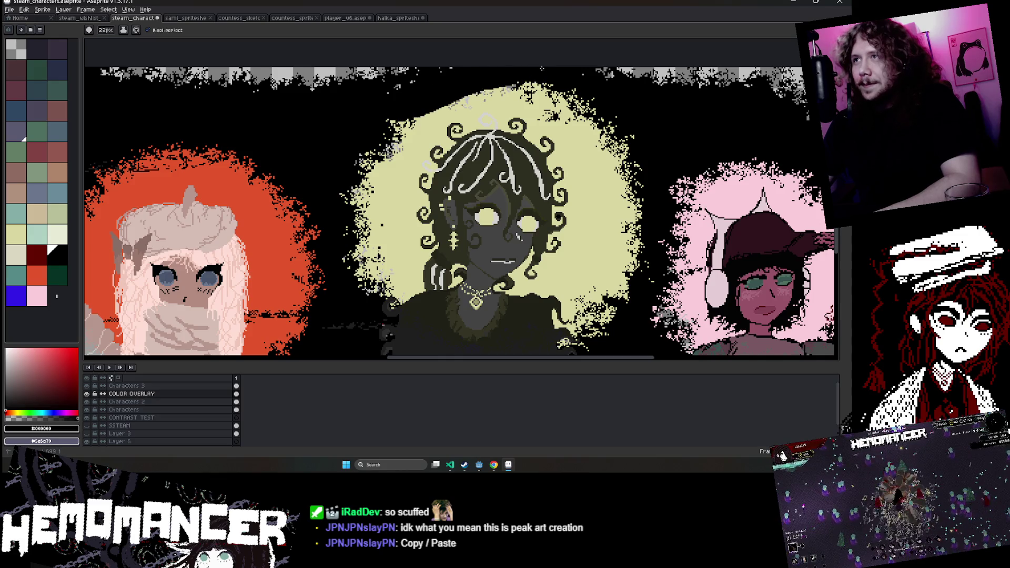
scroll(452, 77, "down", 2)
Erase the black strip along the banner's top edge to transparency.
key("e")
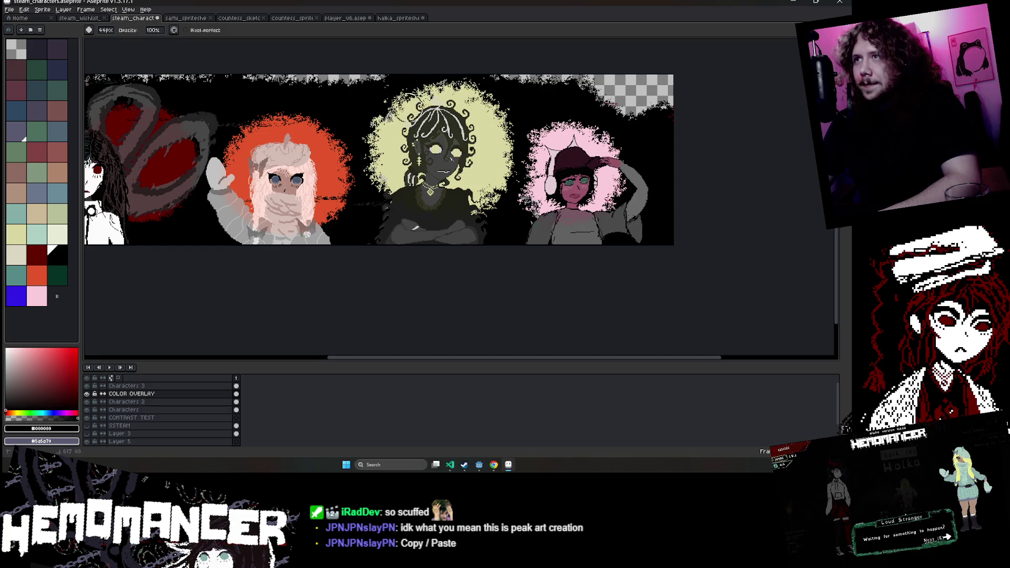
scroll(405, 83, "up", 1)
left_click_drag(364, 56, 640, 68)
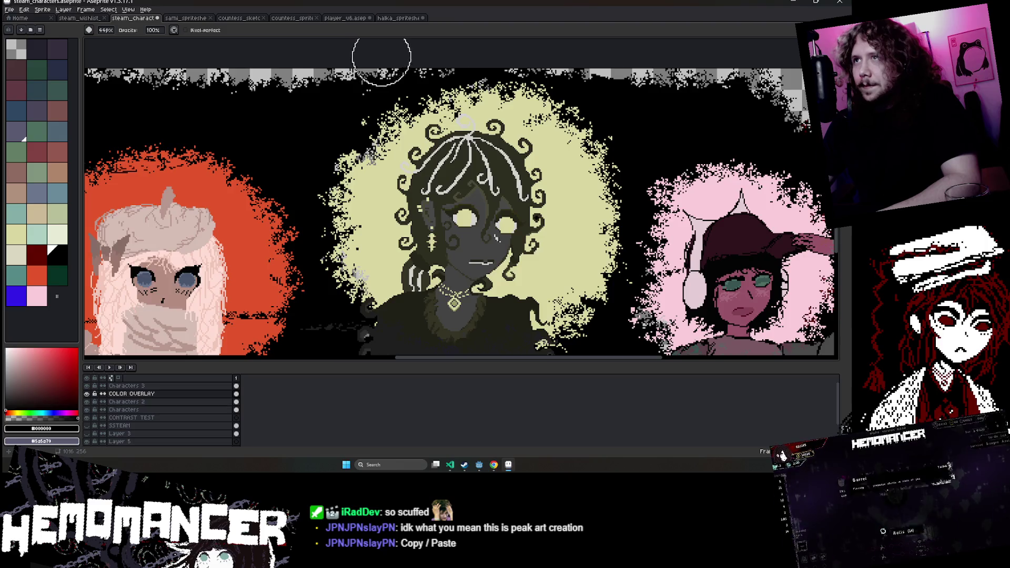
scroll(389, 47, "down", 3)
scroll(466, 67, "up", 2)
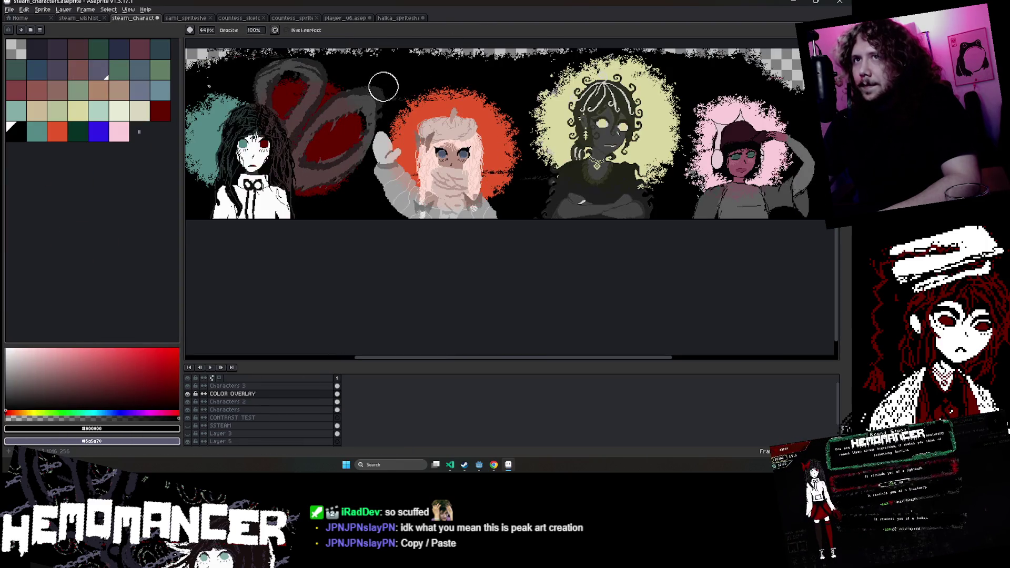
Narrow the palette panel and pan the banner slightly left.
scroll(530, 342, "down", 2)
scroll(475, 319, "up", 2)
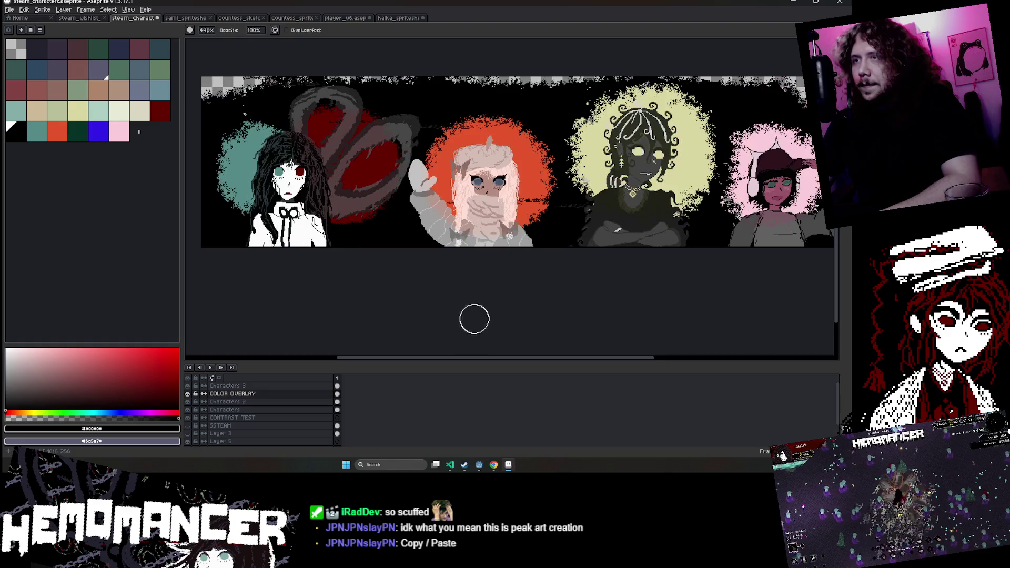
scroll(597, 175, "down", 1)
scroll(597, 175, "up", 1)
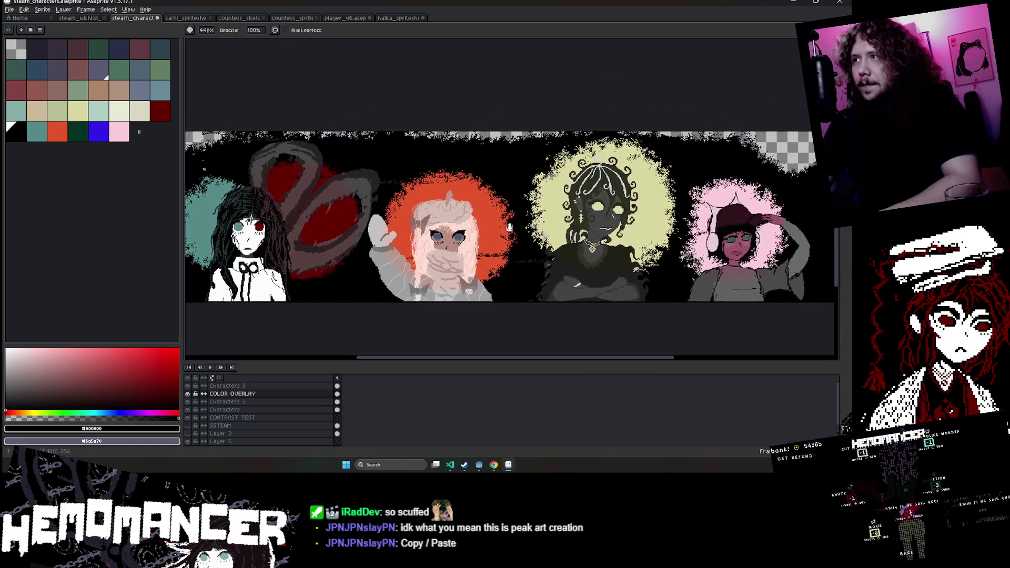
left_click_drag(182, 189, 109, 190)
mouse_move(507, 228)
left_mouse_down()
mouse_move(492, 233)
mouse_move(503, 187)
left_mouse_up()
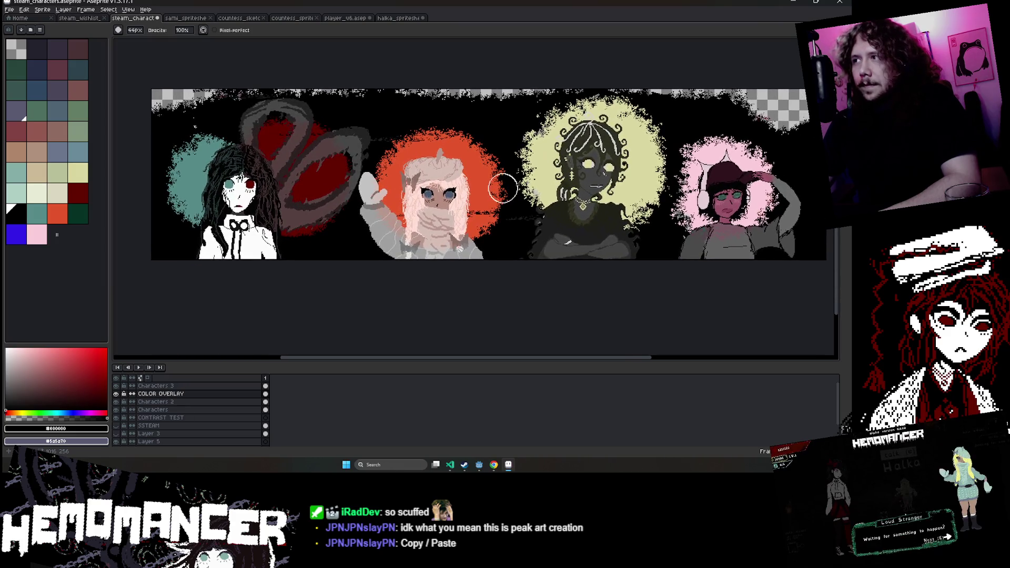
left_click_drag(673, 153, 660, 155)
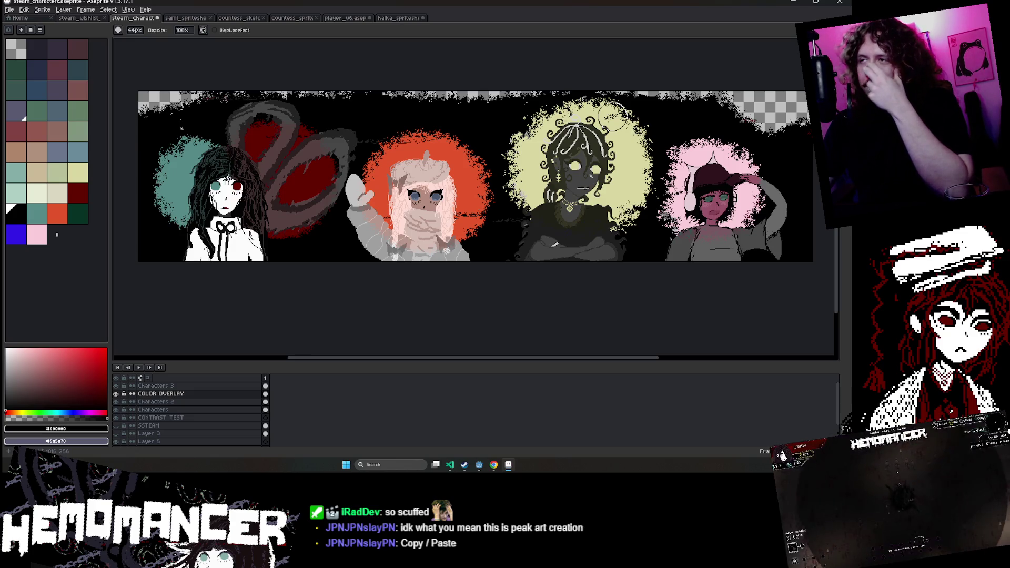
Pick the halo's yellow, select the paint bucket, and save the banner.
scroll(532, 208, "up", 2)
scroll(488, 176, "up", 2)
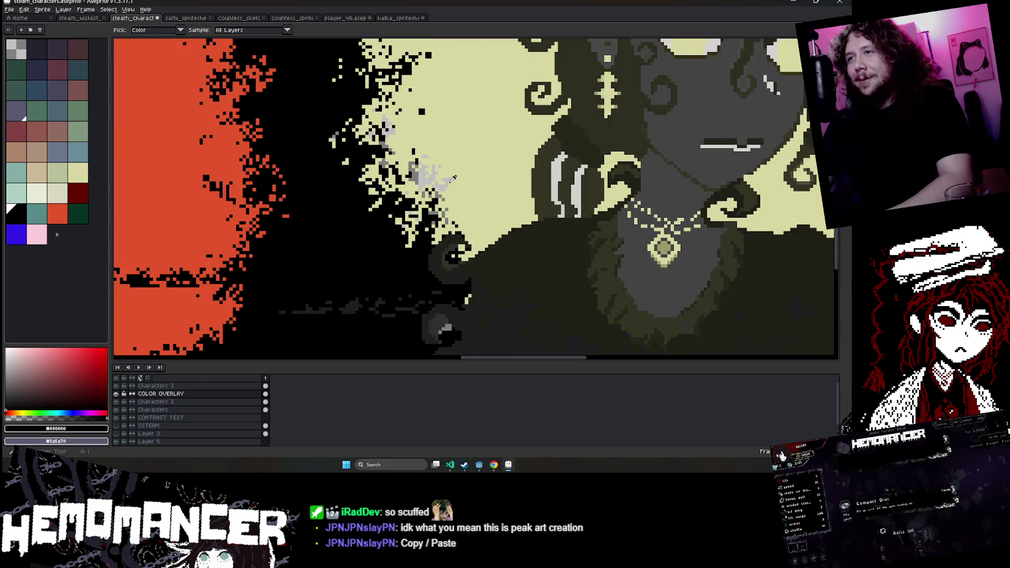
left_click(488, 175, "alt")
key("g")
scroll(389, 129, "down", 3)
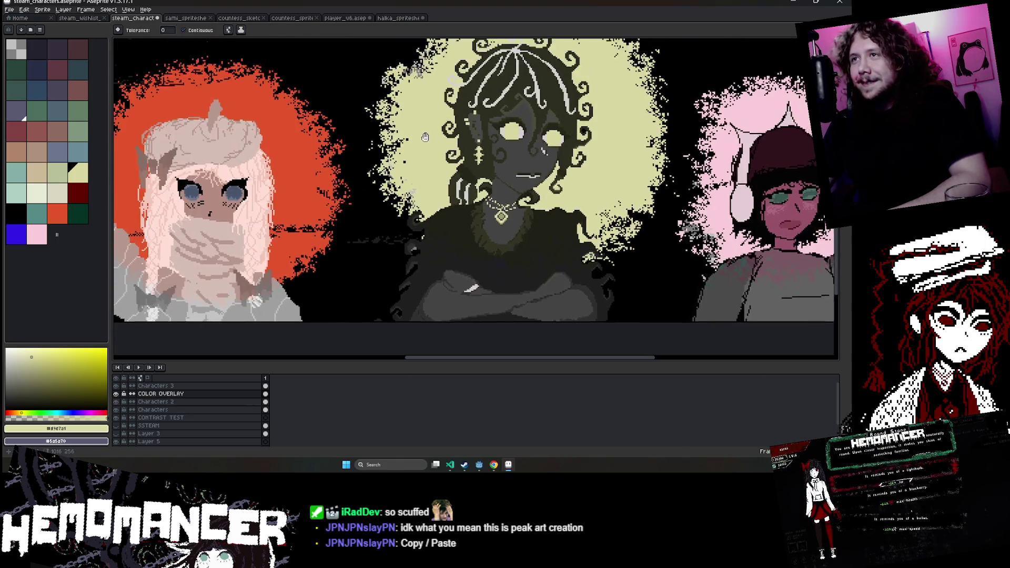
scroll(475, 209, "down", 1)
scroll(476, 209, "down", 1)
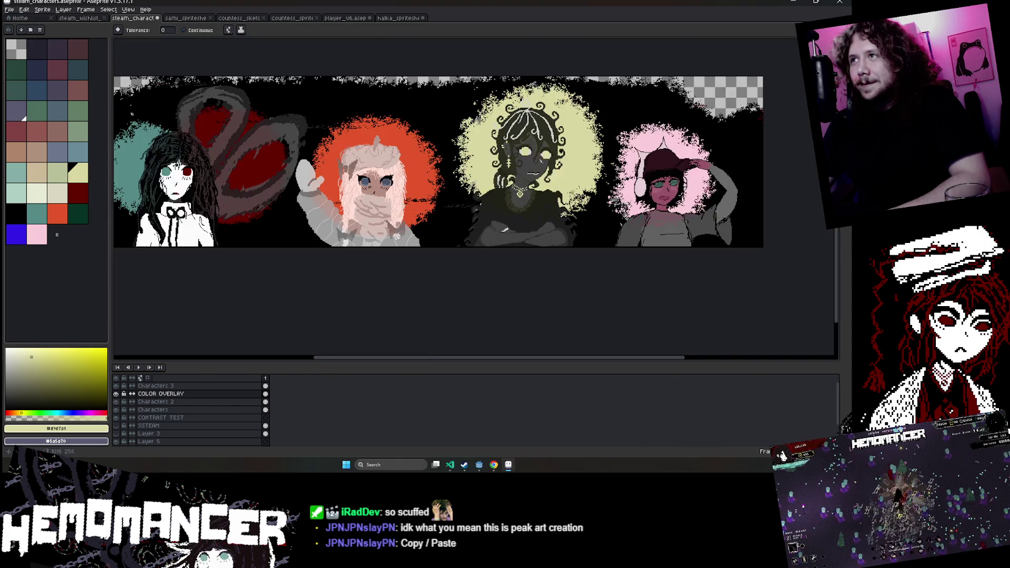
scroll(379, 246, "up", 1)
key("ctrl+s")
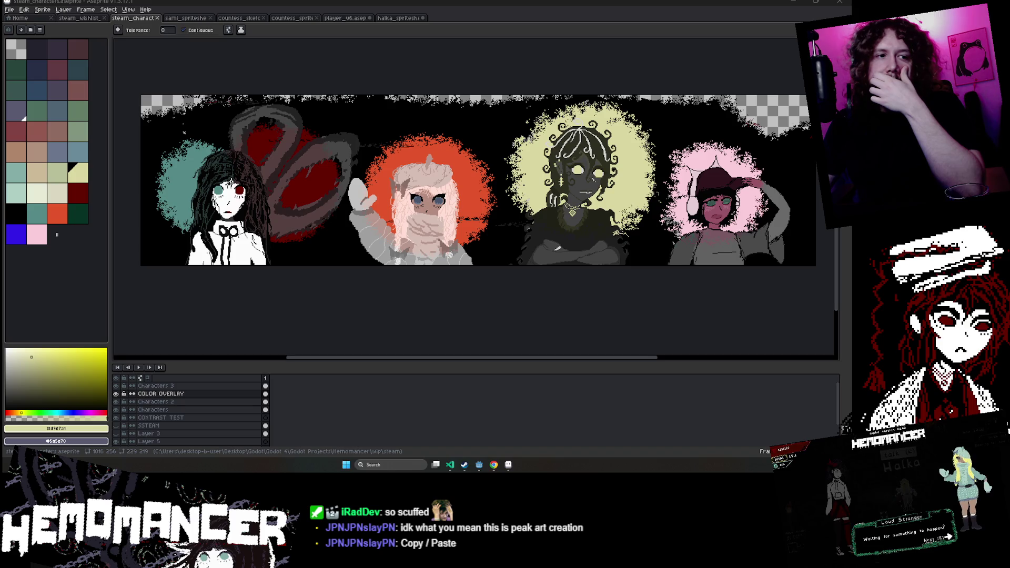
key("alt+Tab")
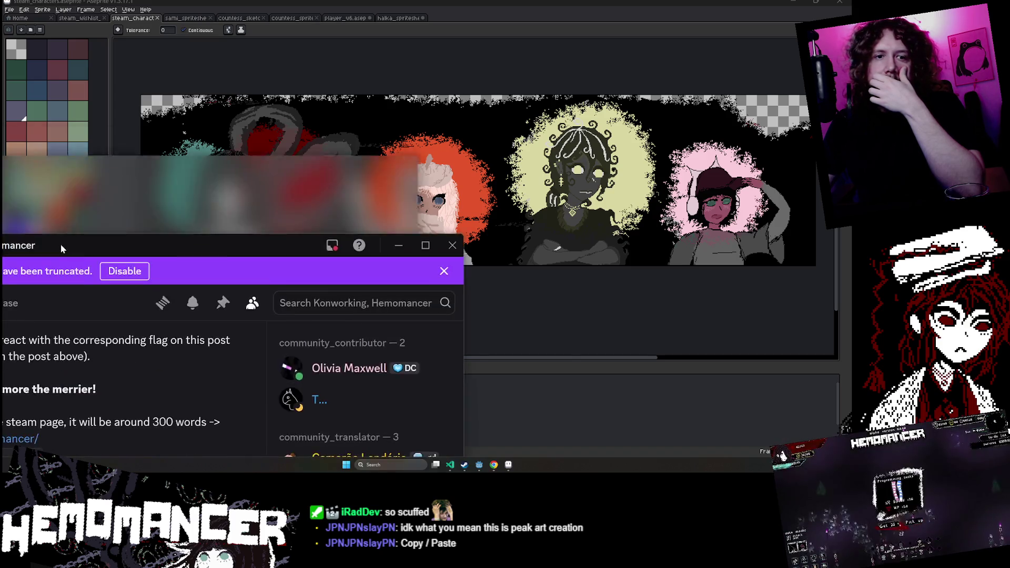
Move the Discord window up to reveal the devlog post, then select part of its text.
left_click_drag(314, 111, 310, 31)
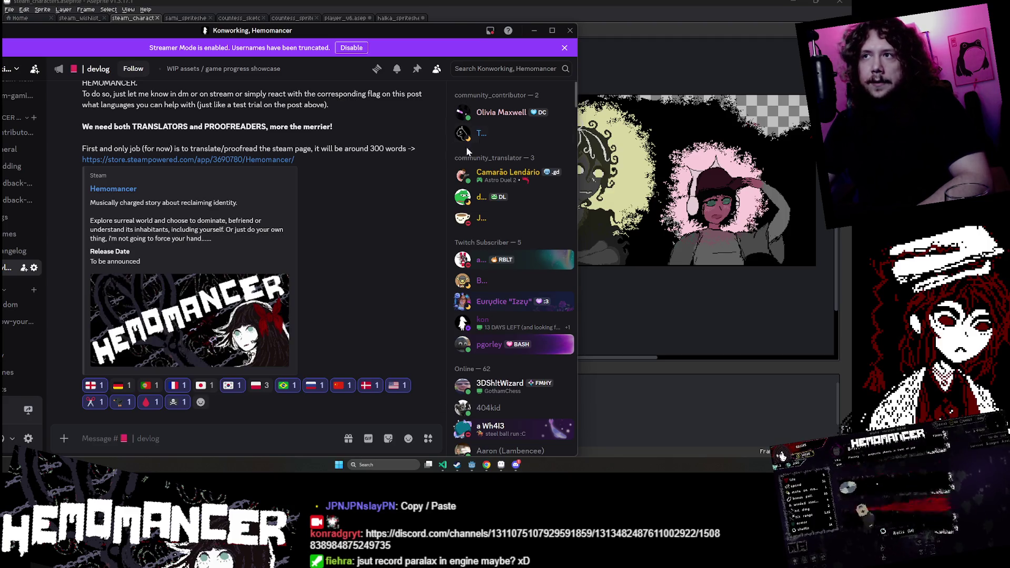
left_click_drag(371, 149, 379, 149)
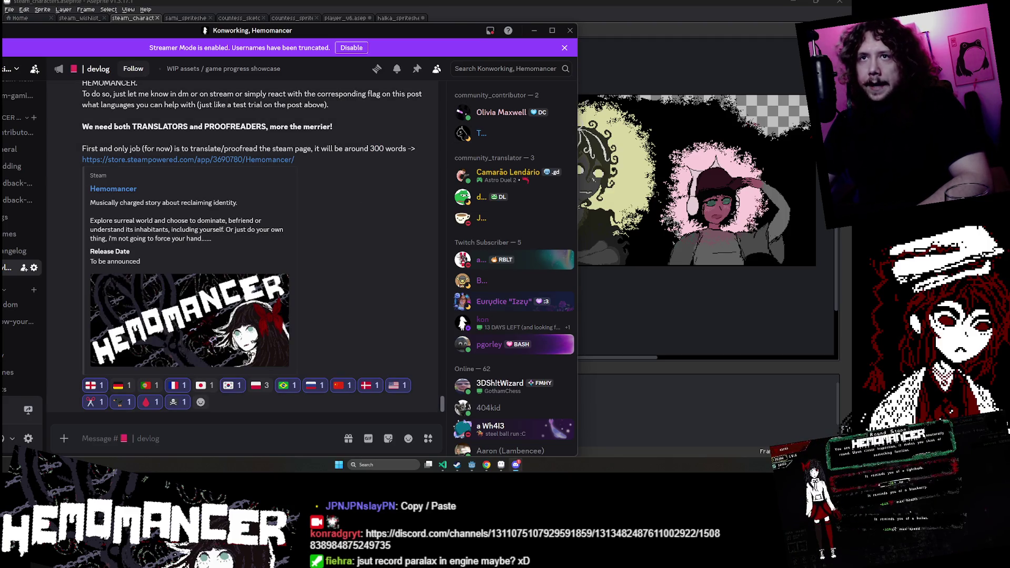
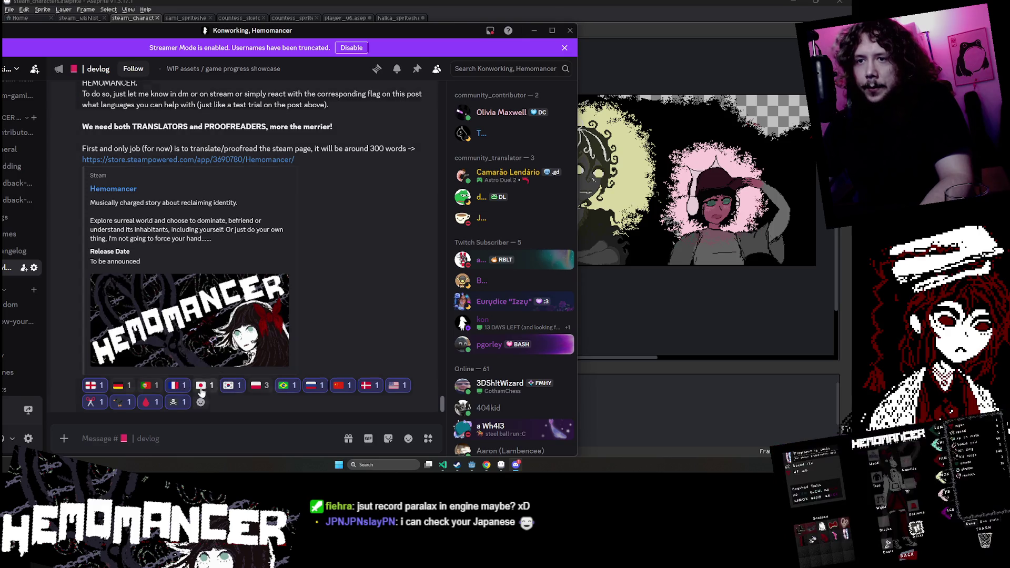
Close the Discord devlog window to get back to the banner artwork in Aseprite.
left_click(569, 30)
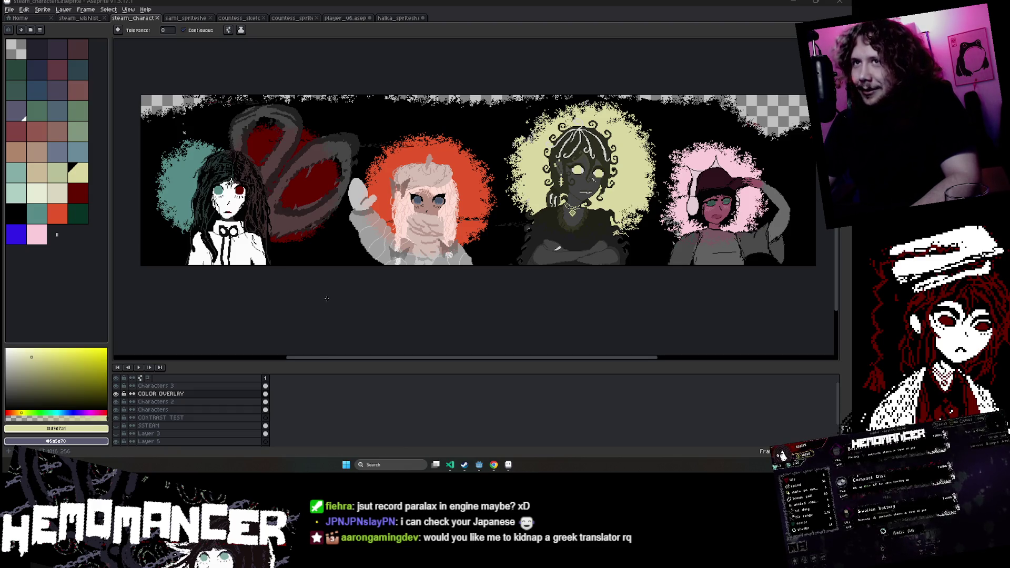
left_click(284, 252)
Eyedropper black from the canvas as the drawing colour and return to the pencil.
key("ctrl+z")
key("i")
scroll(226, 121, "up", 3)
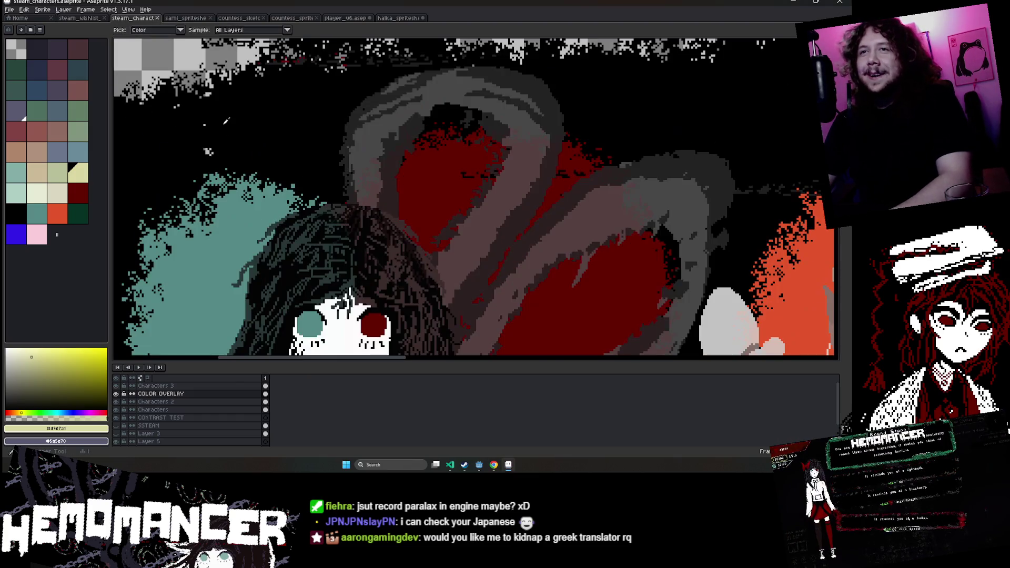
left_click(226, 121)
scroll(211, 132, "up", 2)
key("b")
scroll(437, 144, "down", 5)
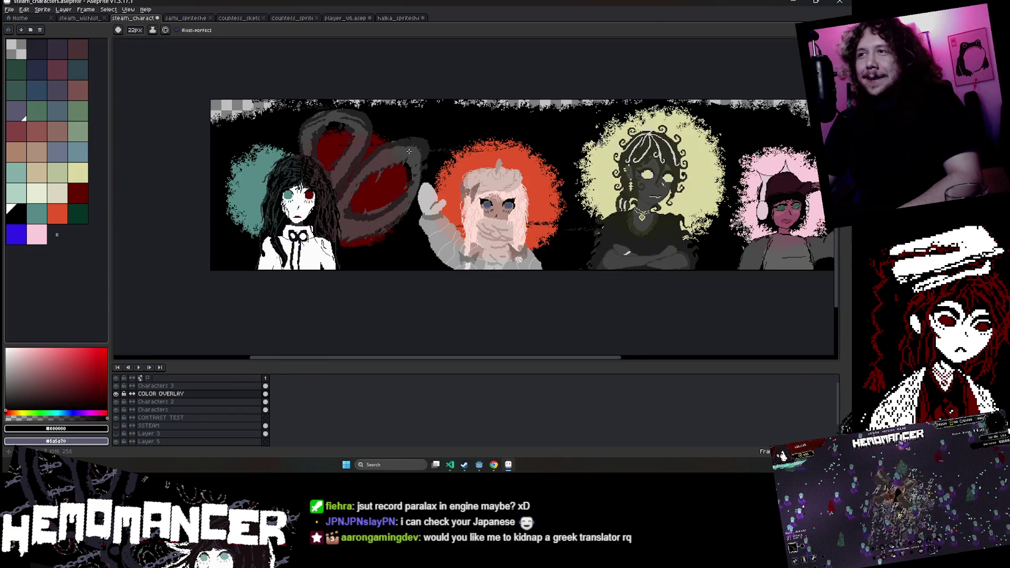
scroll(368, 210, "right", 3)
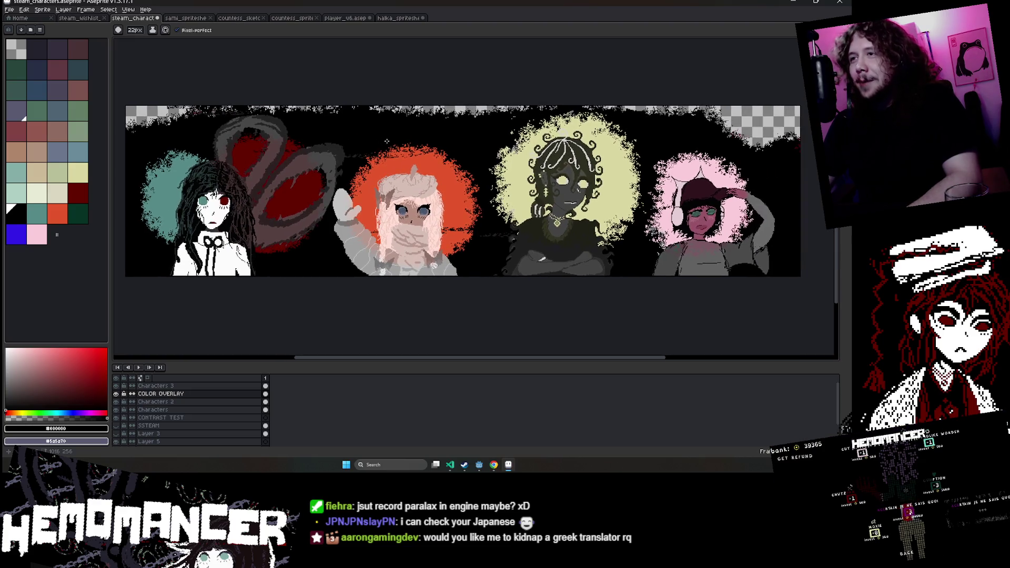
Briefly hide and restore Characters 2, then show the SSTEAM layer and make it active.
left_click(158, 402)
left_click(116, 402)
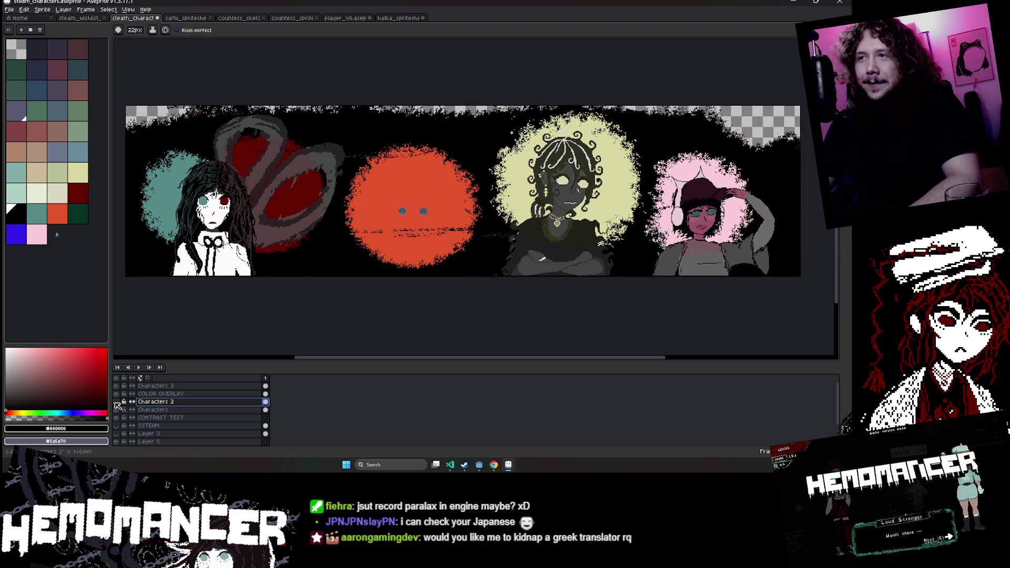
left_click(115, 409)
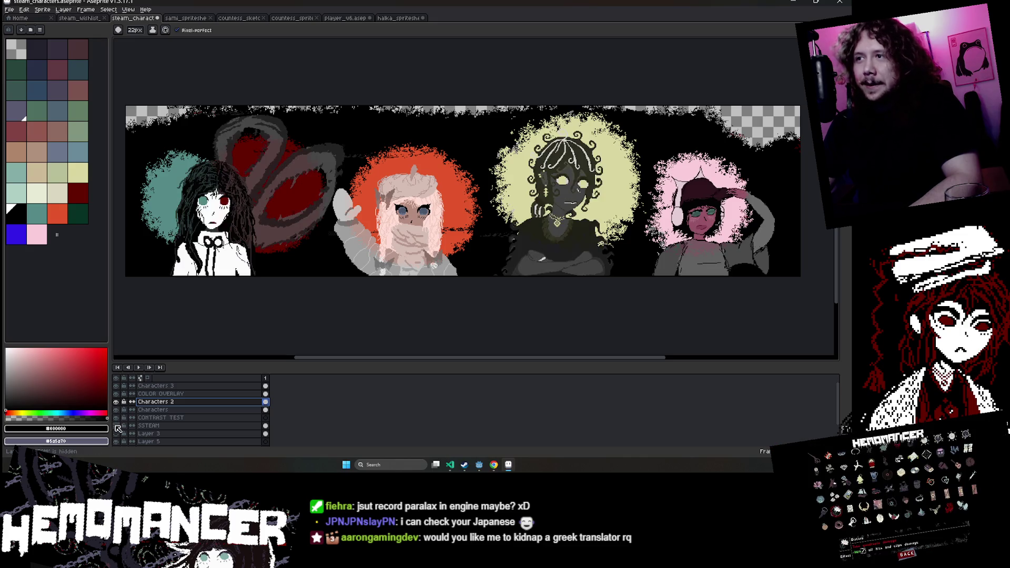
left_click(116, 426)
left_click(148, 426)
Select the stripes near the second character, tilt them slightly and shift them into place.
key("m")
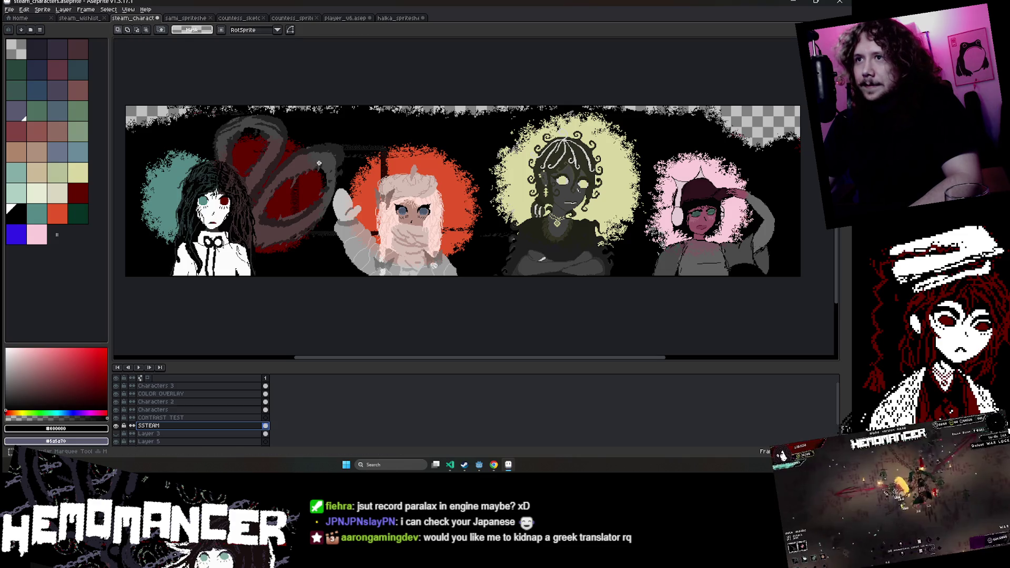
left_click_drag(427, 279, 420, 274)
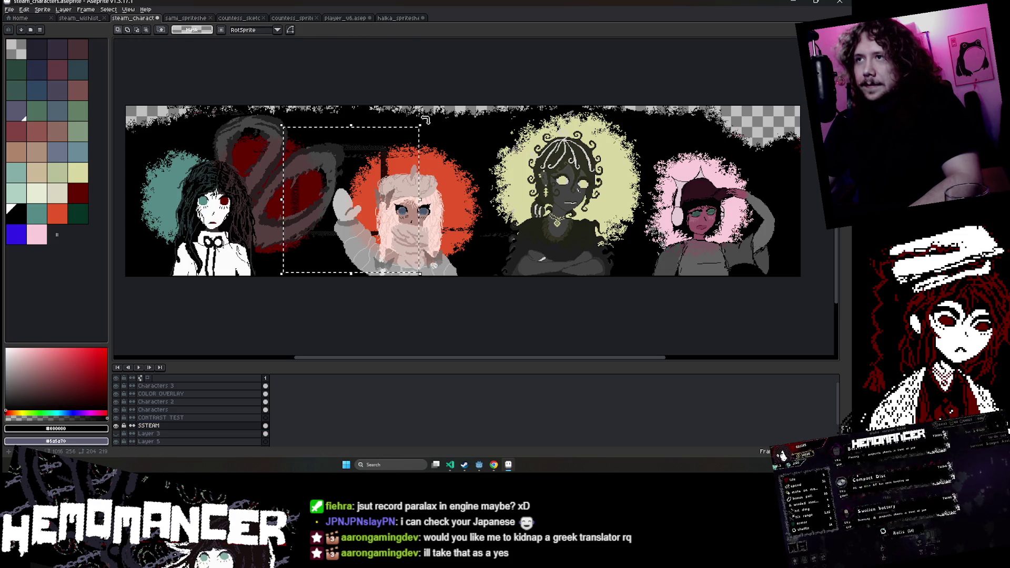
left_click_drag(425, 120, 437, 136)
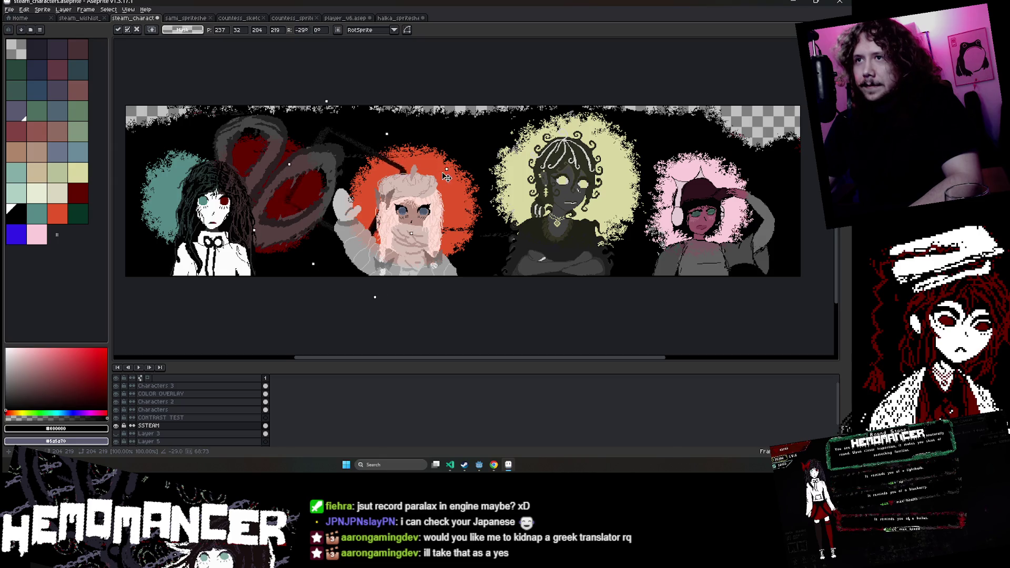
left_click_drag(405, 174, 401, 178)
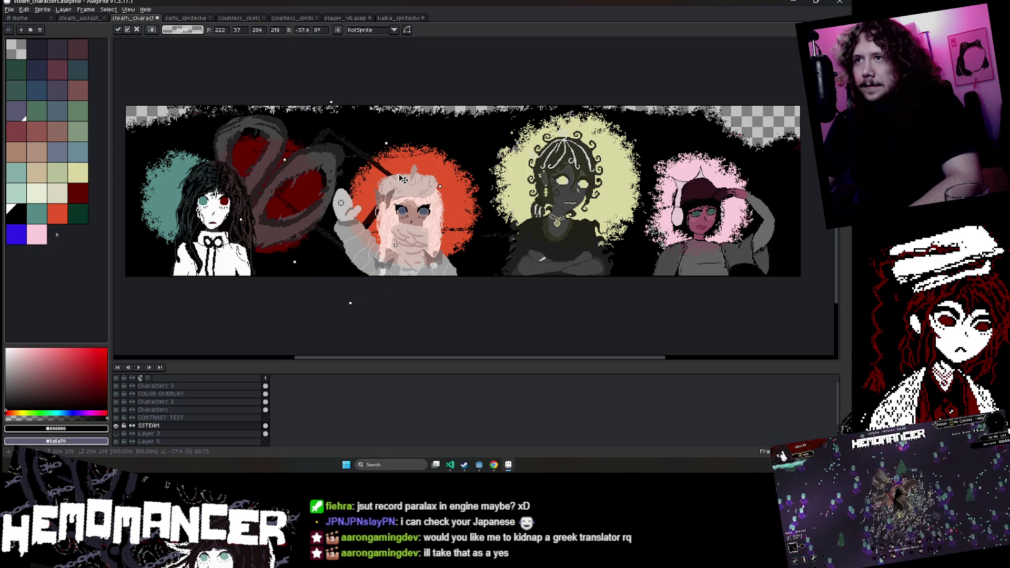
scroll(381, 161, "up", 1)
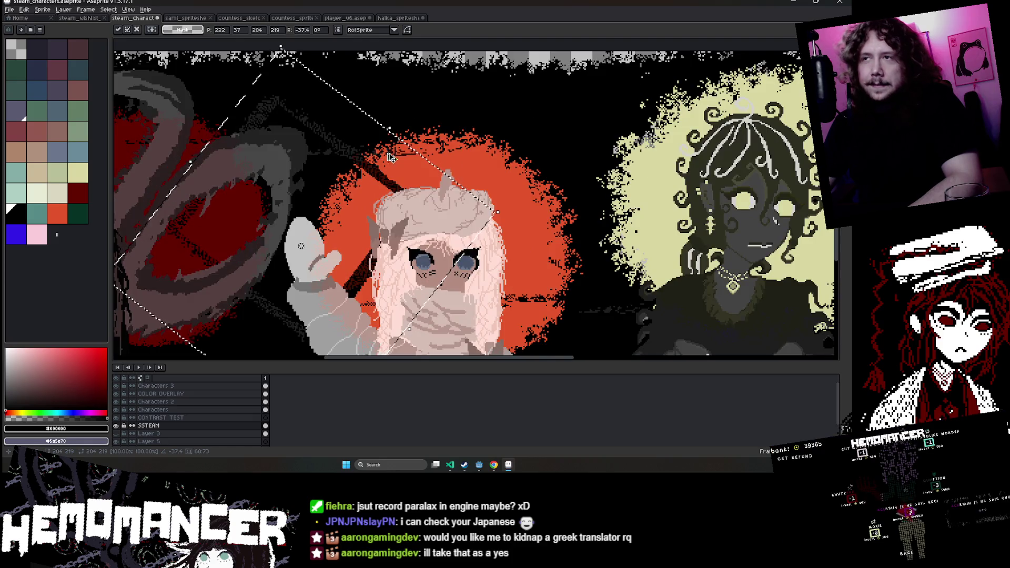
key("Return")
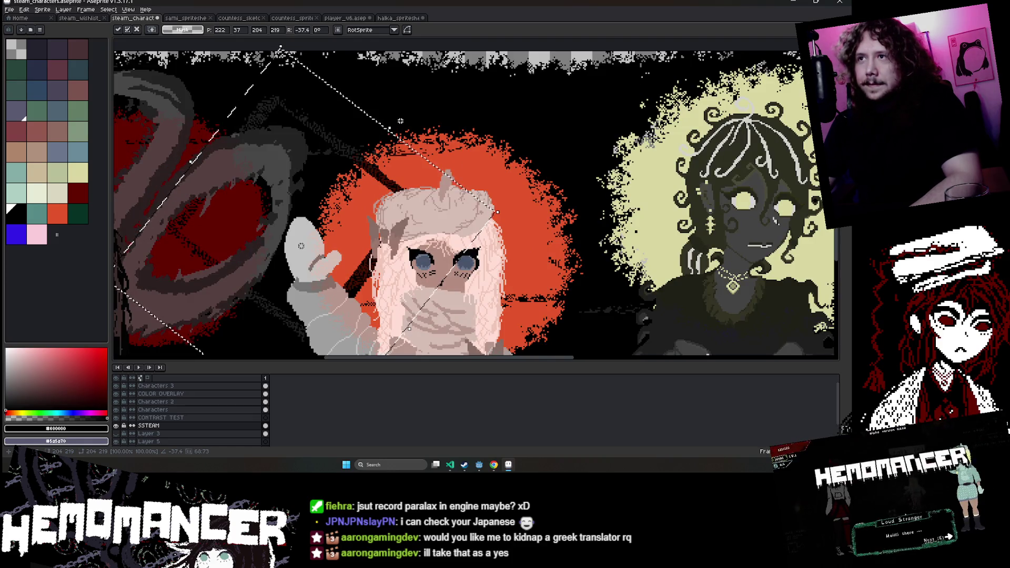
mouse_move(388, 214)
left_mouse_down()
mouse_move(418, 210)
mouse_move(394, 230)
mouse_move(324, 195)
left_mouse_up()
scroll(415, 221, "down", 1)
key("Return")
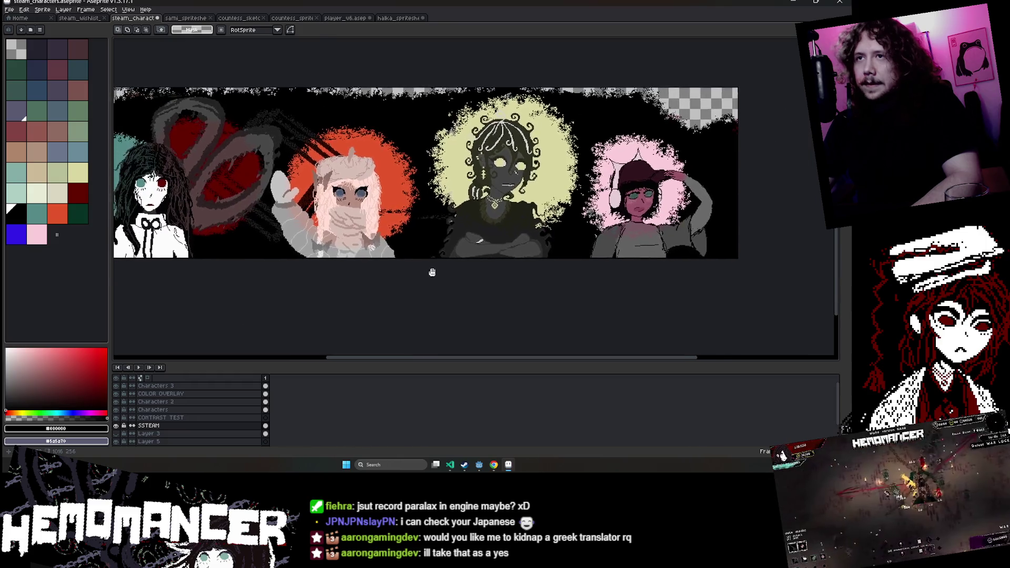
Move the stripe layer toward the third character, try narrowing it, then reset and reposition it.
key("ctrl+v")
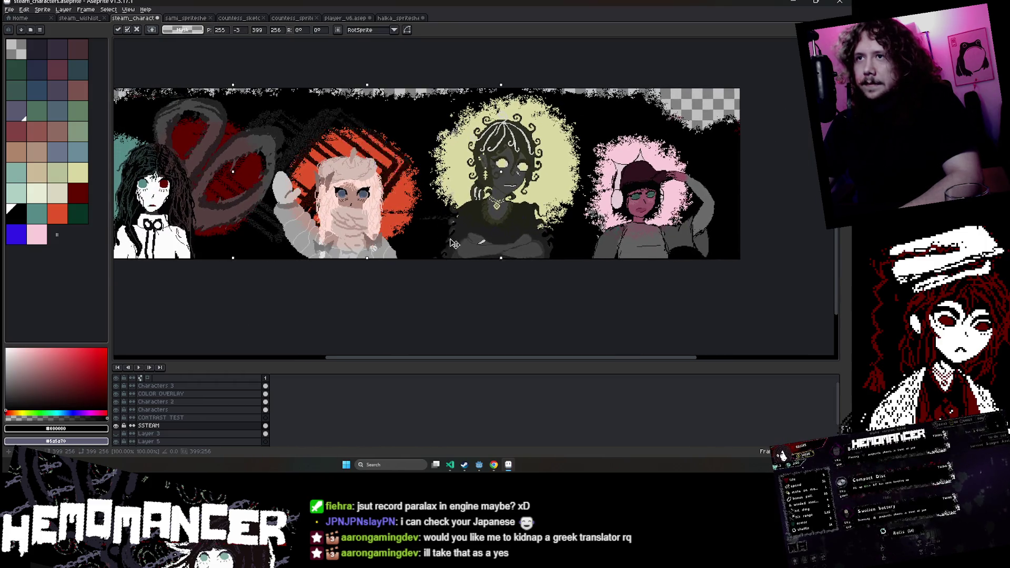
left_click_drag(463, 190, 562, 201)
left_click_drag(587, 167, 499, 184)
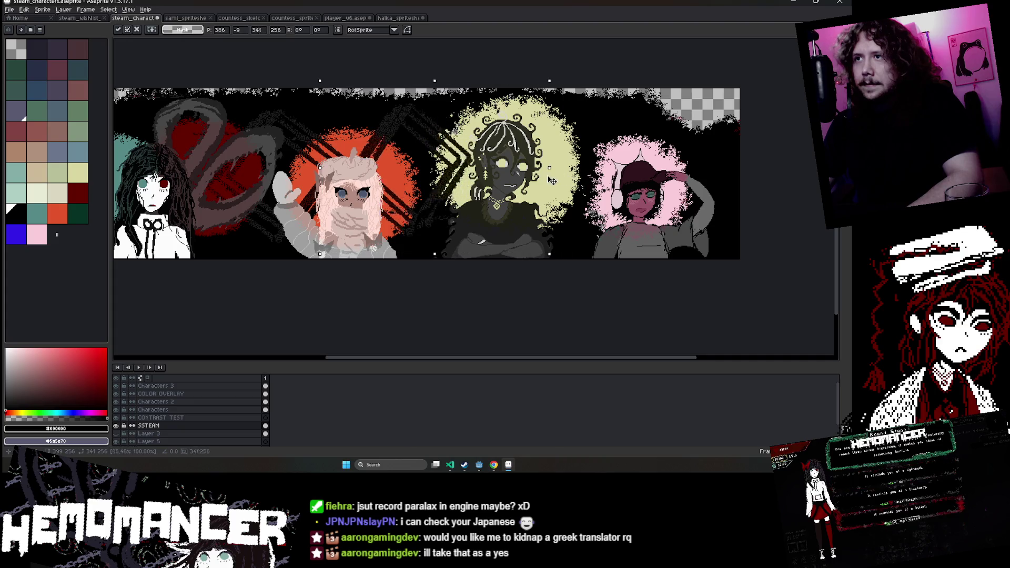
left_click_drag(320, 168, 364, 172)
mouse_move(497, 81)
left_mouse_down()
mouse_move(486, 91)
mouse_move(465, 66)
left_mouse_up()
left_click_drag(364, 173, 422, 157)
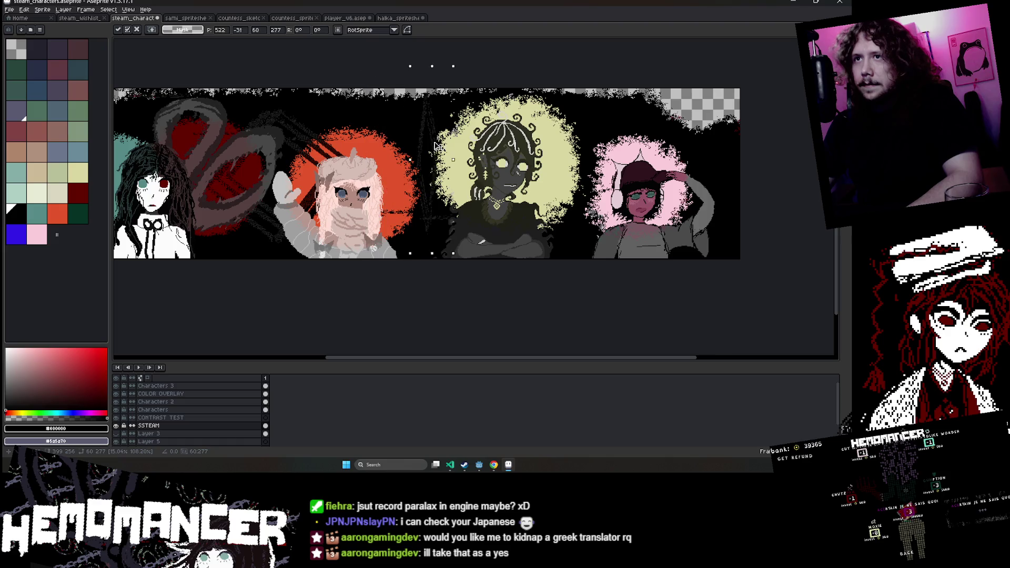
key("ctrl+z")
key("ctrl+z")
key("ctrl+z")
key("ctrl+z")
key("ctrl+z")
mouse_move(500, 163)
left_mouse_down()
mouse_move(646, 165)
mouse_move(487, 162)
left_mouse_up()
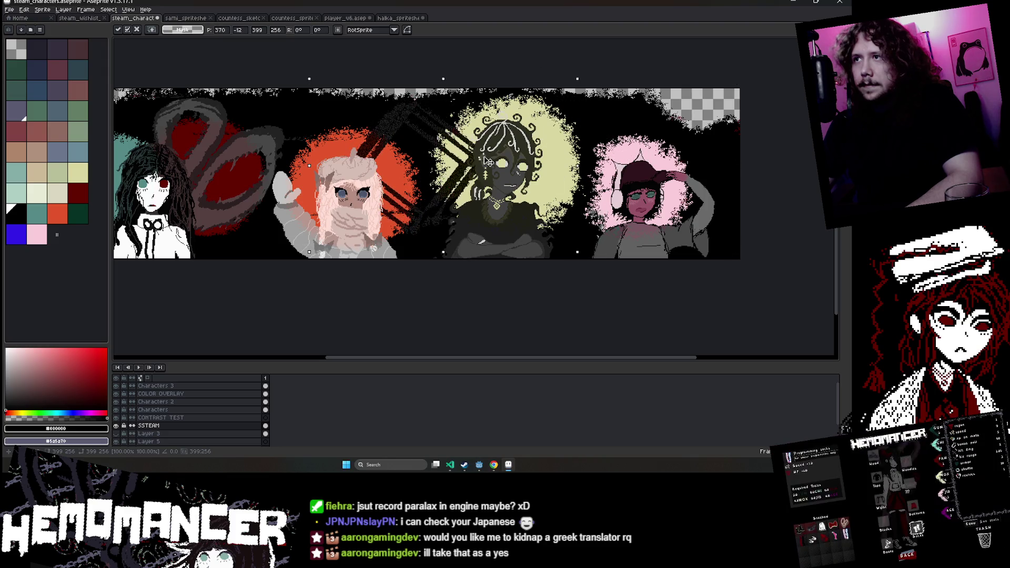
key("ctrl+z")
key("ctrl+z")
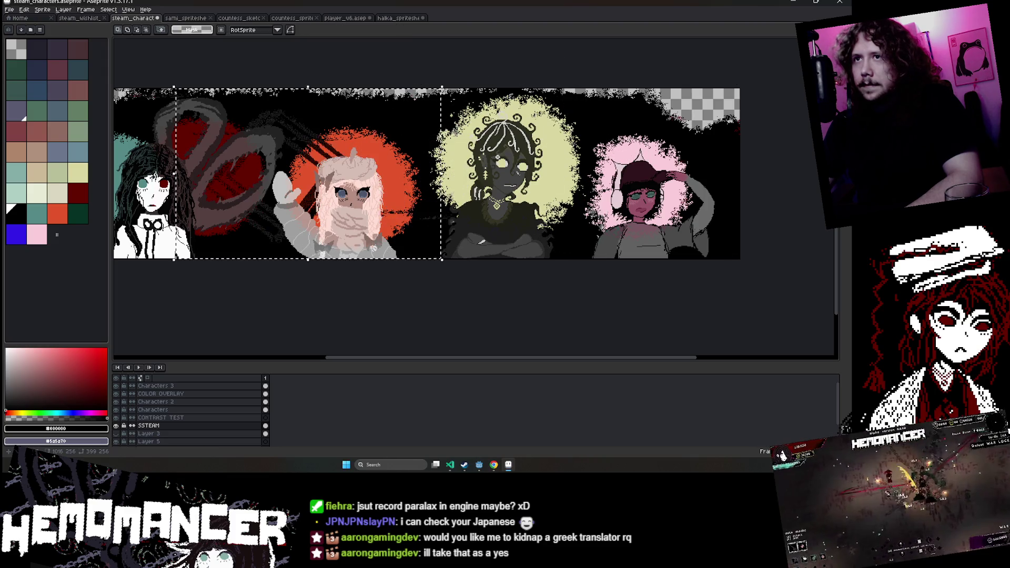
Close the halka_spritesheet document without saving and return to the steam characters banner.
scroll(498, 157, "down", 2)
scroll(499, 164, "up", 1)
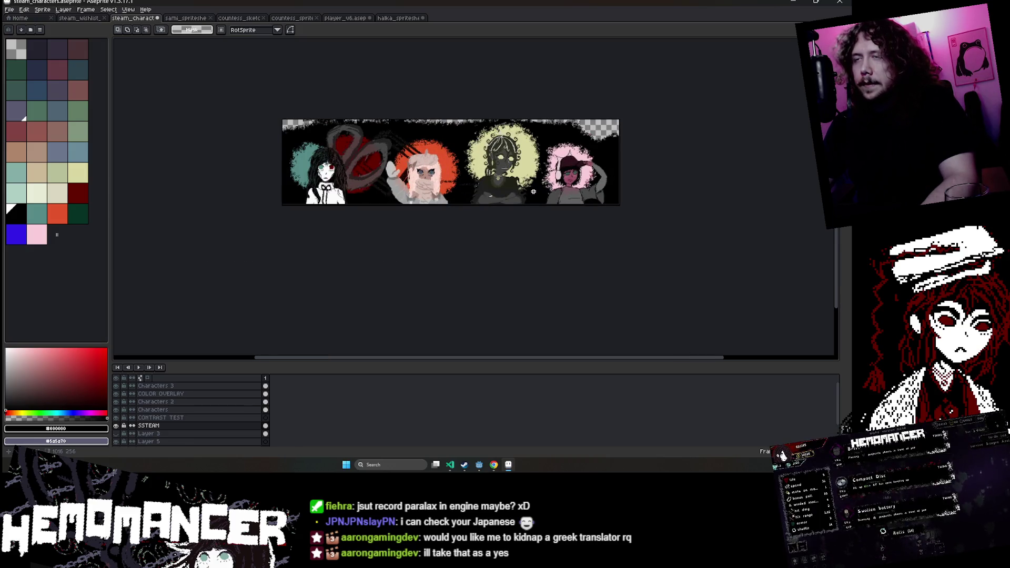
scroll(533, 192, "up", 2)
scroll(533, 192, "up", 1)
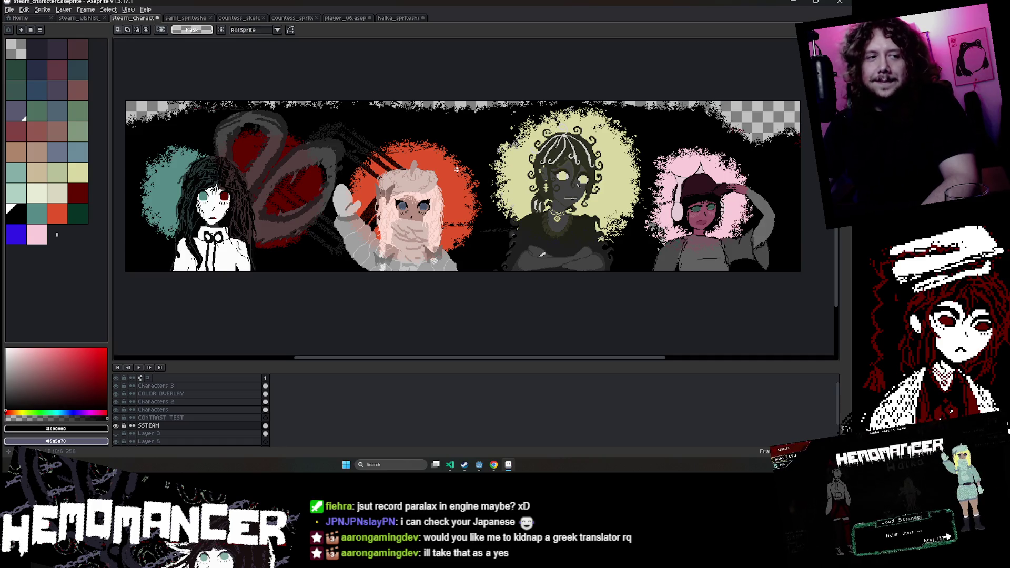
left_click(395, 19)
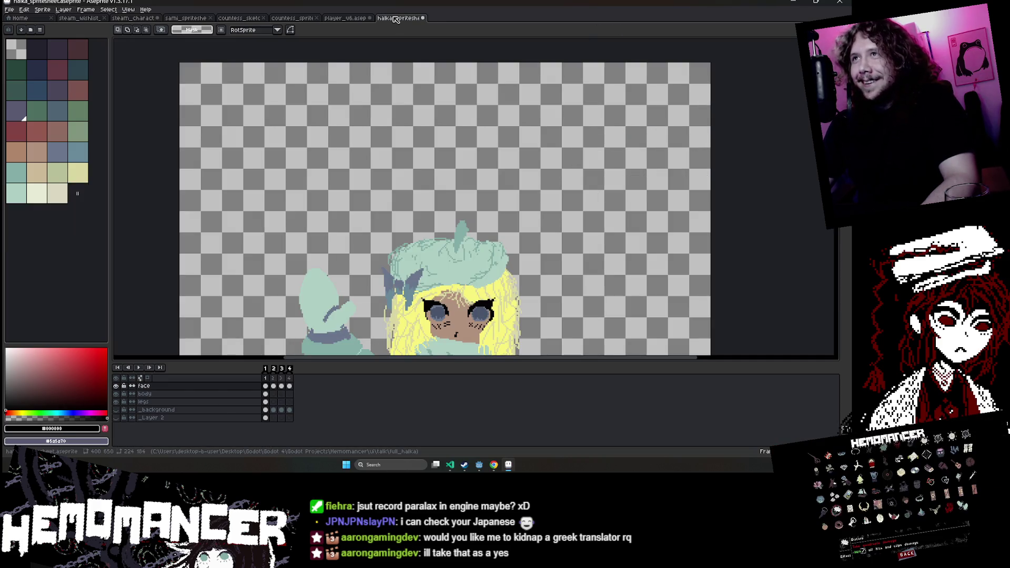
middle_click(396, 18)
left_click(425, 243)
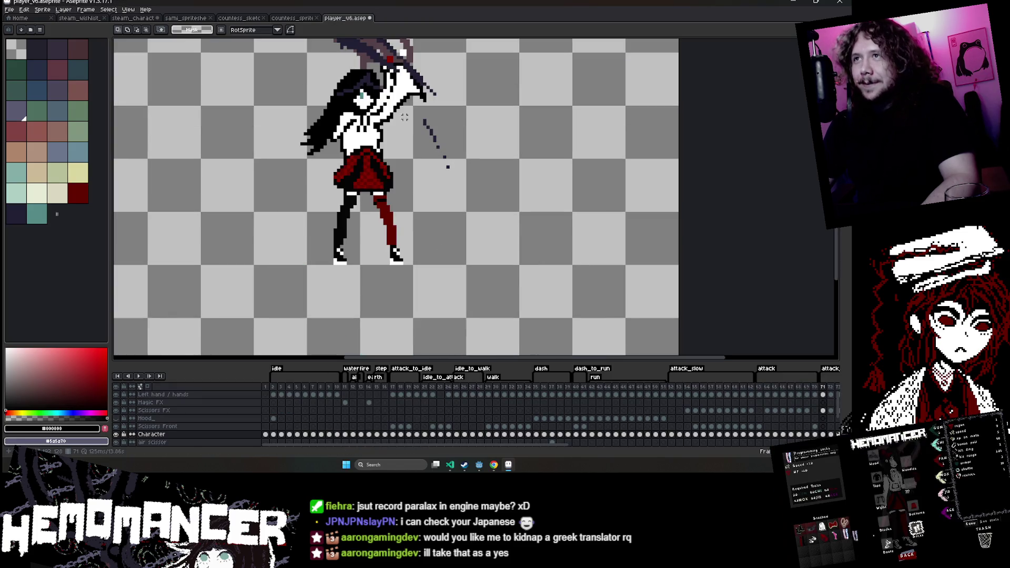
left_click(292, 18)
scroll(337, 79, "down", 3)
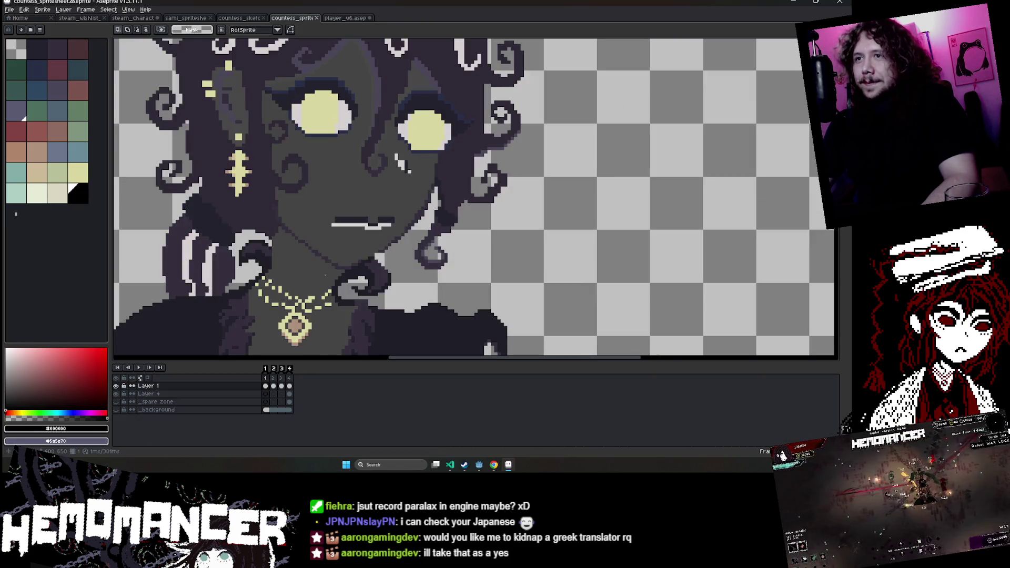
key("ctrl+shift+Tab")
key("ctrl+shift+Tab")
key("ctrl+shift+Tab")
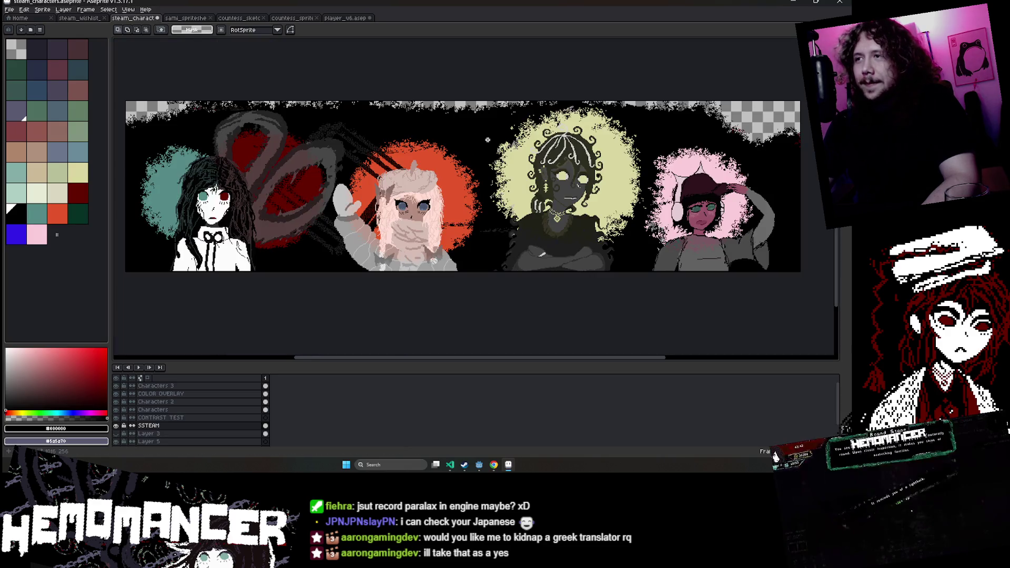
In Godot's FileSystem, filter by 'vogd' and open vogdav_spritesheet.aseprite in Aseprite.
left_click(479, 464)
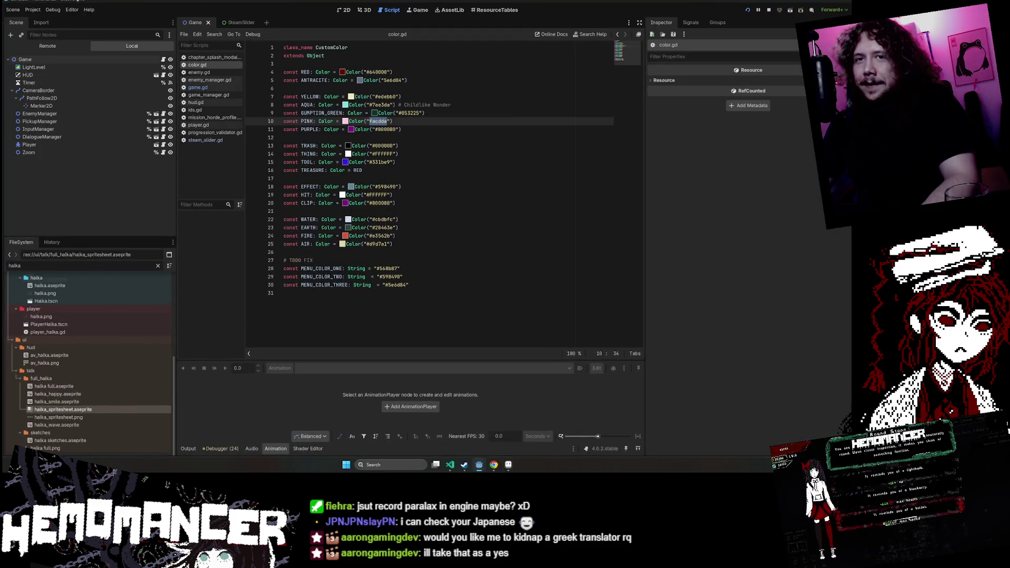
type("vogd")
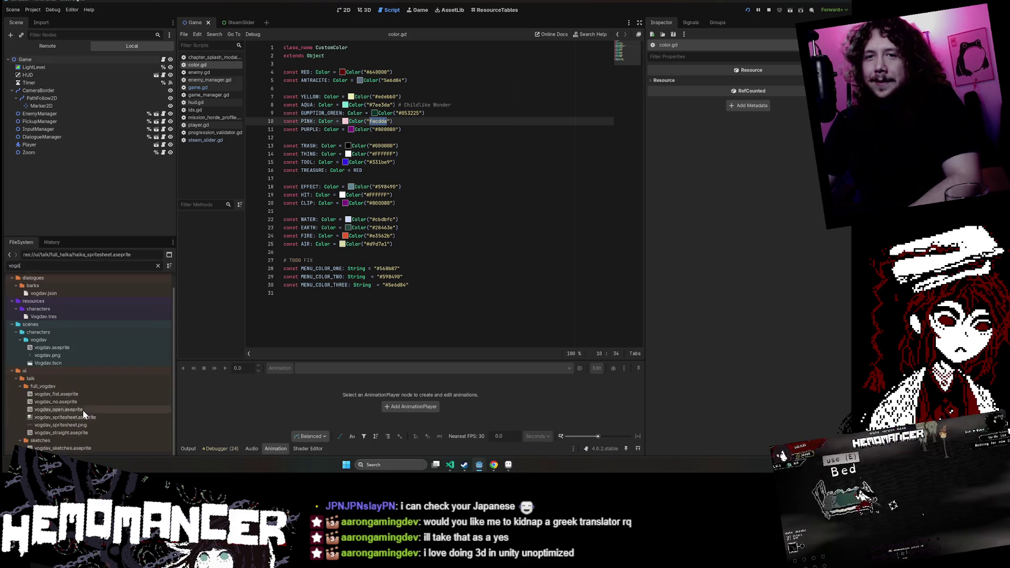
right_click(69, 417)
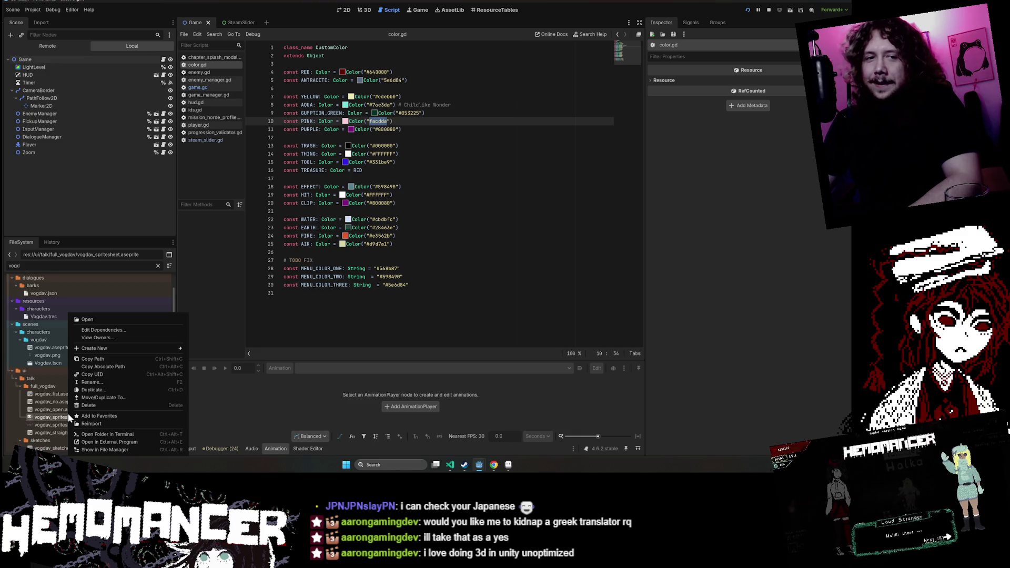
left_click(154, 442)
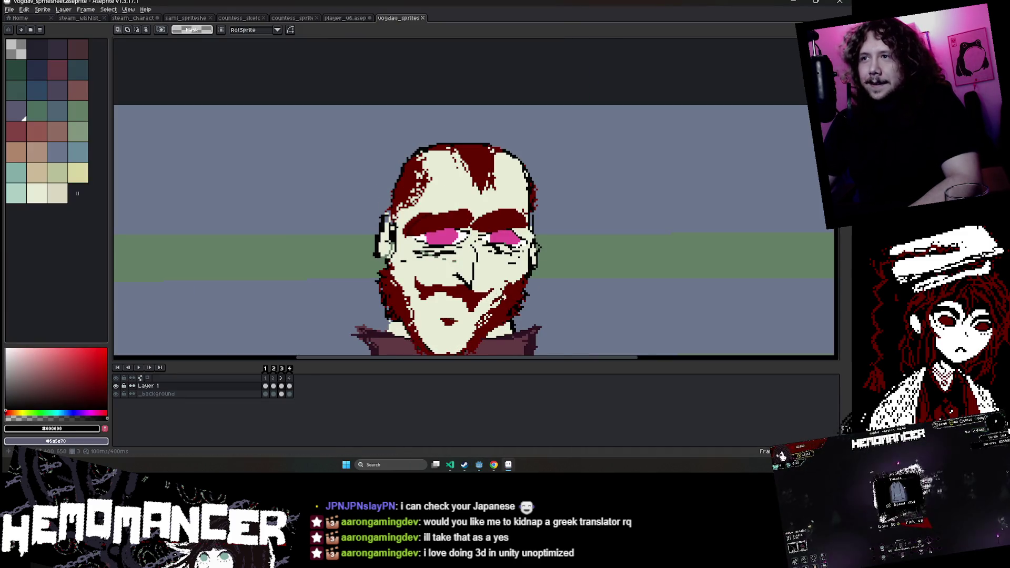
left_click_drag(502, 292, 408, 213)
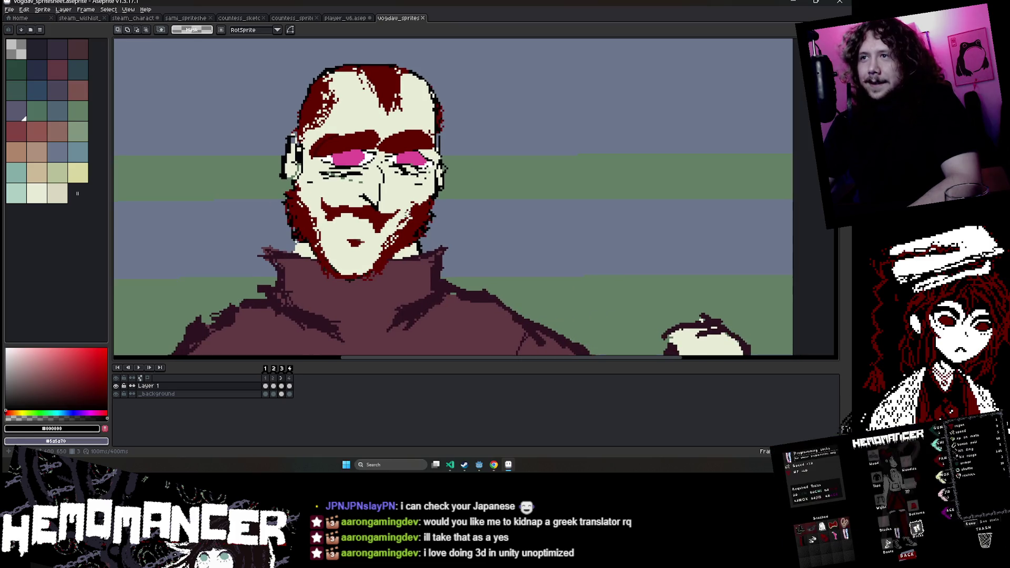
scroll(535, 225, "down", 1)
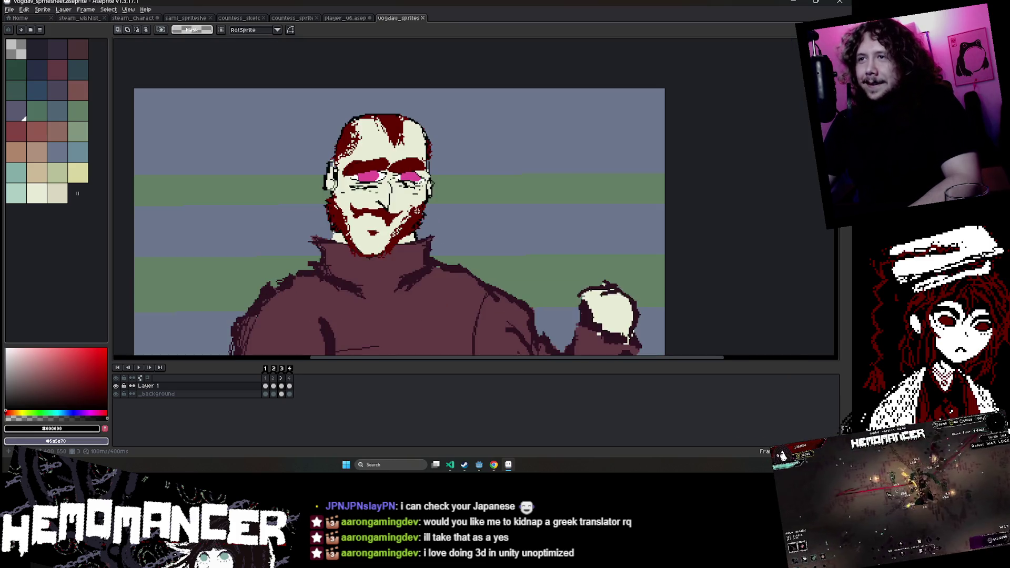
mouse_move(534, 225)
left_mouse_down()
mouse_move(525, 188)
mouse_move(526, 198)
left_mouse_up()
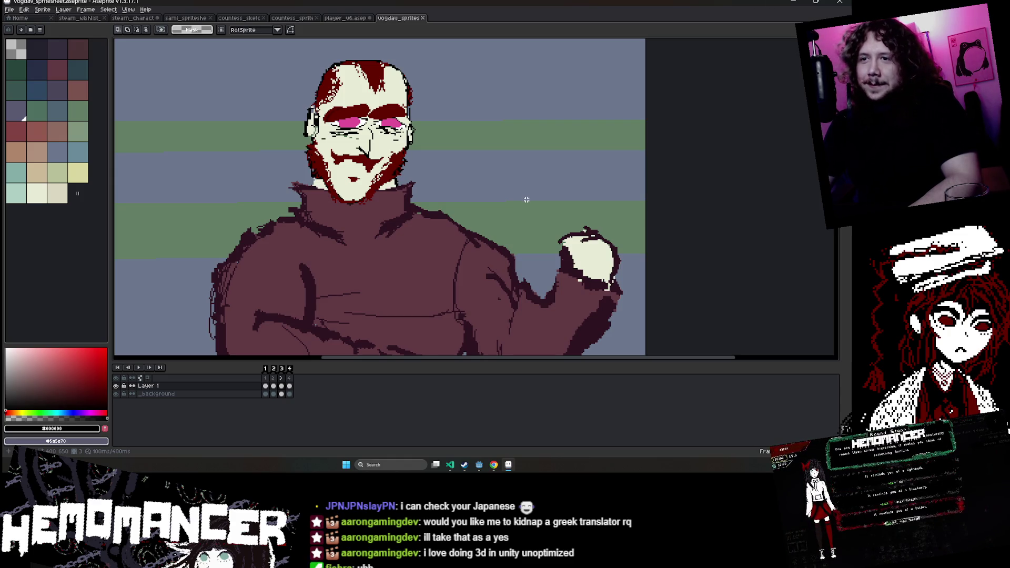
key("Right")
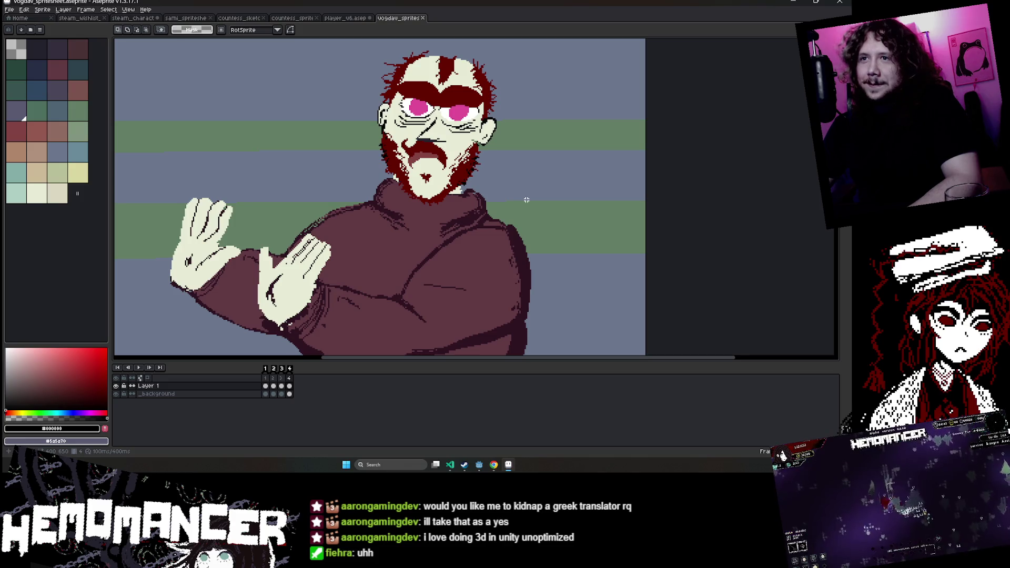
key("Right")
key("Right")
key("Right")
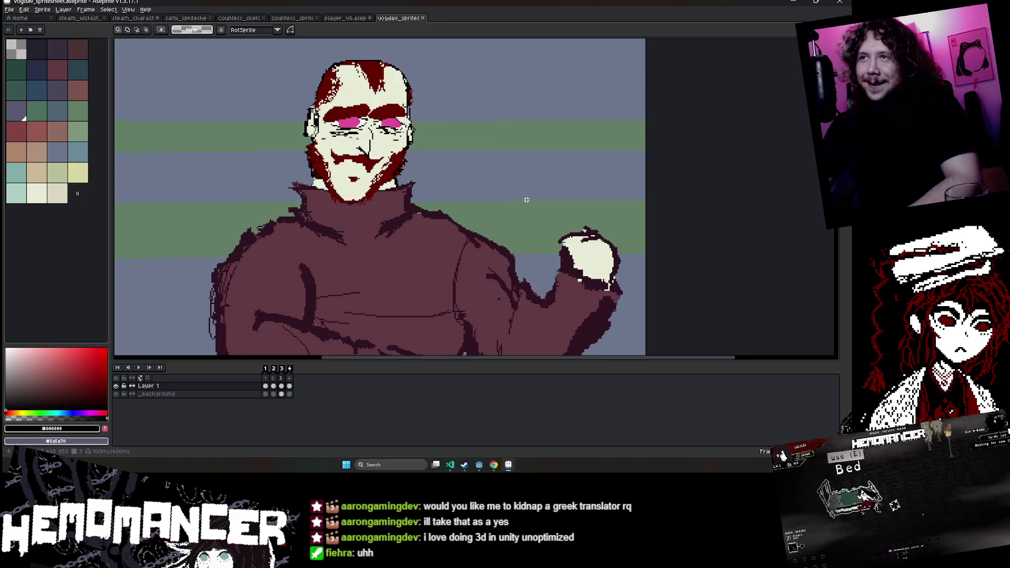
key("Right")
key("Left")
key("Right")
key("Right")
key("Right")
key("Right")
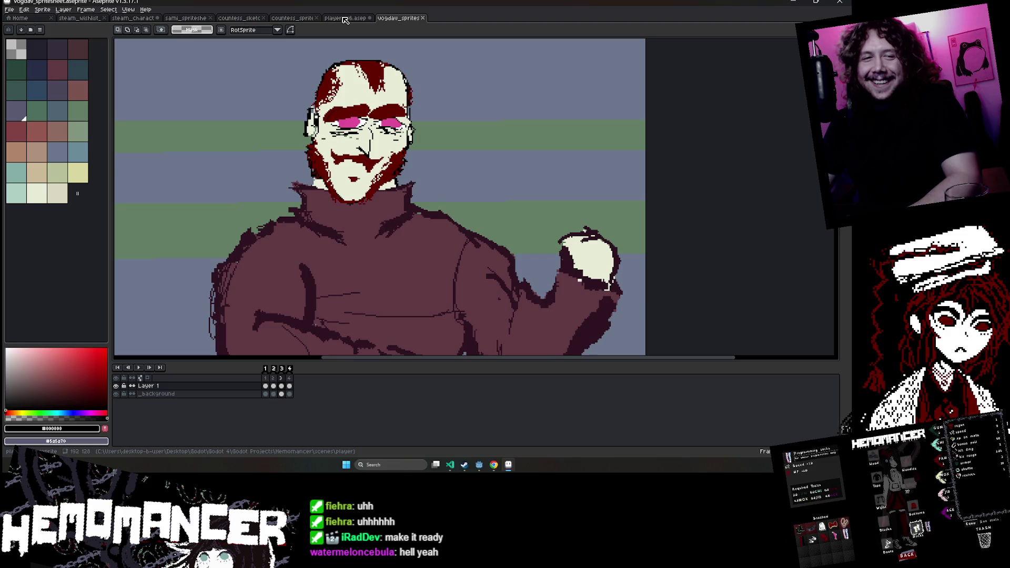
left_click(345, 20)
left_click(134, 17)
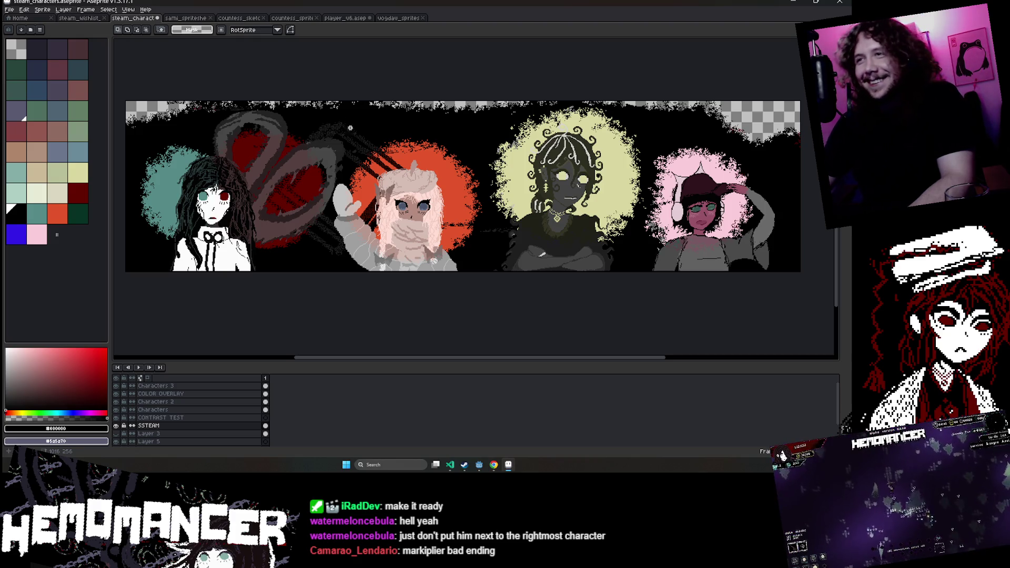
Choose a dark green palette swatch as the drawing colour.
left_click(80, 218)
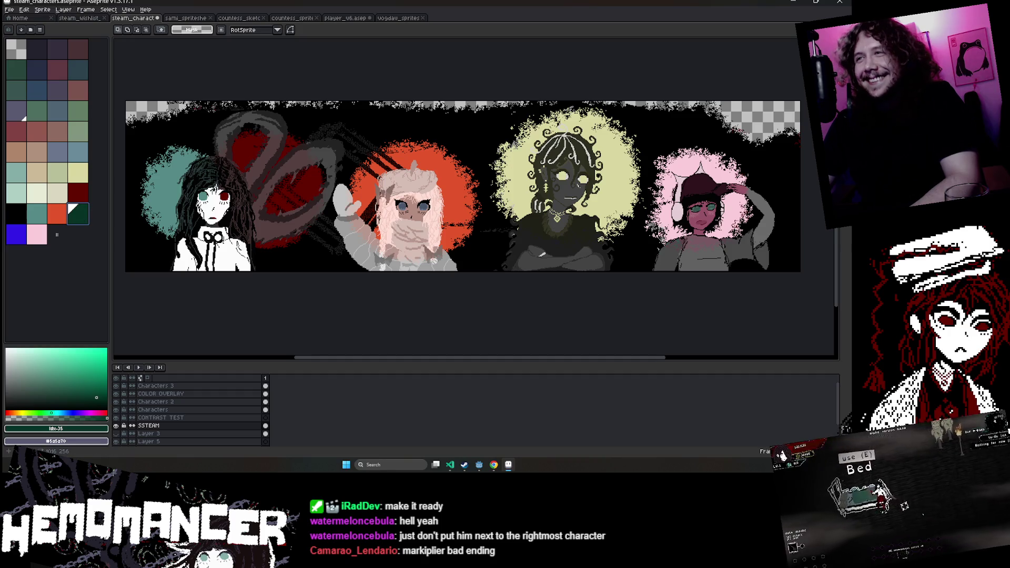
key("b")
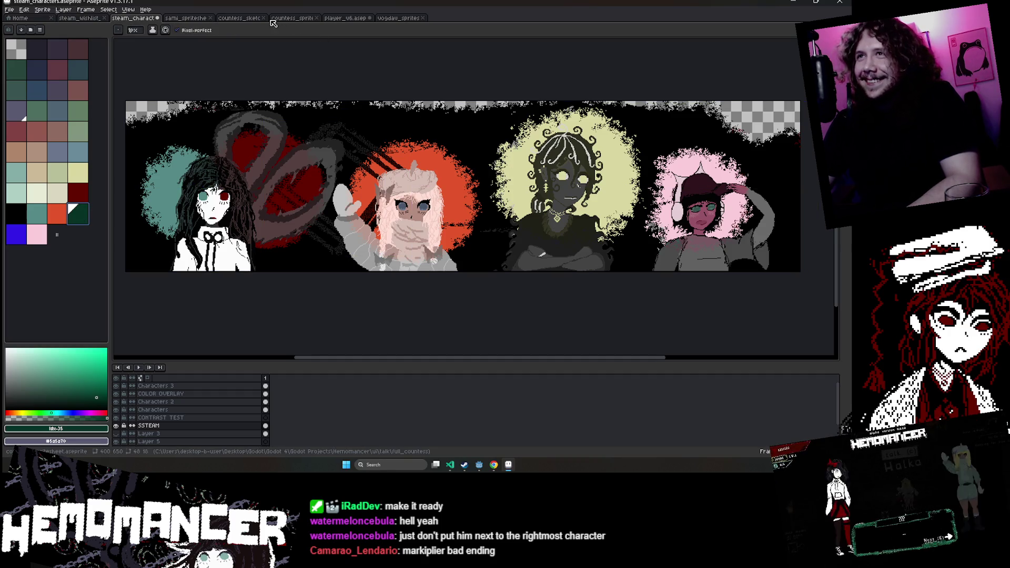
left_click(183, 16)
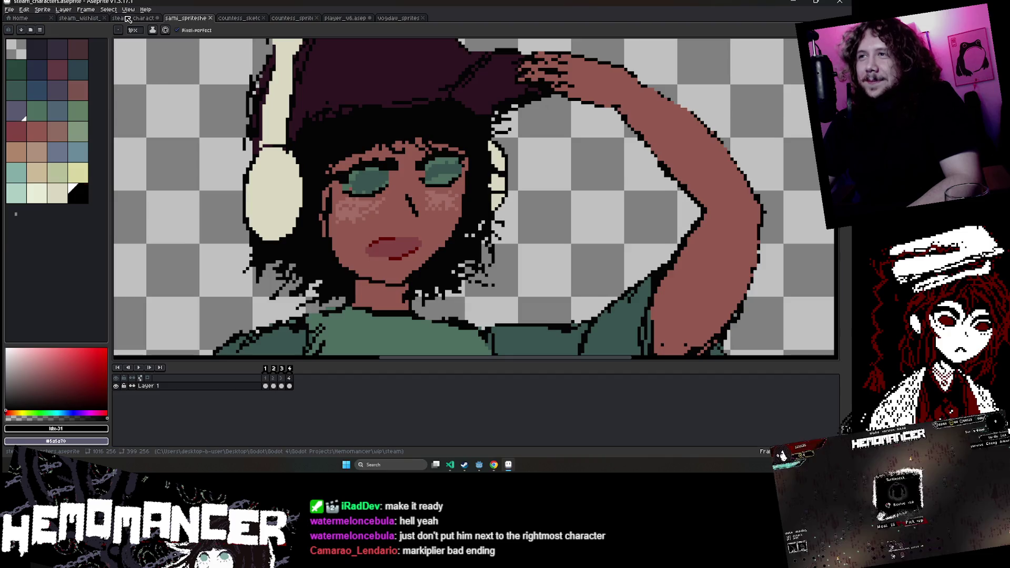
left_click(131, 18)
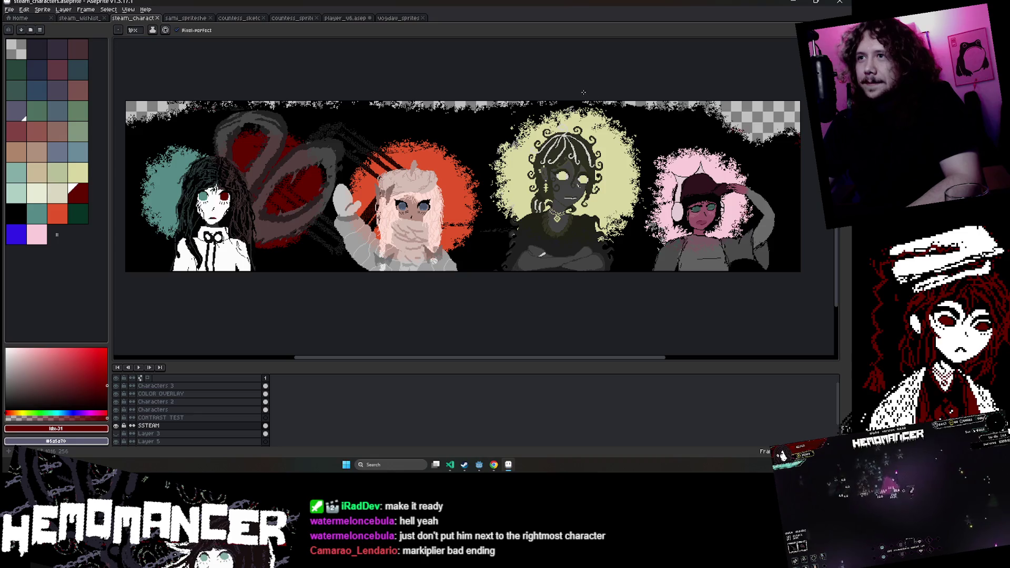
left_click(247, 385)
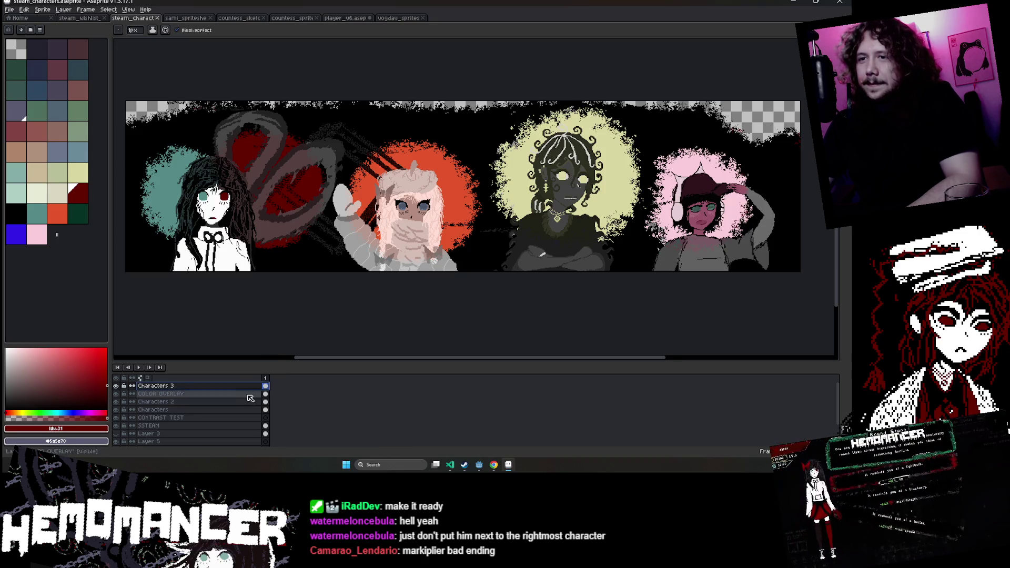
right_click(264, 382)
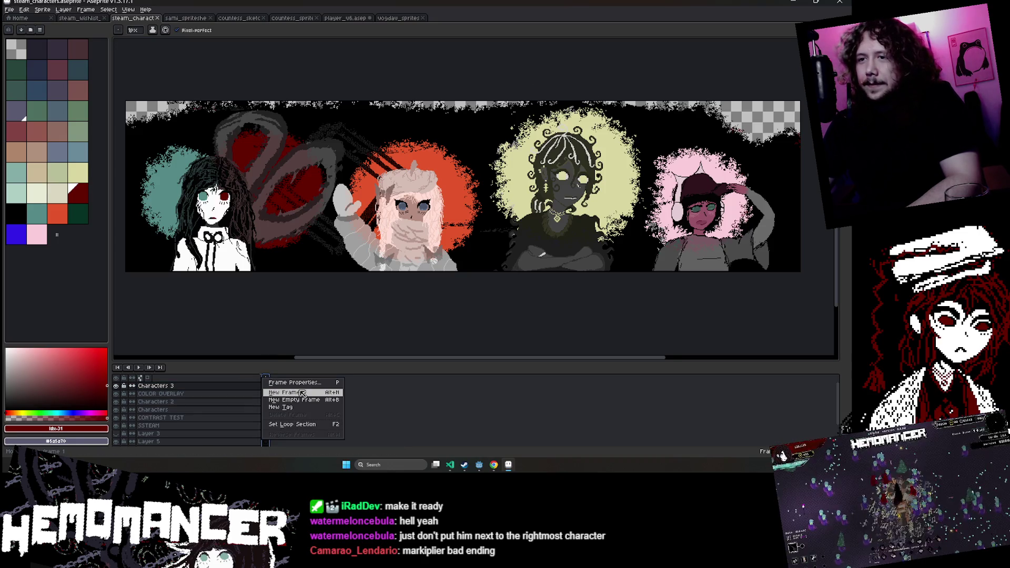
left_click(420, 392)
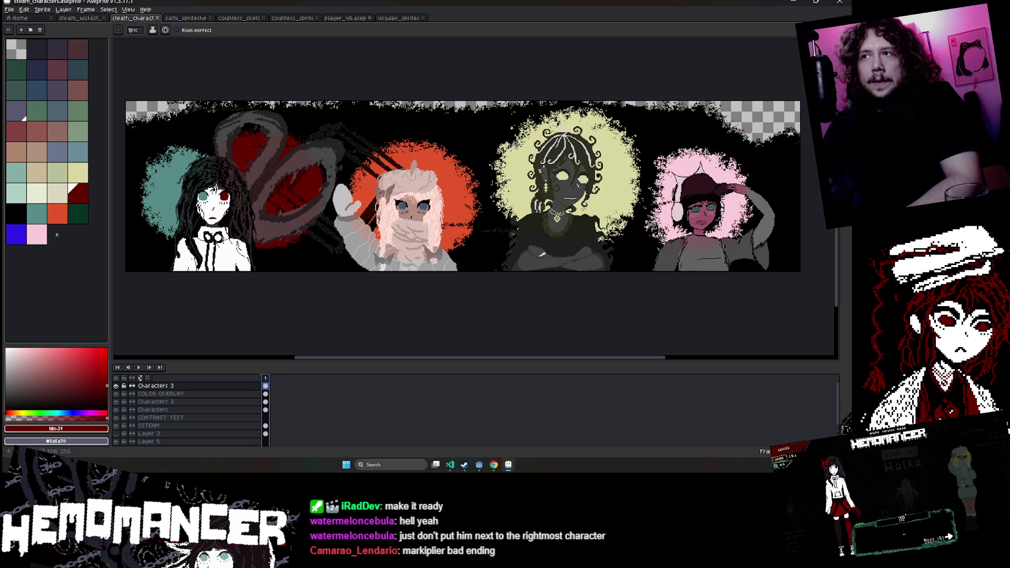
scroll(565, 309, "left", 1)
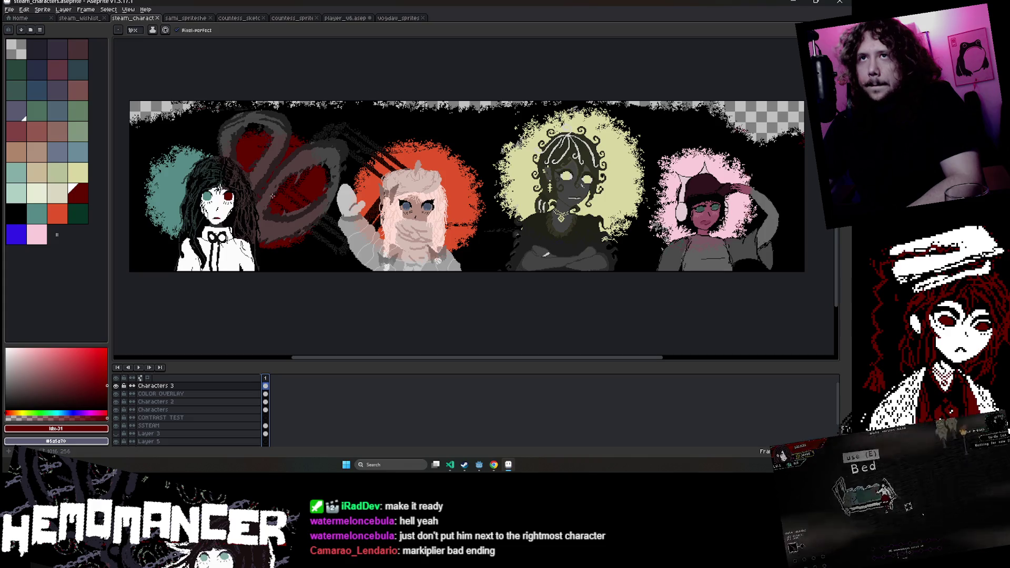
left_click(45, 17)
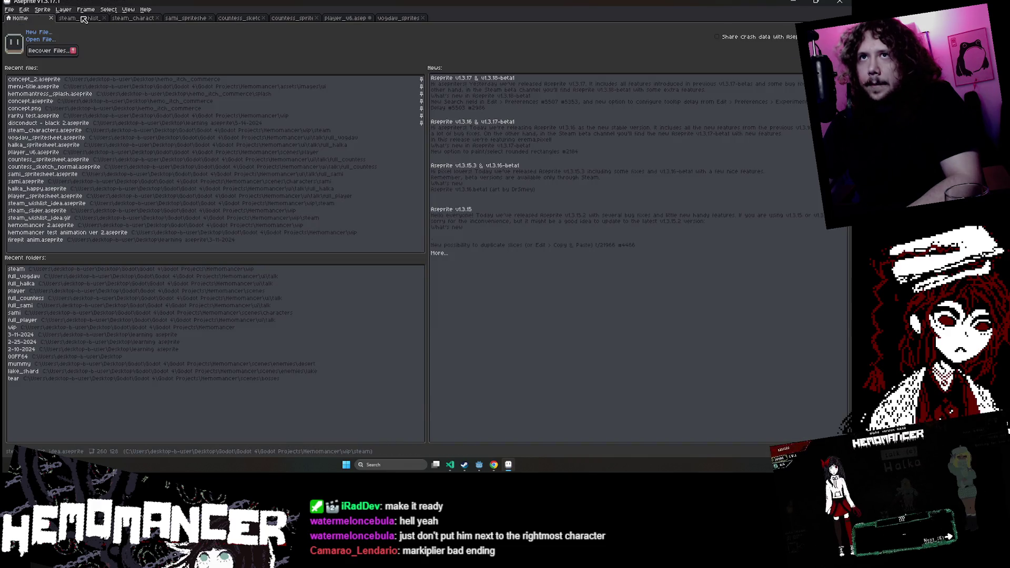
left_click(83, 19)
left_click(131, 18)
mouse_move(214, 117)
left_mouse_down()
mouse_move(444, 117)
mouse_move(485, 105)
left_mouse_up()
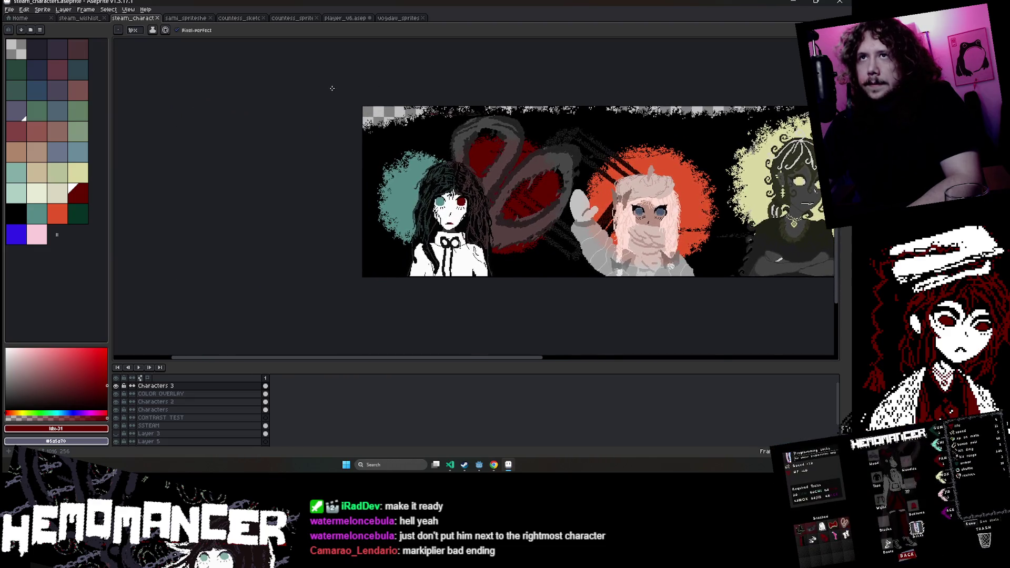
scroll(332, 88, "up", 1)
left_click(63, 9)
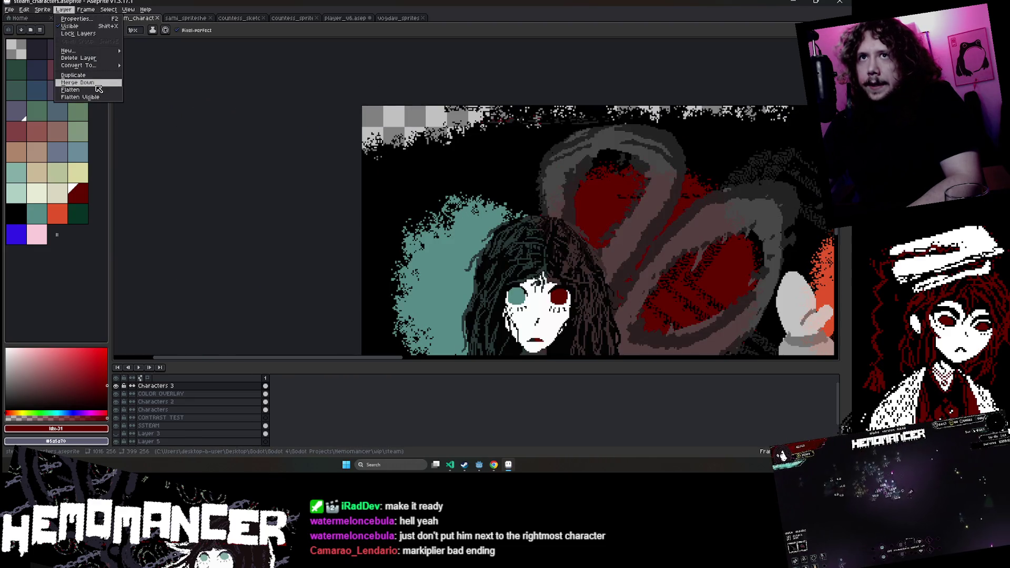
Resize the canvas width from 1016 to 1000 px, trimming 16 px off the right edge.
left_click(69, 53)
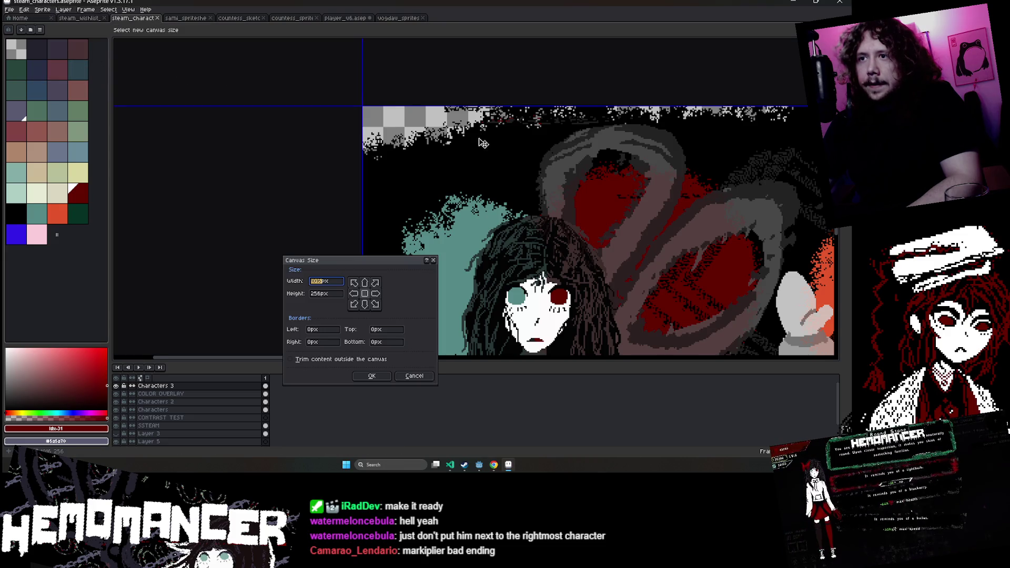
scroll(482, 142, "down", 3)
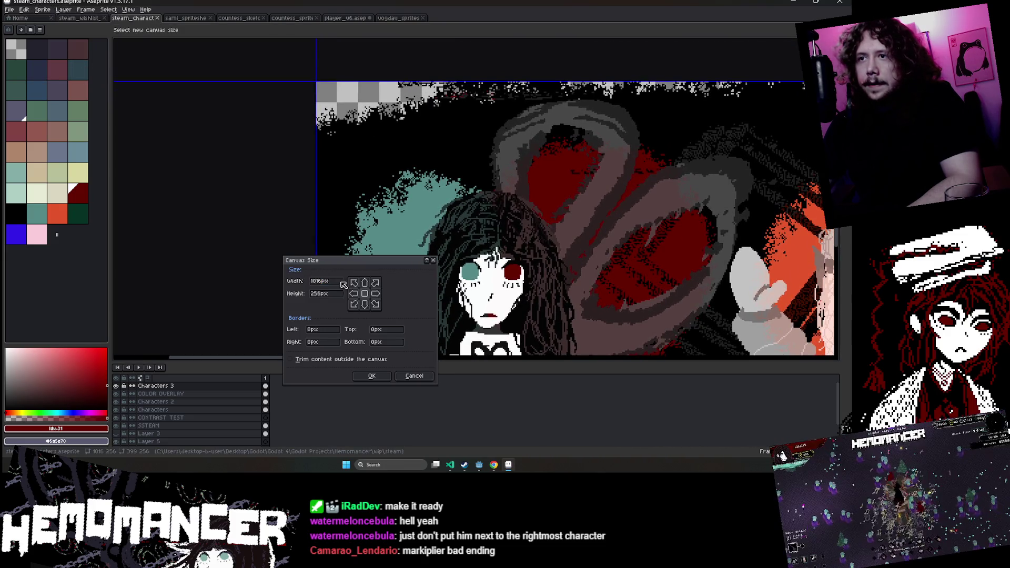
key("BackSpace")
key("BackSpace")
type("0")
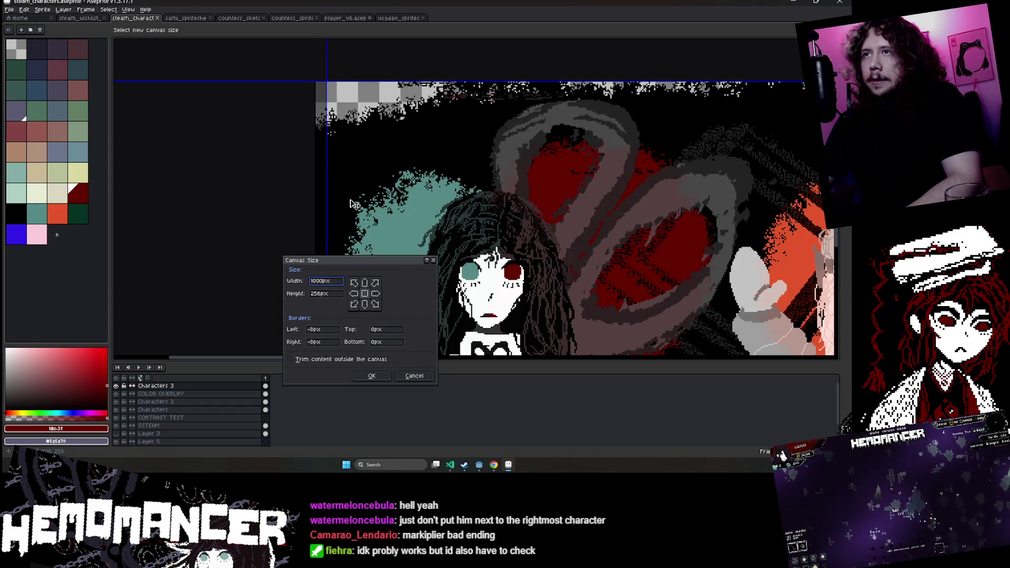
type("0")
scroll(458, 184, "down", 4)
scroll(504, 207, "up", 3)
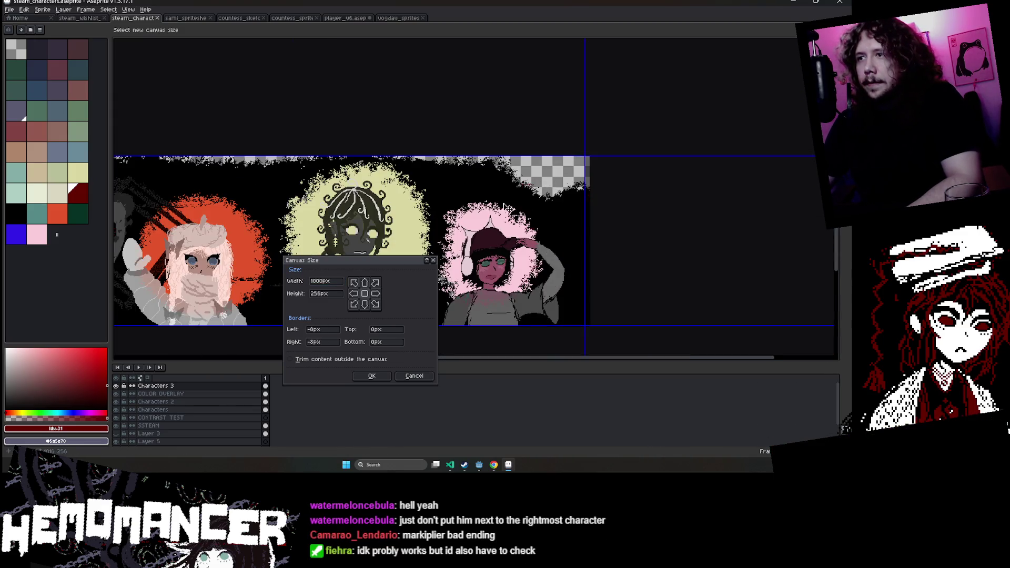
scroll(473, 231, "left", 3)
scroll(473, 232, "left", 3)
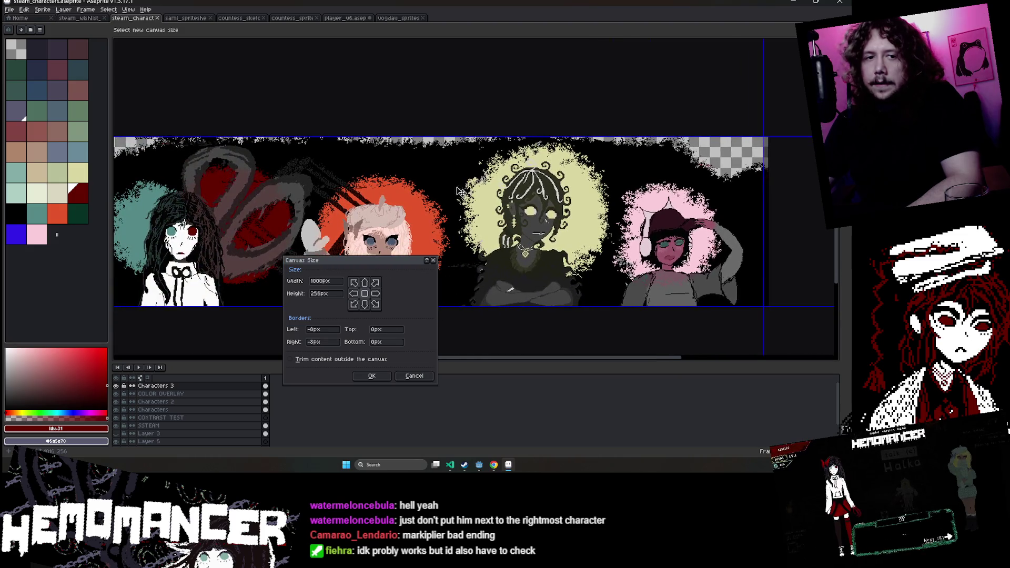
scroll(457, 191, "left", 3)
scroll(420, 242, "left", 2)
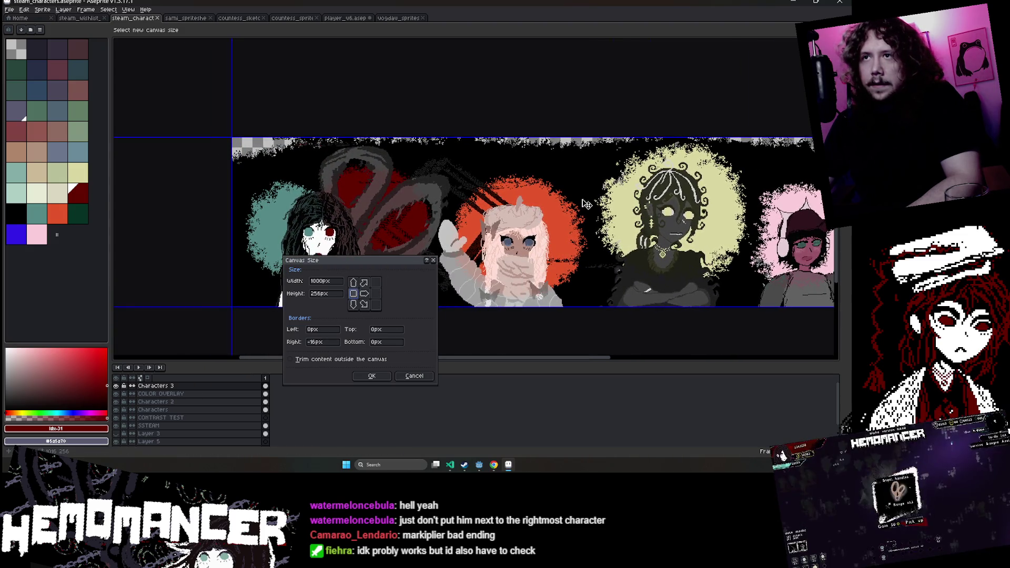
left_click(371, 375)
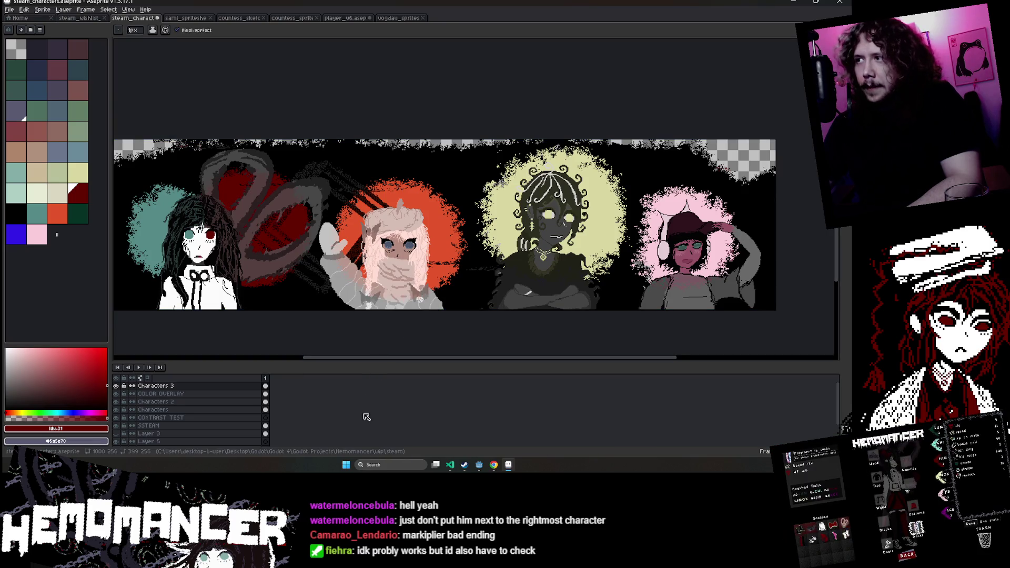
left_click_drag(238, 226, 337, 197)
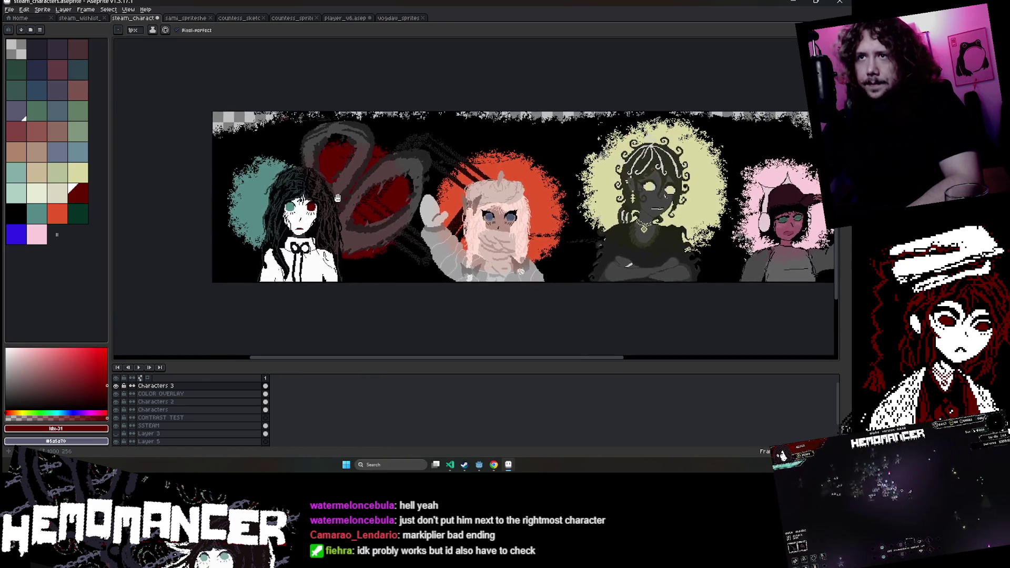
left_click(266, 378)
right_click(267, 379)
left_click(286, 394)
scroll(300, 189, "up", 3)
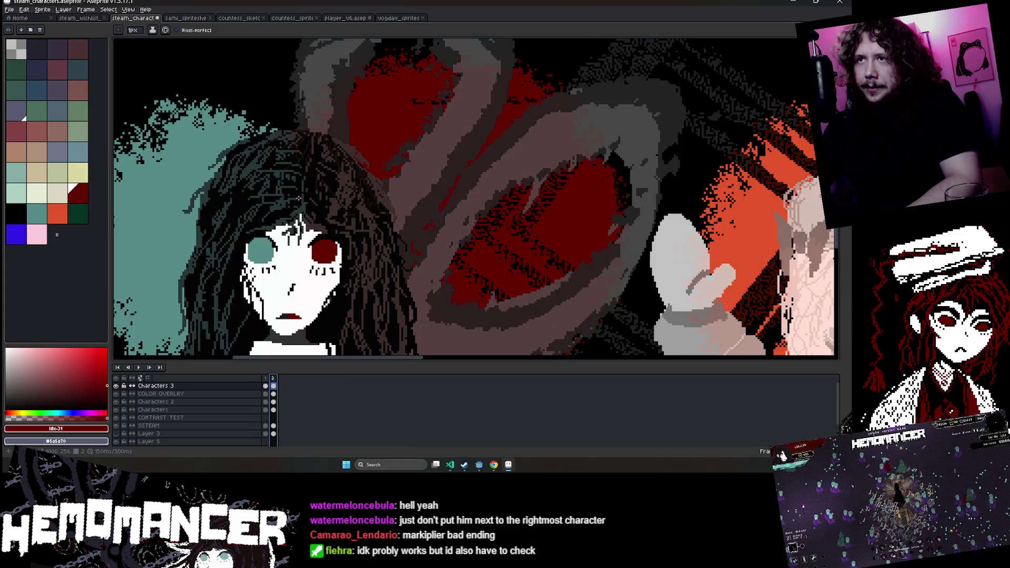
scroll(257, 134, "down", 3)
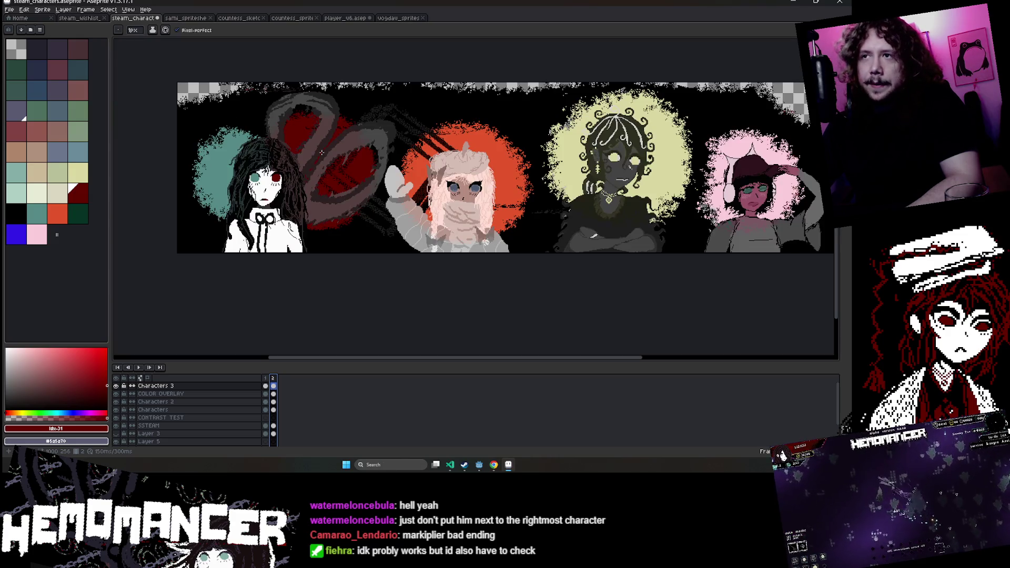
left_click_drag(548, 289, 458, 313)
left_click_drag(226, 387, 217, 421)
left_click_drag(116, 385, 116, 394)
left_click(115, 417)
left_click_drag(210, 402, 210, 410)
left_click_drag(115, 385, 157, 409)
key("v")
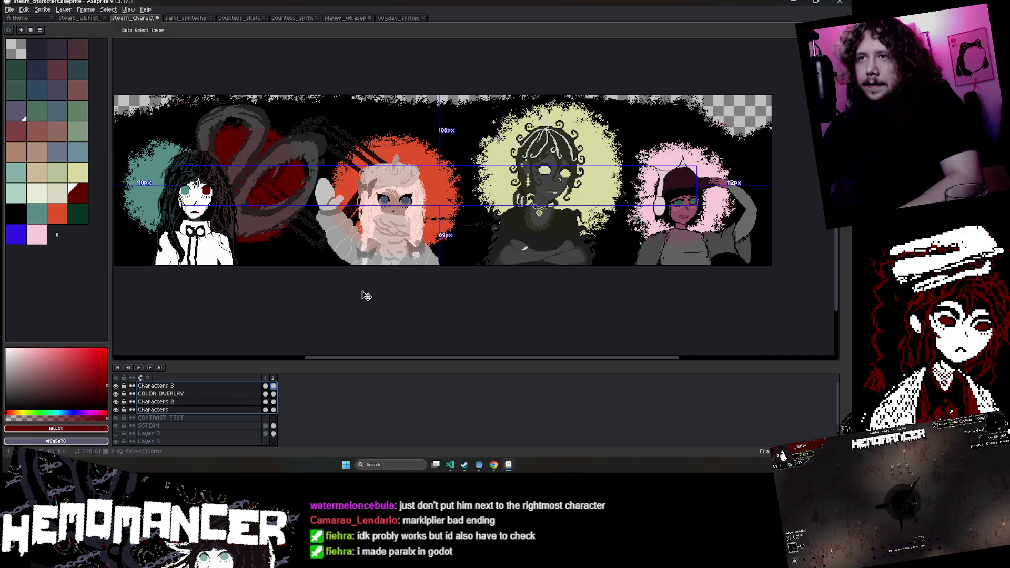
key("b")
left_click(362, 291)
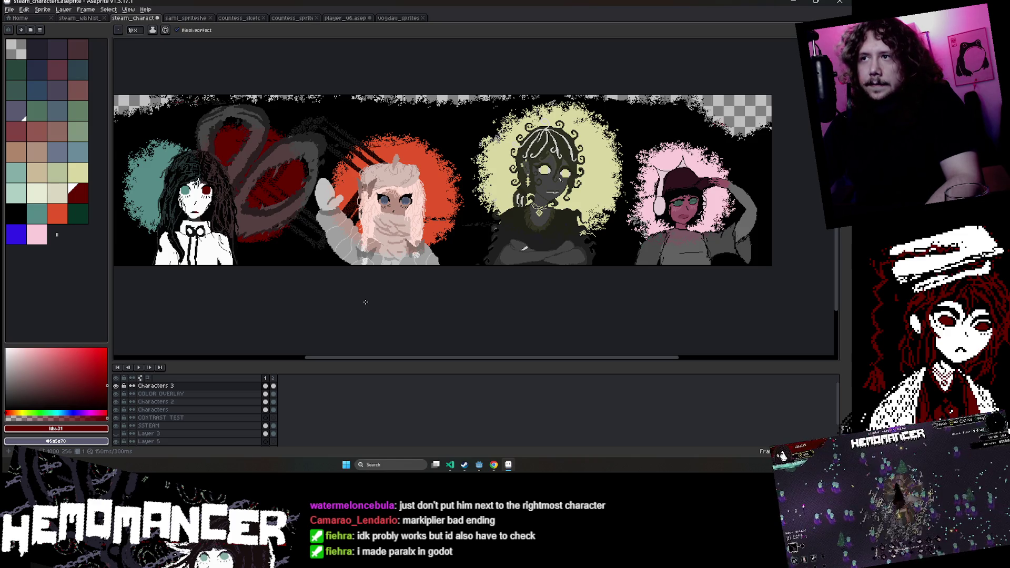
left_click_drag(366, 298, 416, 300)
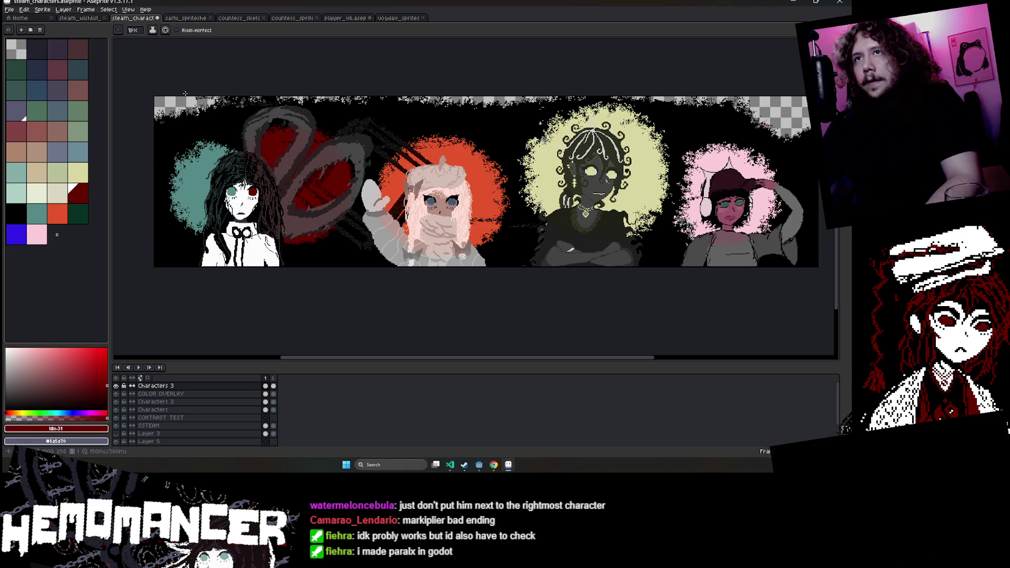
left_click_drag(735, 131, 677, 125)
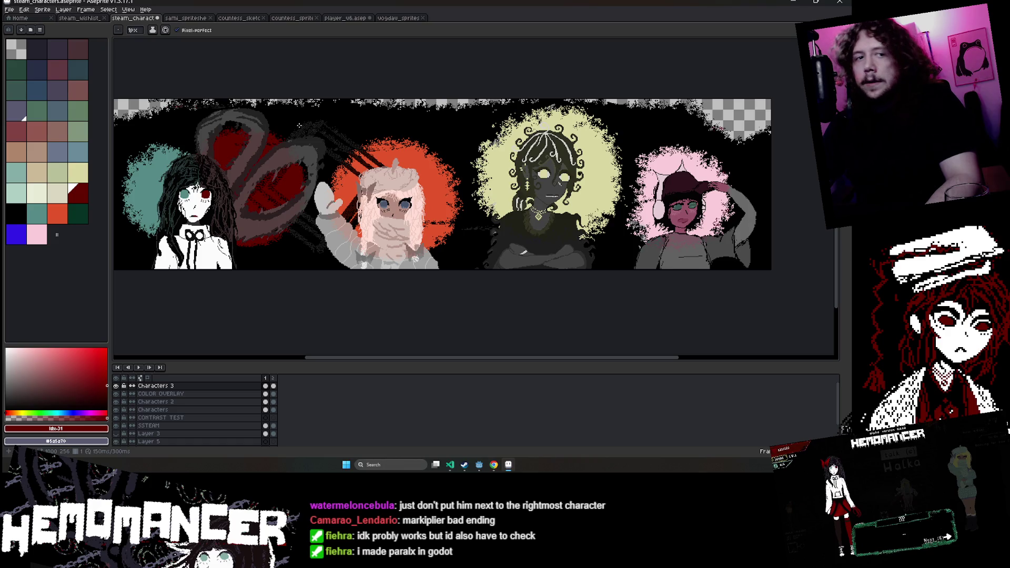
left_click_drag(206, 110, 348, 102)
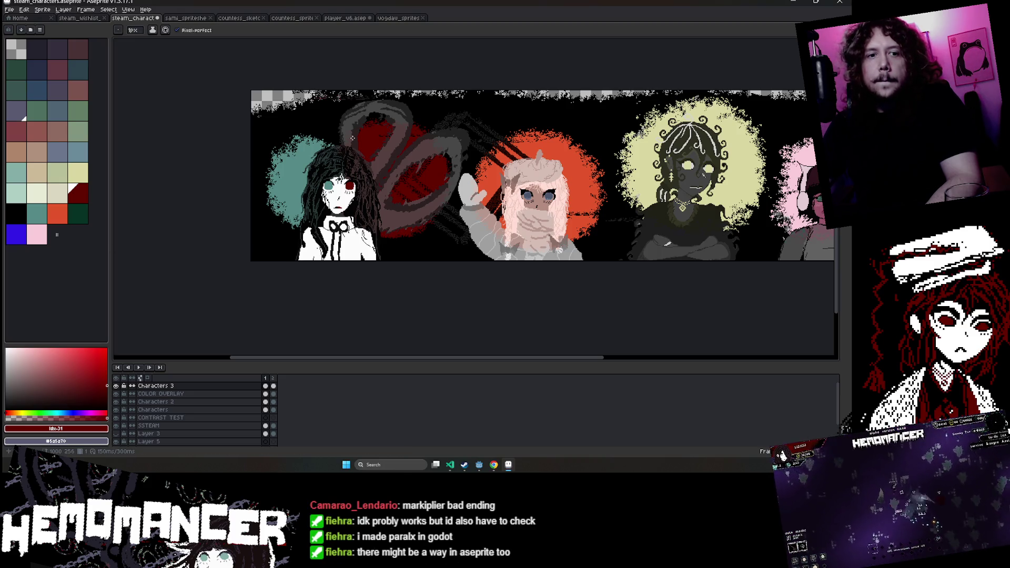
scroll(242, 94, "up", 2)
Widen the banner canvas by 10 px on the left via Sprite > Canvas Size.
left_click(42, 9)
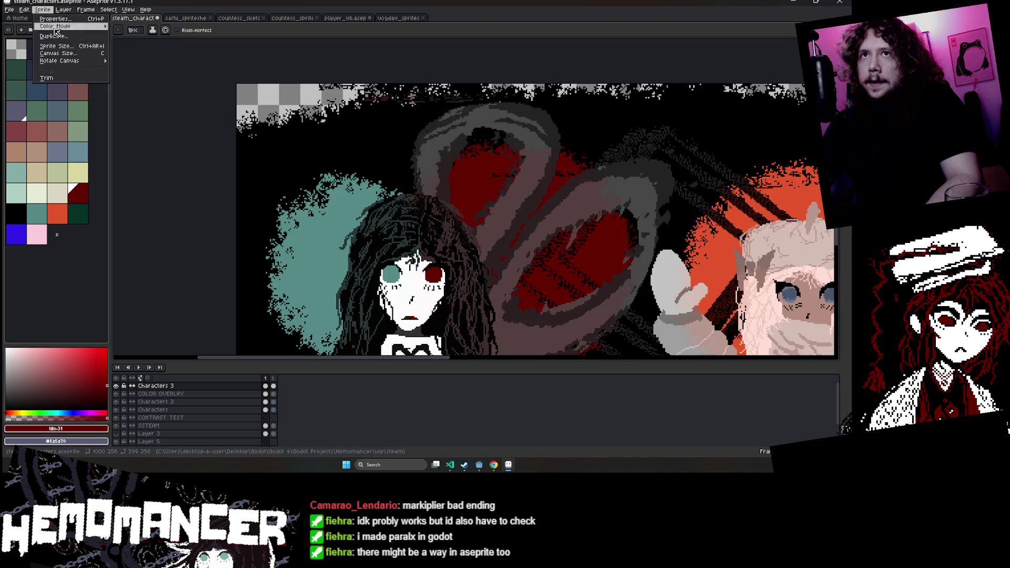
left_click(105, 57)
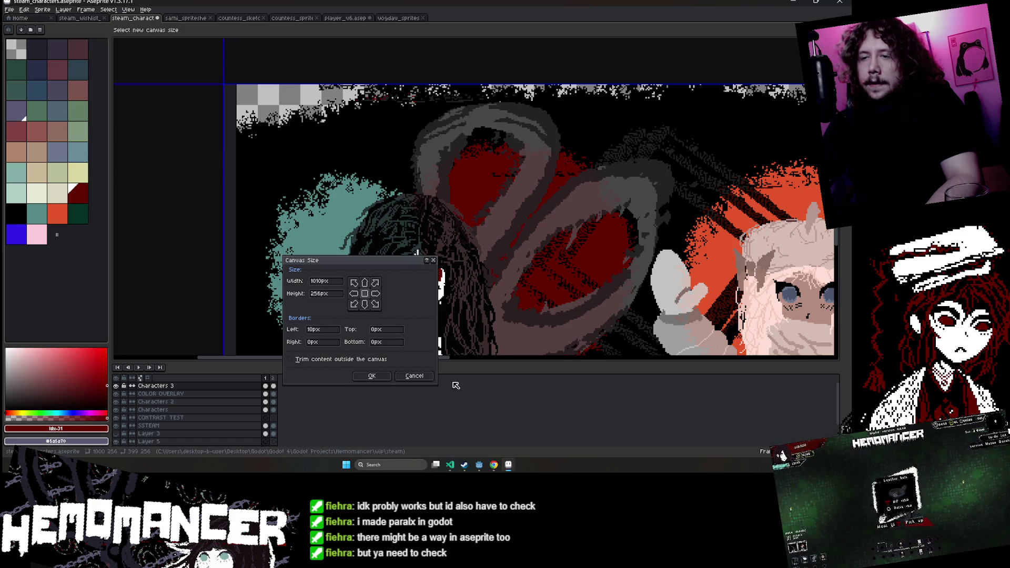
key("Return")
scroll(357, 141, "right", 5)
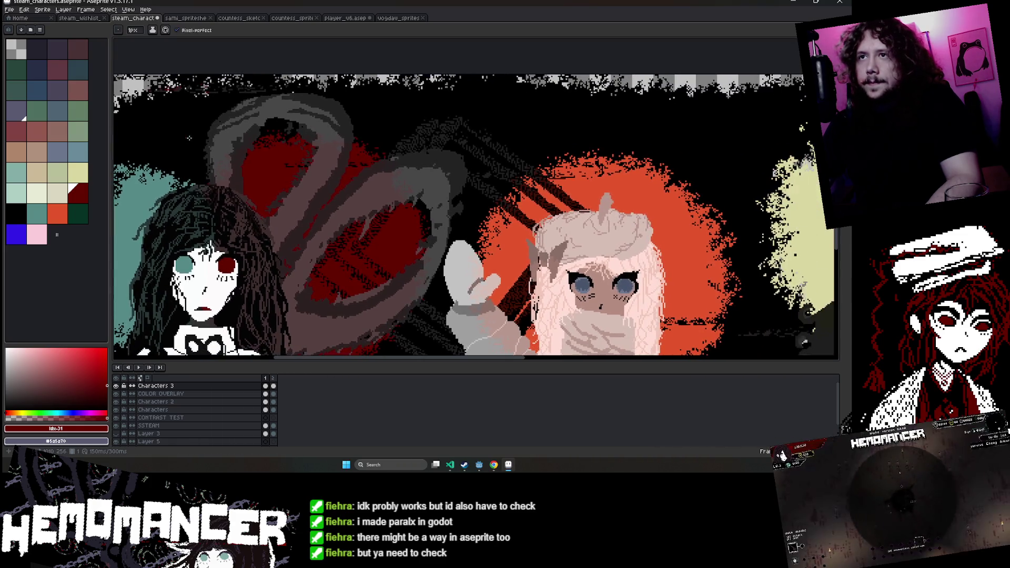
scroll(357, 141, "right", 5)
scroll(357, 141, "right", 5)
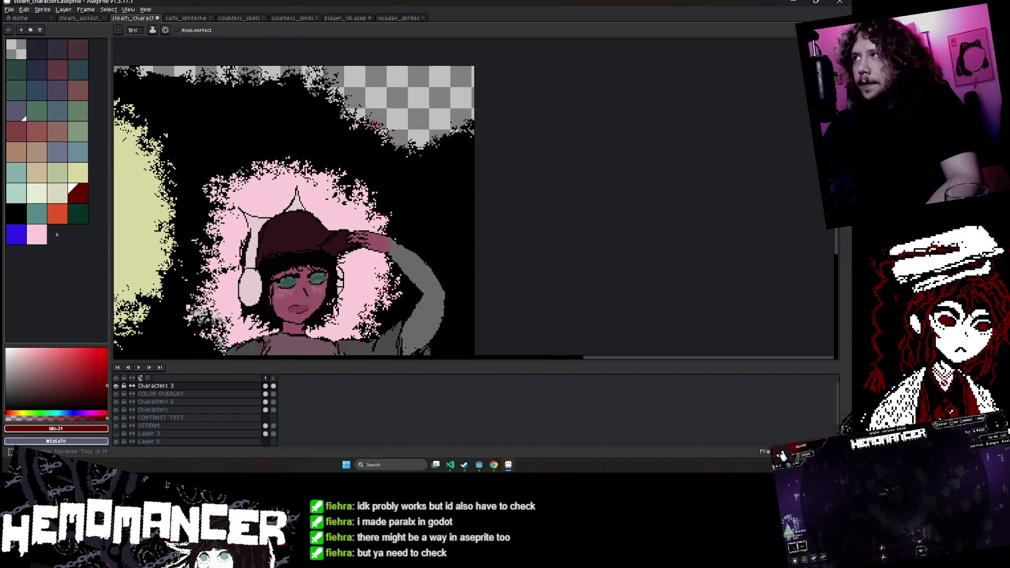
Marquee-select a thin vertical strip at the banner's right edge.
key("m")
left_click_drag(491, 79, 467, 85)
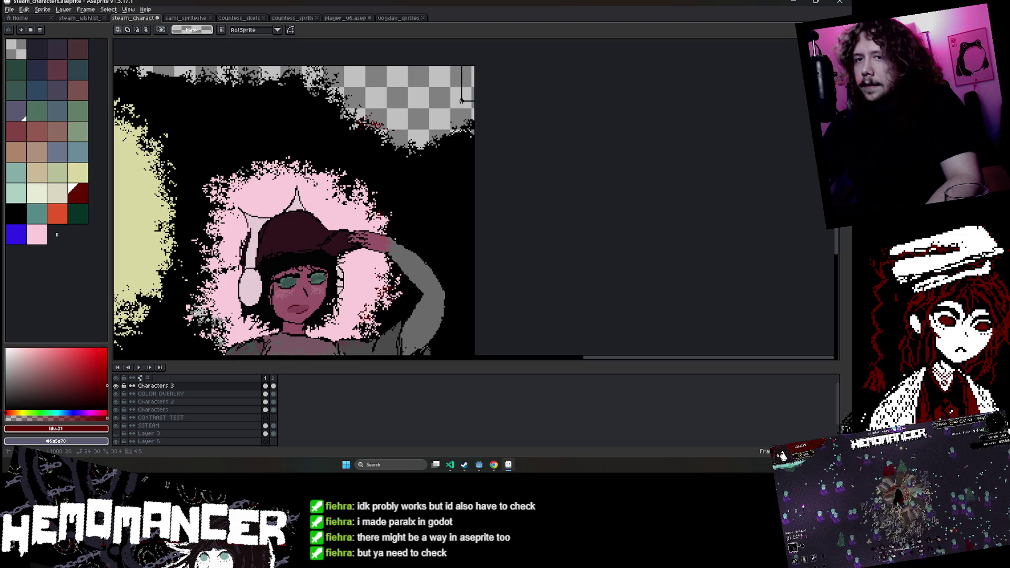
scroll(461, 100, "down", 3)
scroll(476, 332, "up", 3)
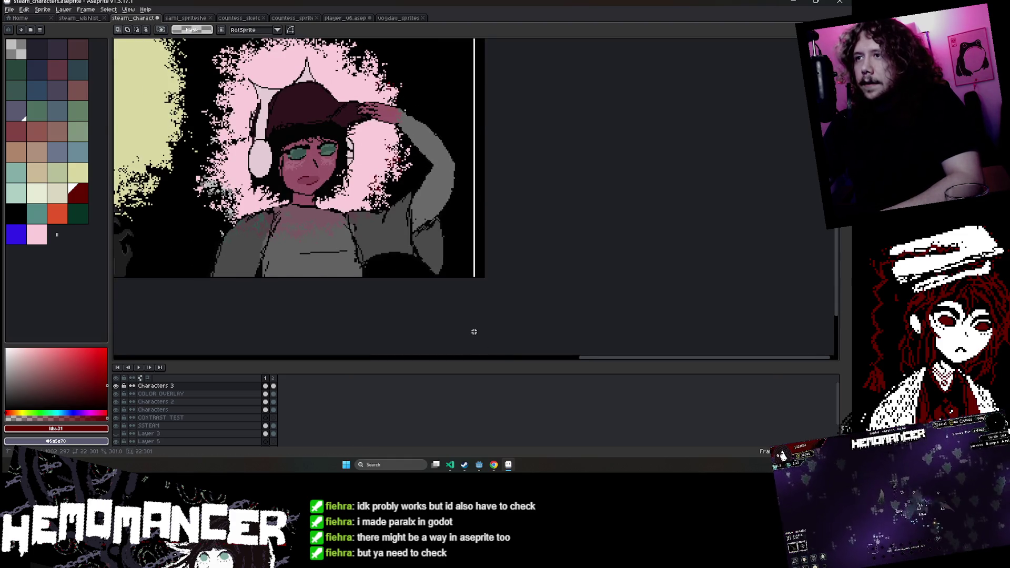
scroll(534, 270, "down", 3)
scroll(352, 214, "up", 1)
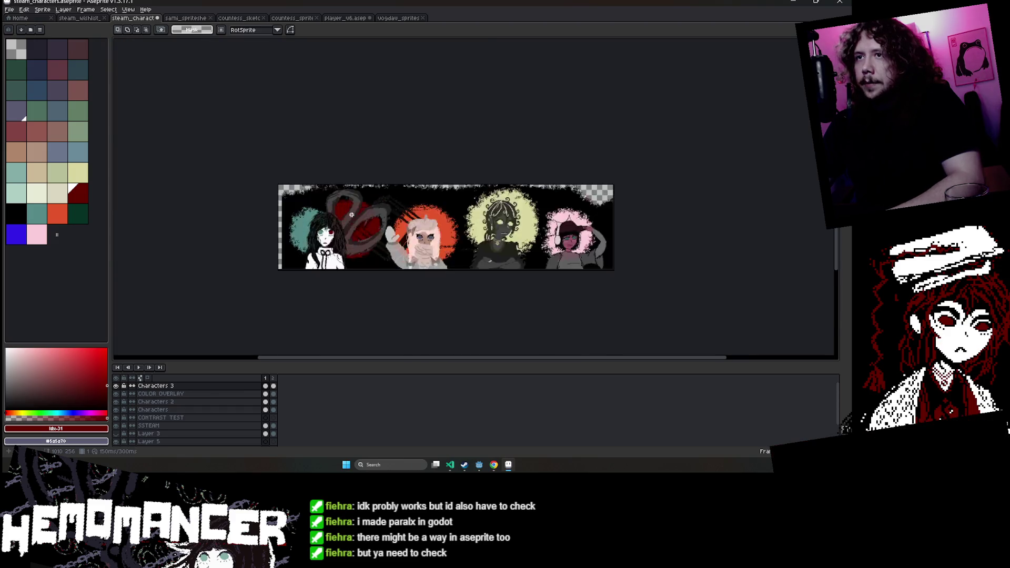
scroll(351, 215, "up", 5)
scroll(398, 161, "down", 1)
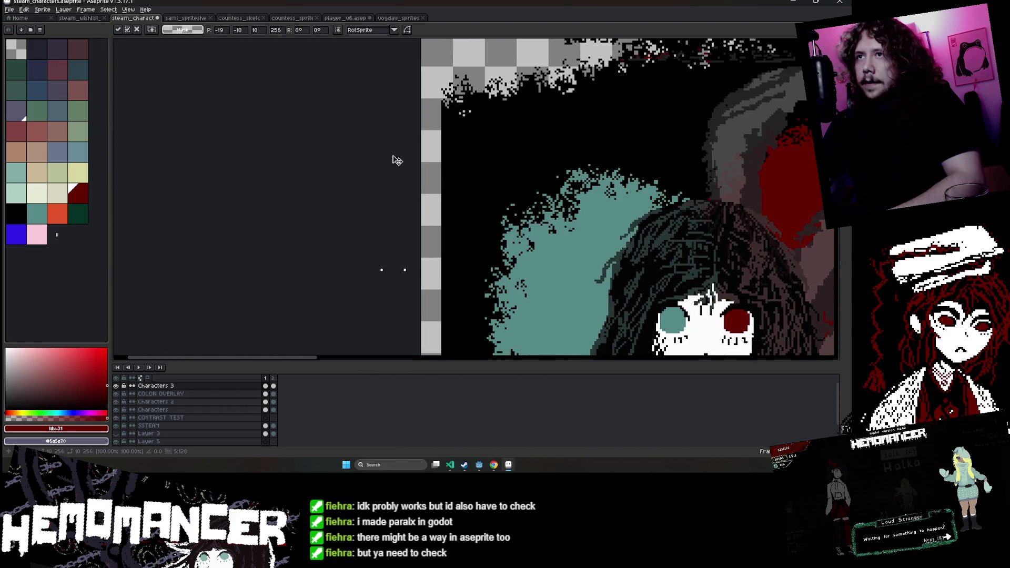
scroll(527, 142, "down", 3)
scroll(421, 211, "right", 5)
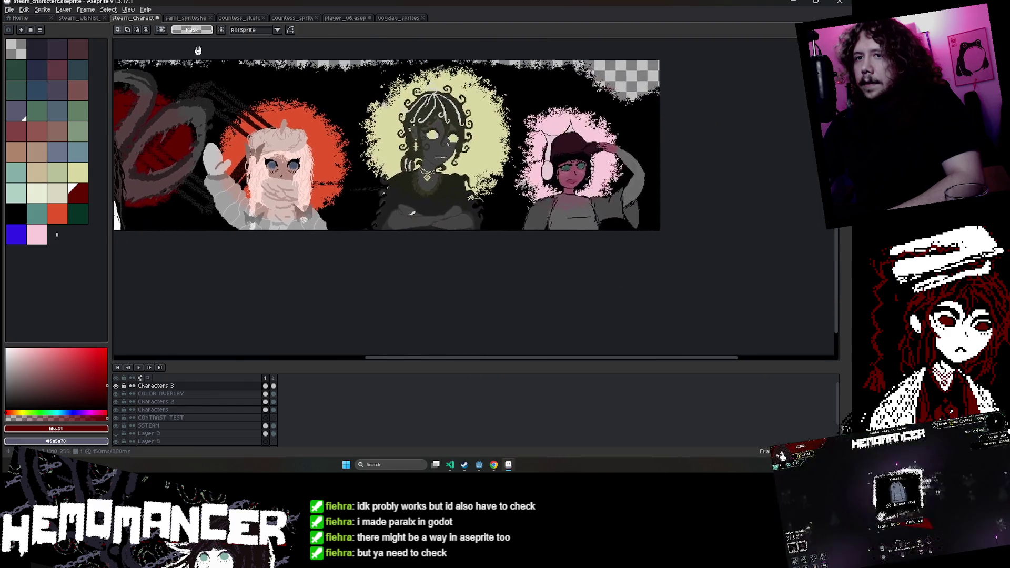
scroll(242, 421, "down", 3)
scroll(242, 421, "up", 2)
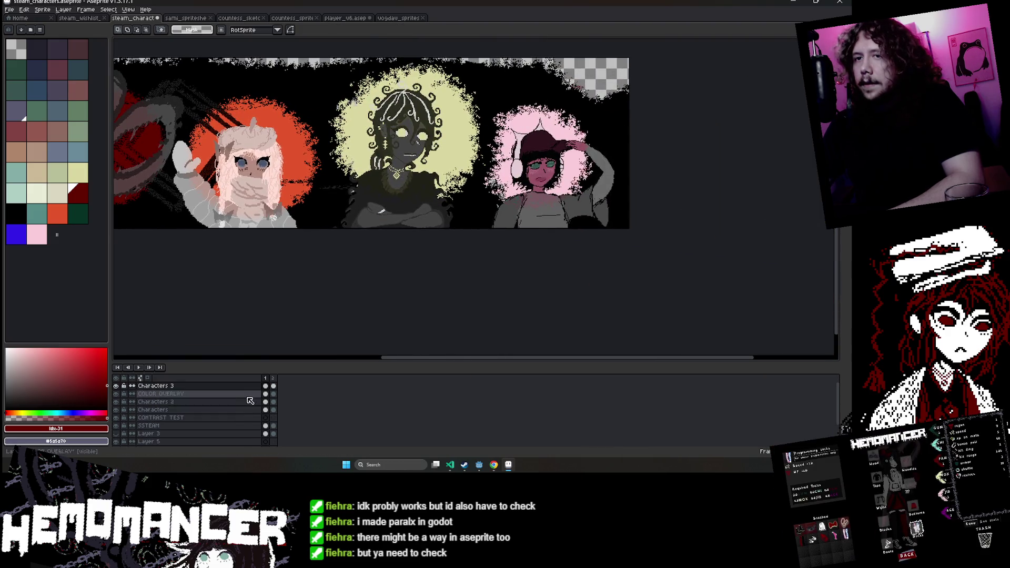
On the COLOR OVERLAY layer, drag the selected strip toward the left.
left_click(273, 394)
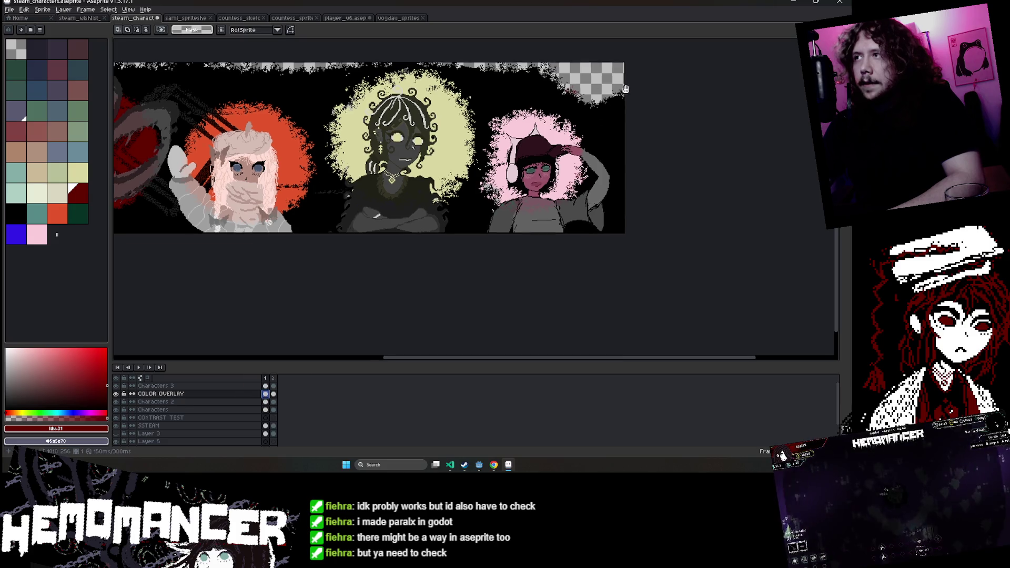
scroll(499, 150, "up", 3)
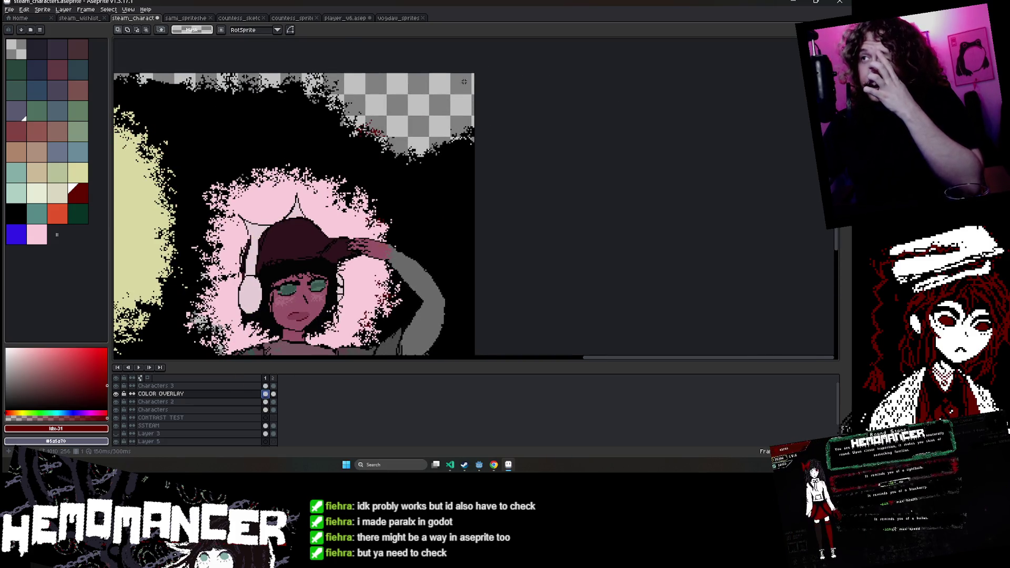
scroll(489, 115, "down", 3)
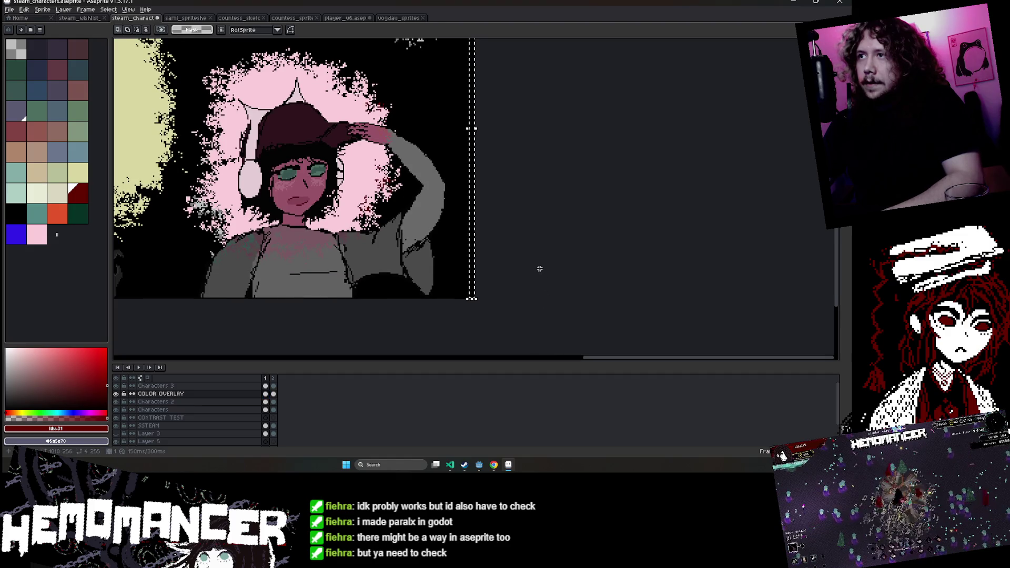
scroll(540, 269, "up", 3)
scroll(539, 269, "left", 3)
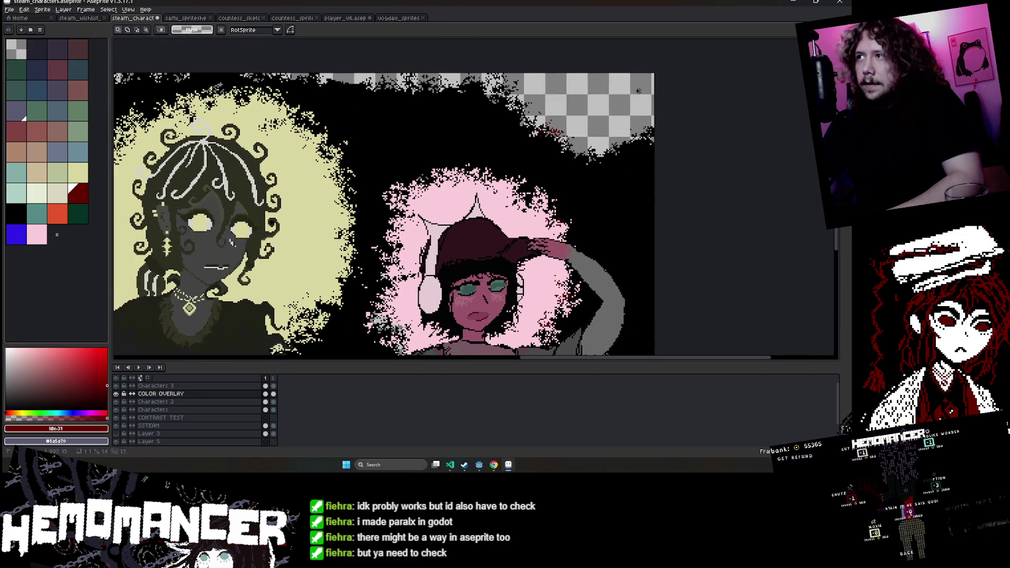
scroll(633, 165, "down", 3)
scroll(555, 322, "up", 2)
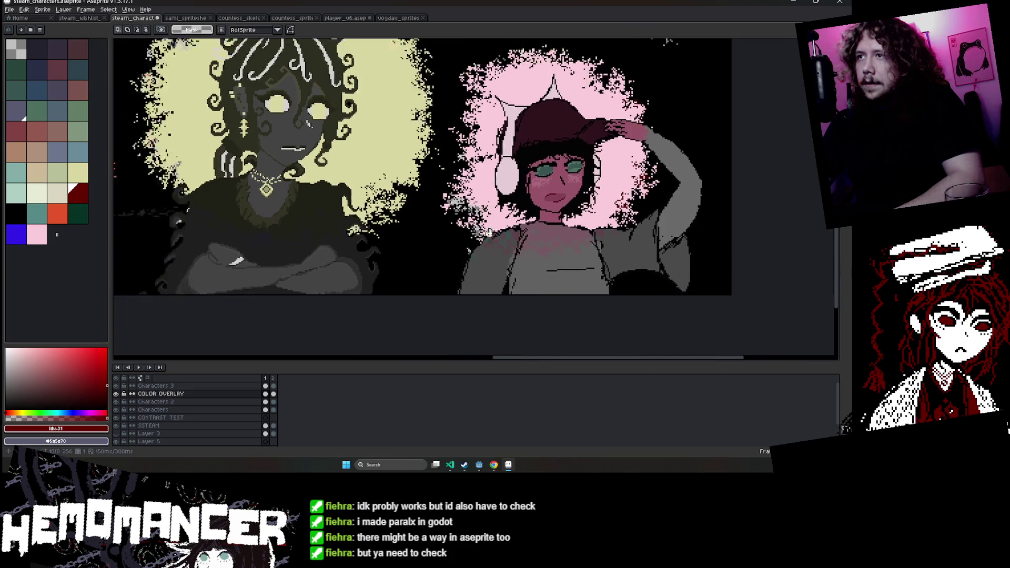
scroll(555, 321, "right", 5)
scroll(485, 167, "up", 3)
left_click_drag(485, 167, 386, 164)
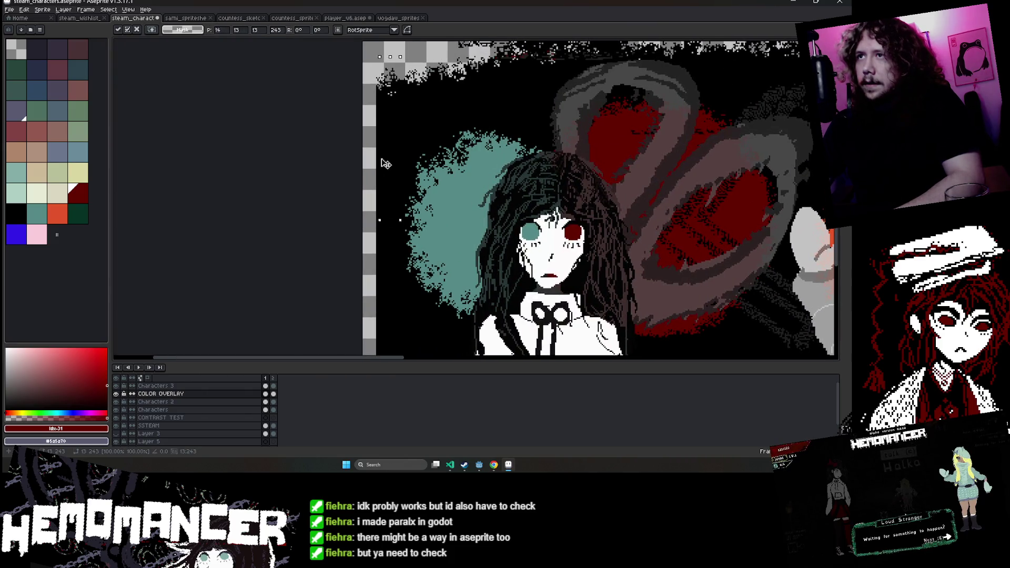
Nudge the selected strip left with the arrow keys until it sits at the banner's left edge.
scroll(356, 162, "down", 3)
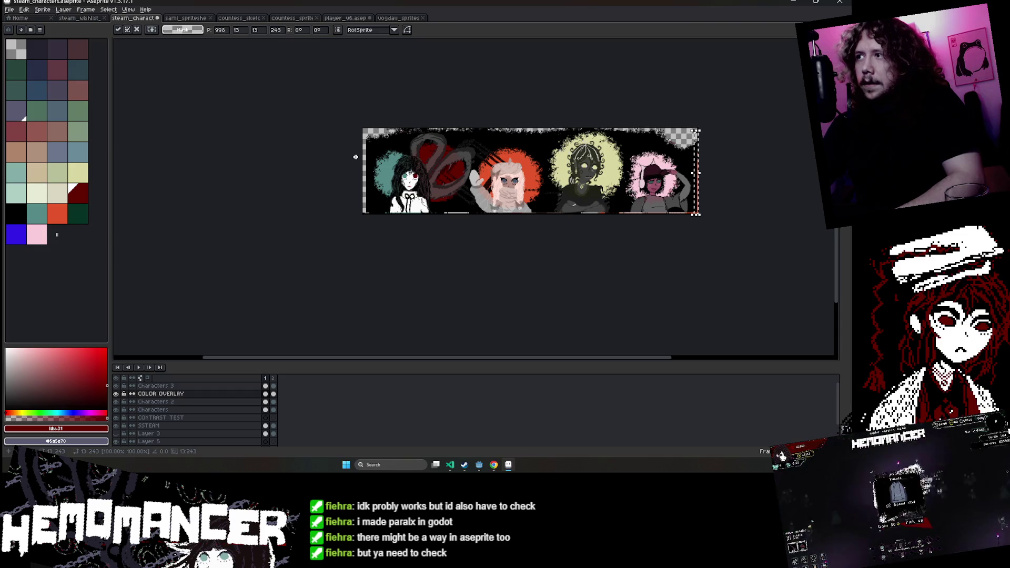
key("Left")
key("Left")
key("Left")
key("Left")
key("Left")
key("Left")
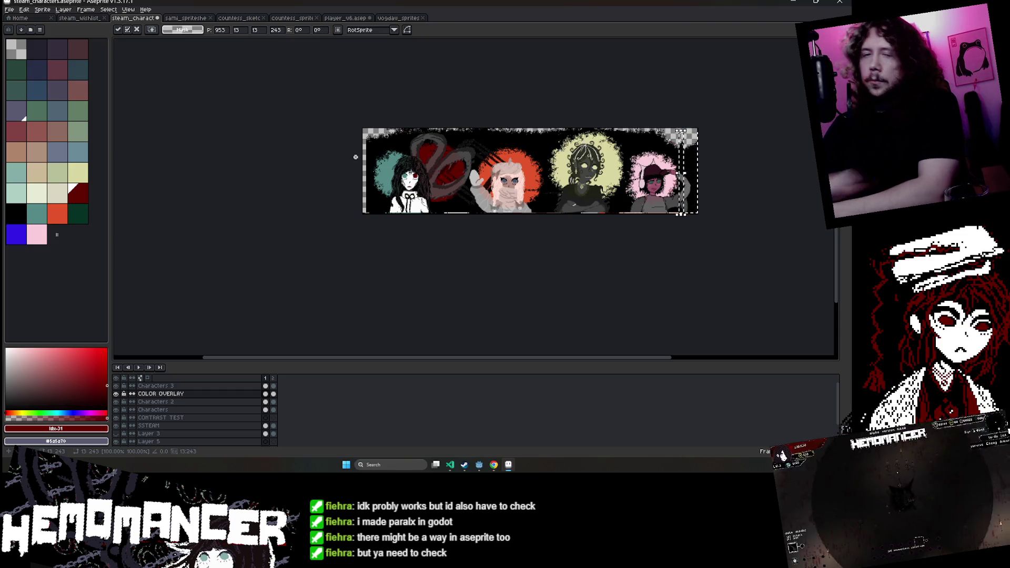
key("Left")
key("Left")
key("Left")
key("Left")
key("Left")
key("Left")
key("Left")
key("Left")
key("Left")
key("Left")
key("Left")
key("Left")
key("Left")
key("Left")
key("Left")
key("Left")
key("Left")
key("Left")
key("Left")
key("Left")
key("Left")
scroll(421, 185, "up", 2)
key("Left")
key("Left")
key("Left")
scroll(460, 200, "up", 2)
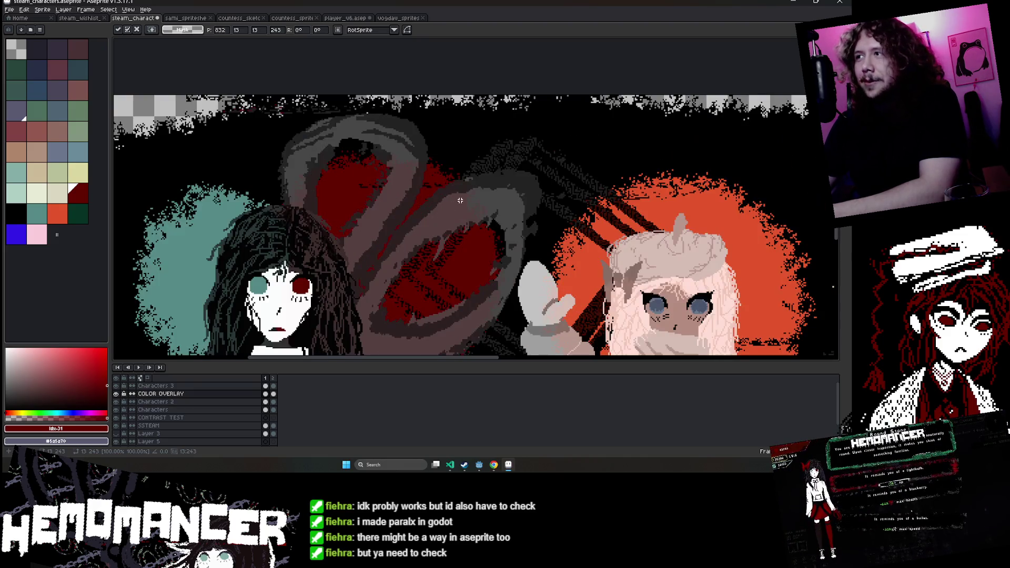
key("Left")
key("Left")
key("Left")
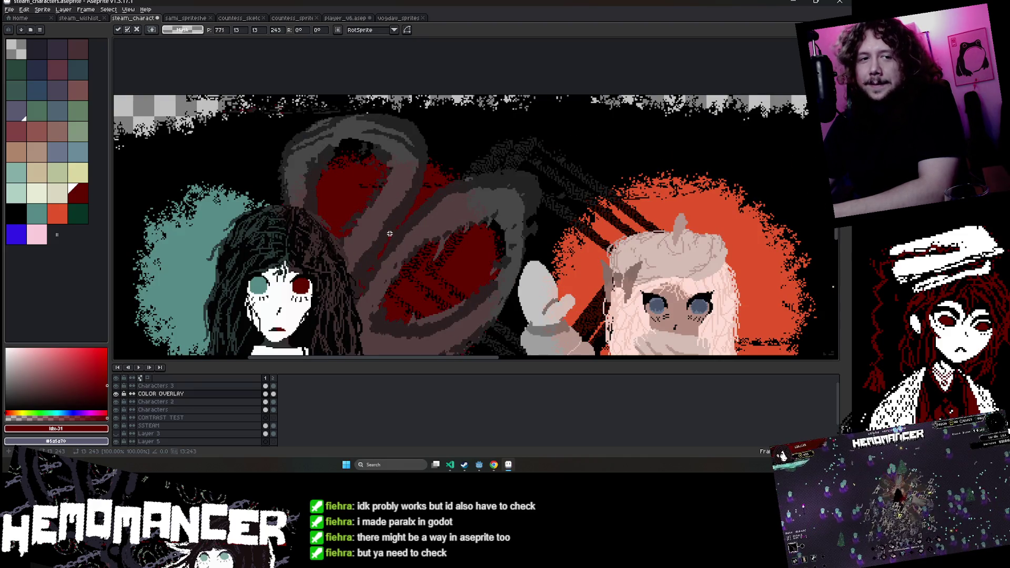
key("Left")
key("Left")
key("Left")
scroll(389, 233, "down", 2)
key("Left")
key("Left")
key("Left")
key("Left")
key("Left")
key("Left")
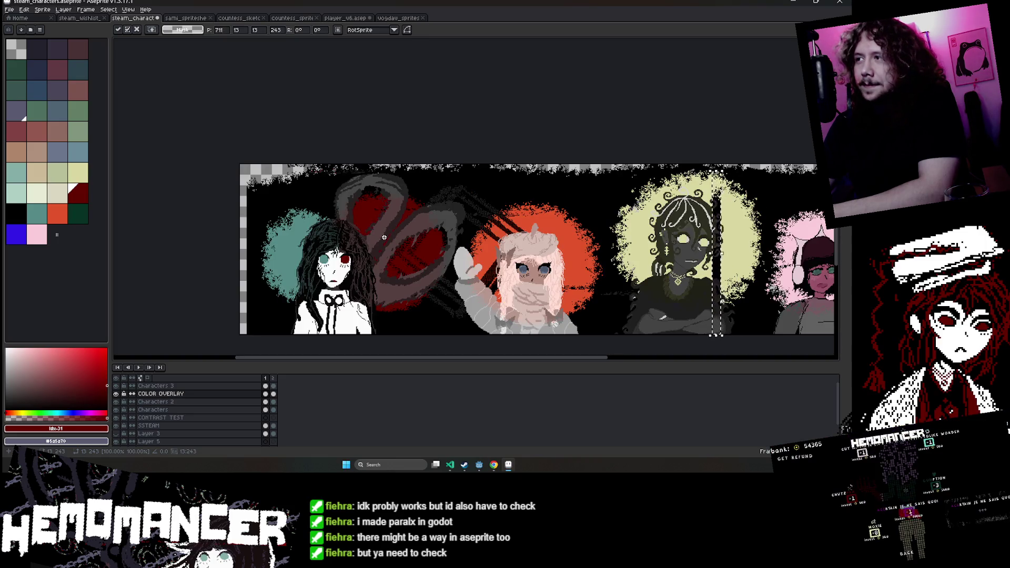
key("Left")
key("Left")
key("Left")
key("Left")
key("Left")
key("Left")
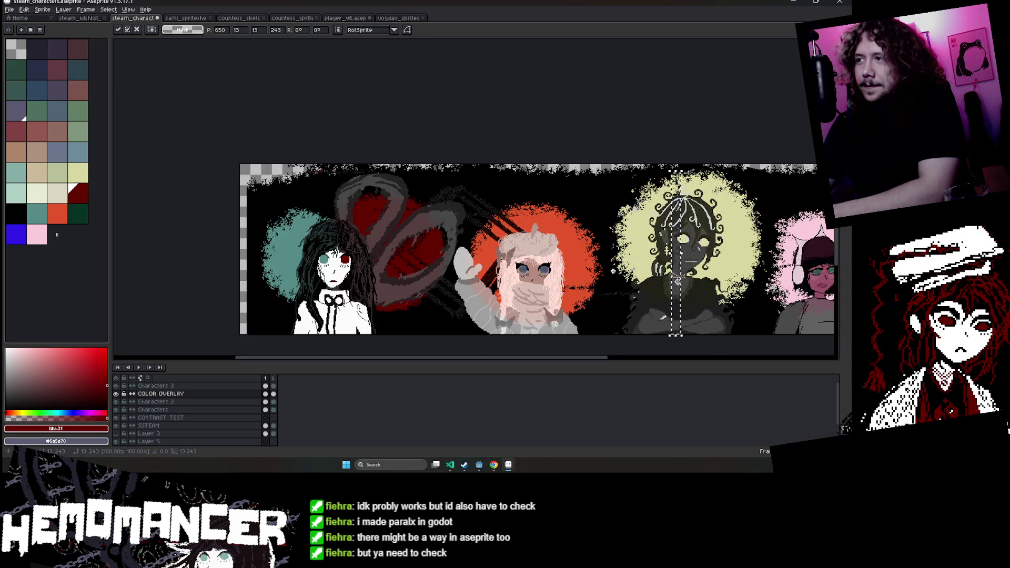
key("Left")
key("Left")
key("Left")
scroll(613, 271, "up", 2)
key("Left")
key("Left")
key("Left")
key("Left")
key("Left")
key("Left")
key("Left")
key("Left")
key("Left")
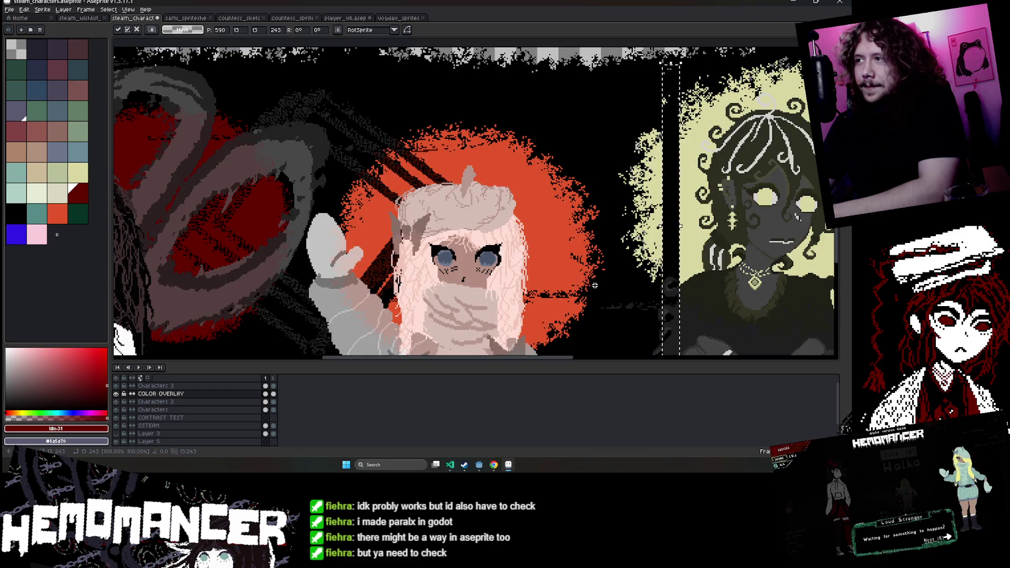
key("Left")
key("Left")
key("Left")
key("Left")
key("Left")
key("Left")
key("Left")
key("Left")
key("Left")
key("Left")
key("Left")
key("Left")
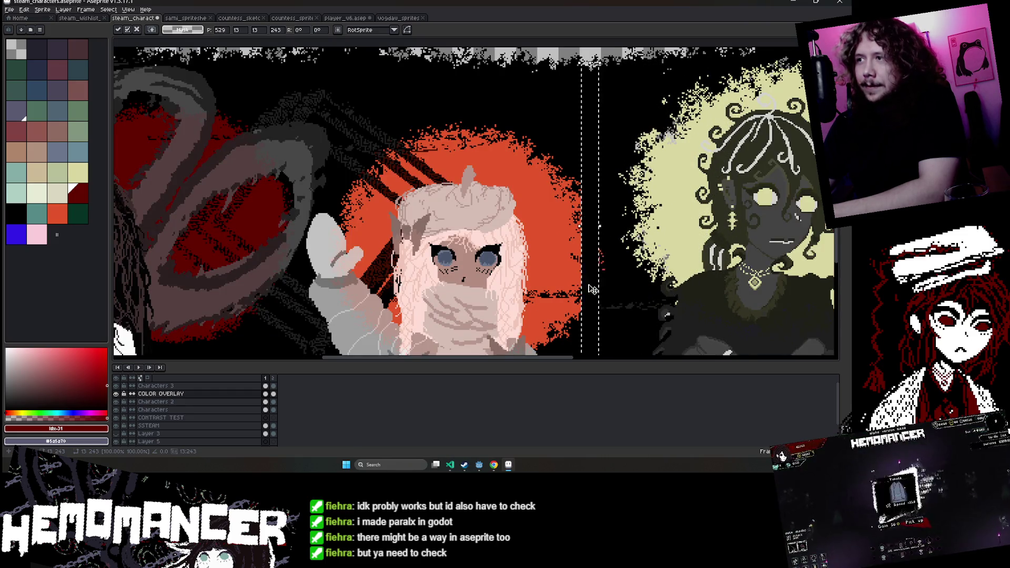
key("Left")
key("Left")
key("Left")
key("Left")
key("Left")
key("Left")
key("Left")
key("Left")
key("Left")
key("Left")
key("Left")
key("Left")
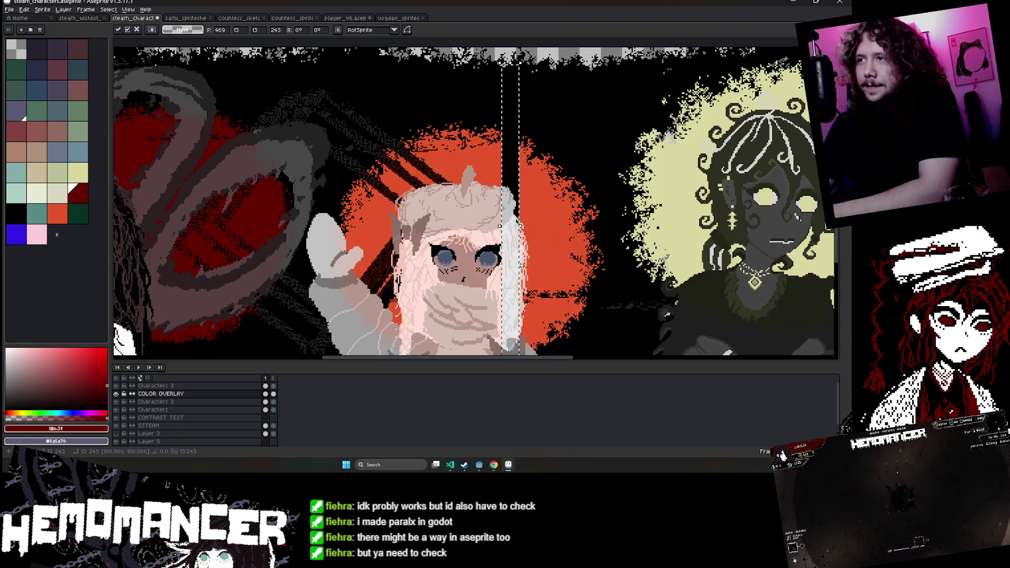
key("Left")
key("Left")
key("Left")
key("Left")
key("Left")
key("Left")
key("Left")
key("Left")
key("Left")
key("Left")
key("Left")
key("Left")
key("Left")
key("Left")
key("Left")
key("Left")
key("Left")
key("Left")
key("Left")
key("Left")
key("Left")
key("Left")
key("Left")
key("Left")
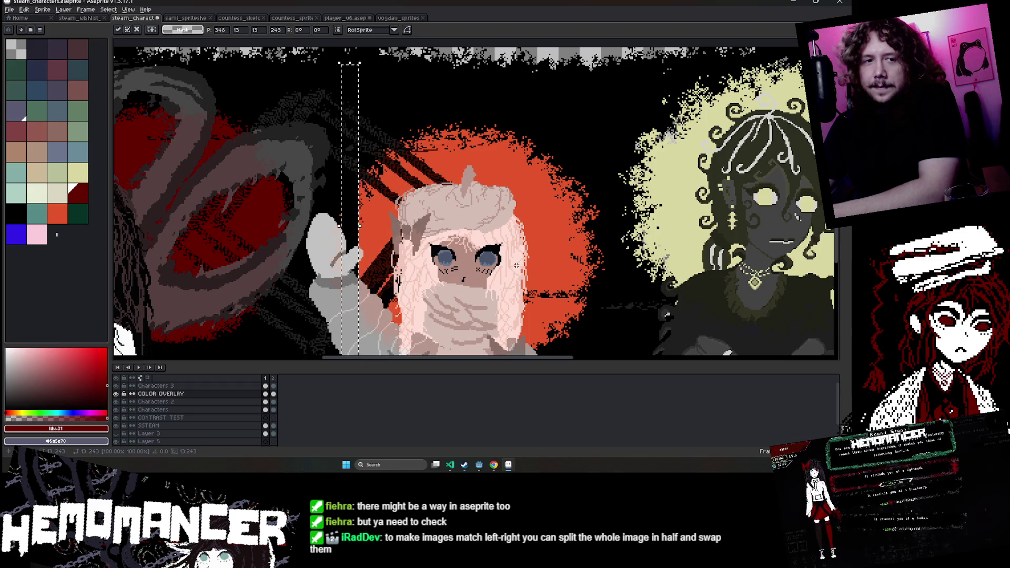
key("Left")
key("Left")
key("Left")
key("Left")
key("Left")
key("Left")
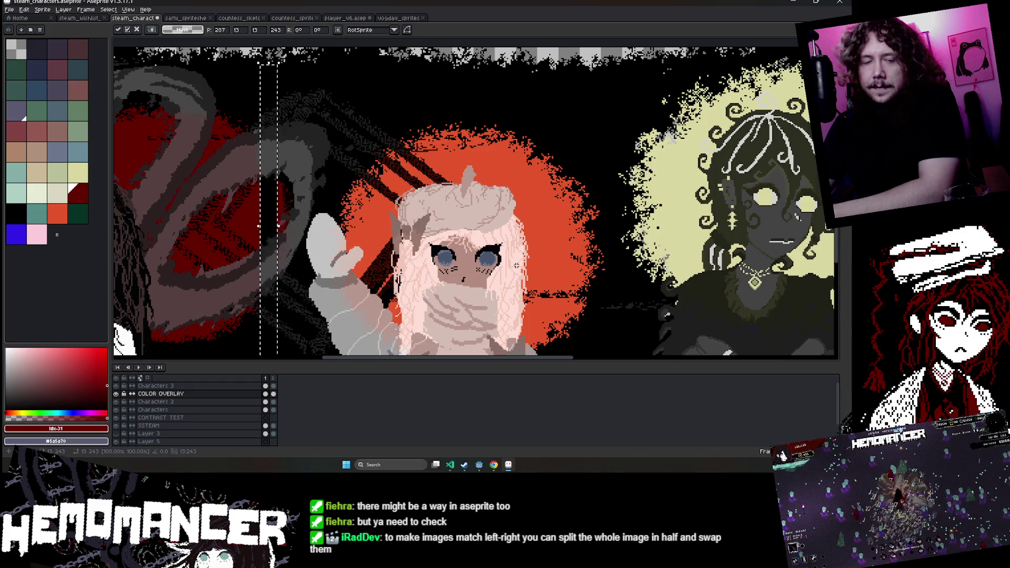
scroll(516, 266, "down", 5)
key("Left")
key("Left")
key("Left")
key("Left")
key("Left")
key("Left")
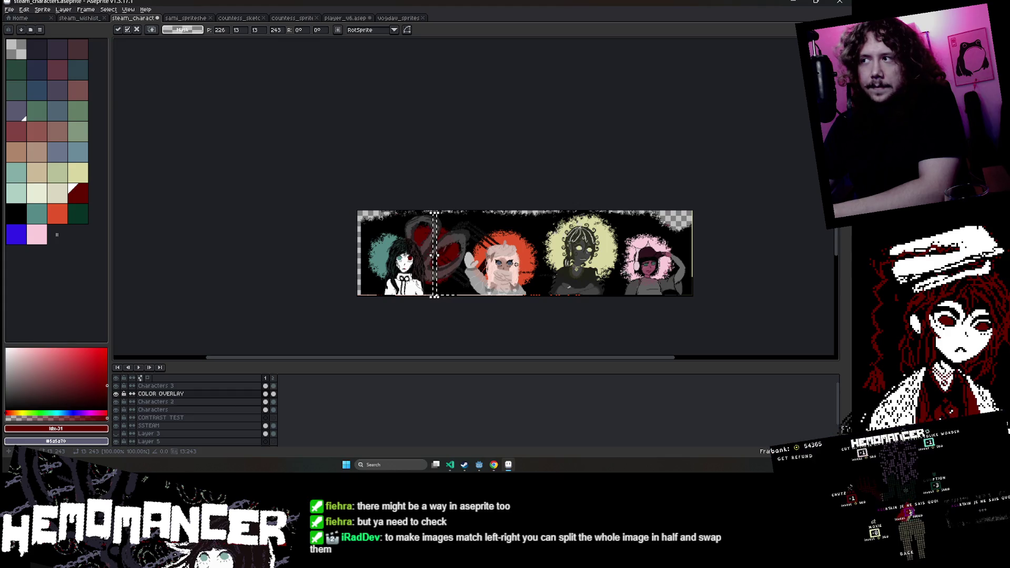
key("Left")
key("Left")
key("Left")
key("Left")
key("Left")
key("Left")
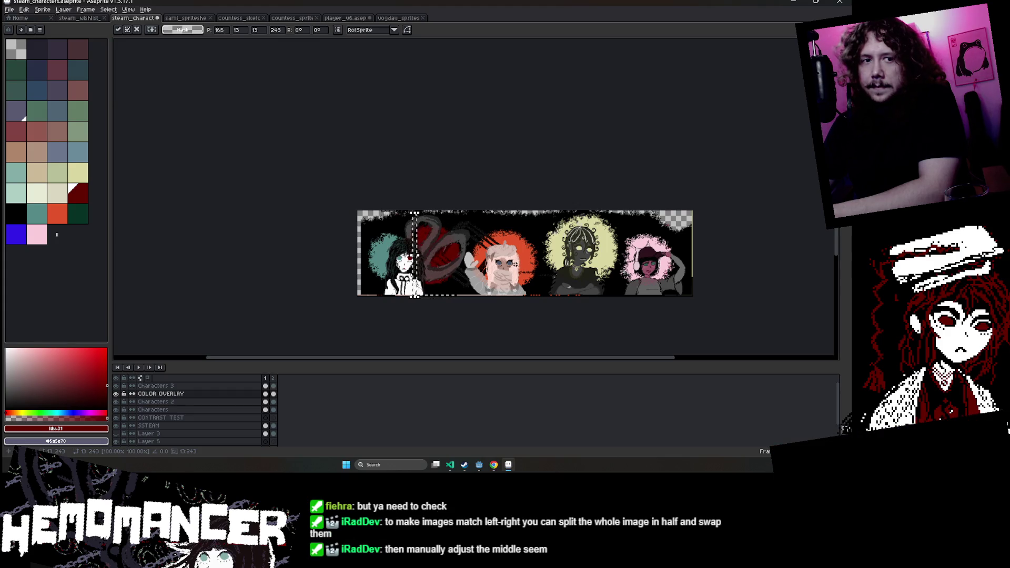
key("Left")
key("Left")
key("Left")
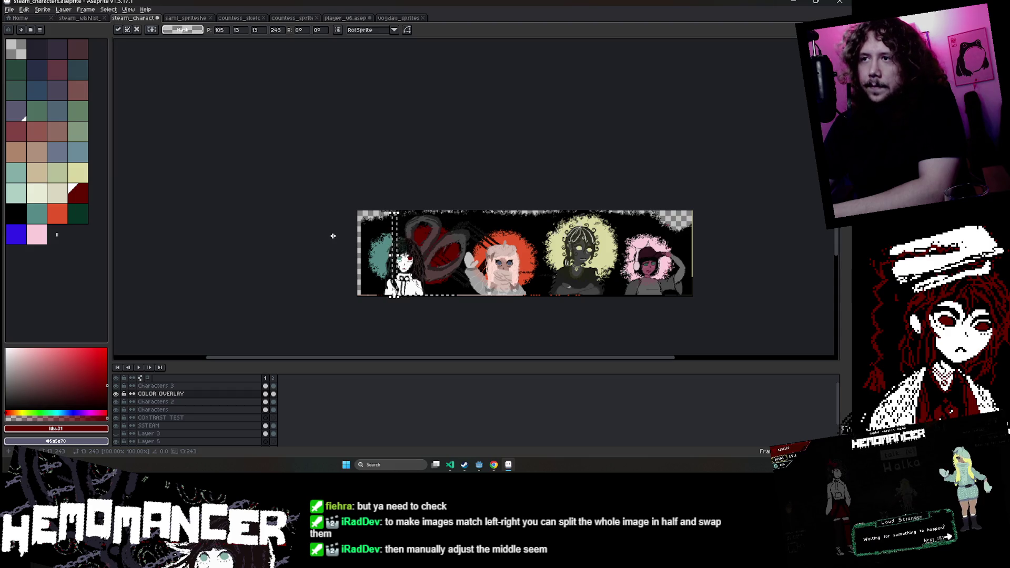
key("Left")
key("Left")
key("Left")
key("Left")
key("Left")
key("Left")
key("Left")
key("Left")
key("Left")
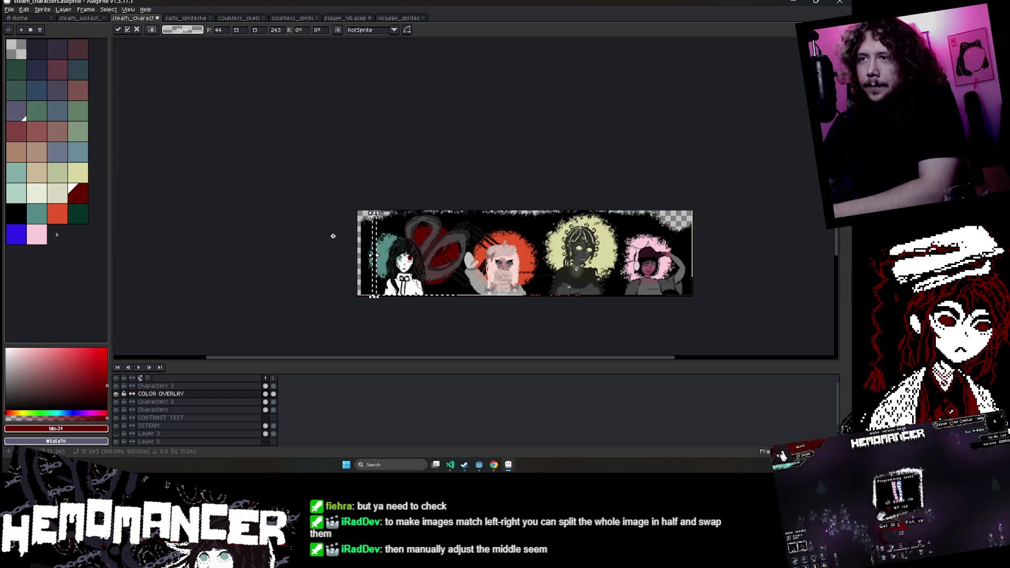
key("Left")
key("Left")
key("Left")
scroll(390, 331, "up", 4)
scroll(391, 331, "down", 4)
scroll(361, 222, "up", 8)
key("Left")
key("Left")
key("Left")
key("Left")
key("Left")
key("Left")
key("Left")
key("Left")
key("Left")
key("Left")
key("Left")
key("Left")
key("Left")
key("Right")
key("Right")
key("Right")
key("Right")
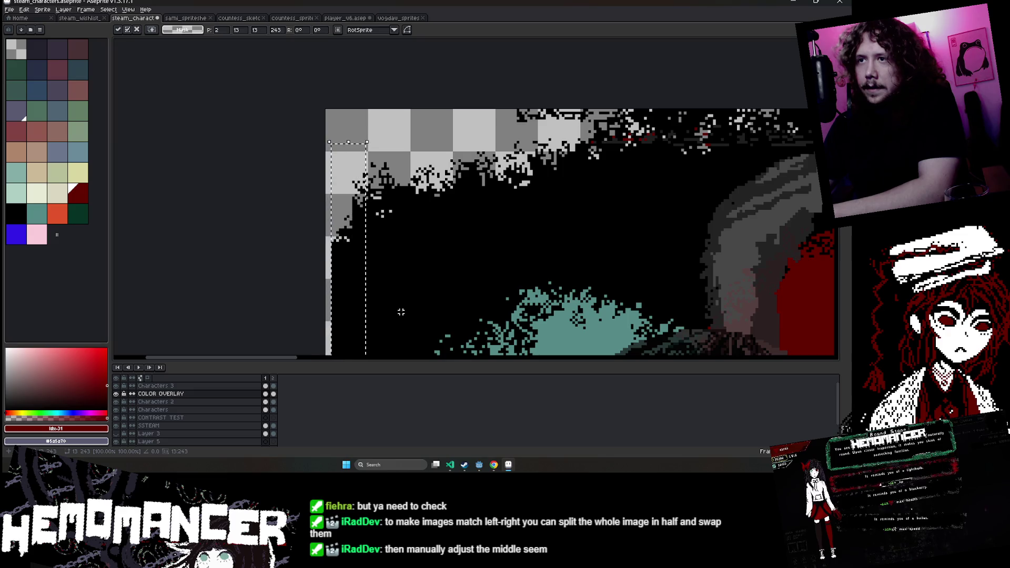
key("Left")
key("Left")
key("Left")
key("Left")
key("Left")
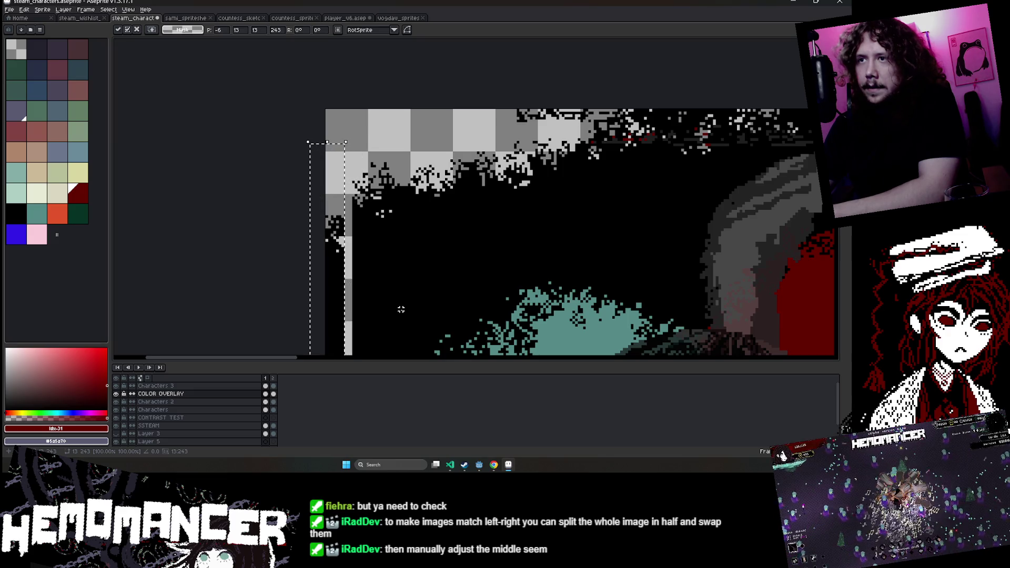
key("Left")
scroll(400, 311, "down", 2)
scroll(400, 310, "up", 1)
scroll(401, 310, "down", 3)
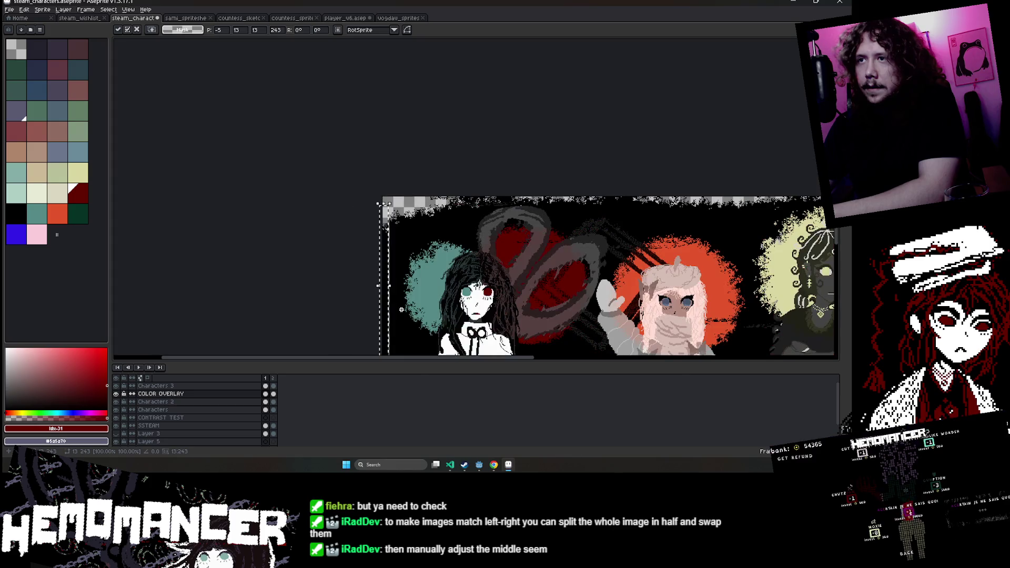
scroll(341, 267, "up", 2)
scroll(345, 236, "up", 2)
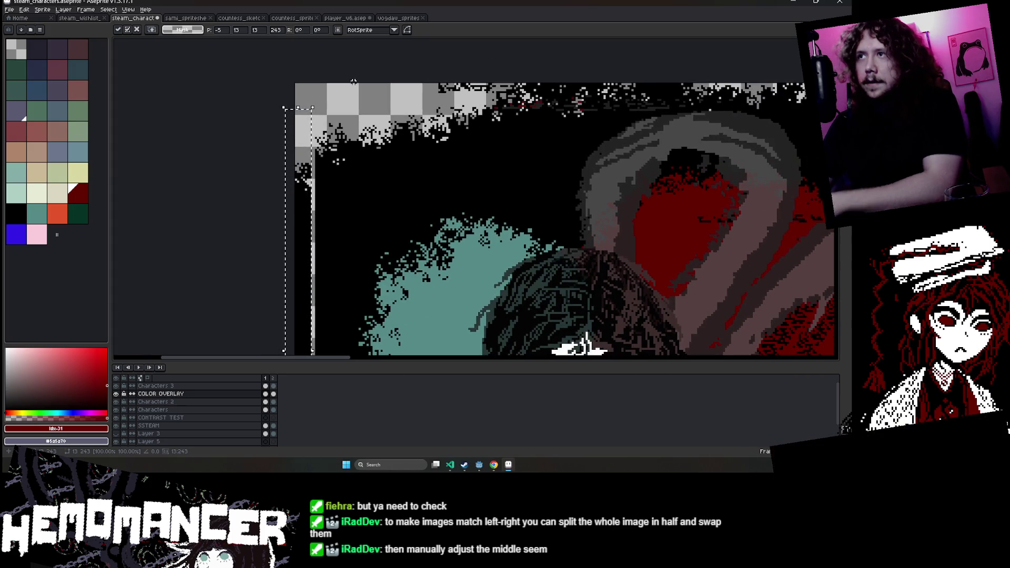
scroll(322, 151, "up", 2)
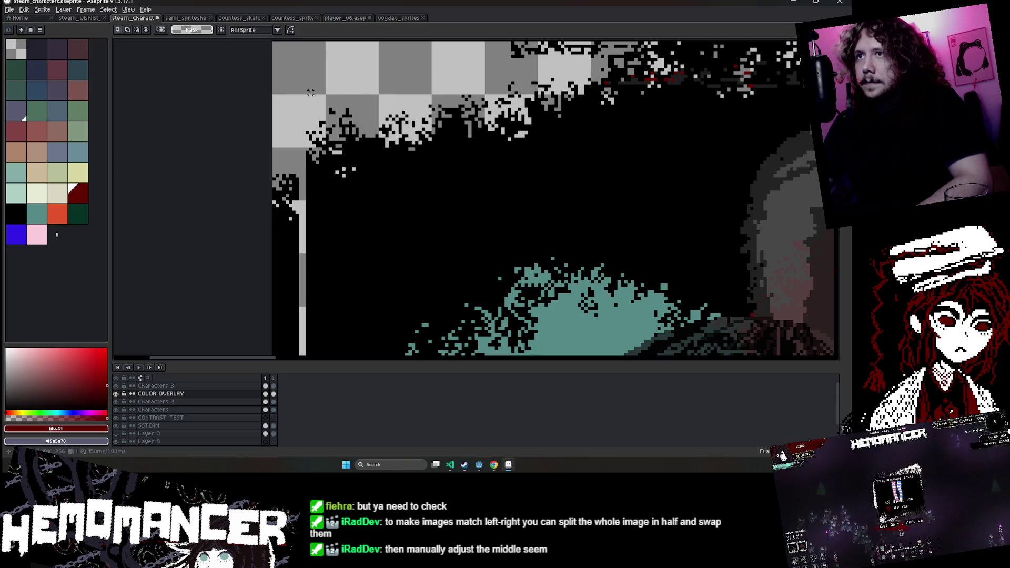
Move a block of splatter pixels at the top-left corner down and slightly left, and commit it.
left_click_drag(309, 90, 387, 208)
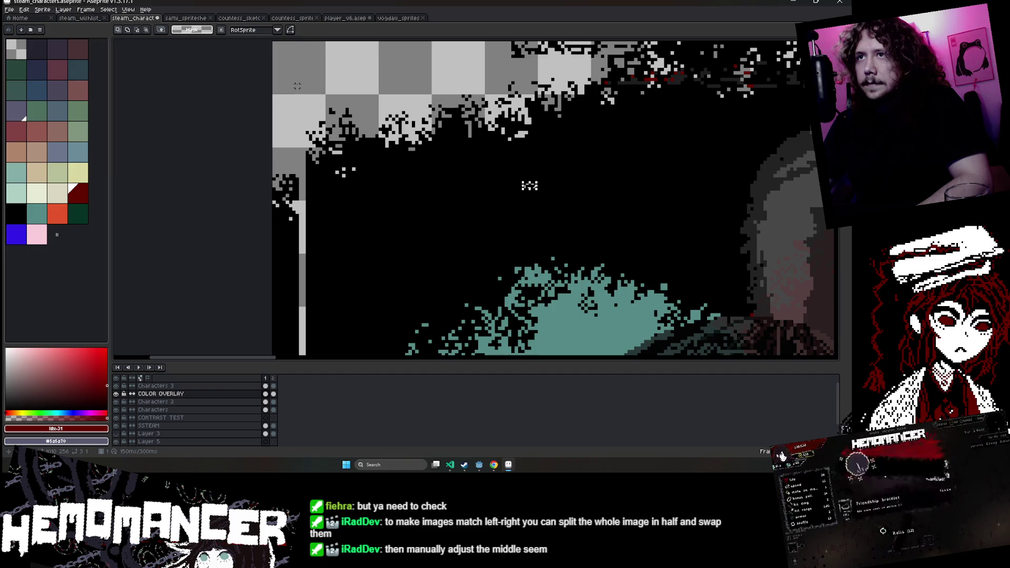
scroll(475, 101, "down", 3)
scroll(479, 121, "down", 3)
scroll(368, 115, "up", 1)
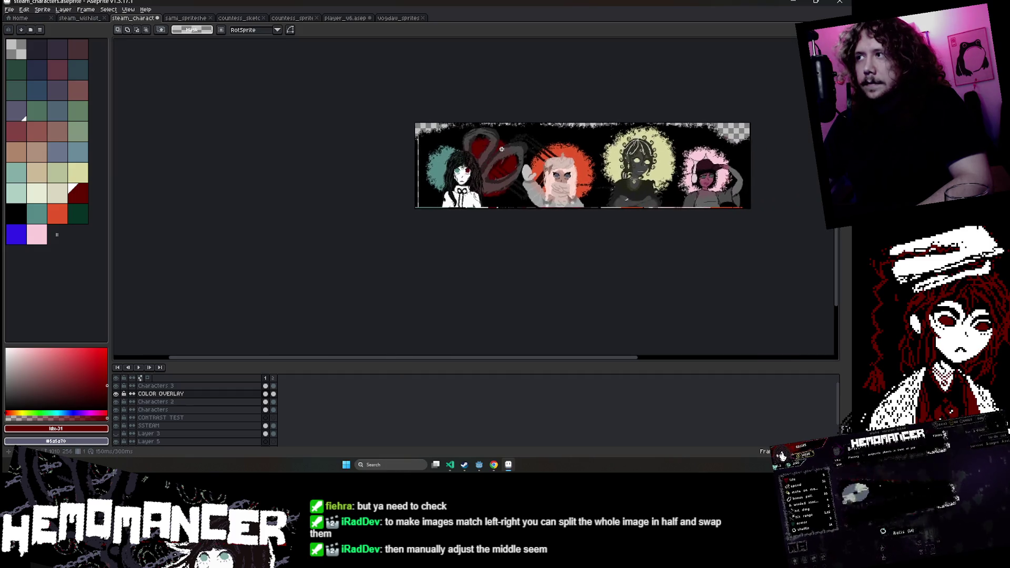
scroll(358, 108, "up", 1)
scroll(348, 103, "up", 1)
scroll(321, 109, "up", 1)
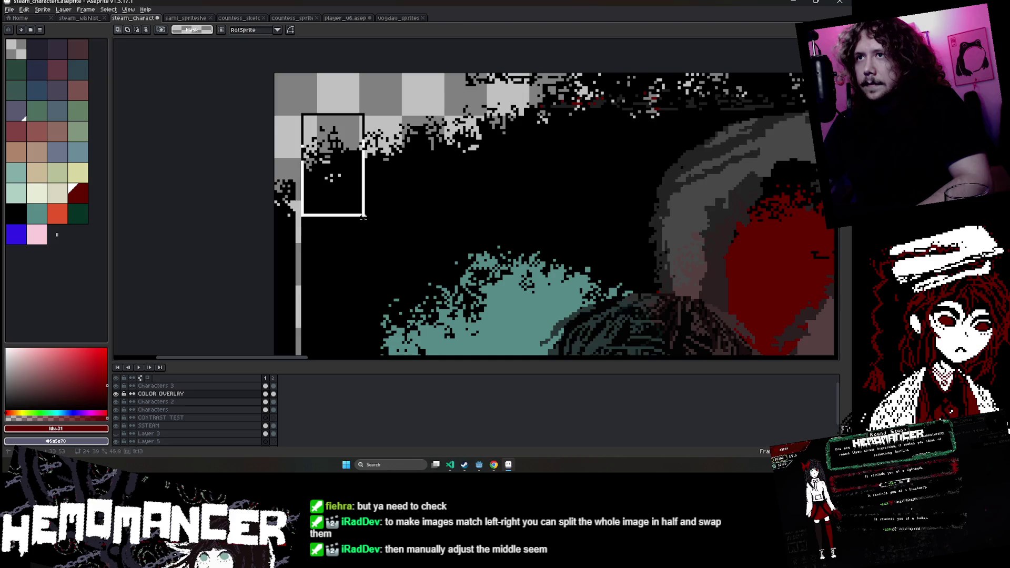
left_click_drag(352, 205, 350, 243)
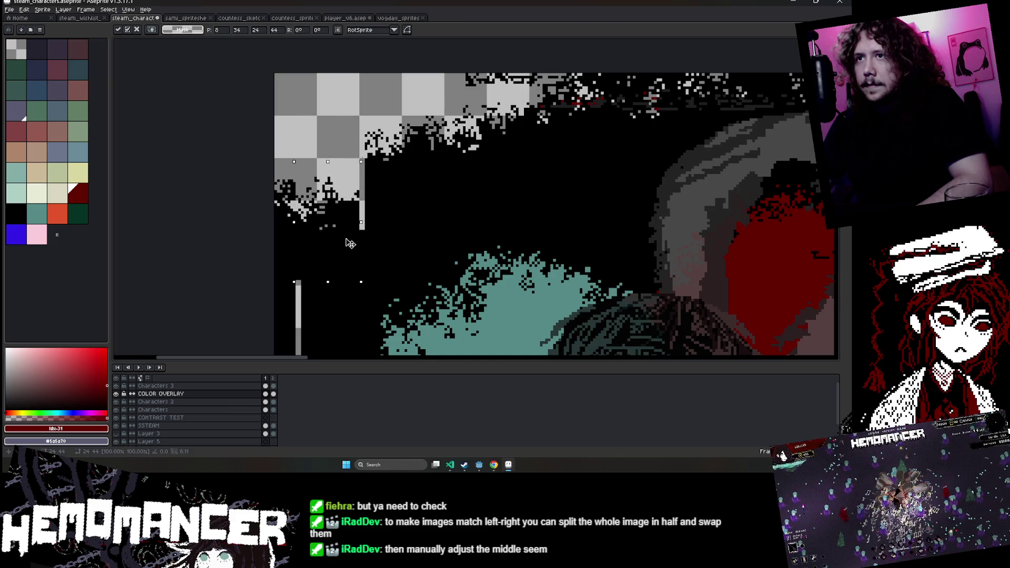
key("Return")
scroll(379, 176, "up", 1)
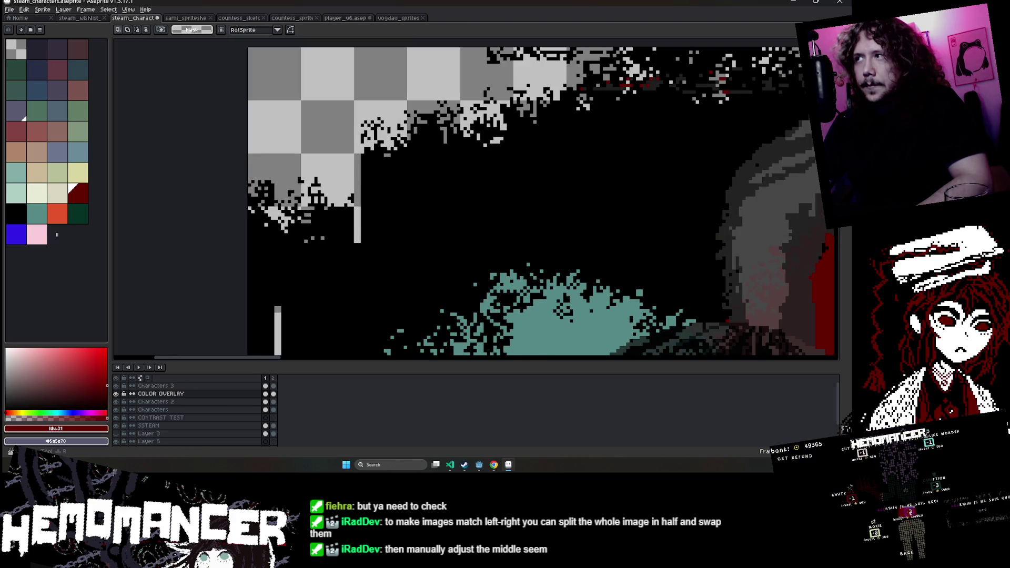
key("b")
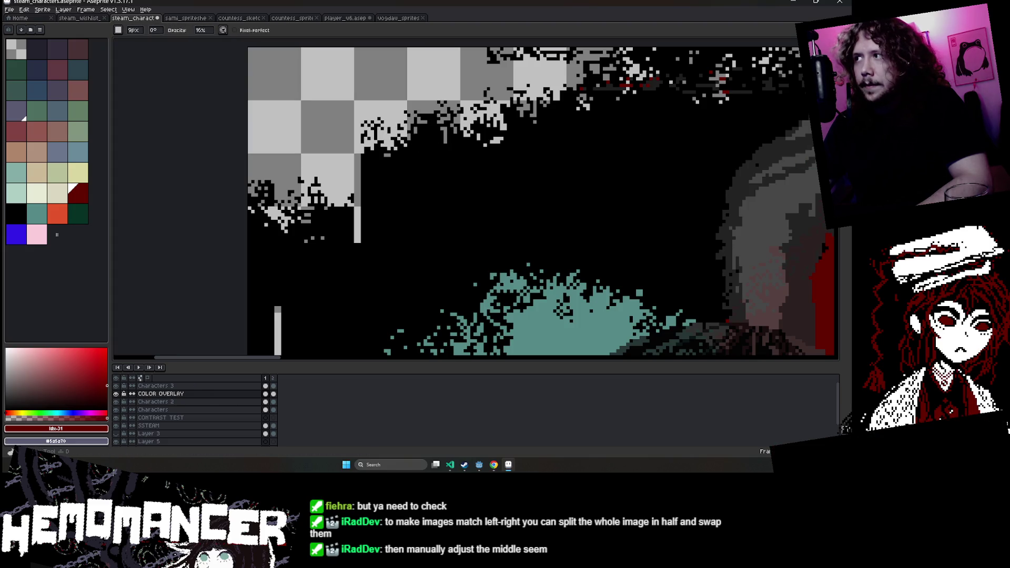
Spatter black over the top-left corner gap and top edge with a 44px round brush.
key("e")
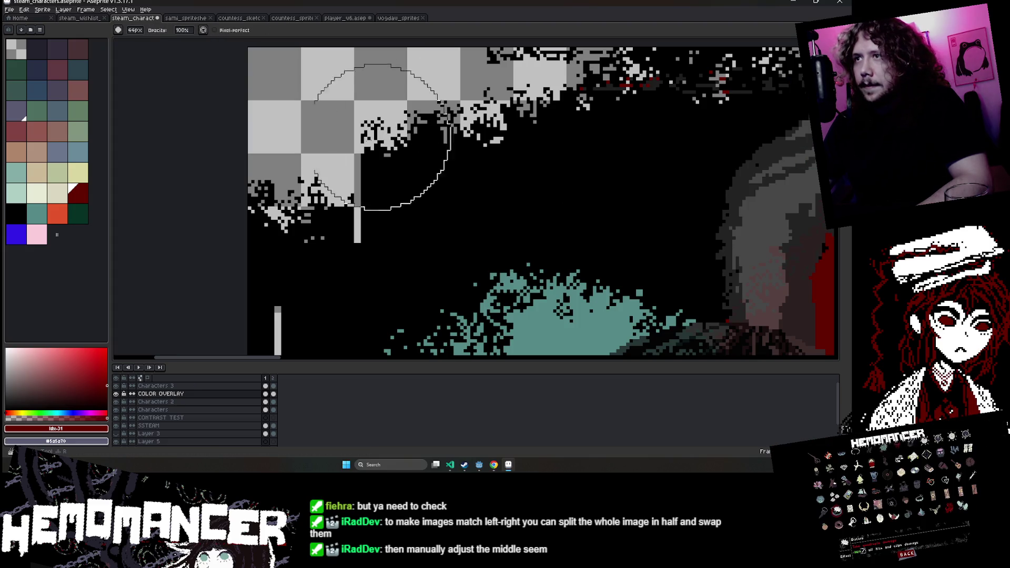
left_click_drag(381, 173, 372, 203)
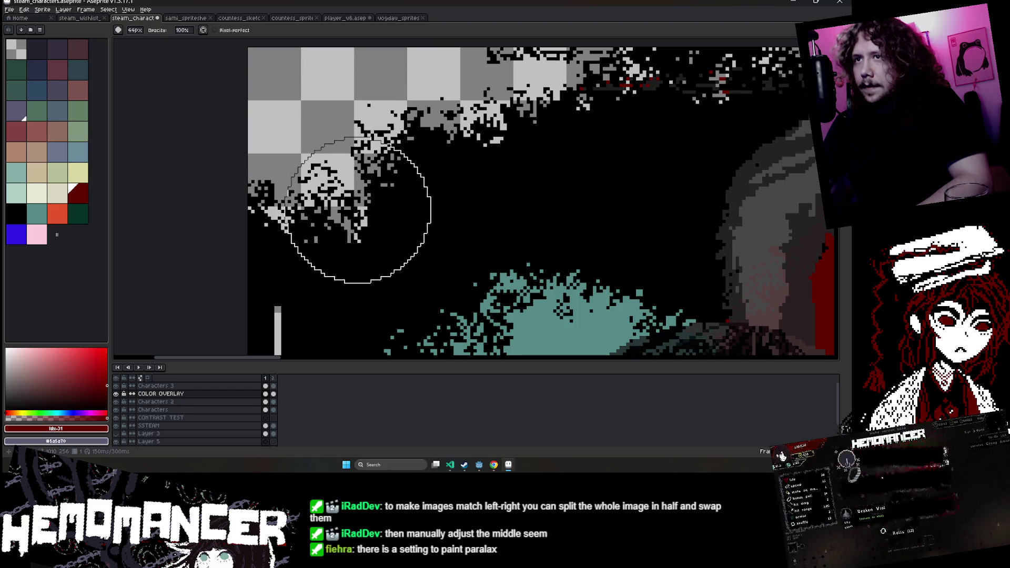
scroll(388, 176, "down", 1)
left_click_drag(395, 175, 403, 149)
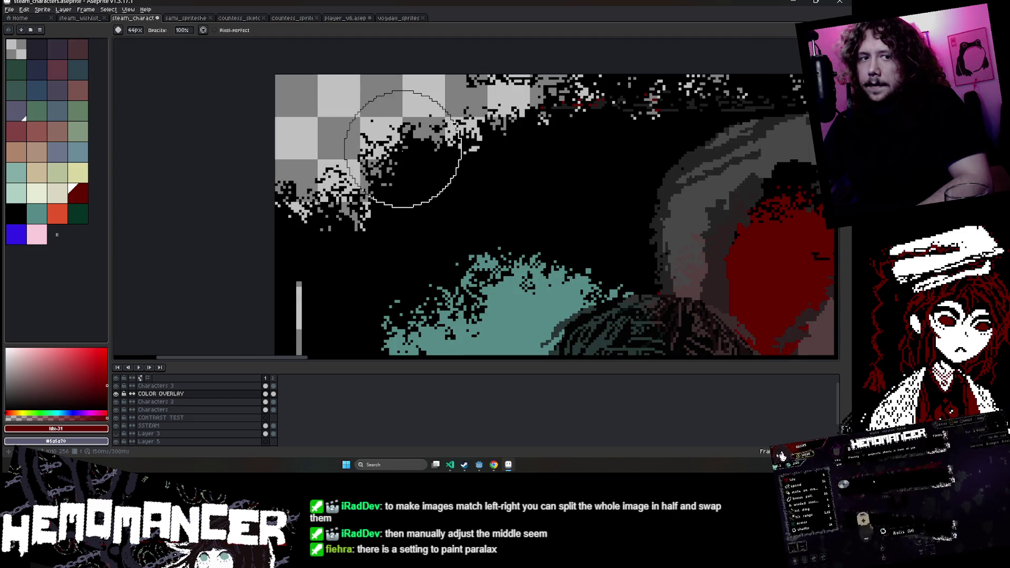
scroll(389, 158, "up", 2)
key("g")
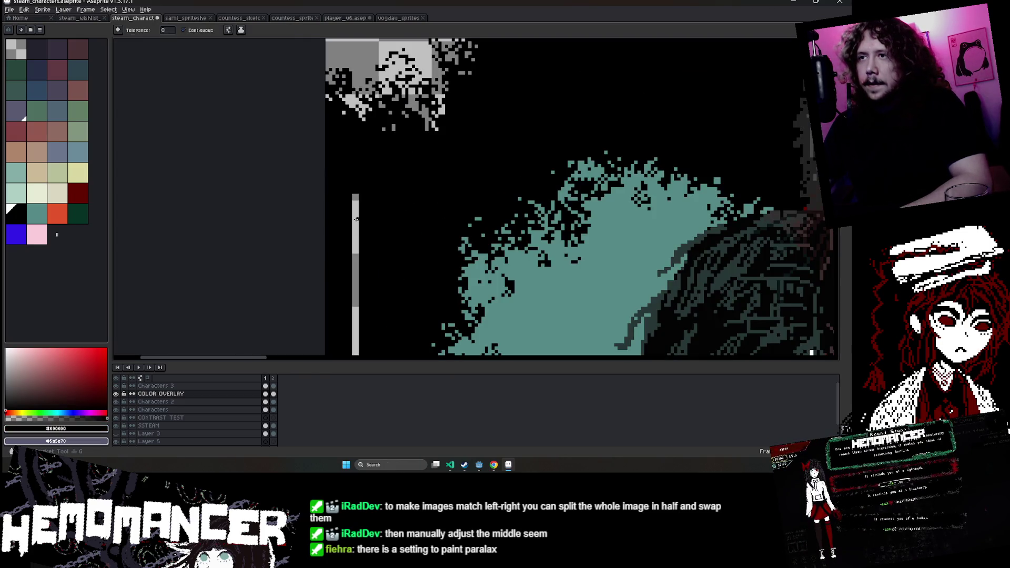
scroll(355, 217, "down", 2)
scroll(419, 162, "down", 1)
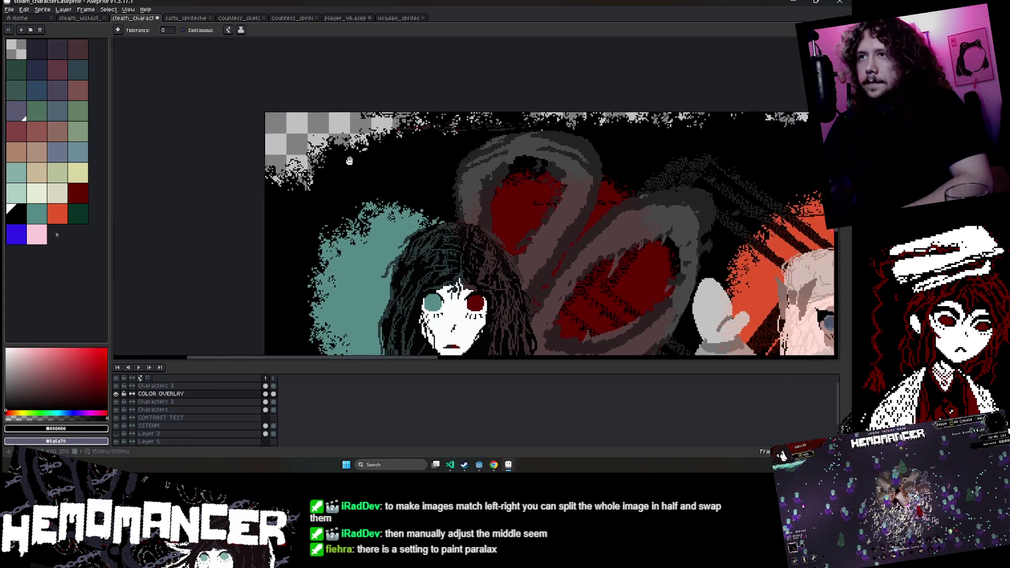
scroll(420, 163, "down", 1)
scroll(420, 163, "up", 1)
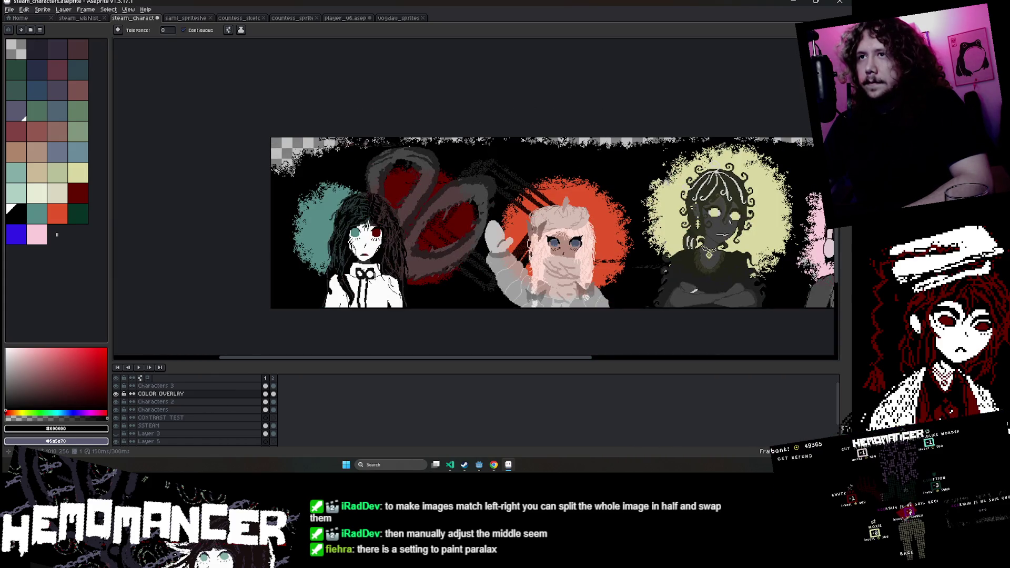
scroll(474, 226, "right", 5)
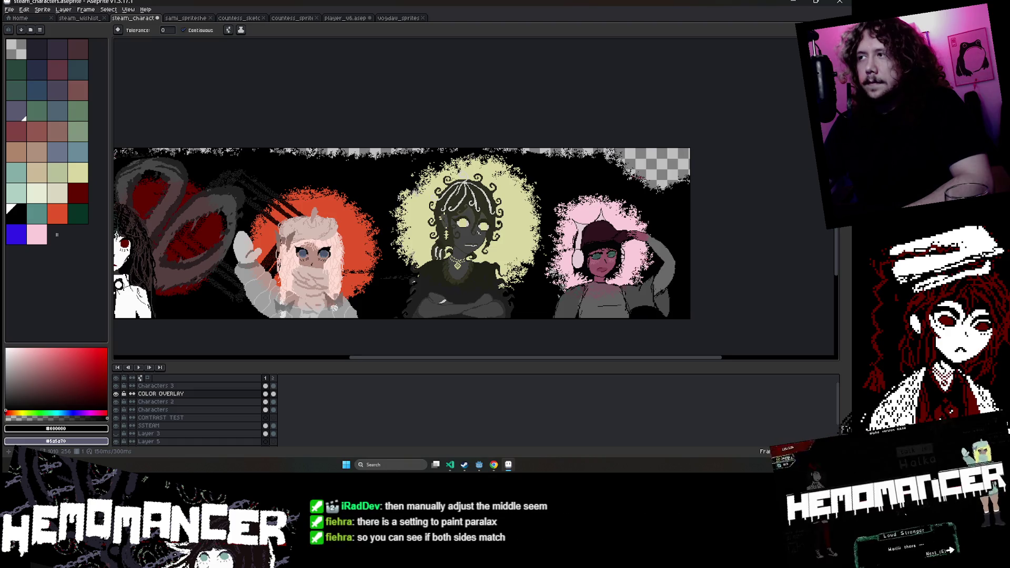
scroll(453, 232, "left", 2)
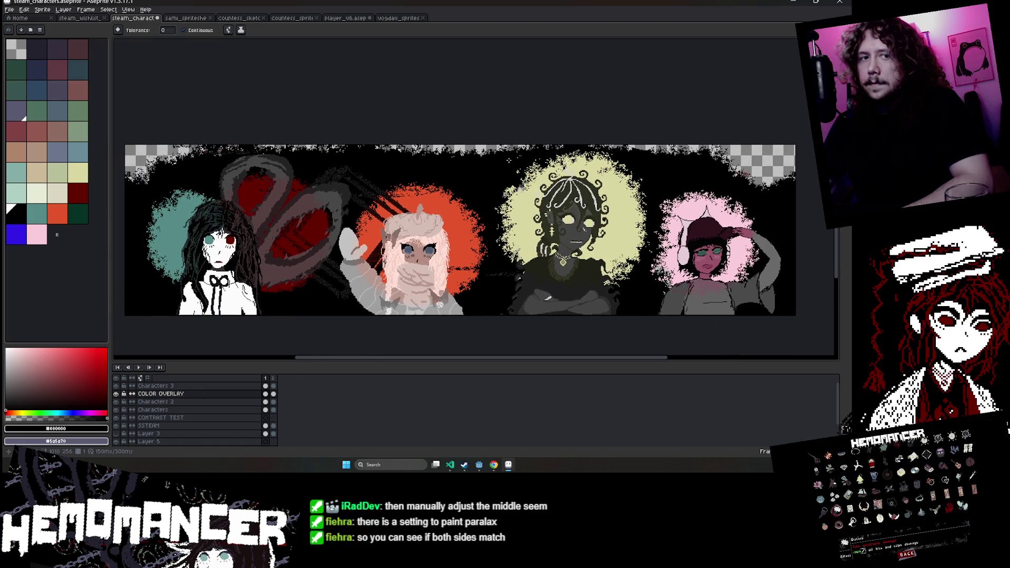
Zoom in on the banner's upper edge with the Rectangular Marquee active.
key("m")
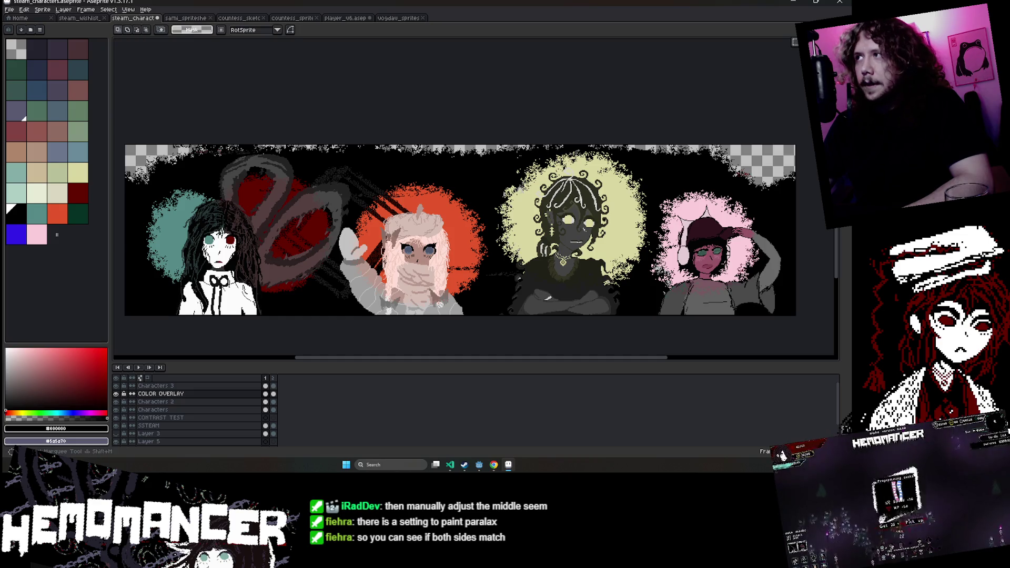
scroll(374, 175, "down", 1)
scroll(374, 179, "up", 2)
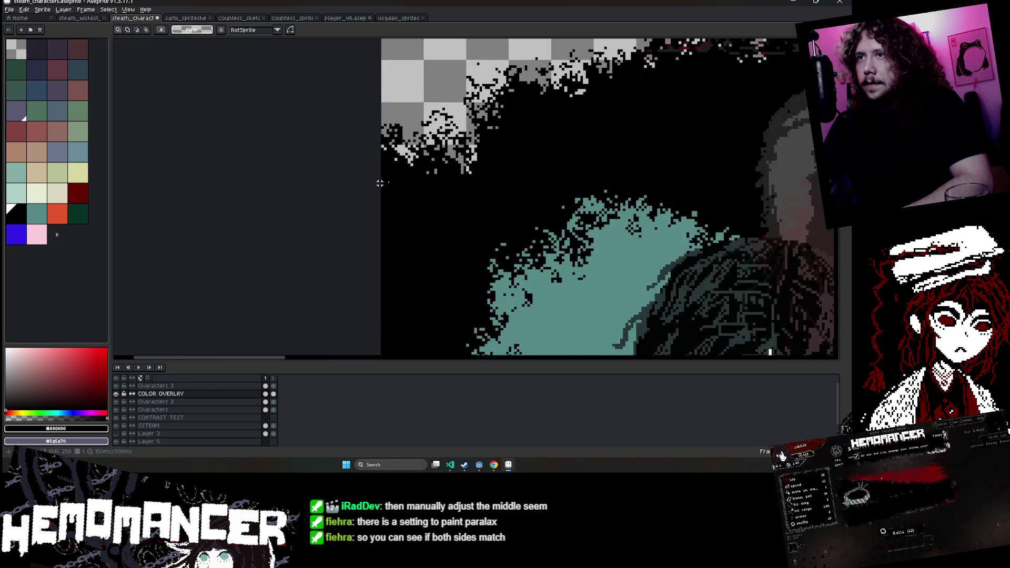
scroll(371, 137, "up", 2)
scroll(365, 99, "up", 2)
scroll(570, 156, "down", 10)
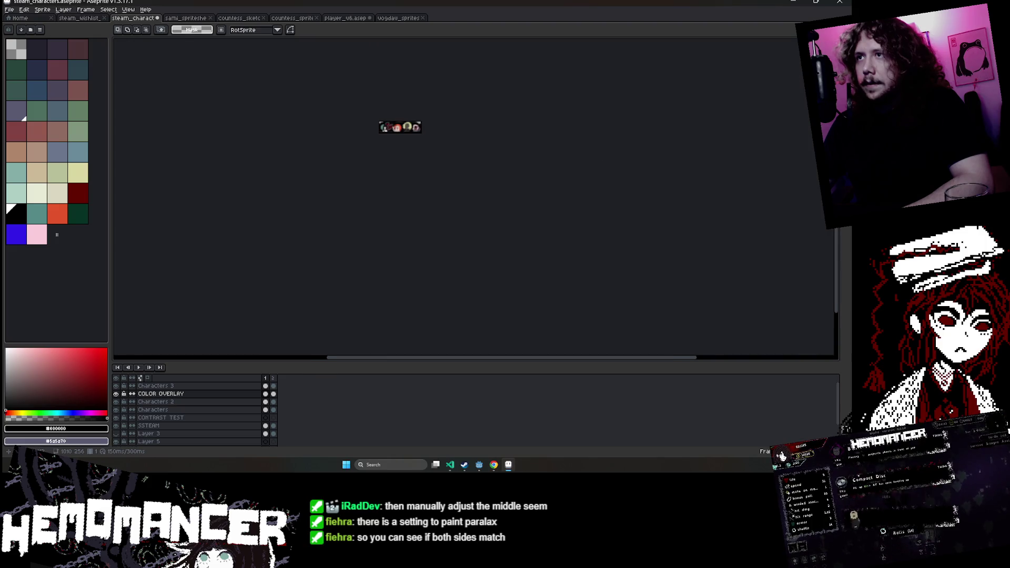
scroll(489, 116, "up", 4)
scroll(489, 116, "up", 3)
scroll(490, 117, "up", 2)
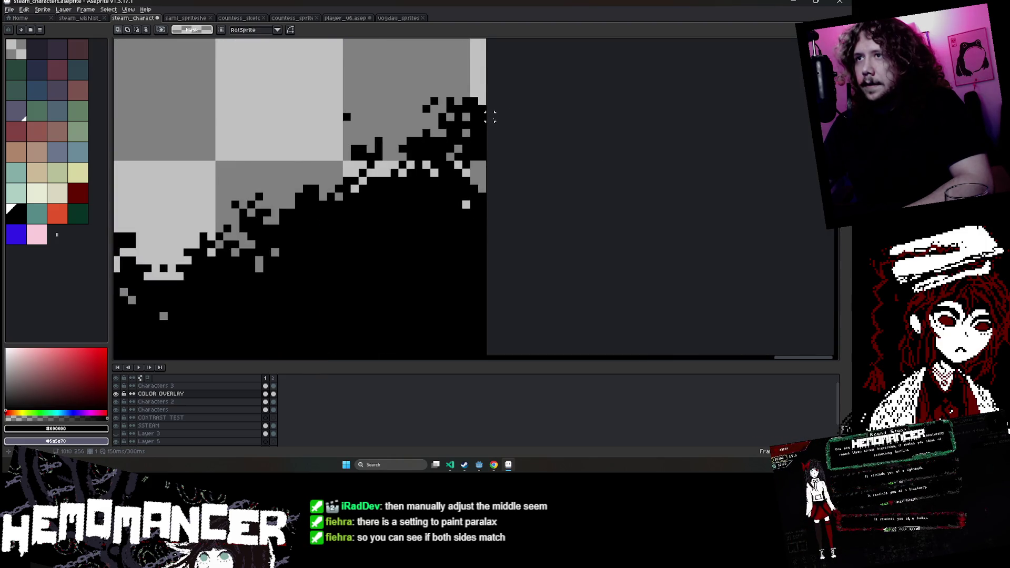
scroll(489, 117, "down", 5)
scroll(493, 118, "up", 1)
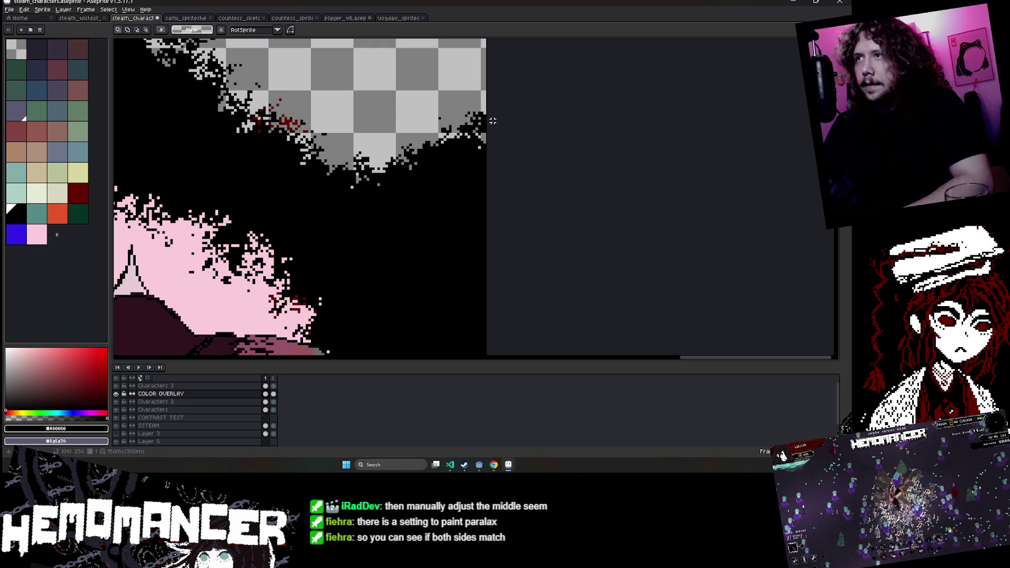
scroll(492, 121, "up", 2)
scroll(459, 111, "up", 2)
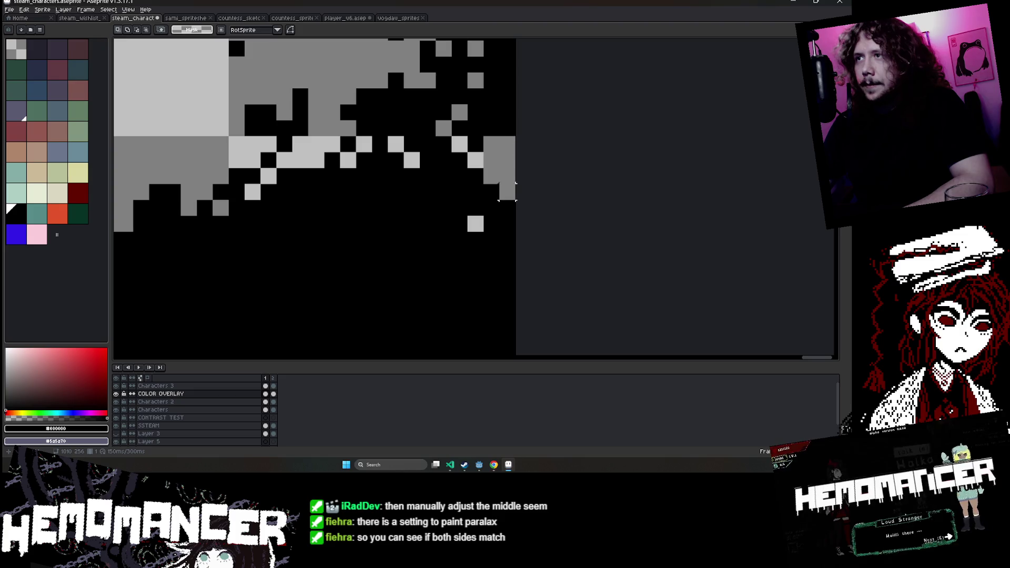
scroll(490, 174, "down", 2)
scroll(466, 148, "down", 3)
scroll(452, 150, "up", 1)
scroll(448, 153, "up", 2)
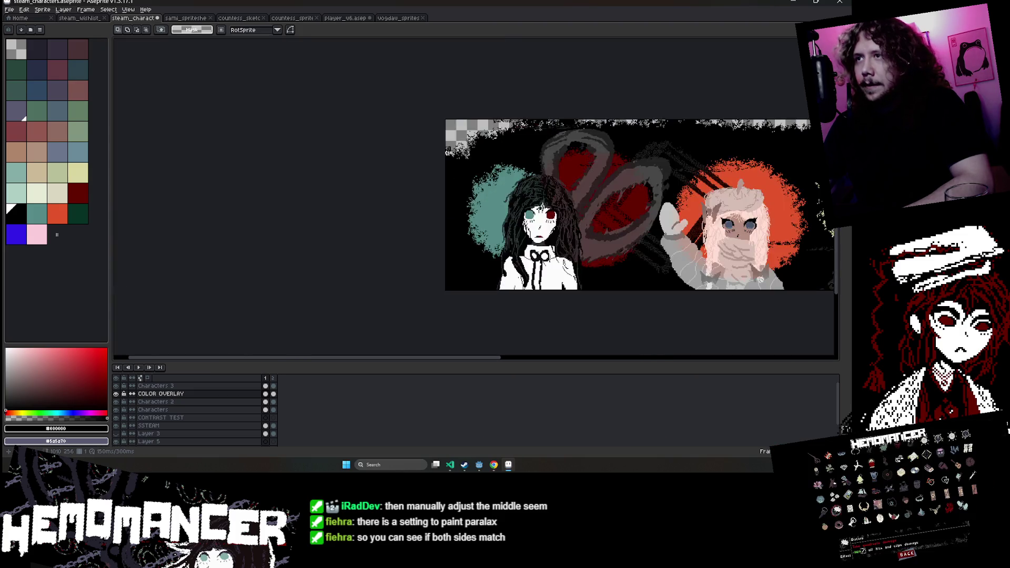
scroll(448, 153, "up", 2)
scroll(431, 158, "up", 1)
scroll(400, 169, "up", 1)
scroll(366, 178, "up", 1)
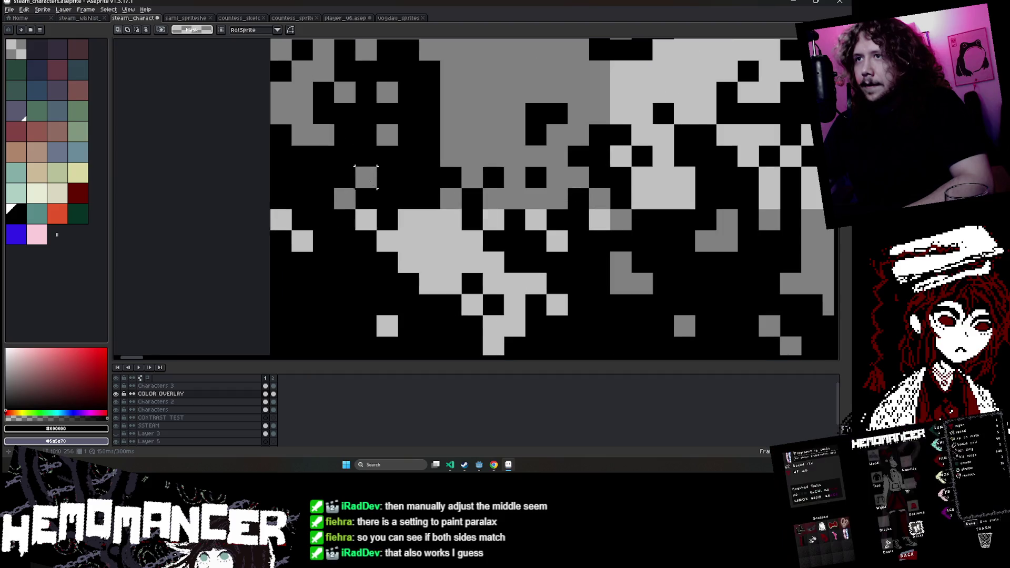
scroll(376, 209, "down", 1)
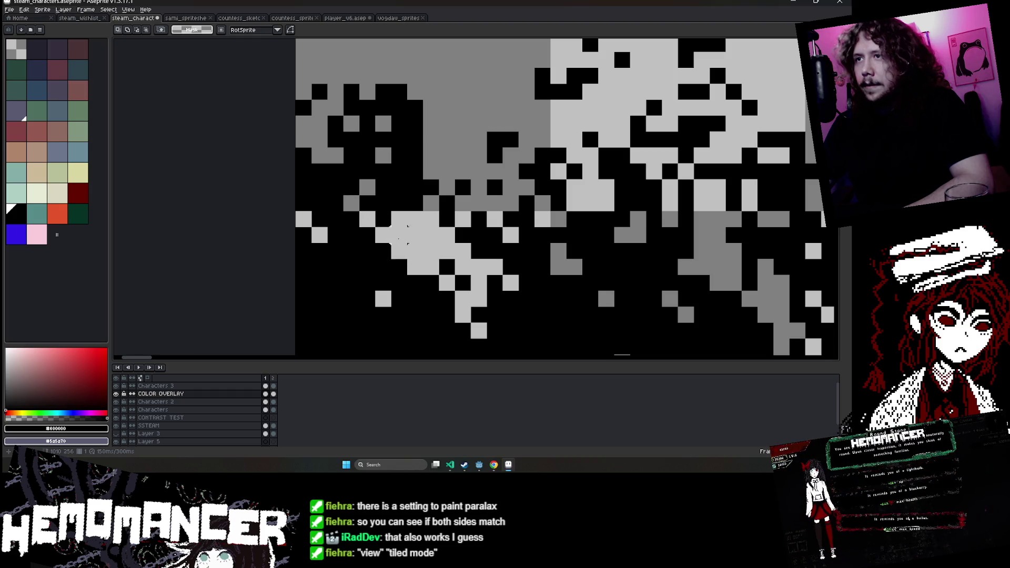
Paint the stray pixel in the upper-edge splatter black with the pencil.
key("b")
left_click(417, 222)
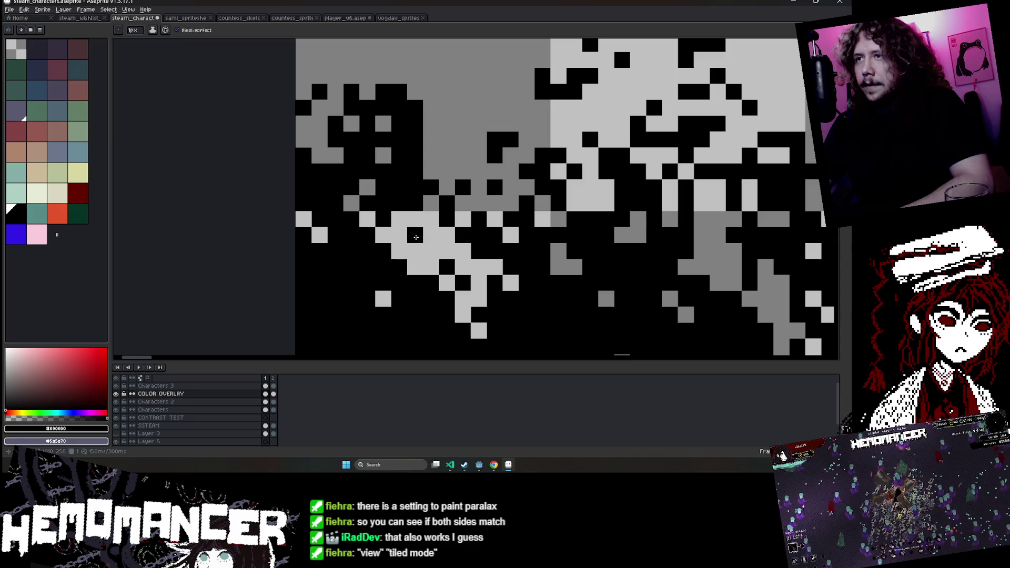
scroll(415, 238, "down", 1)
scroll(415, 238, "down", 1)
scroll(416, 237, "down", 1)
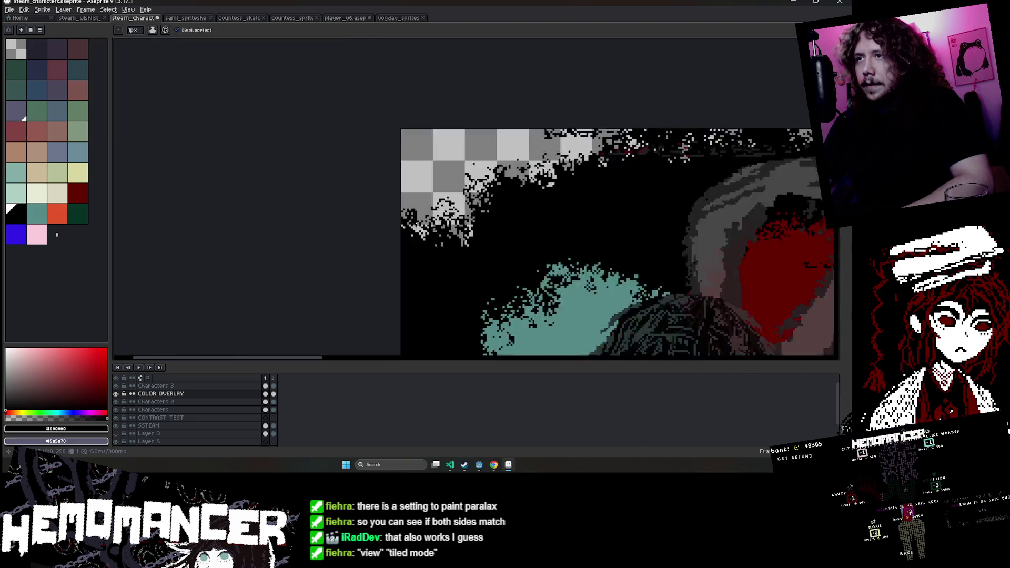
scroll(416, 237, "down", 1)
scroll(497, 137, "up", 1)
scroll(497, 138, "up", 2)
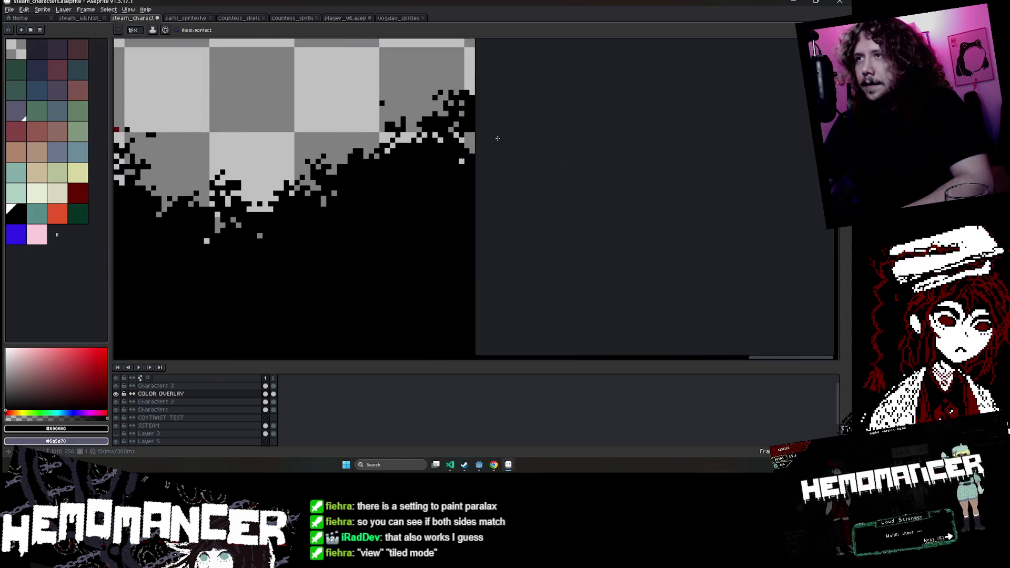
scroll(456, 134, "up", 2)
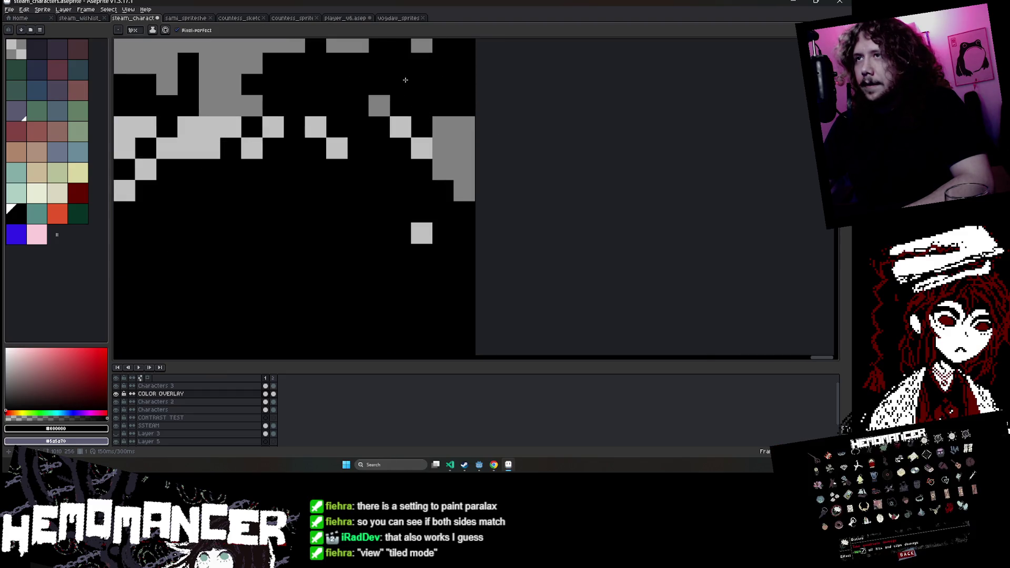
scroll(475, 176, "down", 1)
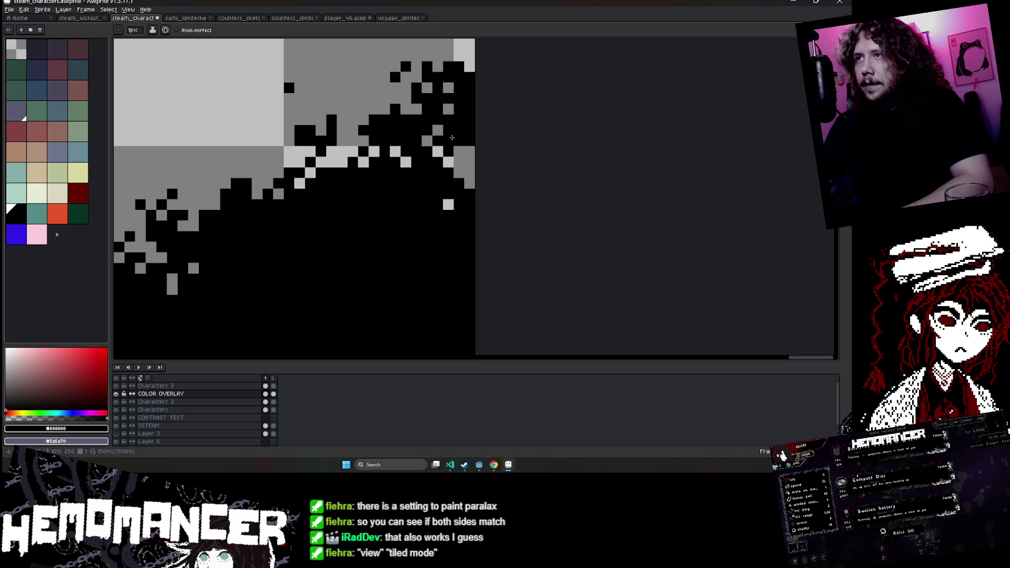
scroll(448, 188, "down", 1)
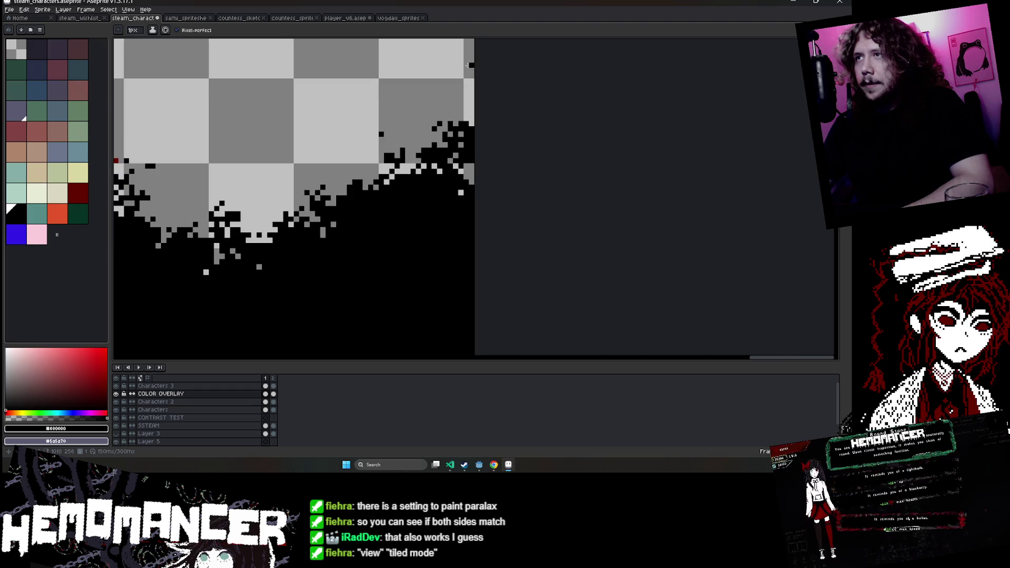
left_click(38, 14)
Trim 2 px off the banner's right edge via Canvas Size.
left_click(57, 54)
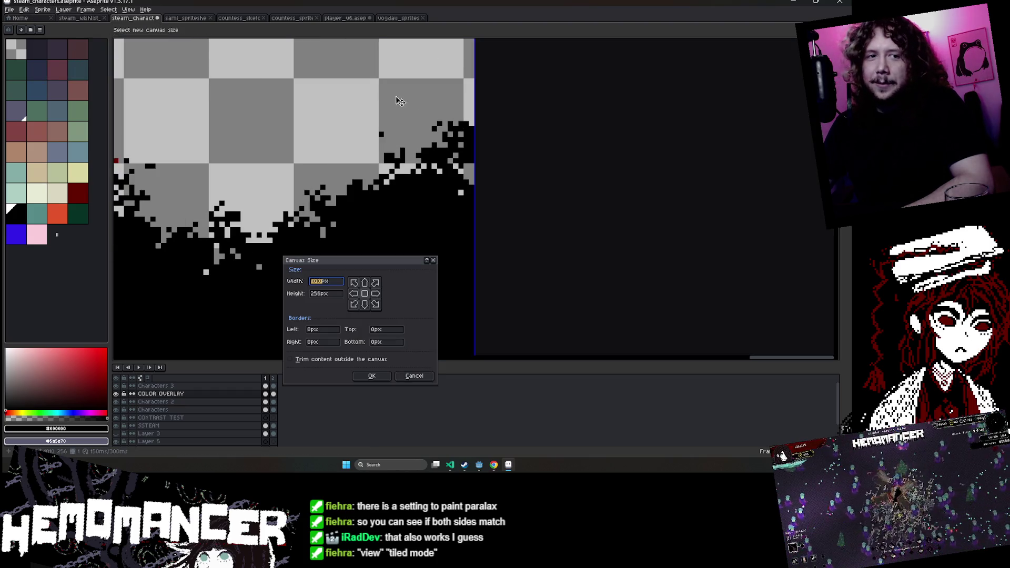
scroll(483, 141, "up", 2)
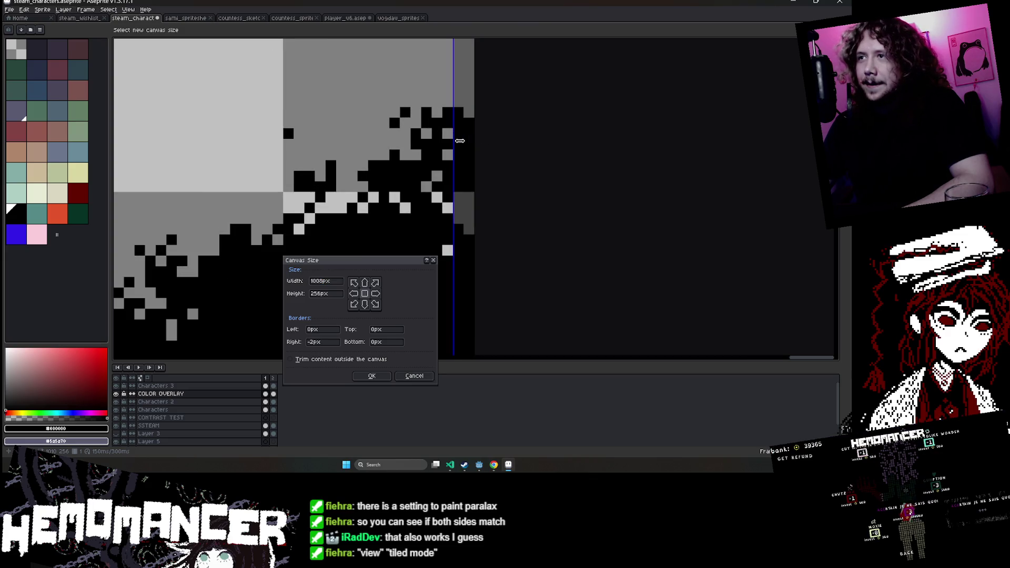
key("Return")
scroll(399, 287, "down", 3)
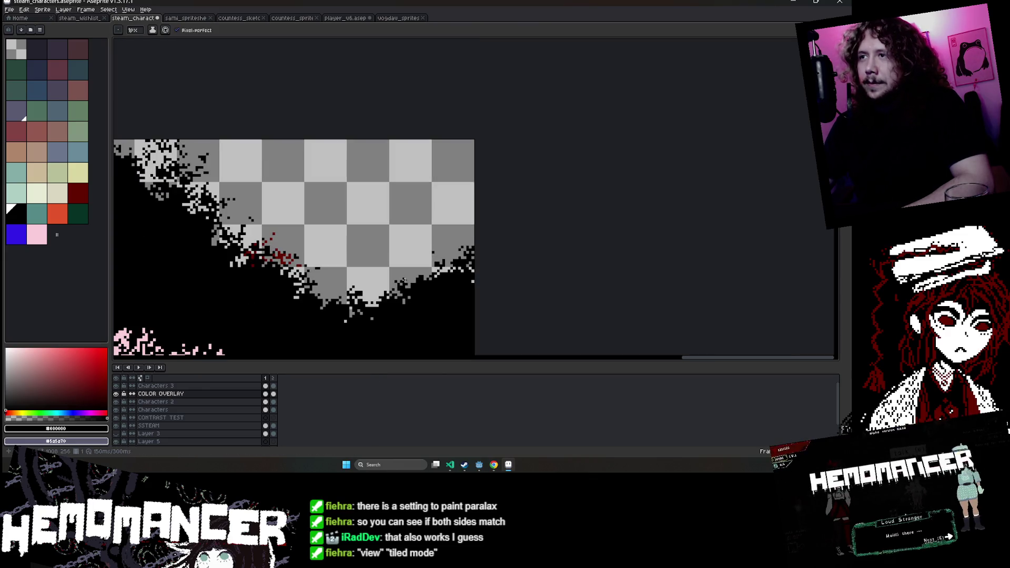
scroll(405, 278, "down", 1)
scroll(410, 271, "down", 3)
scroll(368, 257, "up", 3)
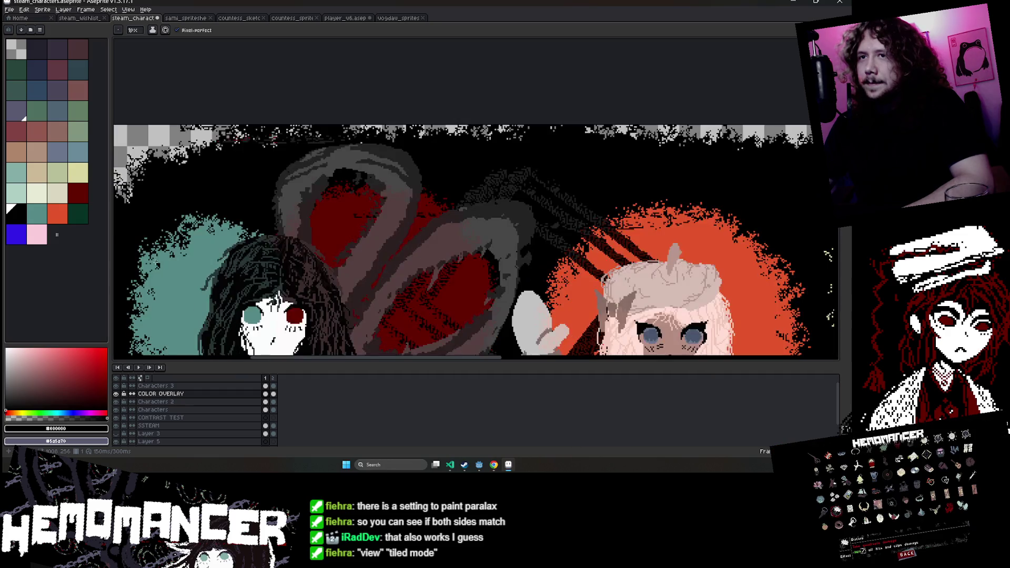
scroll(333, 235, "up", 2)
scroll(334, 235, "up", 1)
scroll(333, 235, "up", 1)
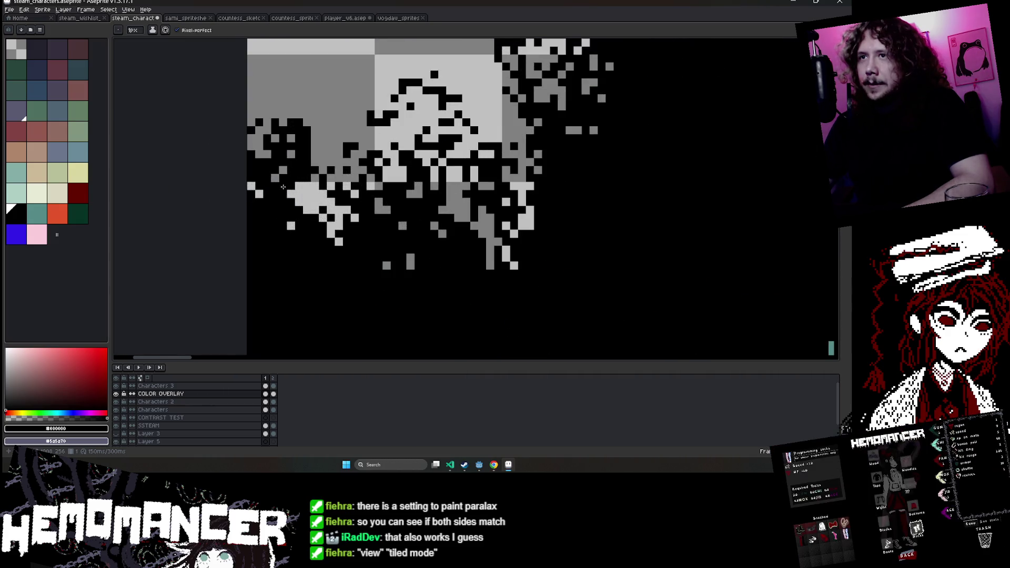
scroll(333, 236, "down", 1)
Trim 5 px off the left edge to reach 1003×256 px and save the file.
left_click(41, 11)
left_click(58, 58)
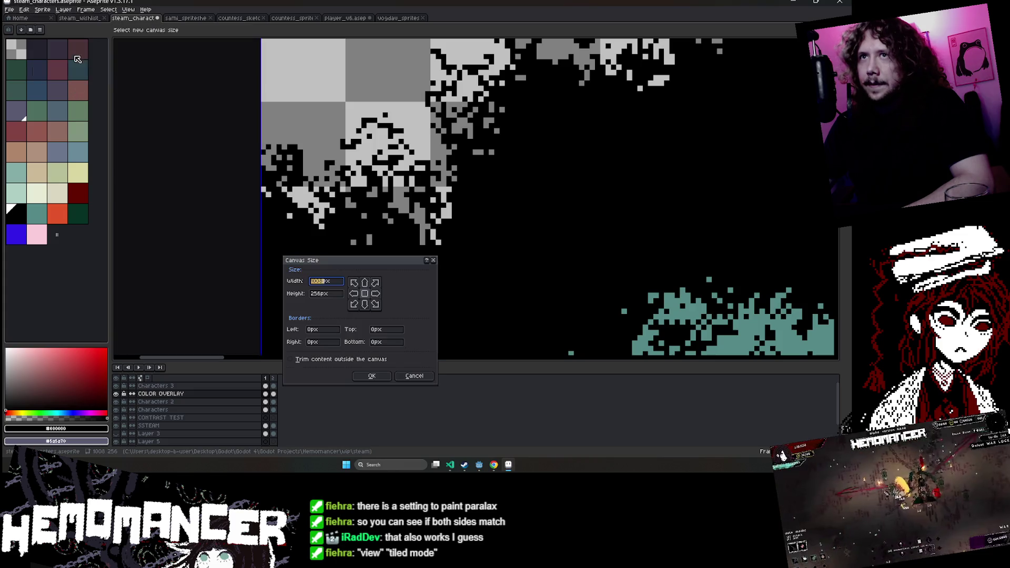
scroll(238, 175, "up", 1)
left_click_drag(216, 169, 266, 175)
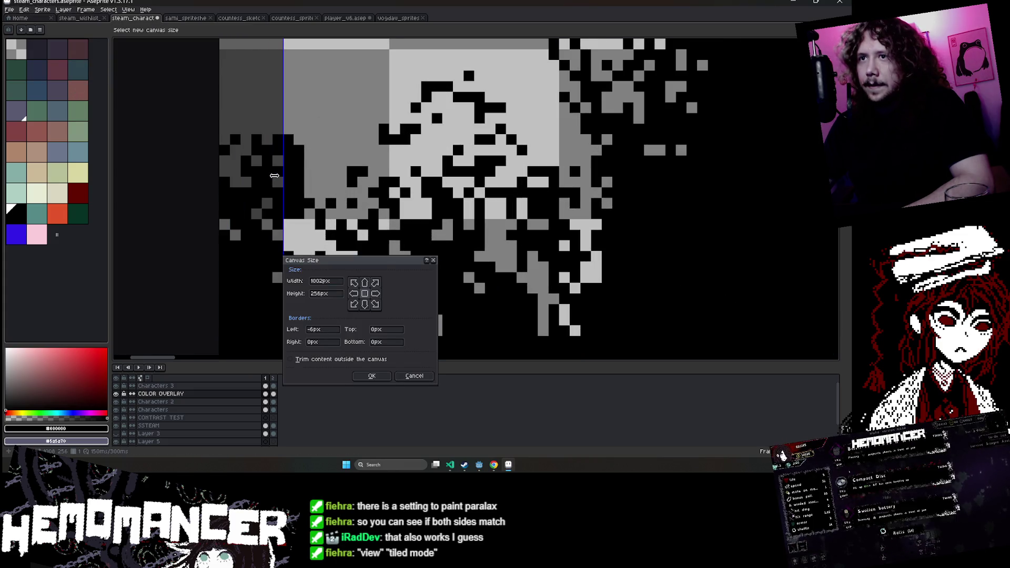
scroll(333, 190, "down", 1)
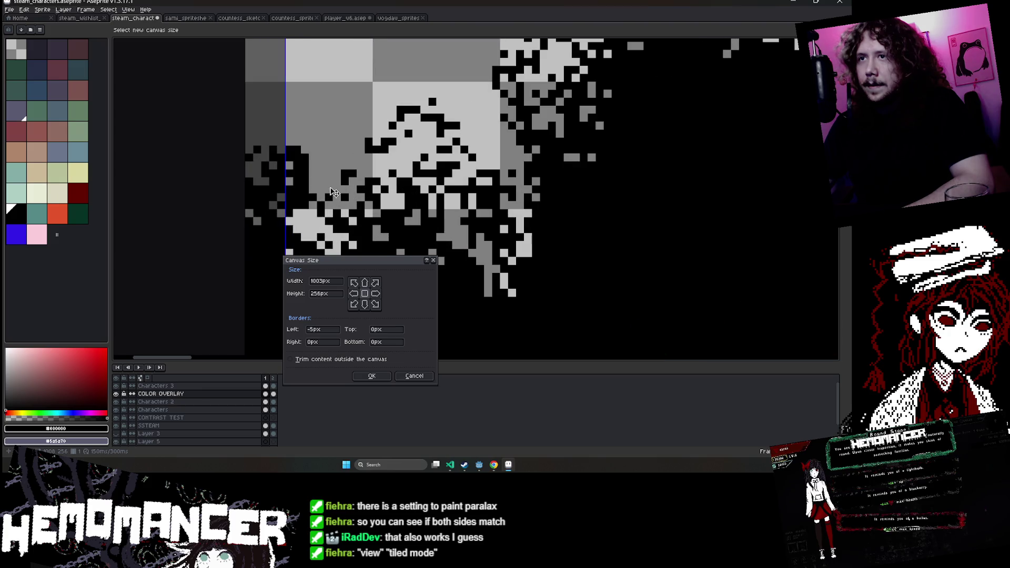
scroll(284, 167, "down", 1)
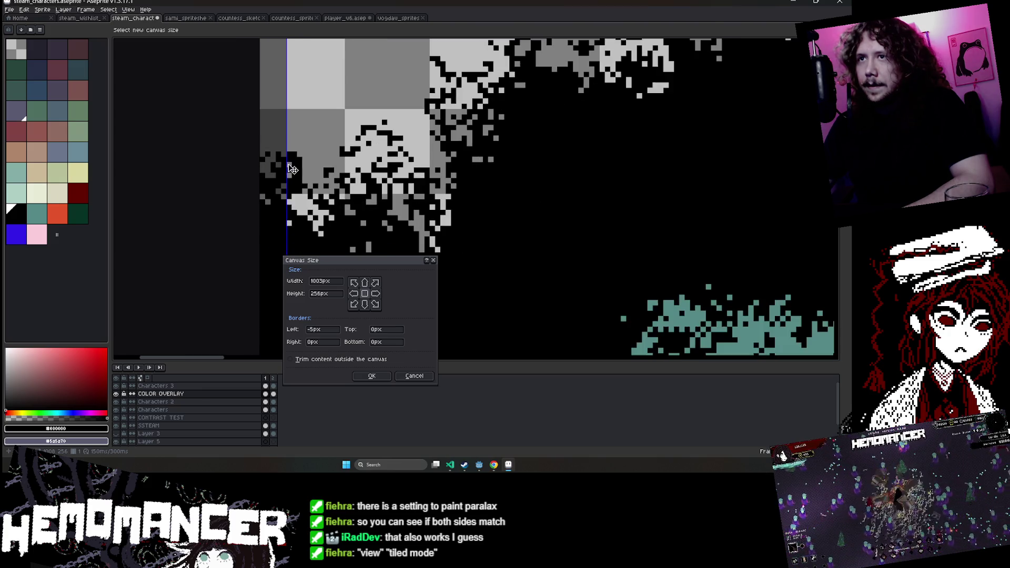
left_click(372, 376)
scroll(341, 303, "down", 2)
scroll(342, 303, "down", 1)
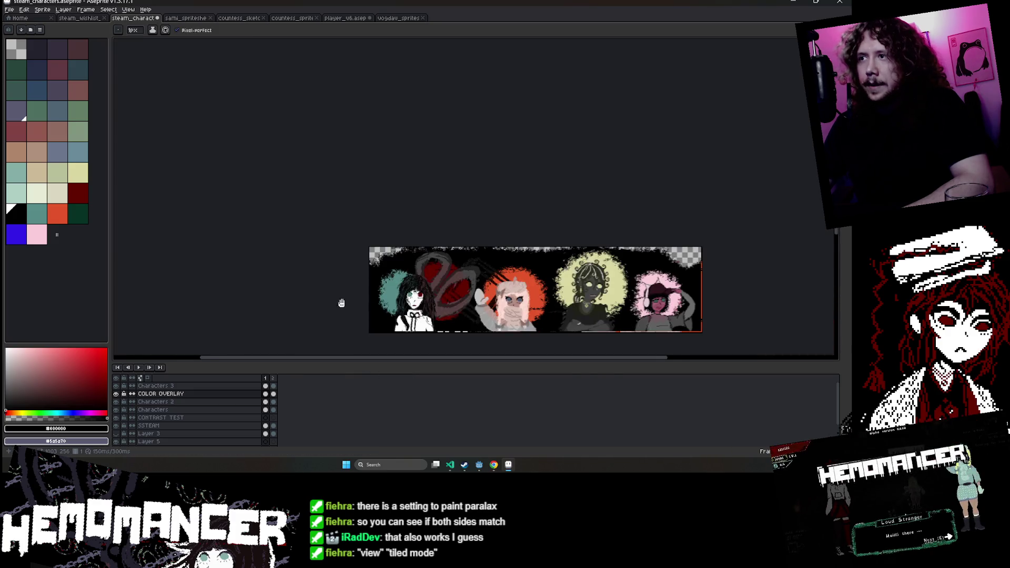
scroll(557, 234, "up", 1)
left_click_drag(597, 233, 677, 259)
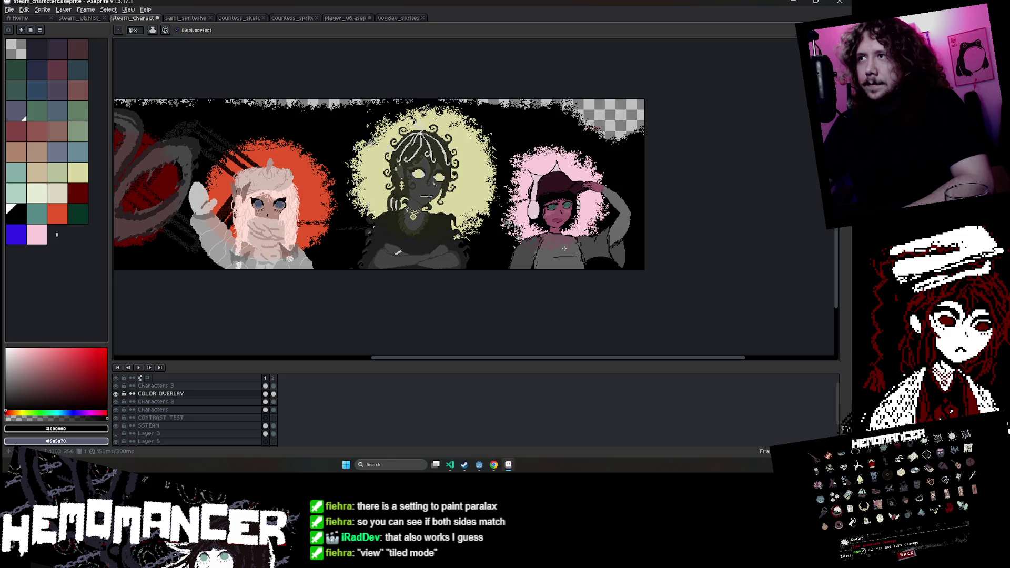
scroll(579, 279, "left", 3)
scroll(568, 300, "right", 1)
key("ctrl+s")
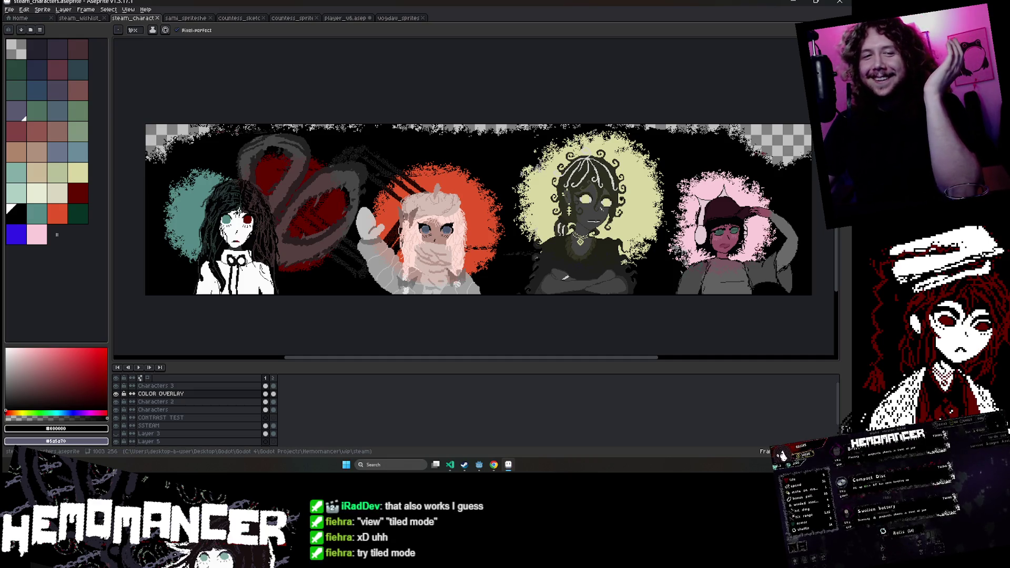
Turn on Tiled in X Axis mode and pan along the repeats to the seam.
left_click(41, 10)
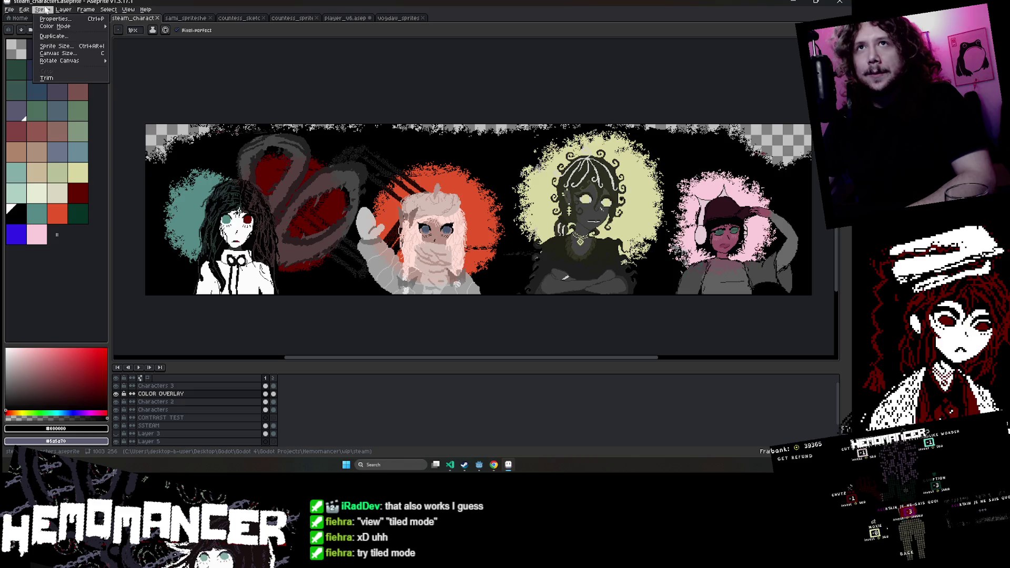
mouse_move(143, 68)
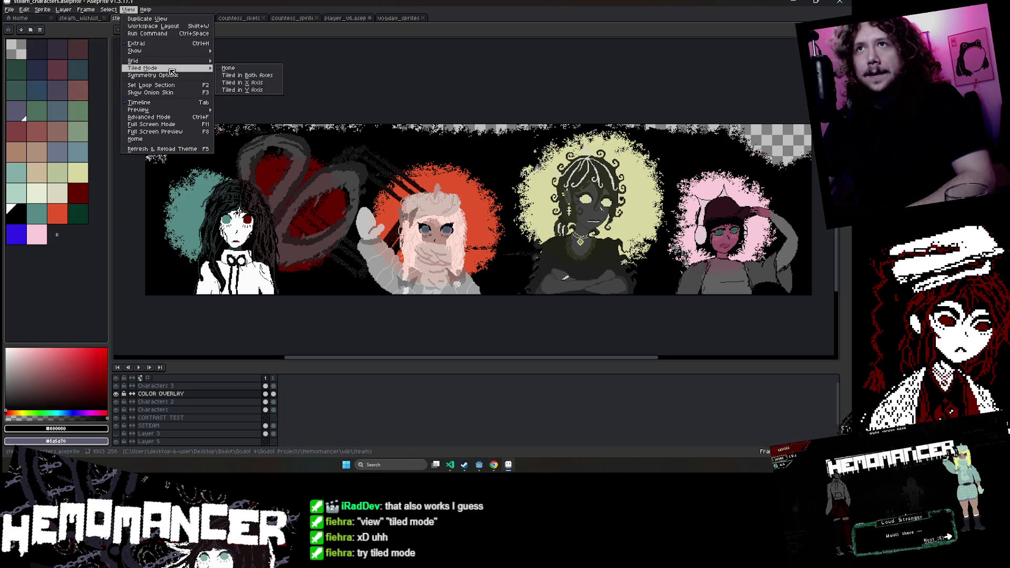
left_click(279, 83)
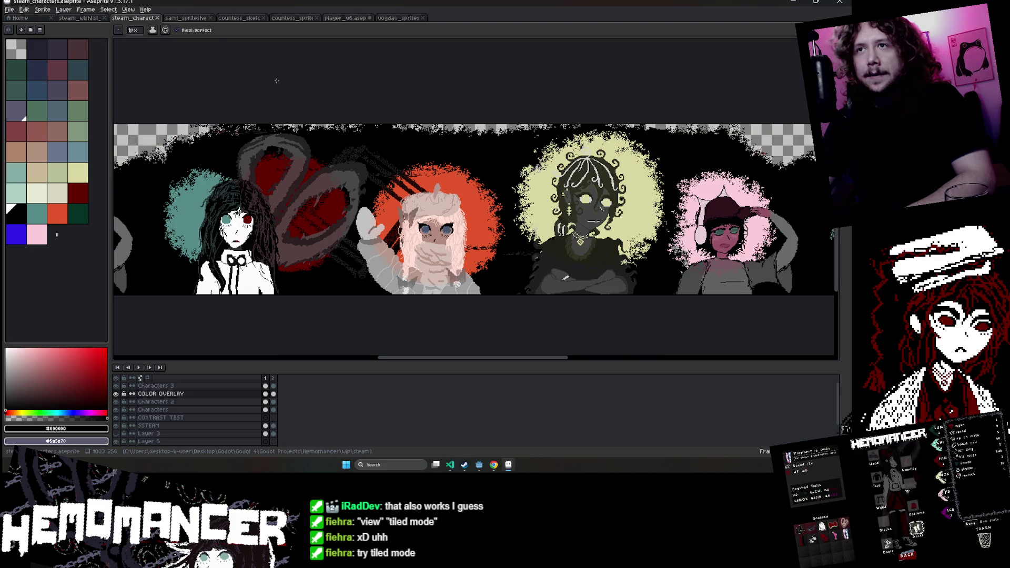
scroll(274, 83, "down", 2)
scroll(237, 129, "up", 2)
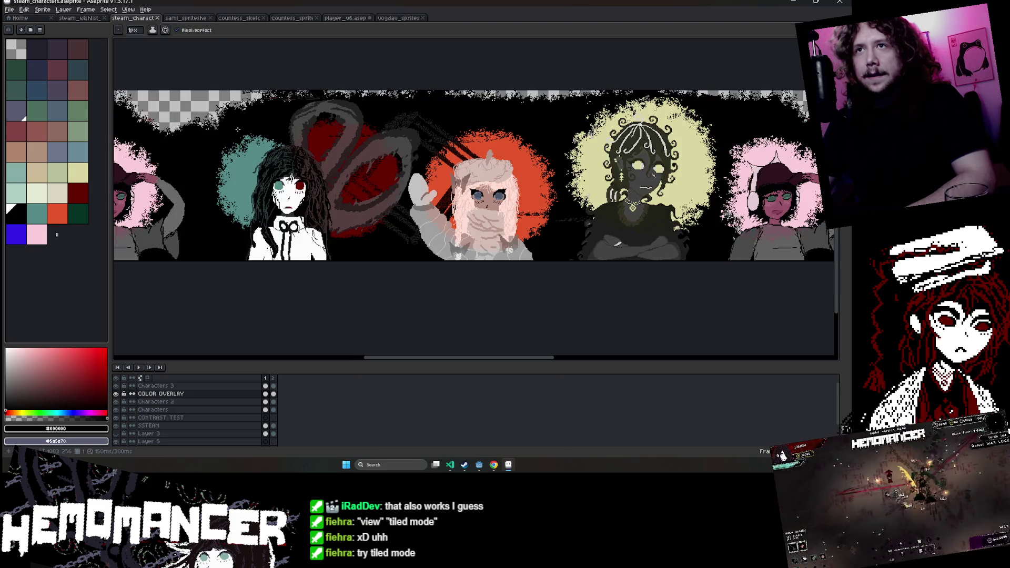
scroll(238, 129, "right", 5)
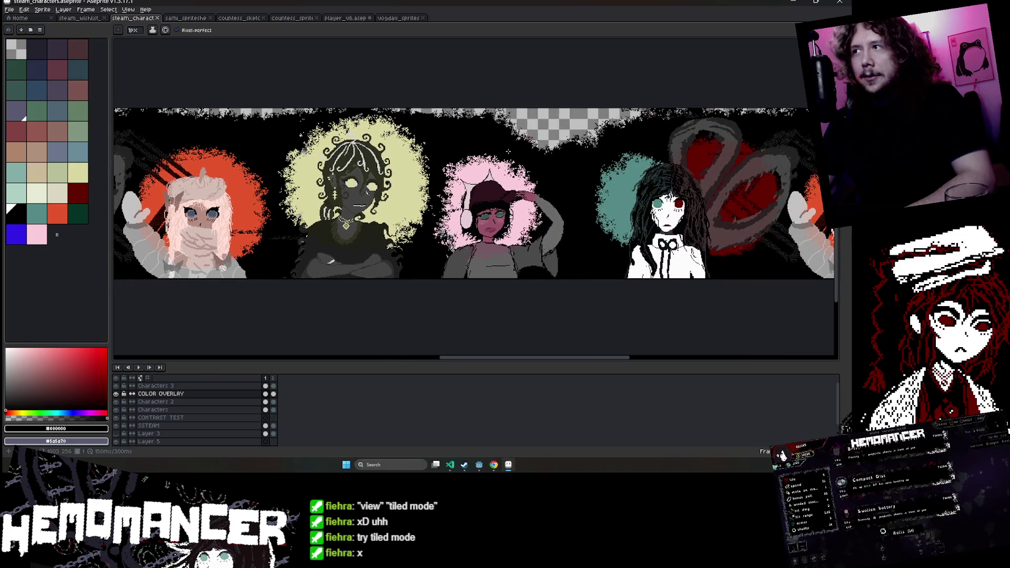
scroll(237, 130, "left", 5)
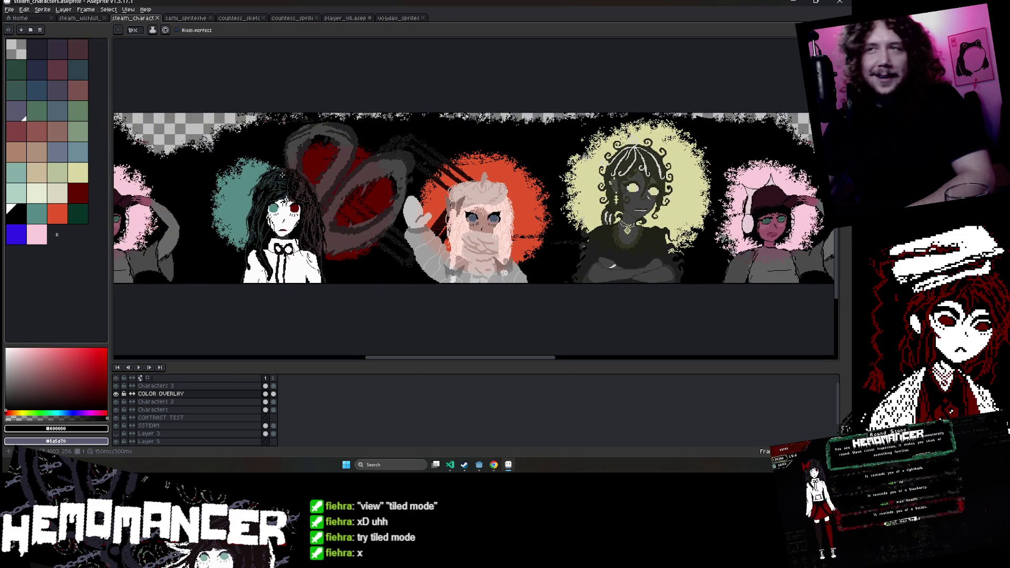
scroll(282, 175, "left", 3)
scroll(453, 154, "up", 2)
scroll(454, 153, "up", 1)
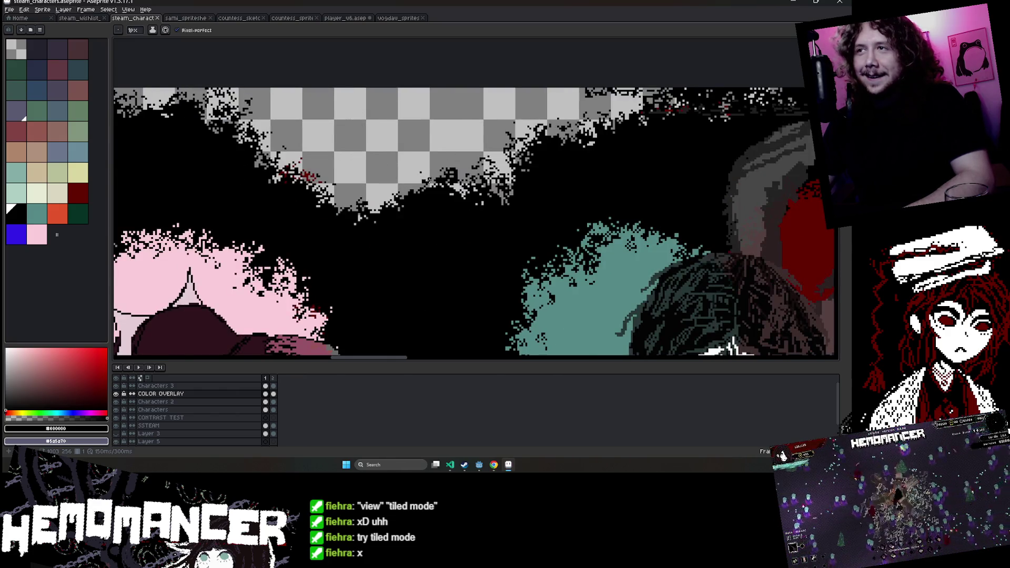
scroll(429, 180, "up", 1)
Erase a small spot along the banner's top edge with a round eraser.
key("e")
left_click(409, 174)
scroll(400, 175, "down", 2)
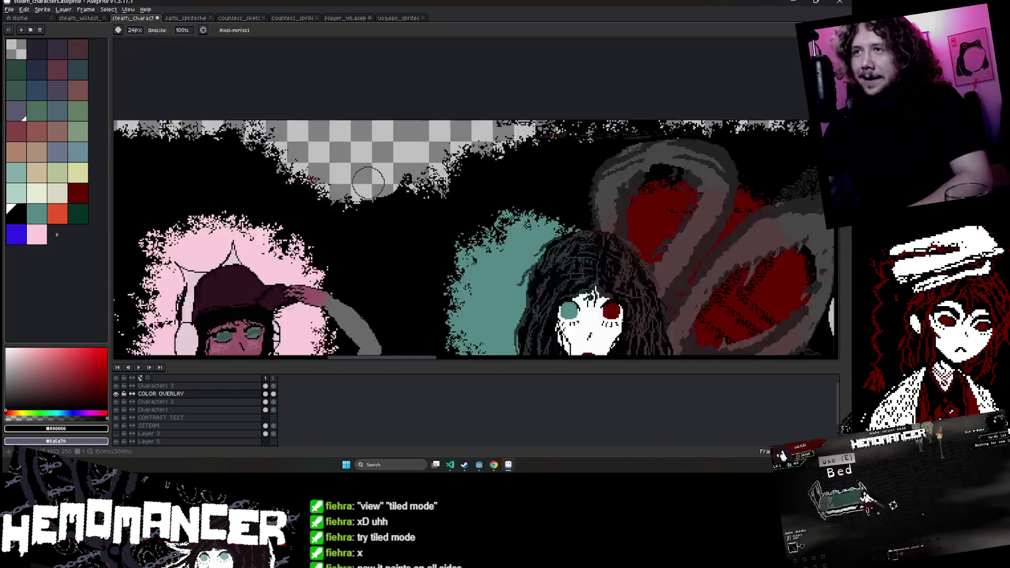
Raise the brush to 44px and paint along the banner's ragged top edge.
scroll(384, 176, "down", 2)
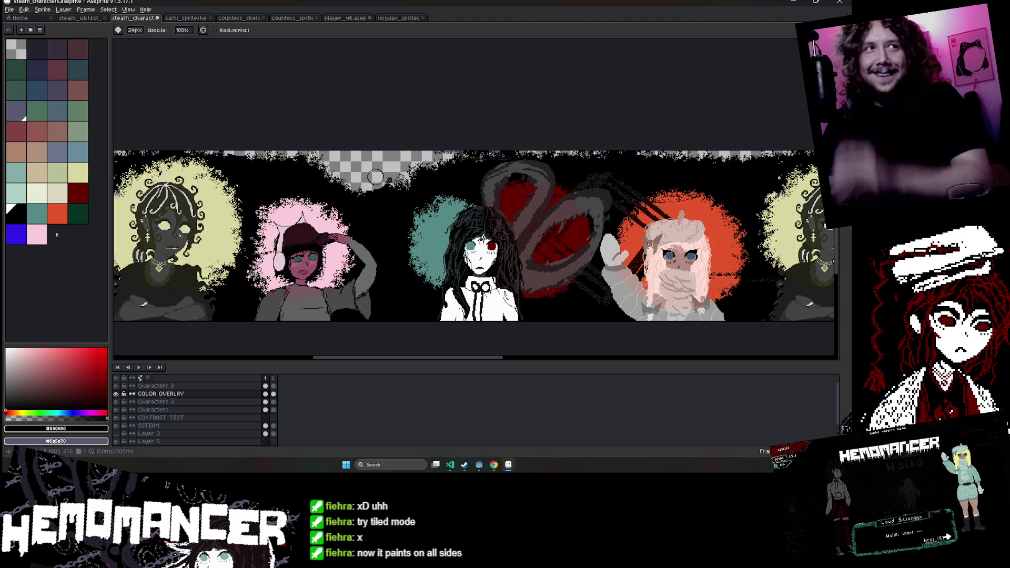
left_click_drag(131, 30, 139, 30)
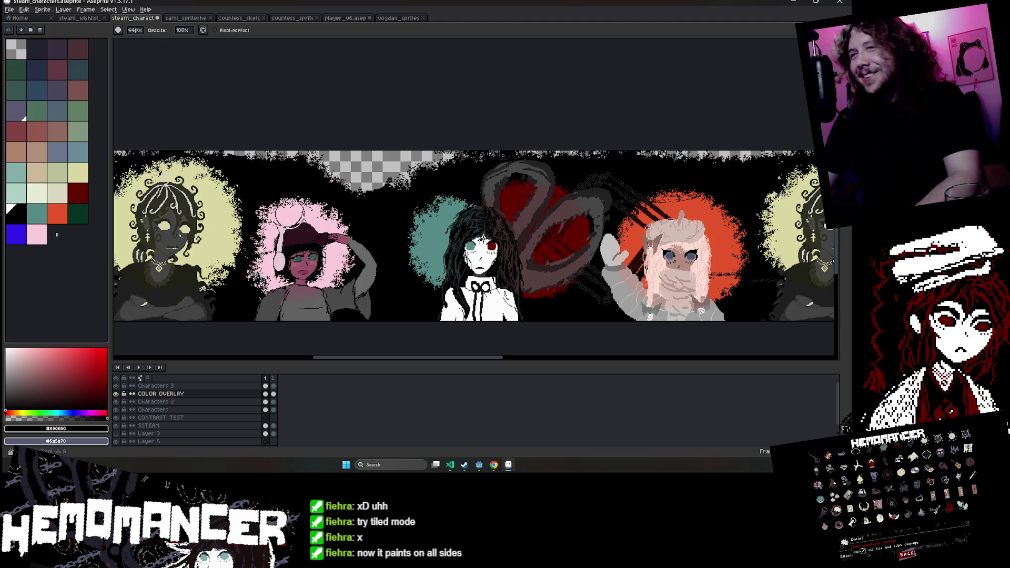
scroll(392, 182, "up", 3)
left_click_drag(428, 198, 550, 176)
scroll(526, 158, "down", 3)
scroll(498, 117, "down", 2)
scroll(480, 125, "up", 2)
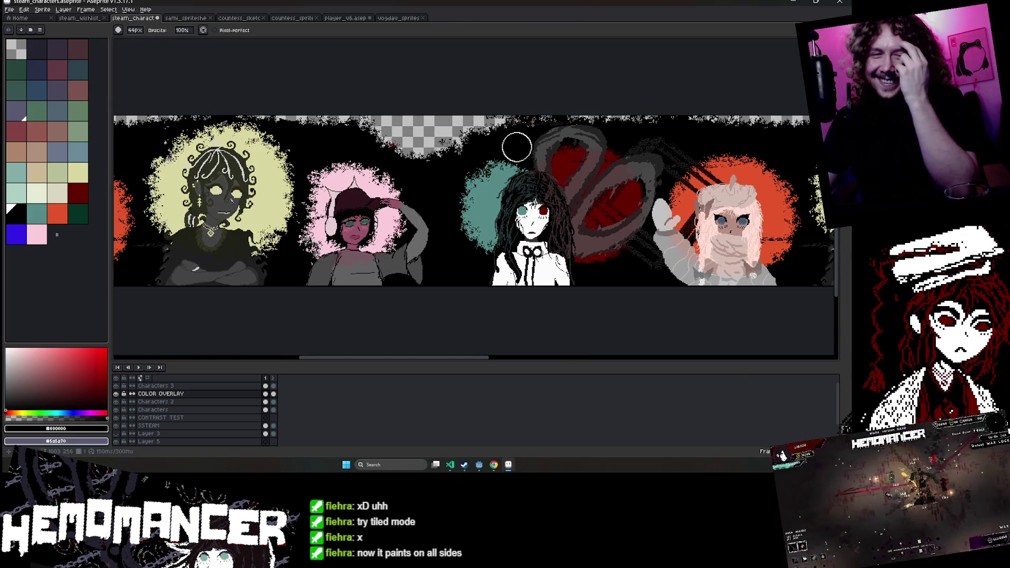
Pan sideways through the tiled preview to check the wrapped top edge.
mouse_move(516, 148)
left_mouse_down()
mouse_move(578, 166)
mouse_move(314, 140)
left_mouse_up()
left_click_drag(603, 156, 445, 144)
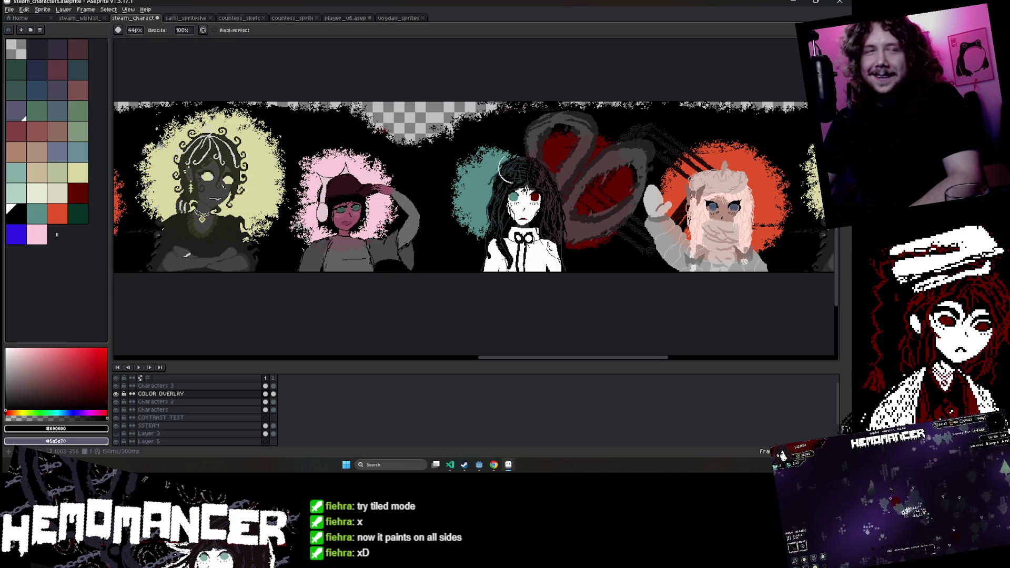
left_click_drag(586, 162, 519, 162)
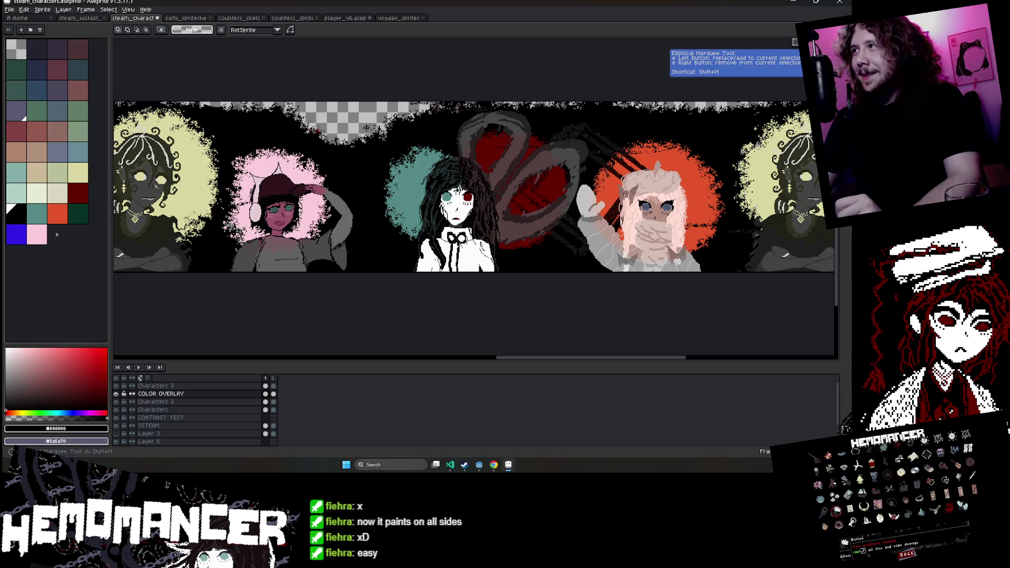
Lasso the headphone-wearing character on Characters 2 with the Characters layer hidden.
left_click(178, 402)
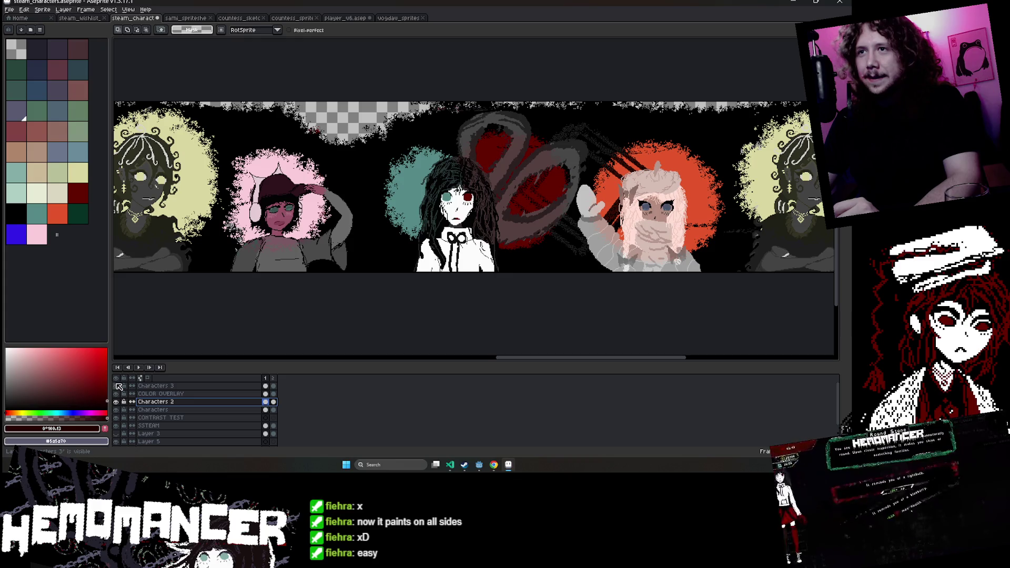
left_click(118, 411)
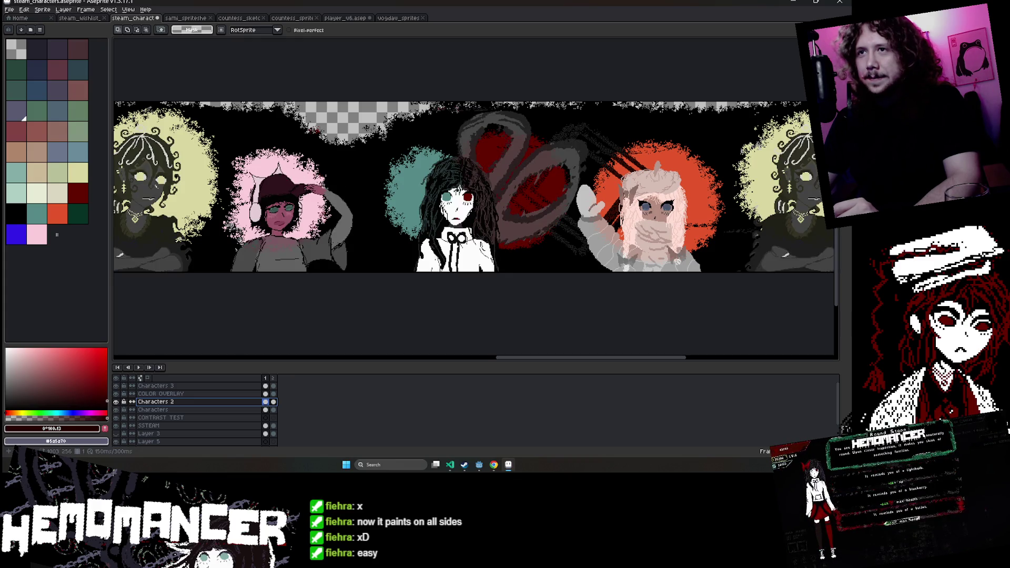
left_click_drag(350, 181, 369, 273)
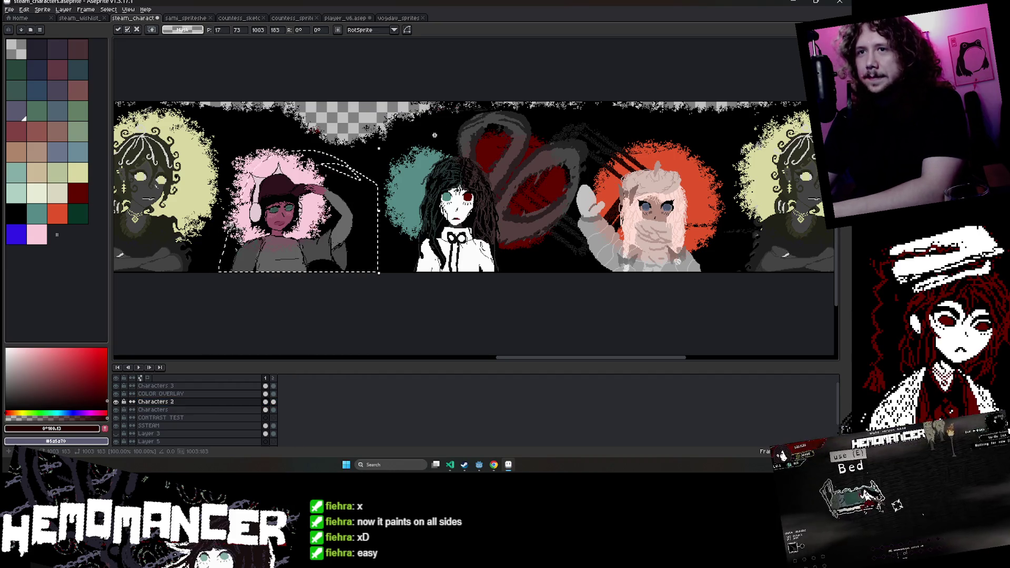
key("ctrl+d")
left_click(191, 410)
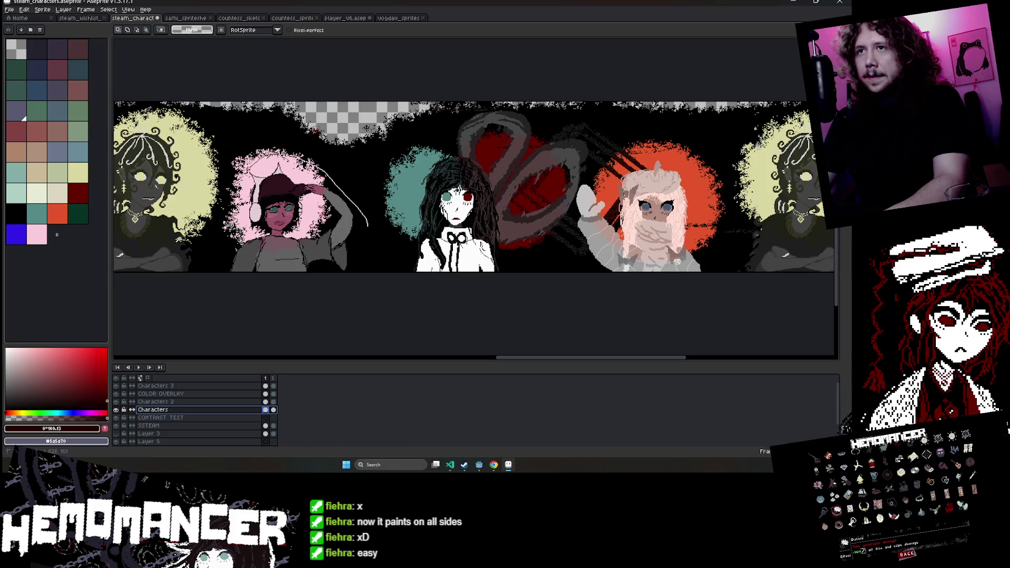
key("ctrl+z")
Nudge the character's parts right on Characters, Characters 2 and Characters 3, then commit.
key("Right")
key("Right")
key("Right")
key("Right")
key("Right")
key("Right")
key("Right")
key("Right")
key("Right")
key("Right")
key("Right")
key("Right")
key("Left")
key("Left")
key("Left")
key("Left")
left_click(205, 402)
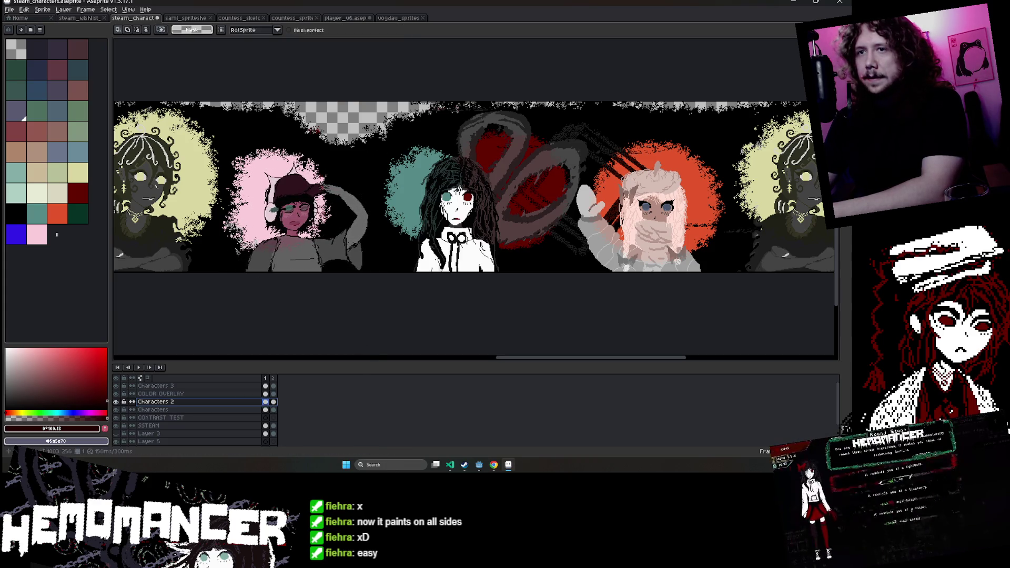
key("Right")
key("Right")
key("Right")
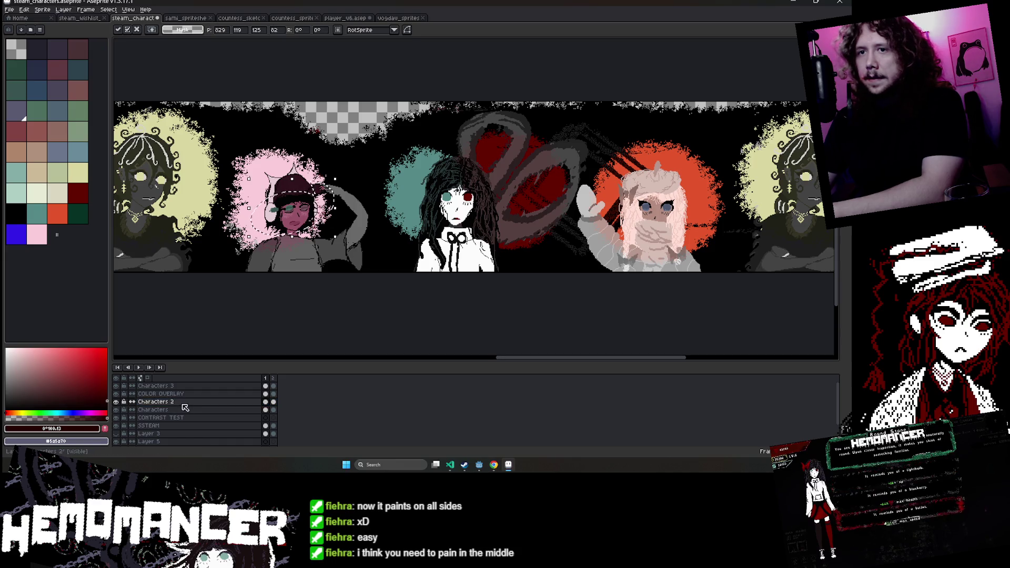
left_click(173, 386)
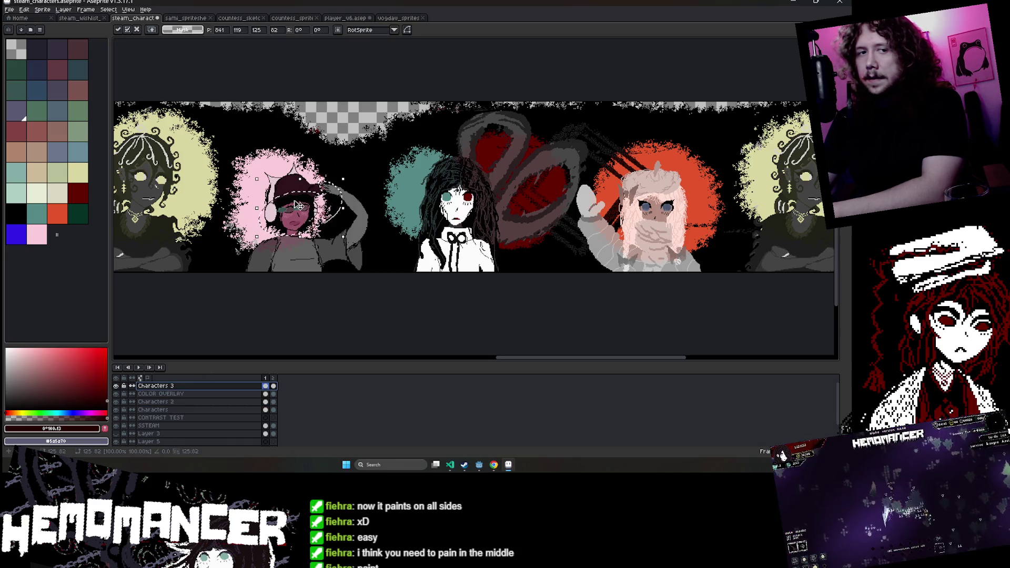
scroll(267, 225, "up", 3)
scroll(305, 179, "down", 2)
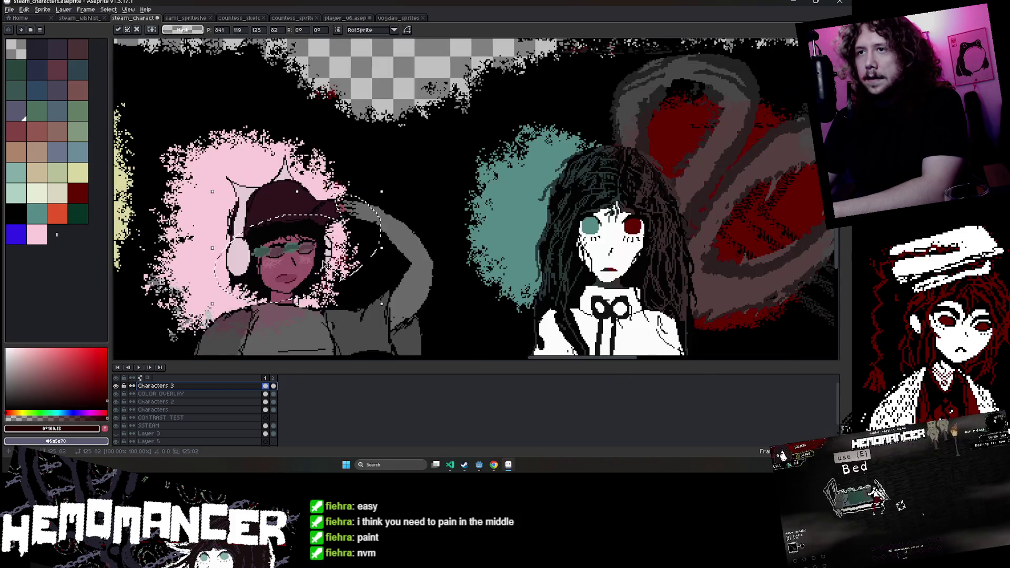
scroll(328, 284, "up", 1)
key("Right")
key("Right")
key("Right")
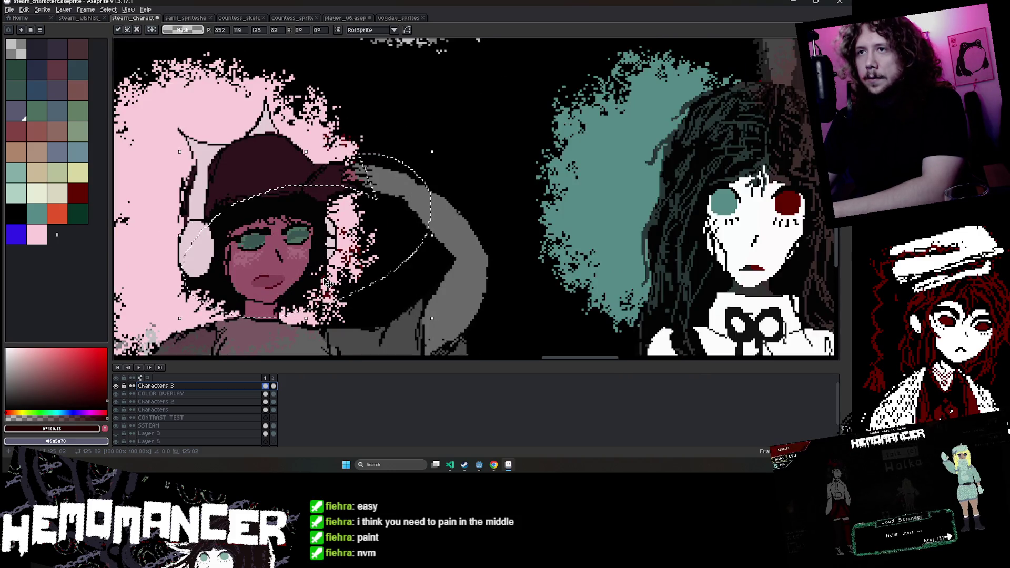
key("Return")
scroll(328, 284, "down", 2)
scroll(383, 192, "down", 2)
scroll(383, 191, "up", 3)
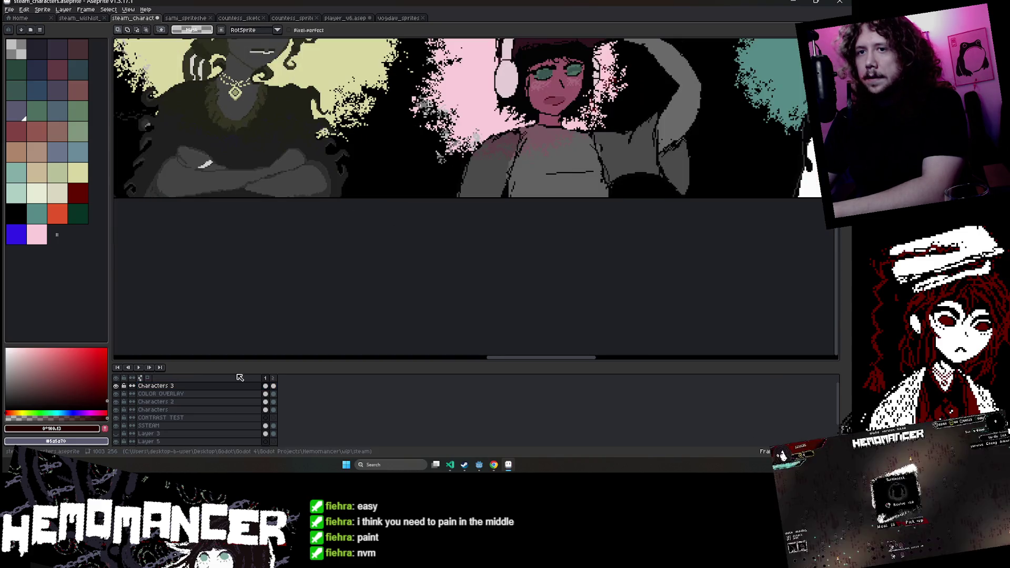
left_click(220, 398)
Magic-wand the pink halo on COLOR OVERLAY and nudge it two pixels right.
scroll(332, 167, "up", 1)
key("w")
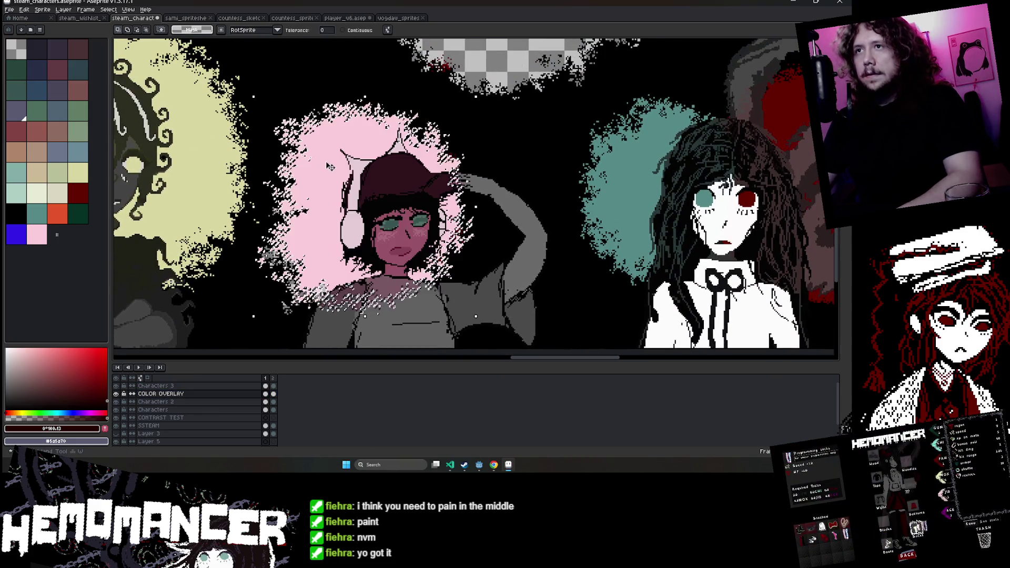
left_click(332, 167)
key("Right")
key("Right")
key("Right")
key("Right")
key("Right")
key("Right")
key("Right")
key("Right")
key("Right")
key("Right")
key("Right")
key("Right")
key("Right")
key("Right")
key("Right")
key("Right")
key("Right")
key("Right")
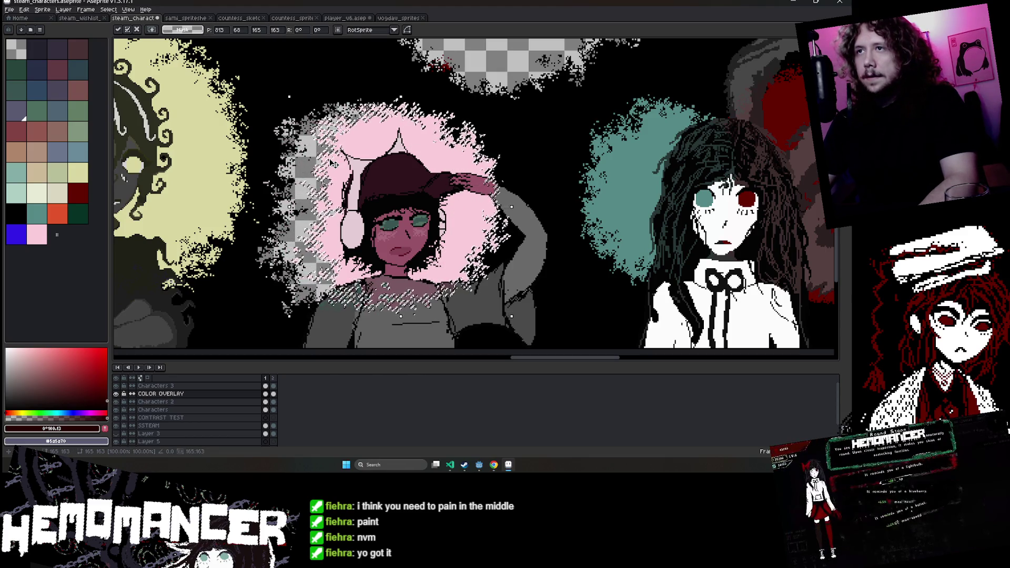
key("Right")
key("ctrl+d")
scroll(351, 138, "down", 2)
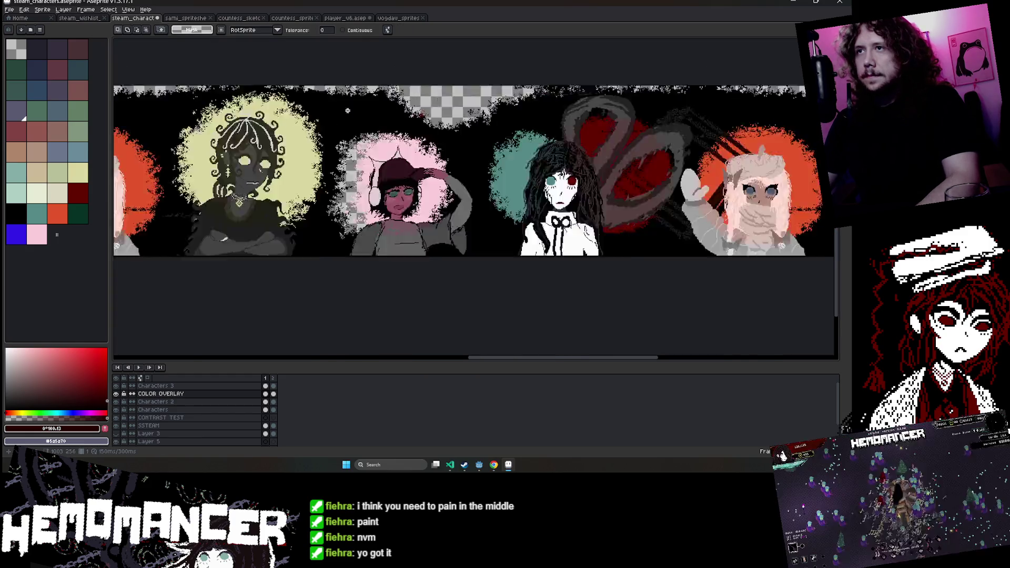
scroll(351, 137, "up", 2)
Stretch the pink halo wider on its left side with a free transform.
left_click(352, 137, "alt")
key("h")
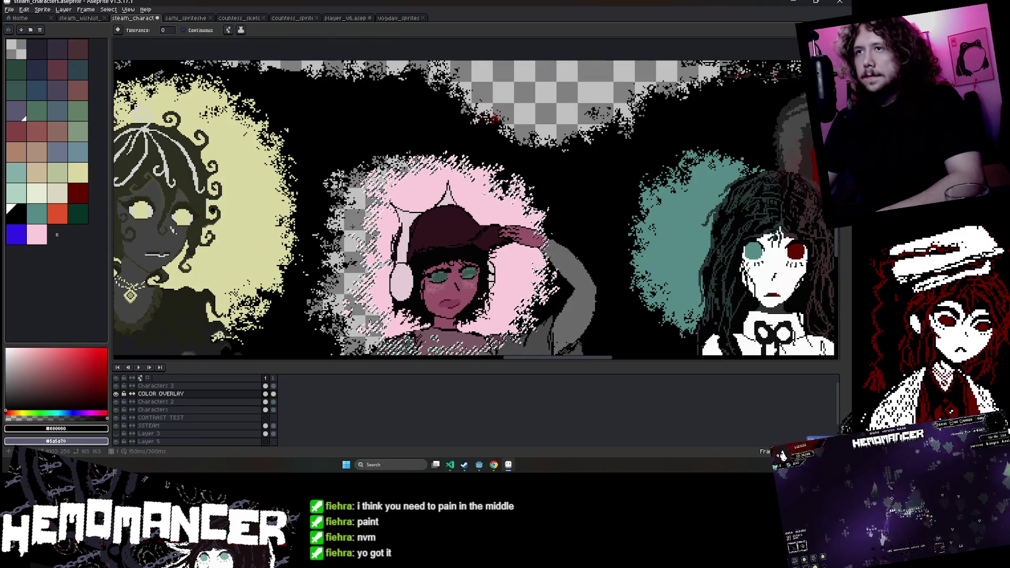
scroll(352, 222, "down", 3)
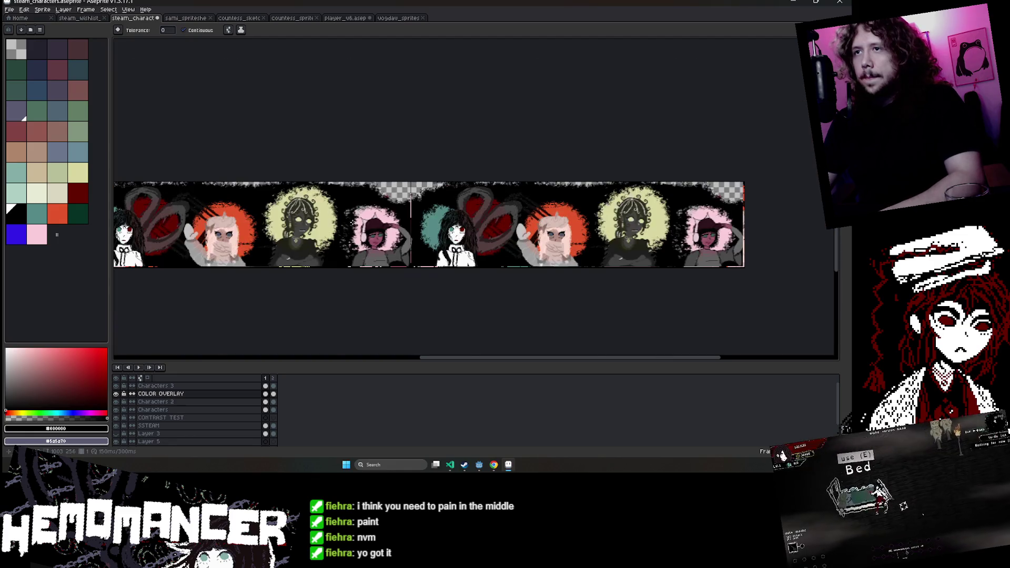
scroll(352, 222, "up", 3)
scroll(351, 223, "up", 1)
key("b")
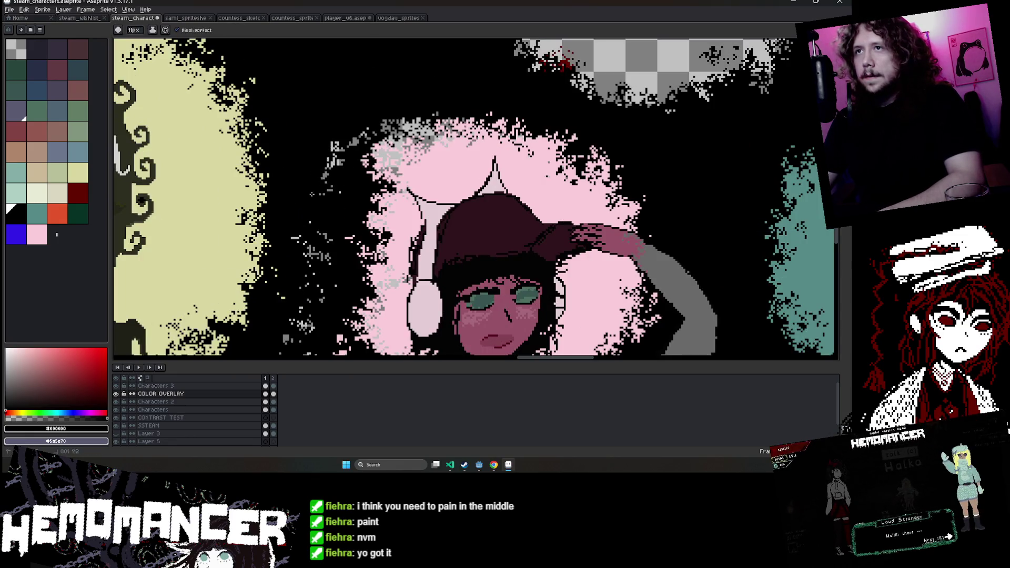
scroll(327, 293, "down", 5)
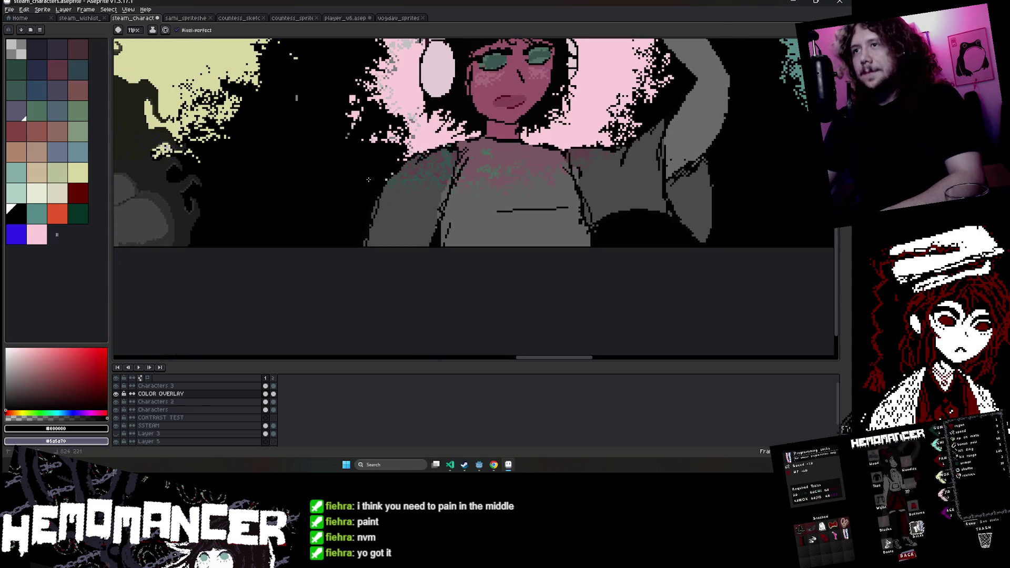
scroll(578, 174, "down", 1)
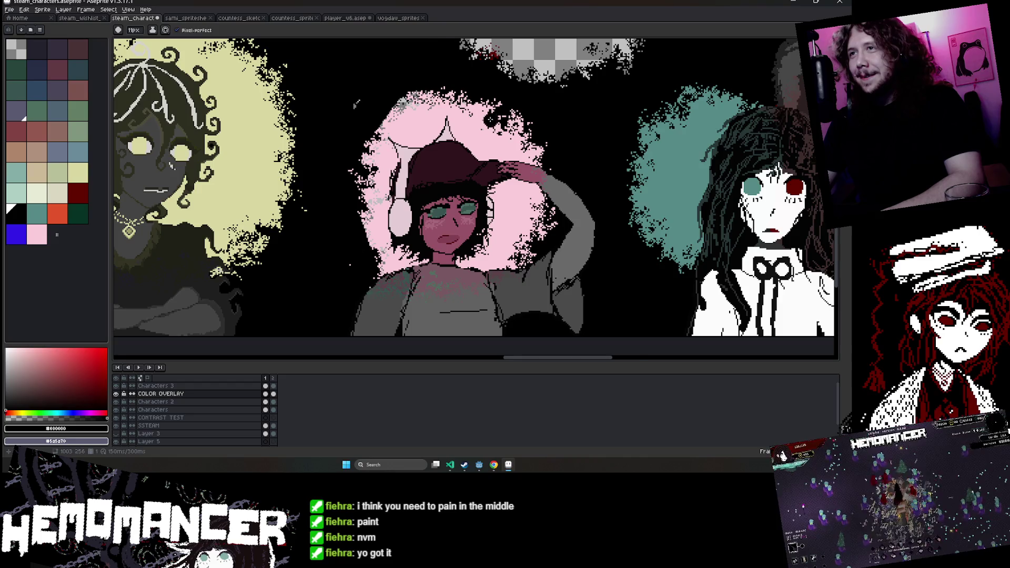
scroll(497, 100, "down", 1)
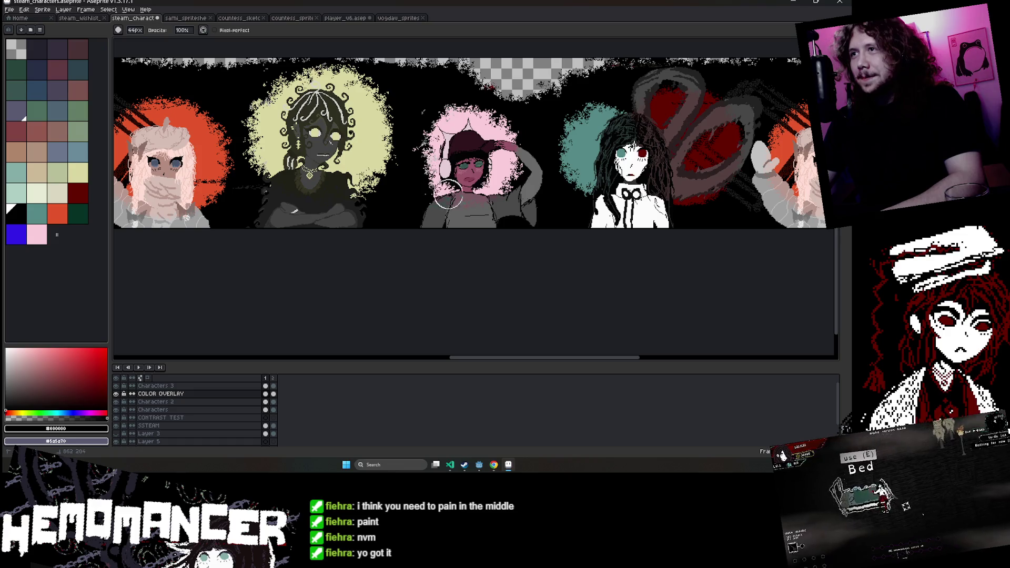
key("ctrl+t")
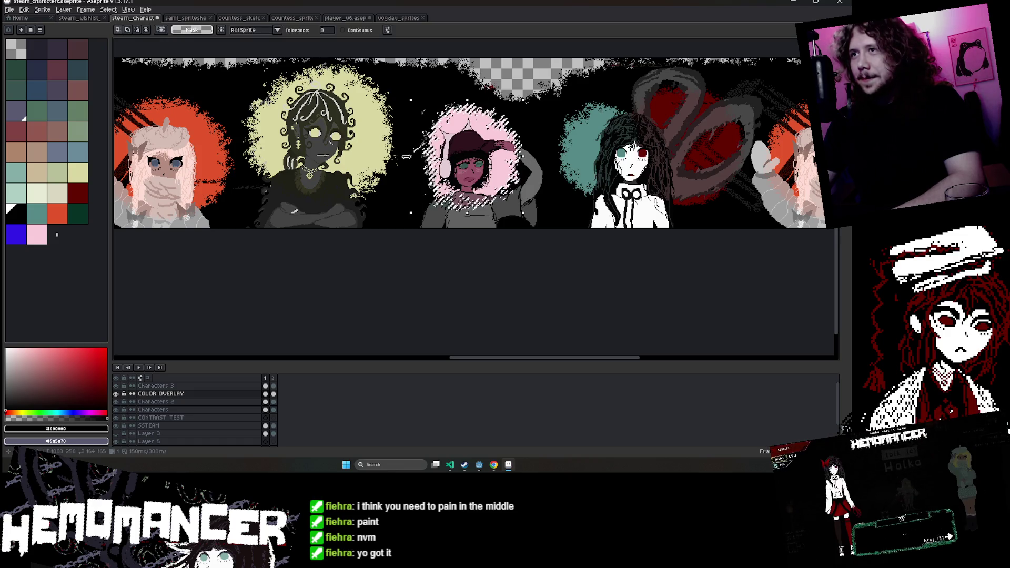
left_click_drag(410, 156, 399, 156)
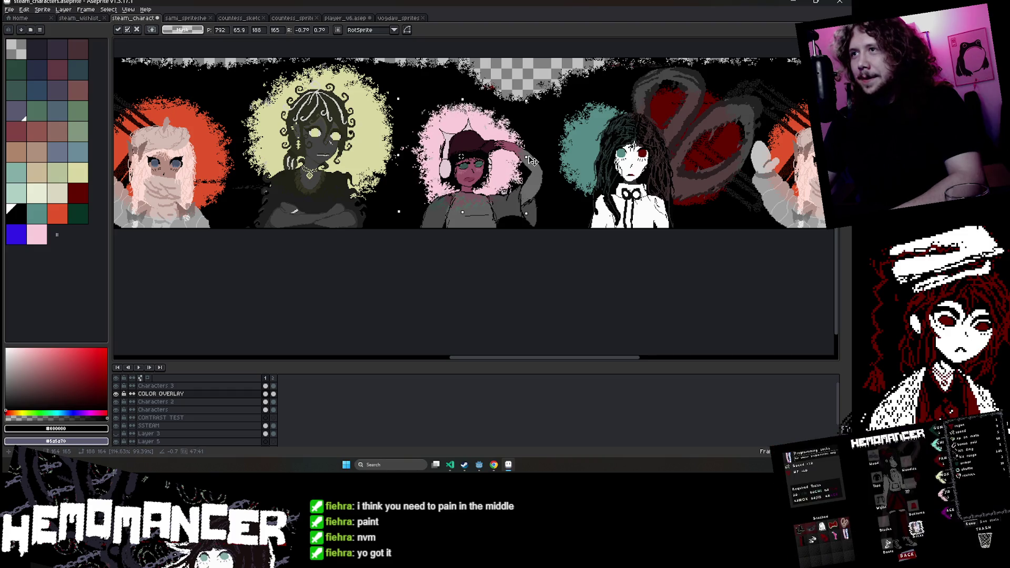
key("Return")
scroll(532, 161, "up", 2)
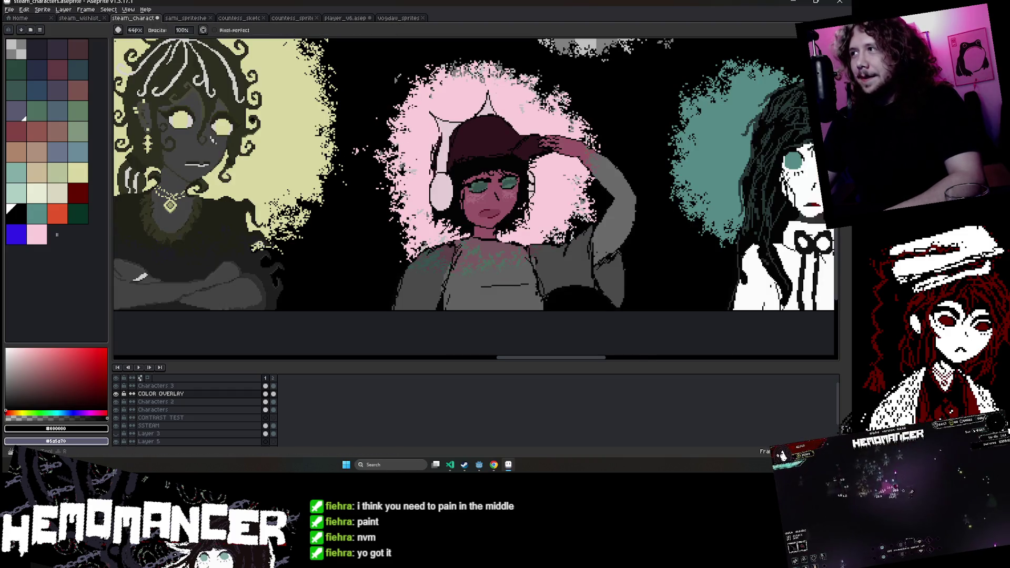
Trim the pink halo's left edge with black.
left_click_drag(421, 66, 416, 252)
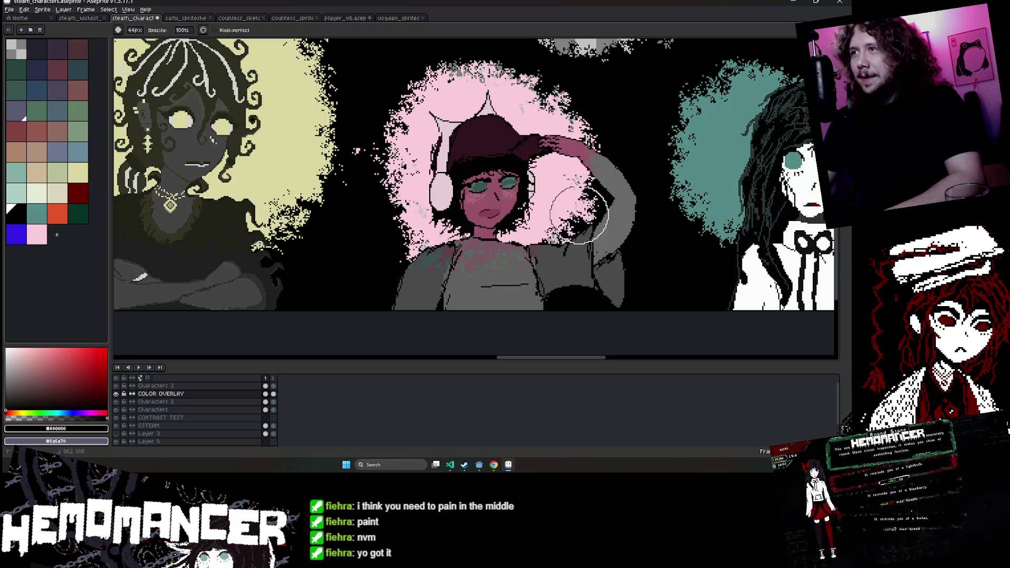
scroll(552, 174, "down", 3)
scroll(510, 127, "up", 2)
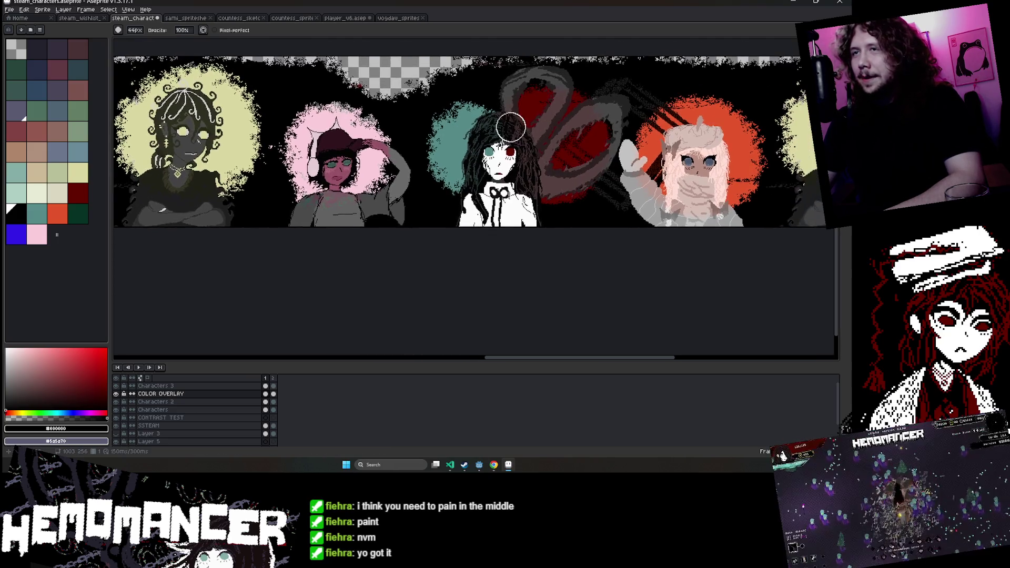
scroll(274, 141, "up", 3)
With the small pencil, paint the grey top-edge checker notch solid black.
key("b")
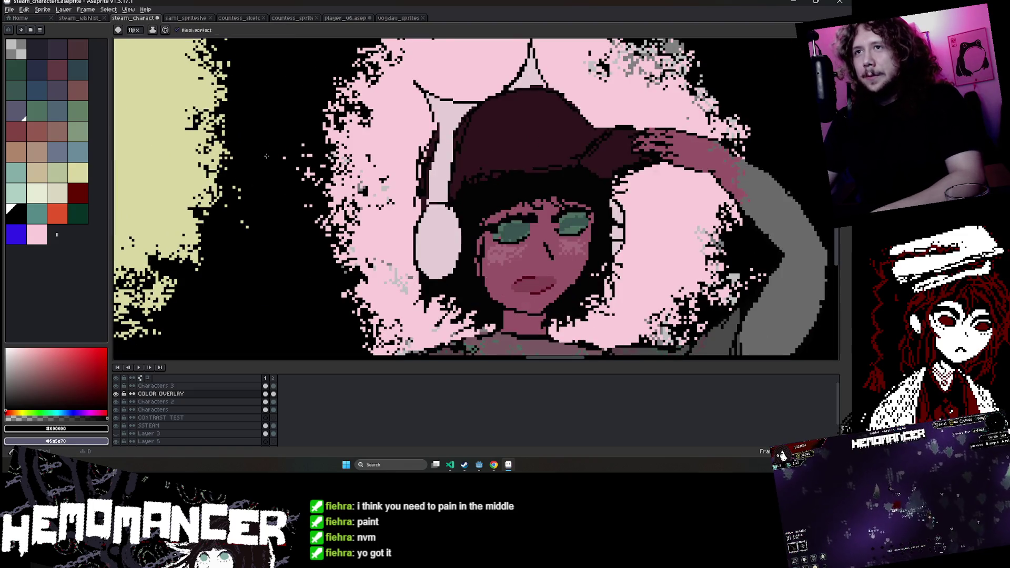
scroll(275, 128, "down", 4)
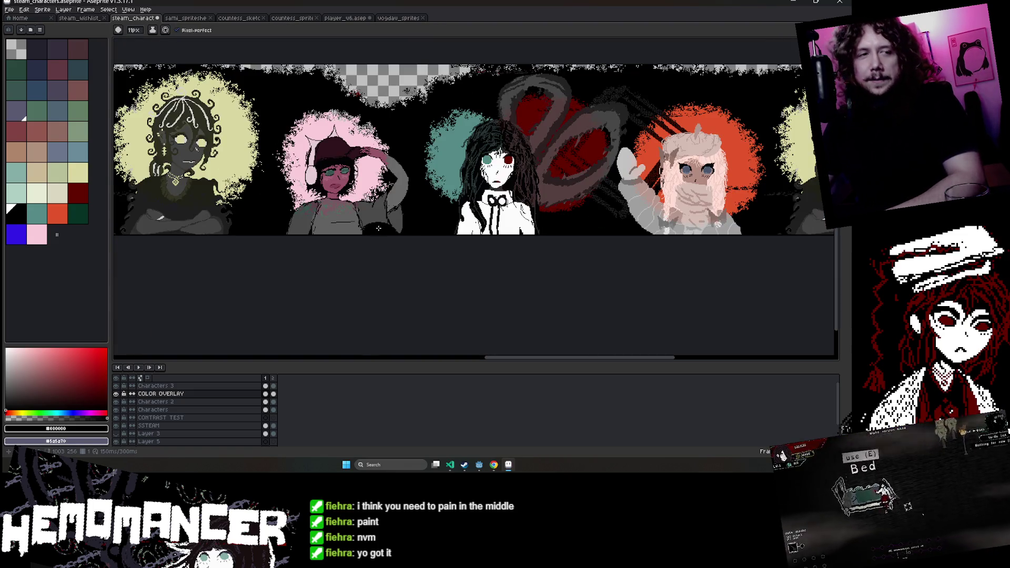
scroll(473, 200, "down", 3)
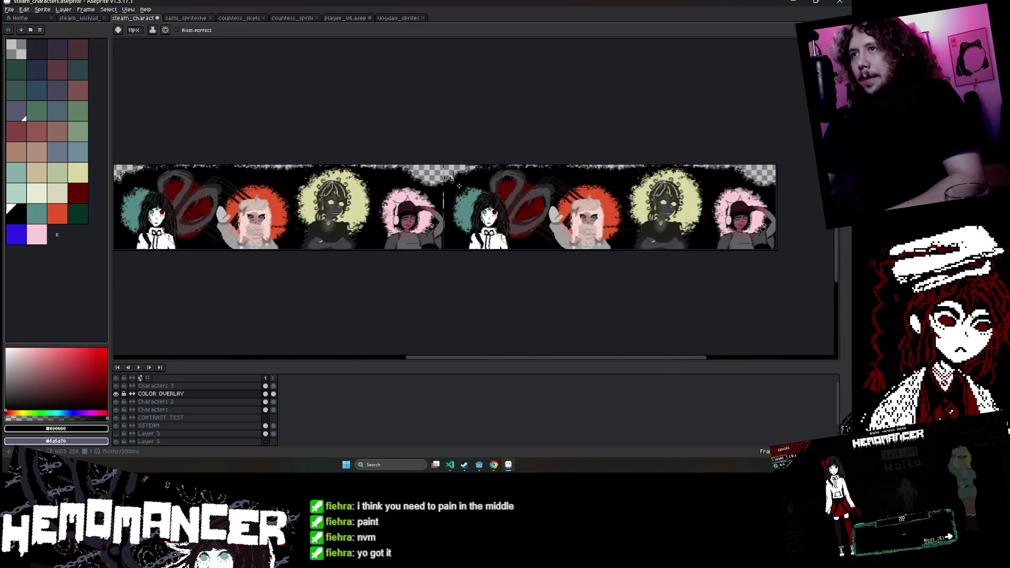
scroll(473, 200, "up", 4)
scroll(473, 199, "down", 3)
scroll(341, 164, "up", 2)
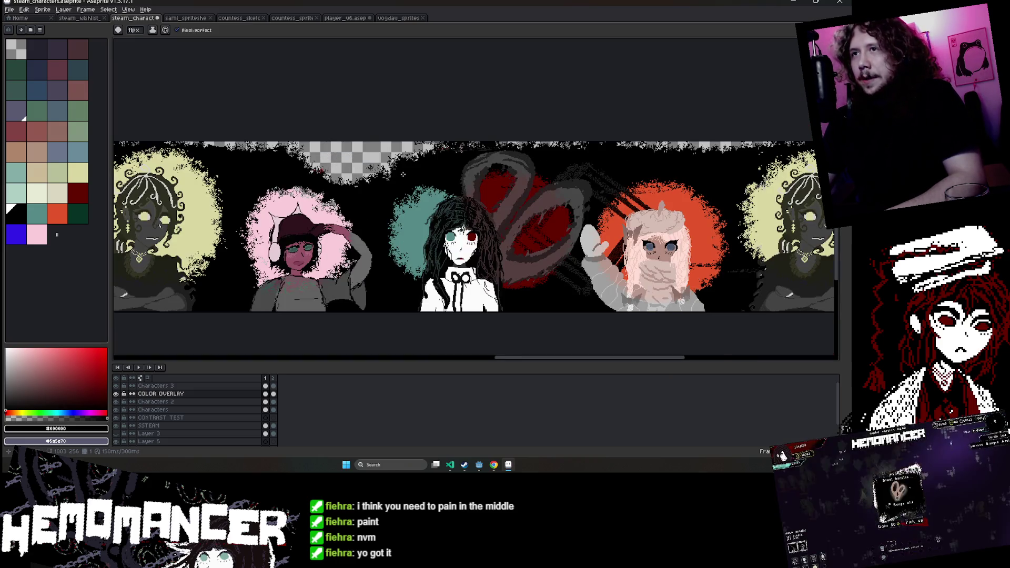
scroll(429, 168, "down", 2)
scroll(381, 173, "up", 2)
scroll(381, 174, "up", 2)
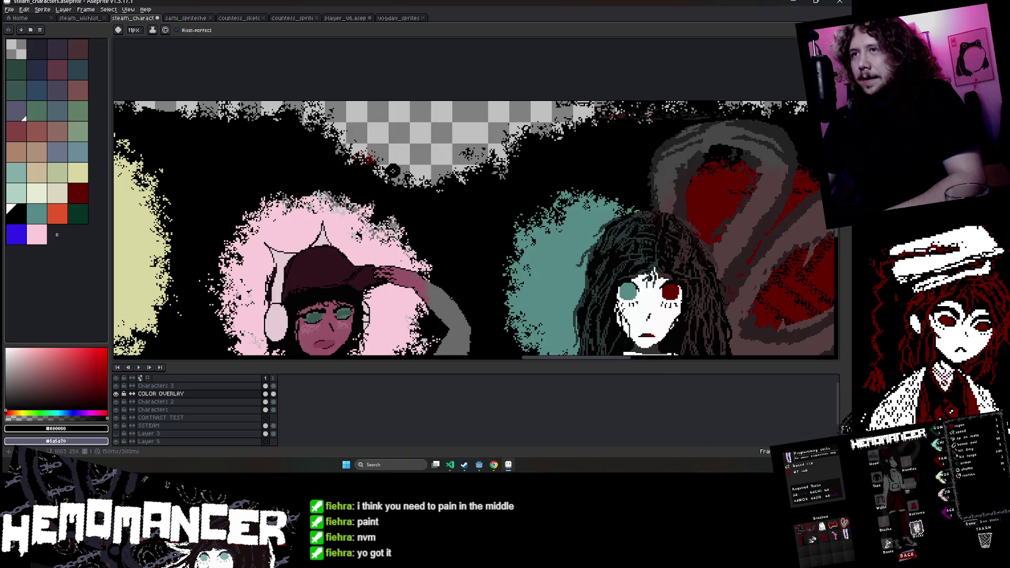
mouse_move(374, 157)
left_mouse_down()
mouse_move(476, 163)
mouse_move(368, 142)
mouse_move(451, 150)
left_mouse_up()
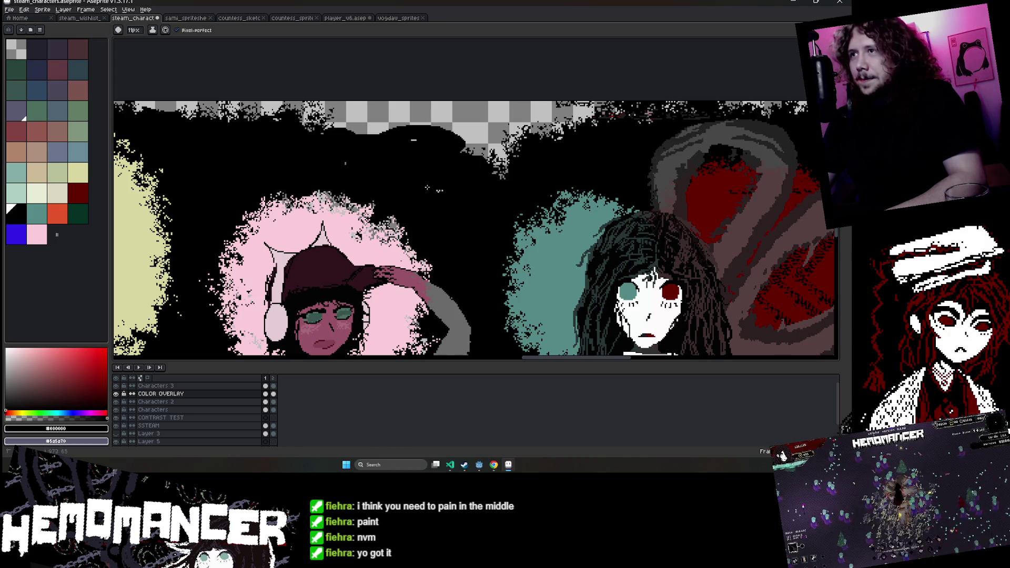
left_click_drag(476, 154, 466, 152)
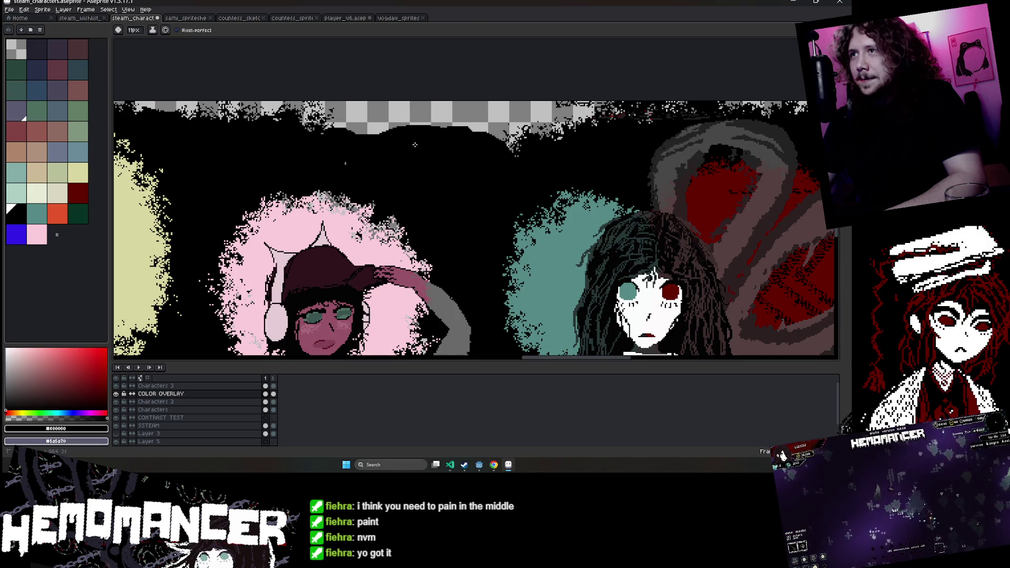
Return to the large brush and pan the tiled banner to check its repeat.
key("r")
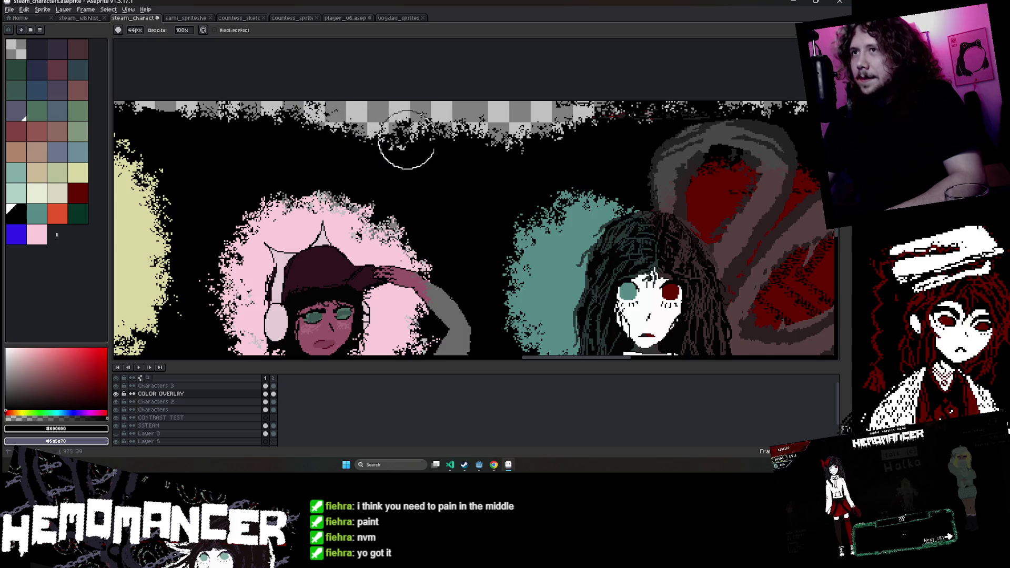
scroll(474, 127, "down", 2)
scroll(362, 94, "up", 1)
scroll(672, 128, "down", 1)
left_click_drag(671, 128, 387, 126)
mouse_move(530, 128)
left_mouse_down()
mouse_move(517, 158)
mouse_move(566, 183)
left_mouse_up()
scroll(567, 183, "down", 1)
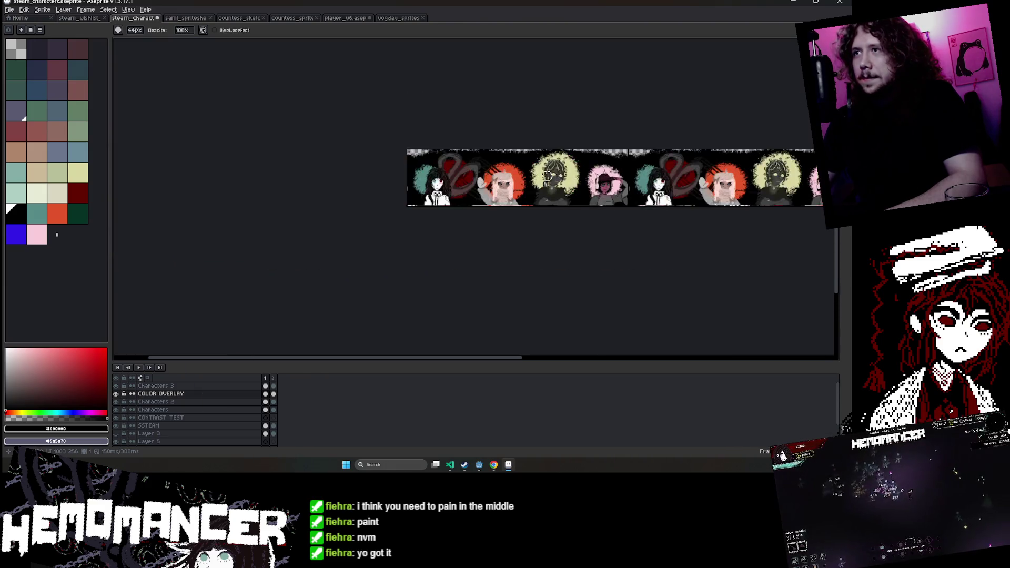
scroll(566, 182, "down", 1)
scroll(566, 182, "down", 1)
scroll(558, 148, "up", 1)
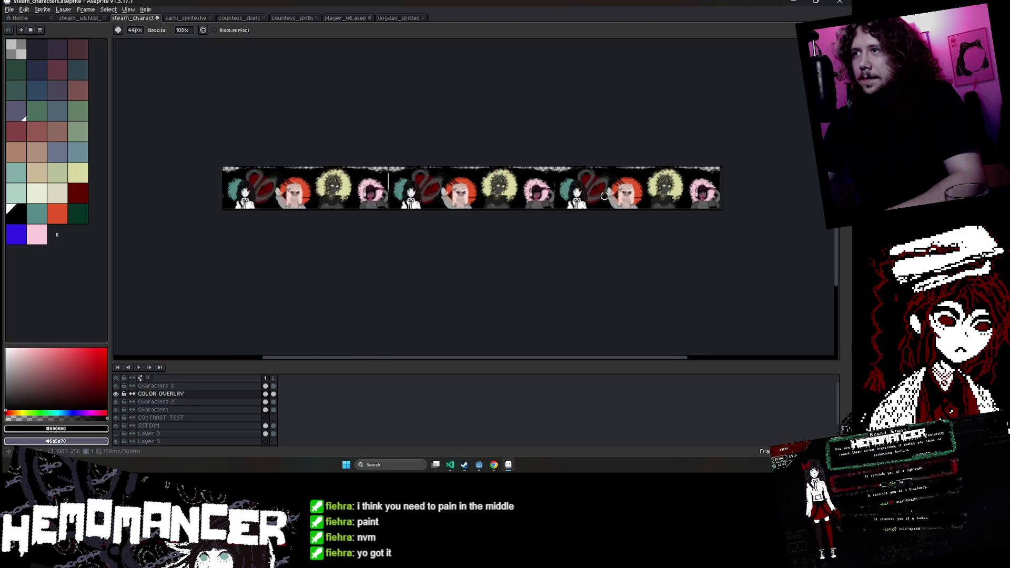
Save the banner file and look over the tiled strip.
scroll(547, 158, "up", 1)
scroll(503, 170, "up", 1)
scroll(510, 183, "down", 1)
mouse_move(510, 183)
left_mouse_down()
mouse_move(597, 184)
mouse_move(693, 135)
left_mouse_up()
key("ctrl+s")
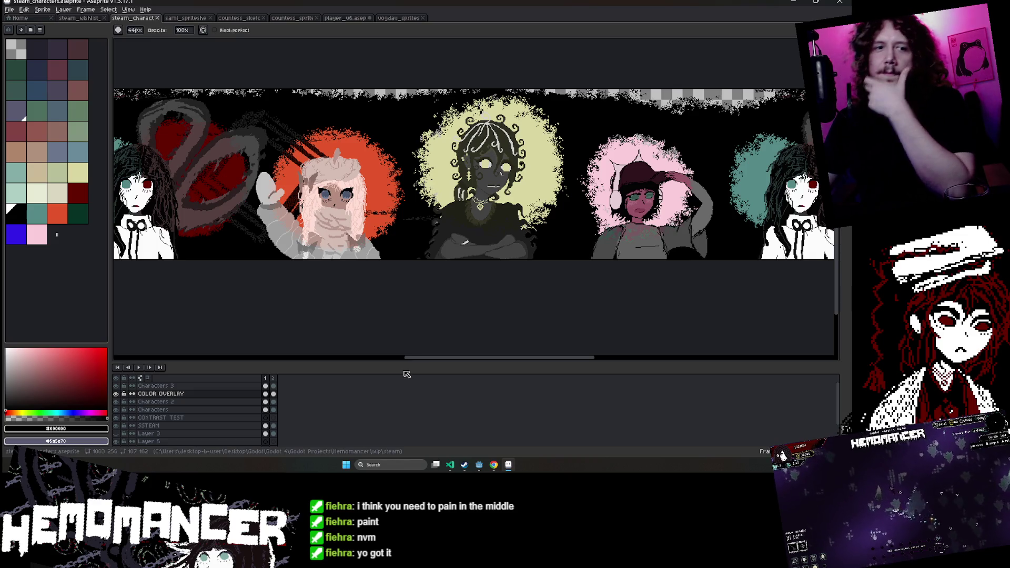
left_click_drag(386, 280, 221, 304)
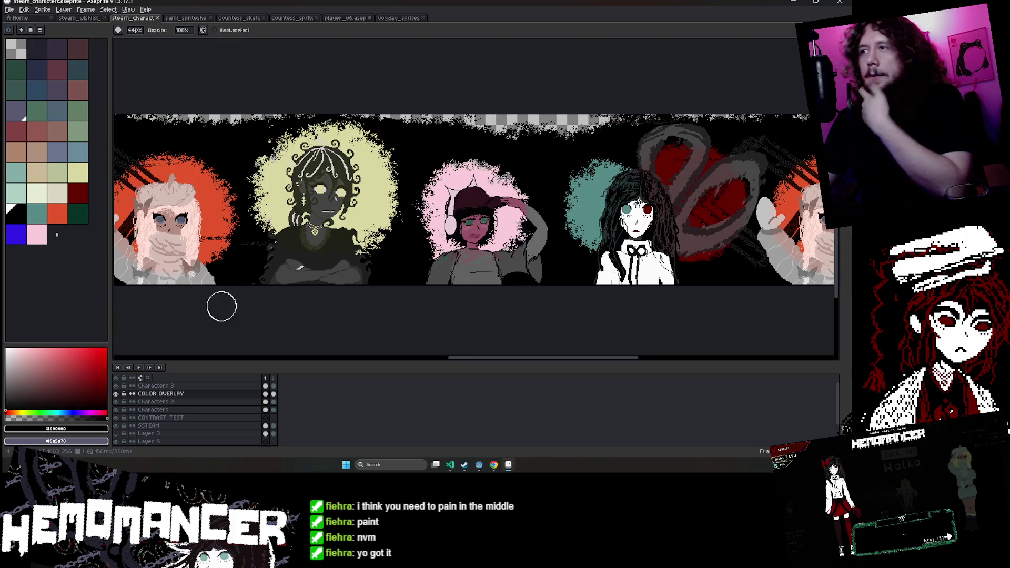
left_click_drag(458, 317, 254, 302)
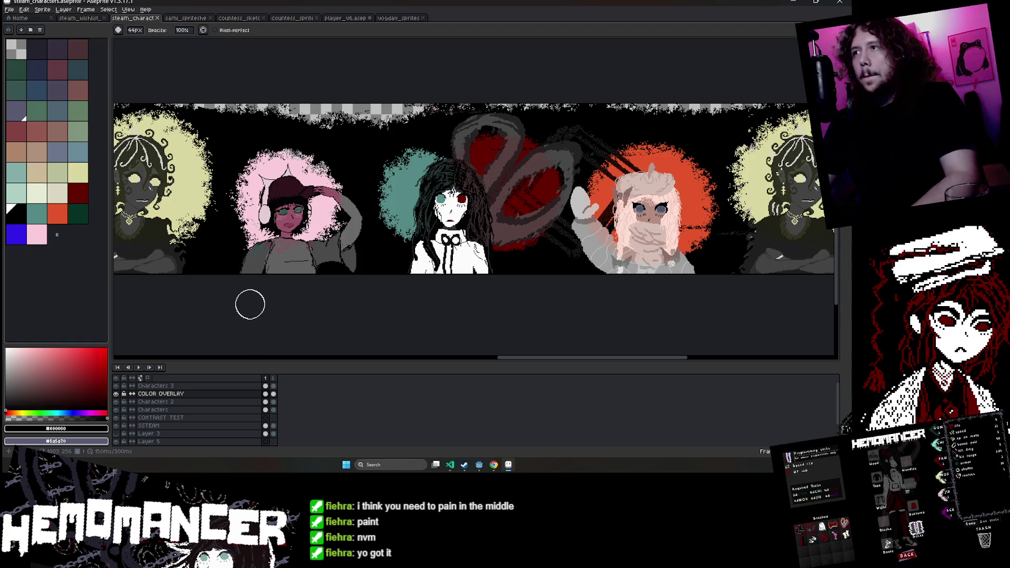
Switch to the Rectangular Marquee and clear the small leftover selection.
key("shift+m")
key("m")
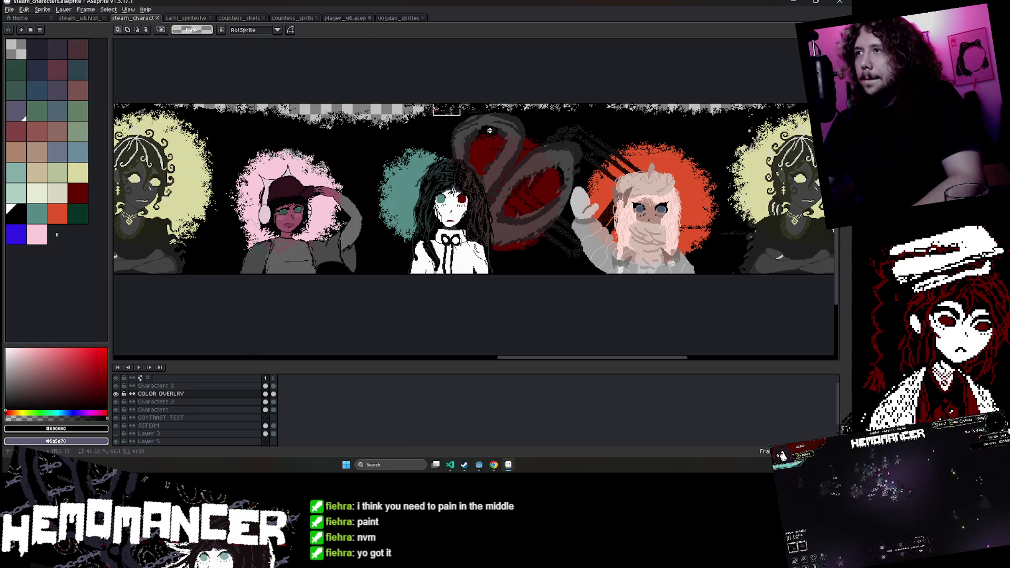
left_click(712, 304)
scroll(651, 326, "right", 2)
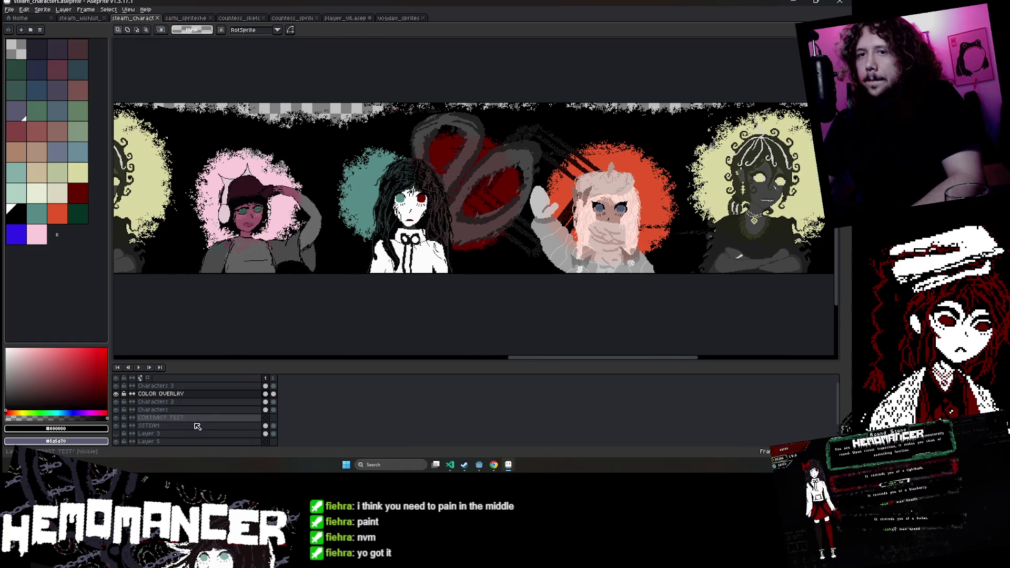
scroll(200, 413, "down", 1)
scroll(200, 414, "down", 2)
scroll(201, 415, "down", 1)
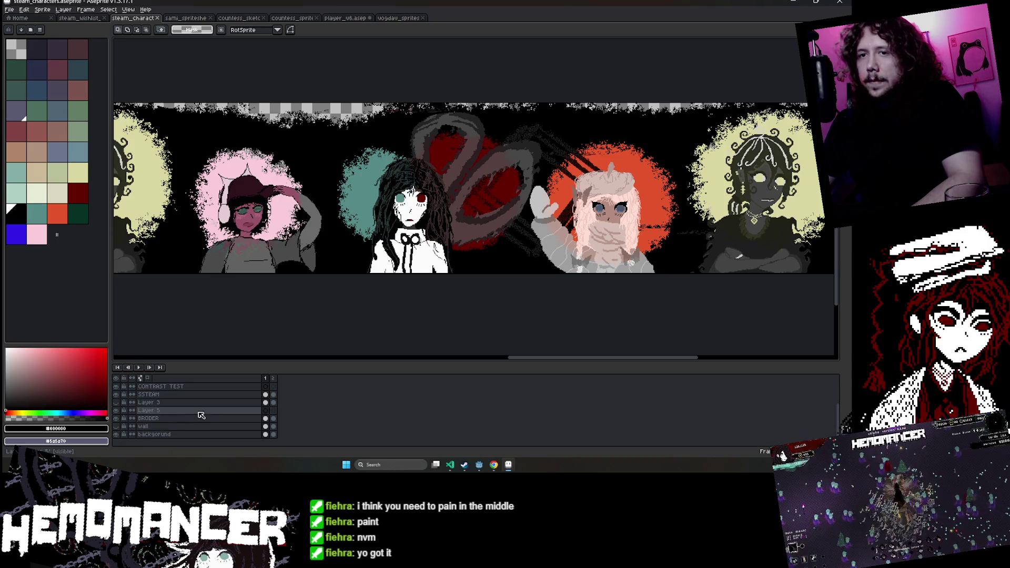
On the SSTEAM layer, select the block around the middle character and shift it left.
left_click(158, 419)
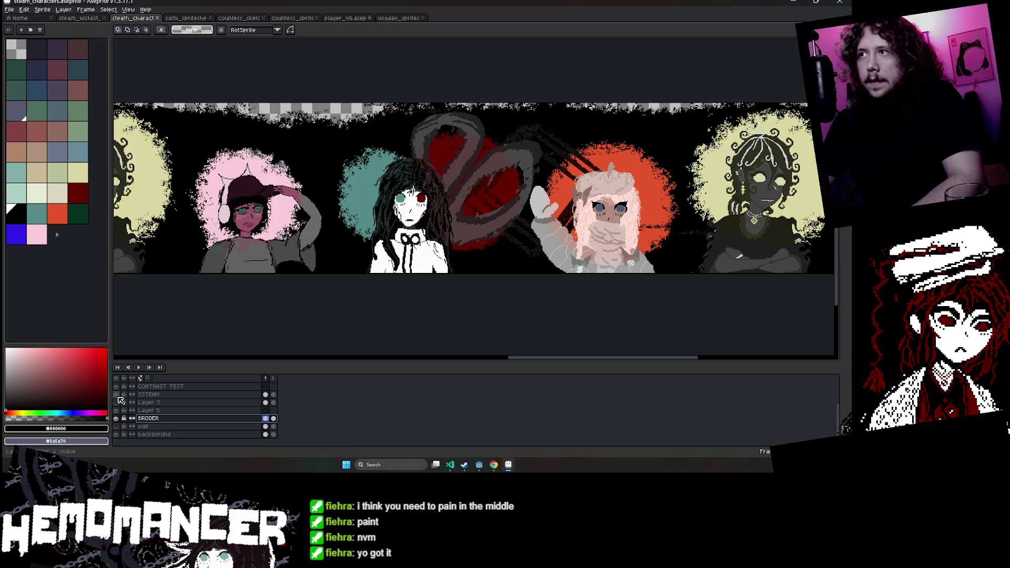
left_click(179, 394)
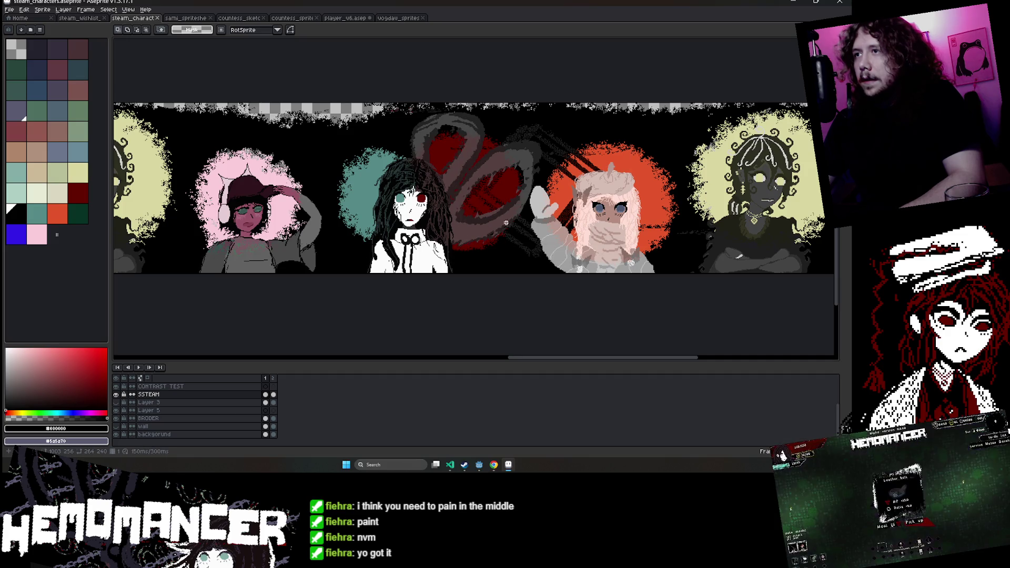
left_click_drag(318, 102, 494, 263)
mouse_move(408, 184)
left_mouse_down()
mouse_move(363, 202)
mouse_move(626, 196)
left_mouse_up()
scroll(363, 202, "down", 2)
scroll(363, 202, "up", 2)
scroll(626, 196, "down", 2)
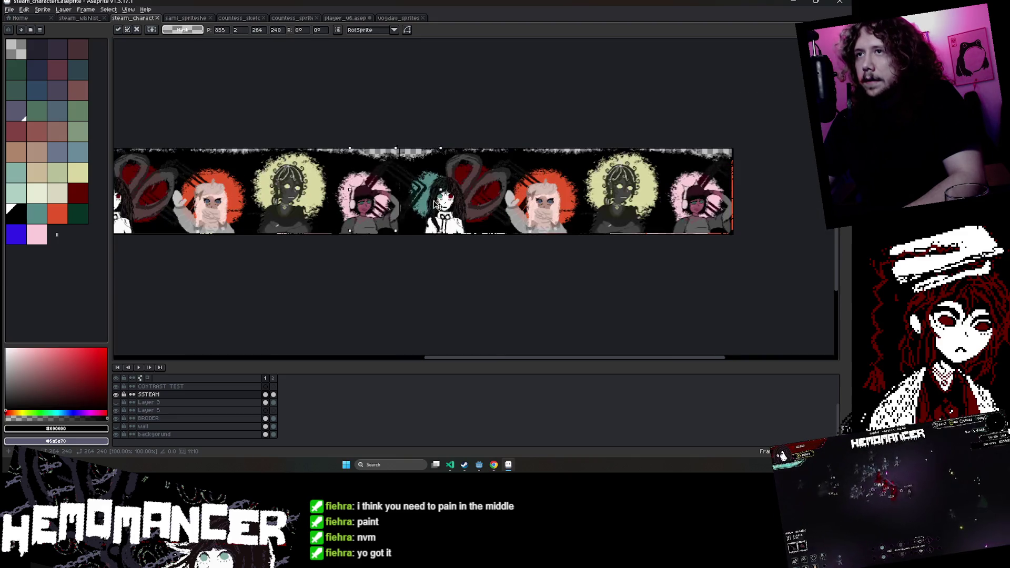
scroll(626, 196, "up", 2)
key("Return")
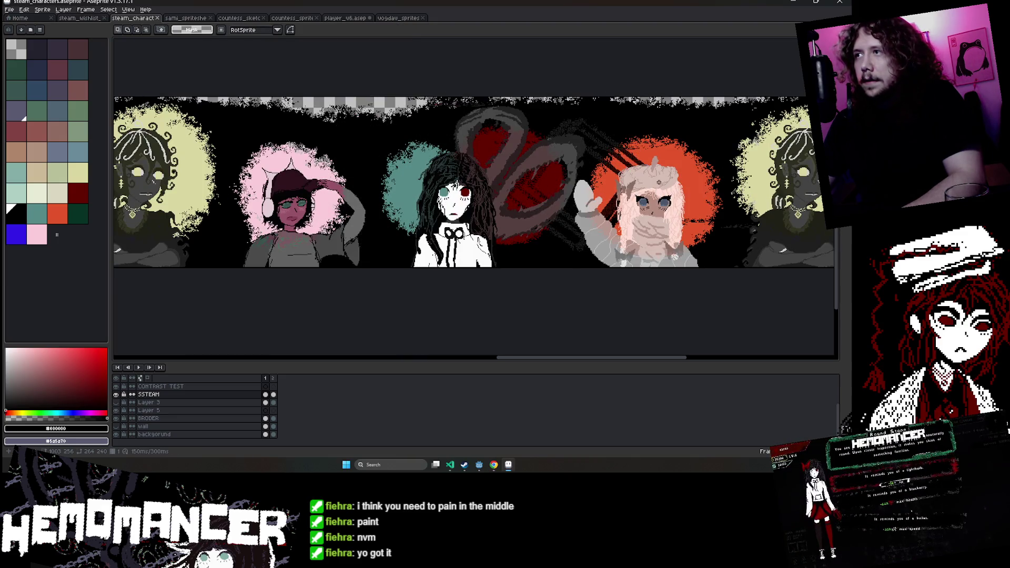
Drop the selection and make the BRODER layer active.
scroll(634, 221, "up", 1)
scroll(638, 233, "up", 1)
scroll(638, 233, "down", 2)
mouse_move(638, 234)
left_mouse_down()
mouse_move(489, 244)
mouse_move(546, 244)
left_mouse_up()
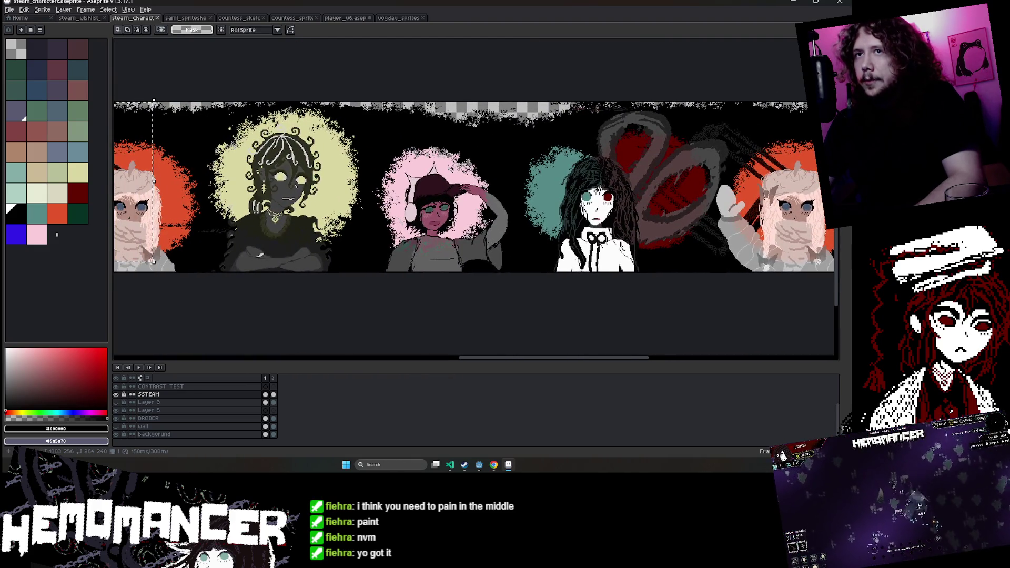
key("ctrl+d")
left_click(201, 419)
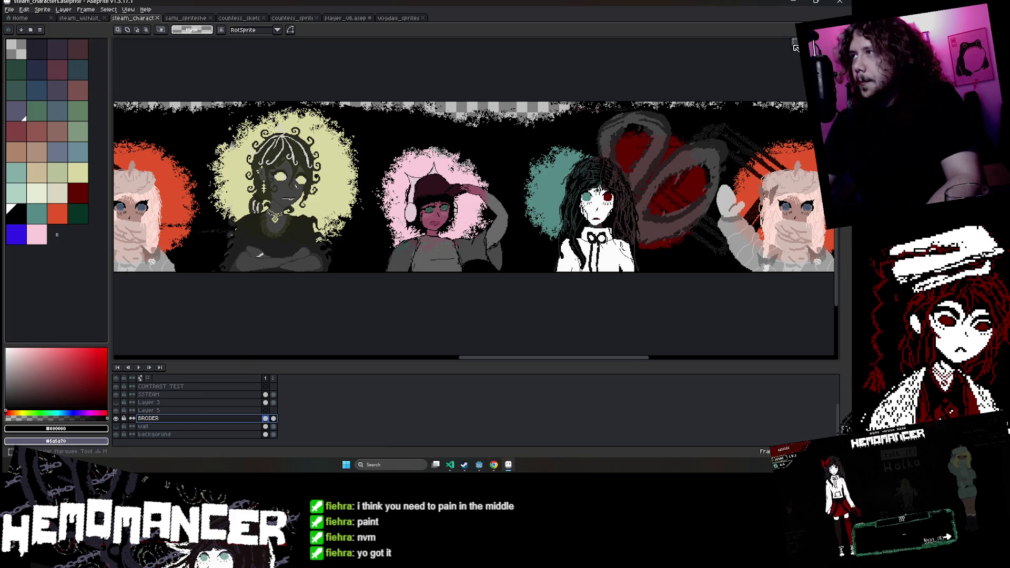
Select the band across the orange and yellow characters and commit a transform.
left_click_drag(368, 236, 552, 246)
left_click_drag(302, 190, 559, 282)
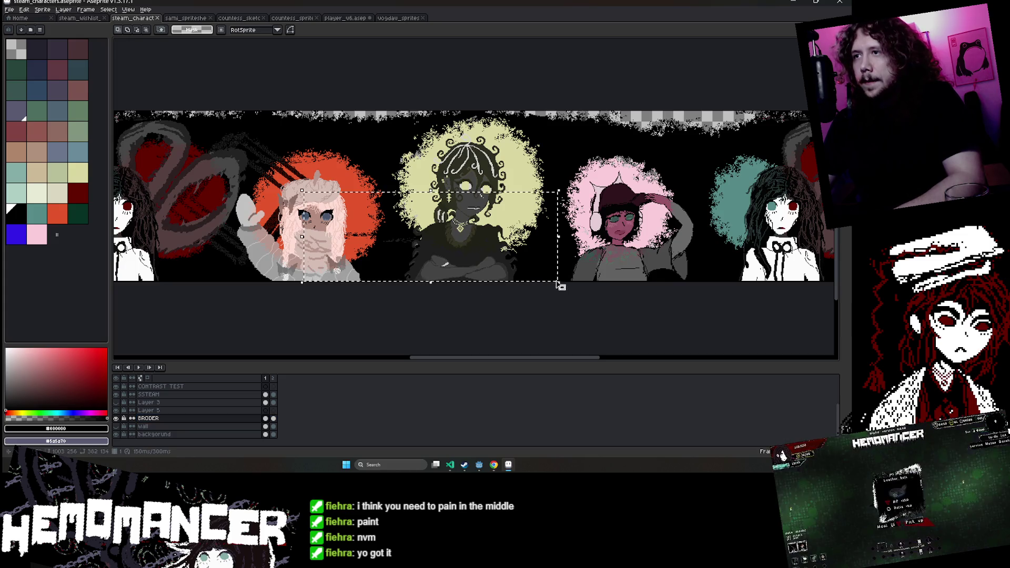
left_click_drag(512, 222, 571, 268)
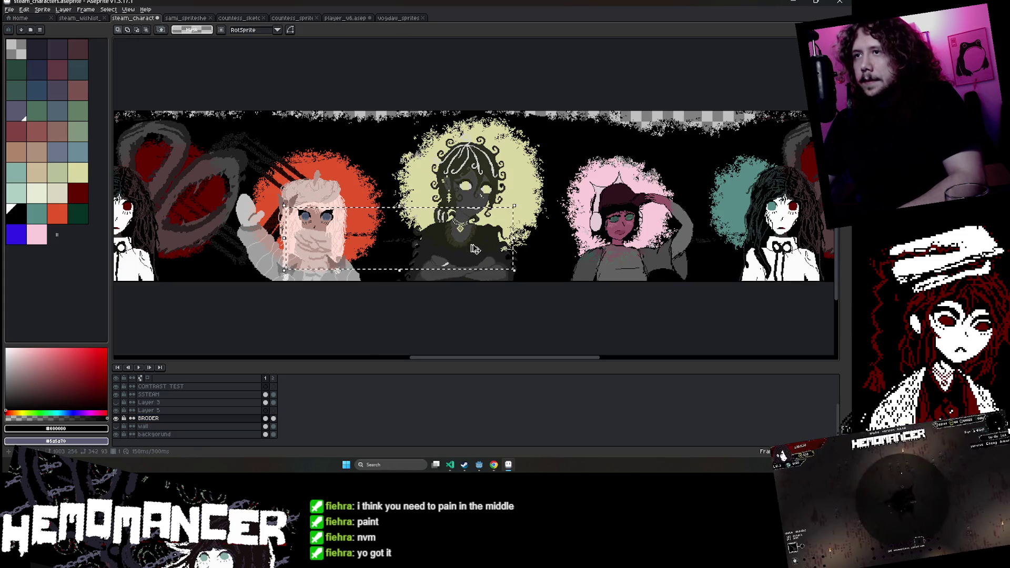
left_click_drag(264, 181, 574, 282)
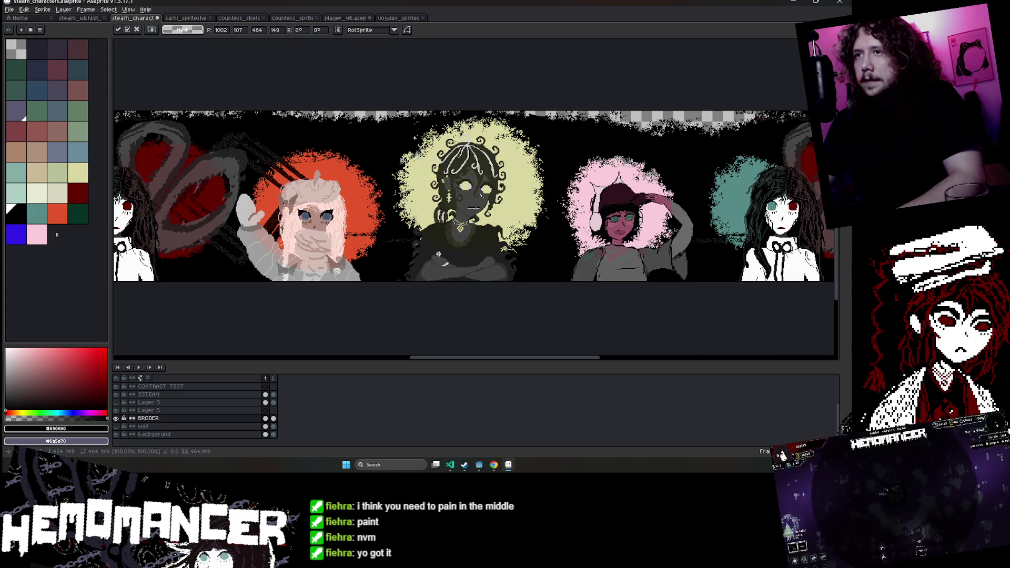
mouse_move(467, 271)
left_mouse_down()
mouse_move(499, 258)
mouse_move(287, 257)
left_mouse_up()
left_click(483, 273)
key("Return")
Hide the dark-stripes layer, select between the orange and yellow characters, and activate BRODER.
scroll(158, 395, "up", 1)
left_click(120, 402)
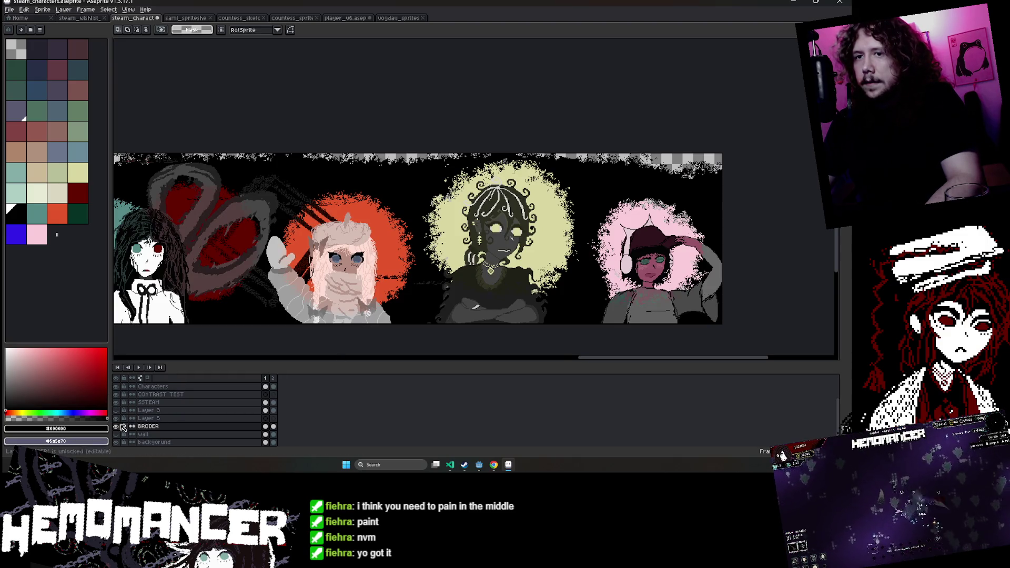
left_click_drag(342, 246, 514, 304)
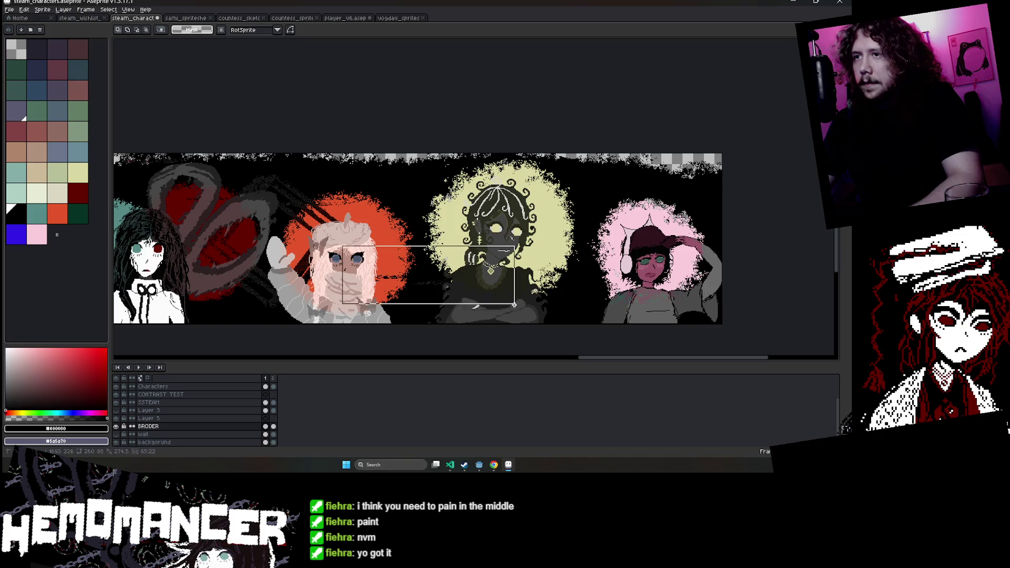
left_click(181, 429)
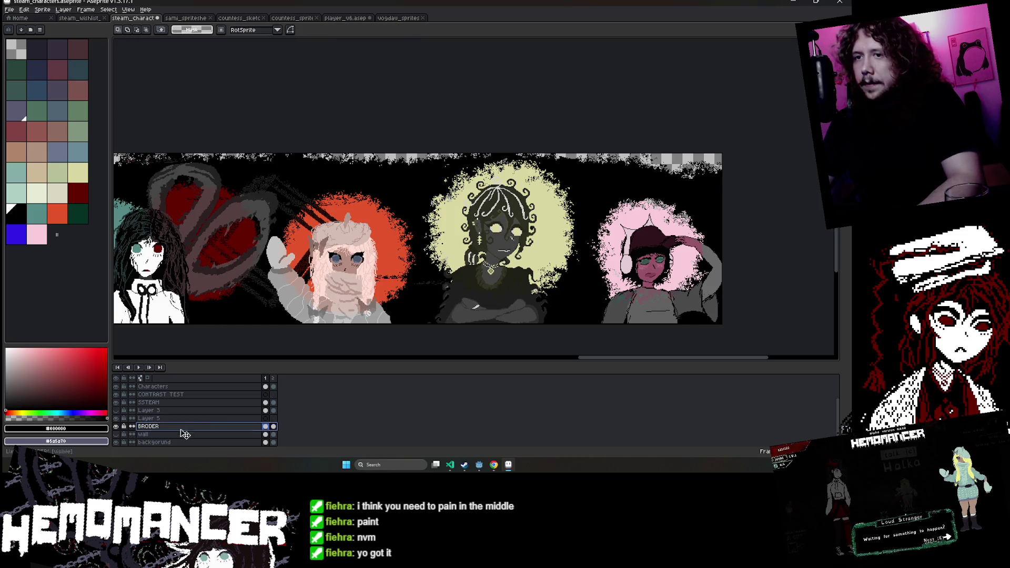
scroll(399, 316, "up", 3)
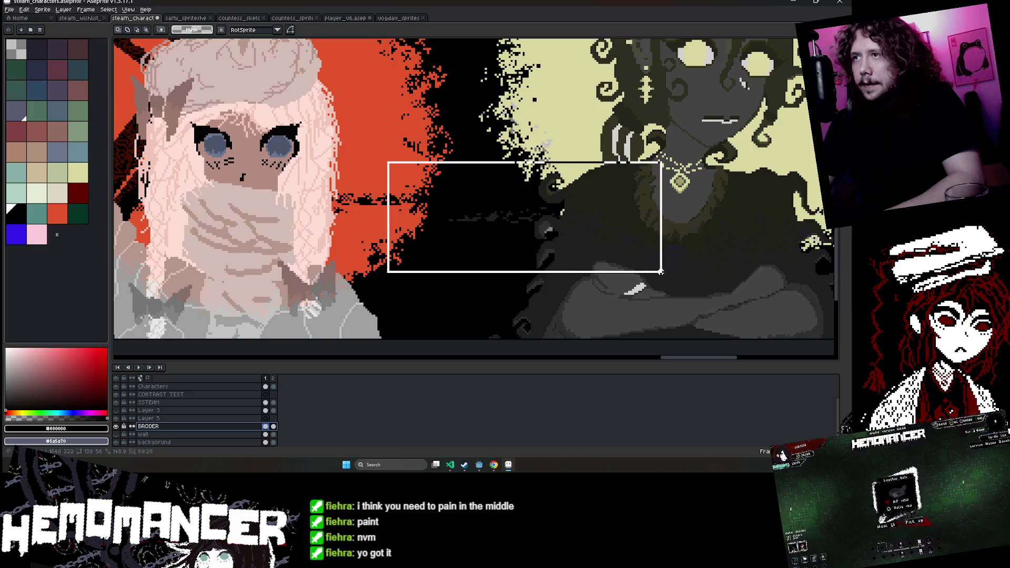
scroll(471, 204, "down", 2)
scroll(472, 204, "down", 3)
scroll(509, 262, "up", 2)
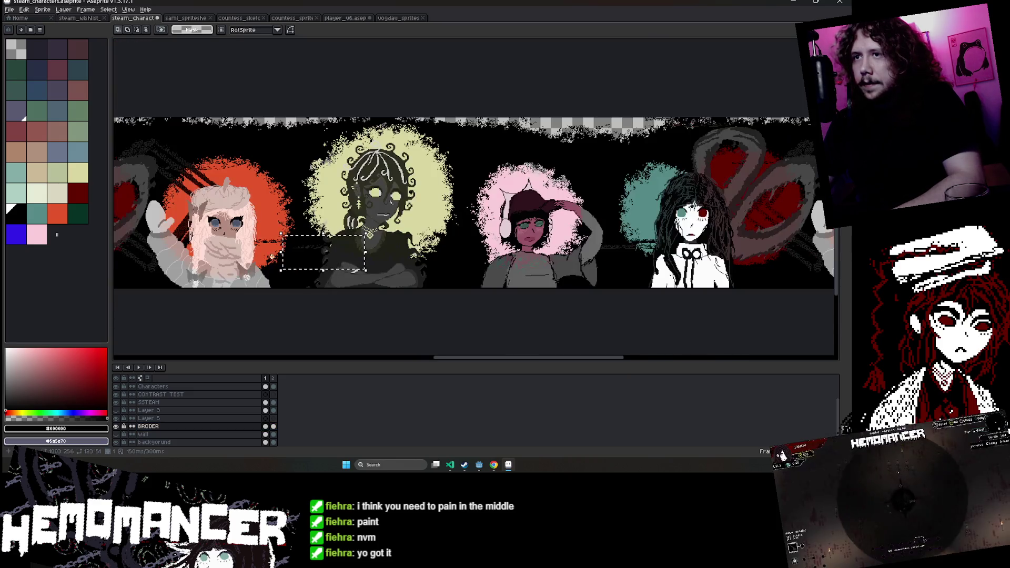
scroll(510, 262, "up", 1)
Select a wide chunk of the banner, shift it right, then nudge it up-left.
left_click_drag(370, 146, 672, 273)
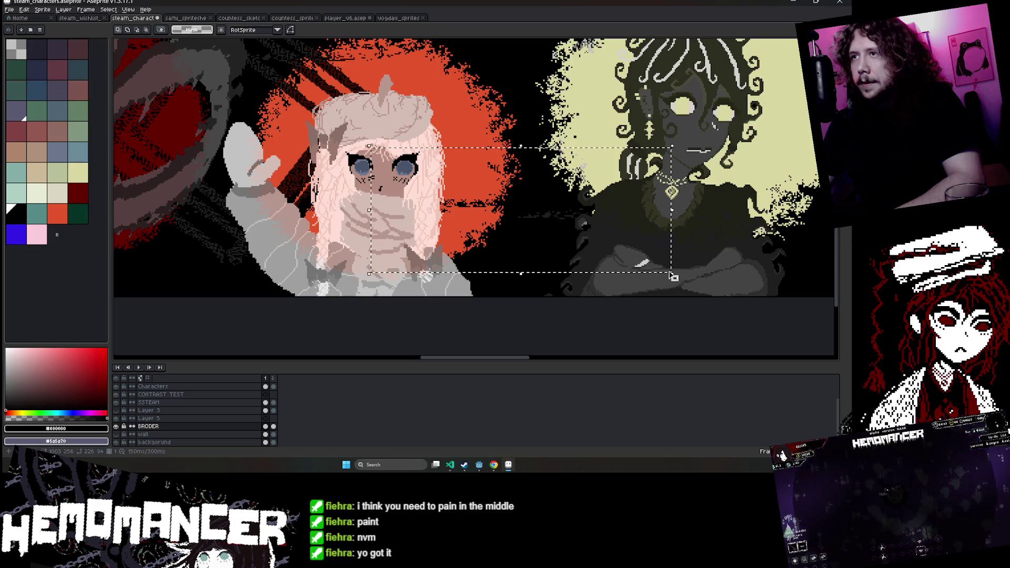
left_click(621, 261)
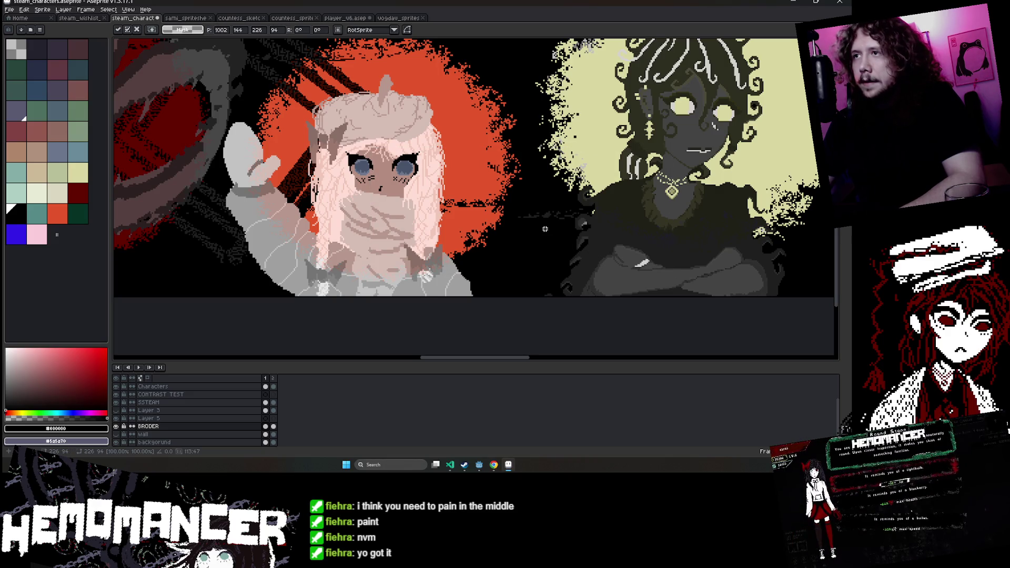
scroll(545, 229, "down", 3)
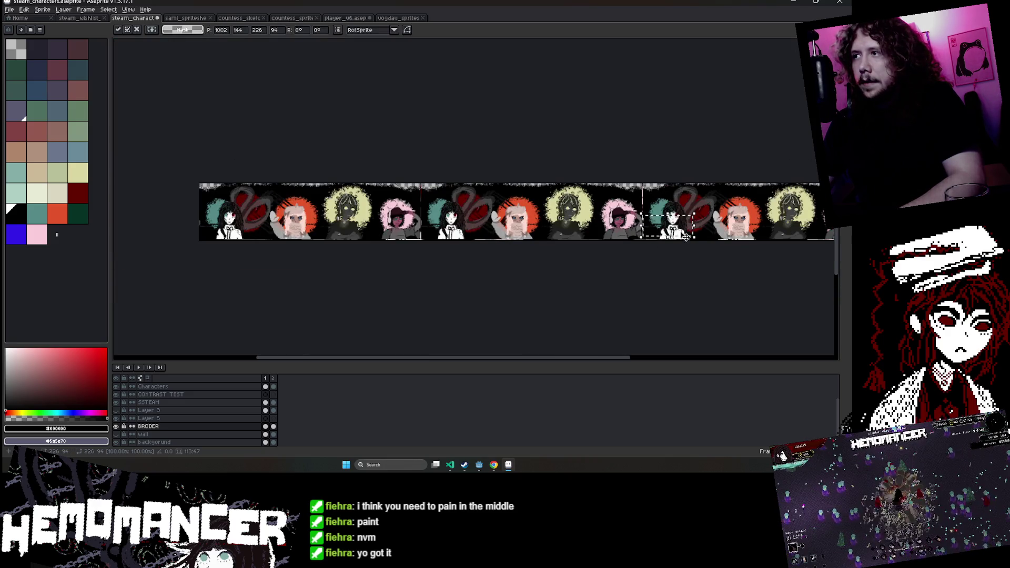
scroll(697, 230, "up", 3)
scroll(700, 223, "up", 2)
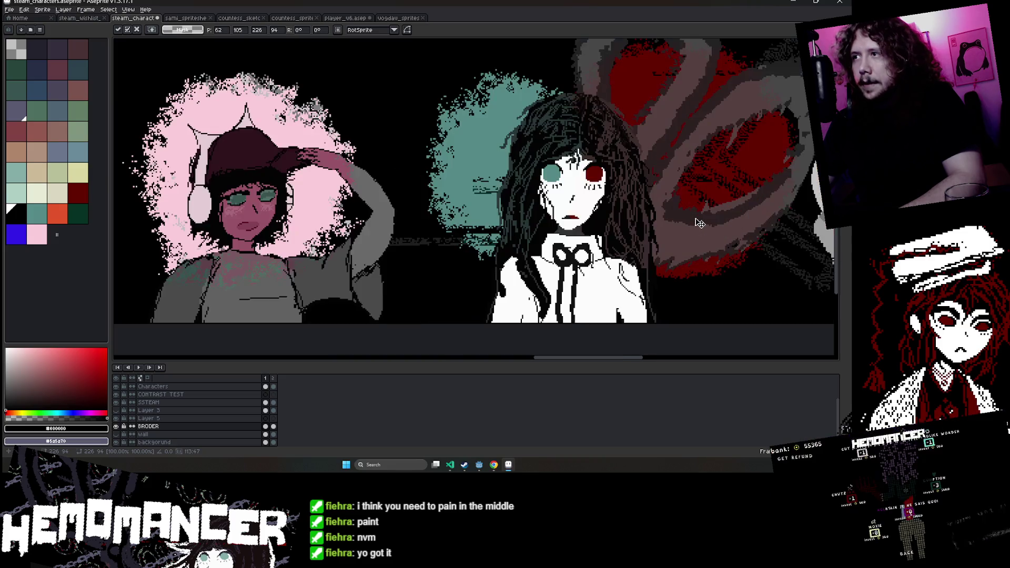
scroll(552, 196, "down", 2)
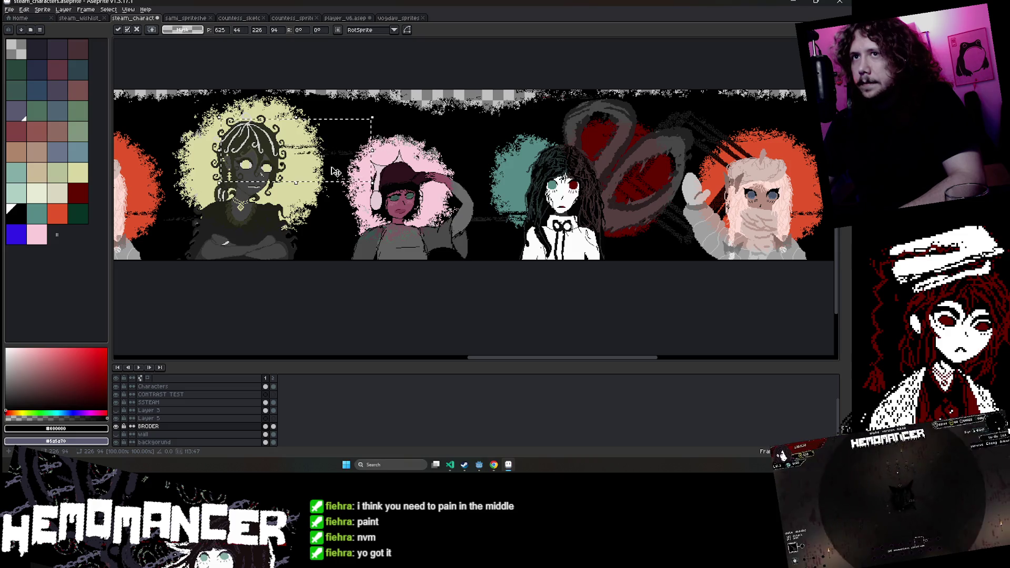
mouse_move(334, 173)
left_mouse_down()
mouse_move(539, 168)
mouse_move(298, 191)
left_mouse_up()
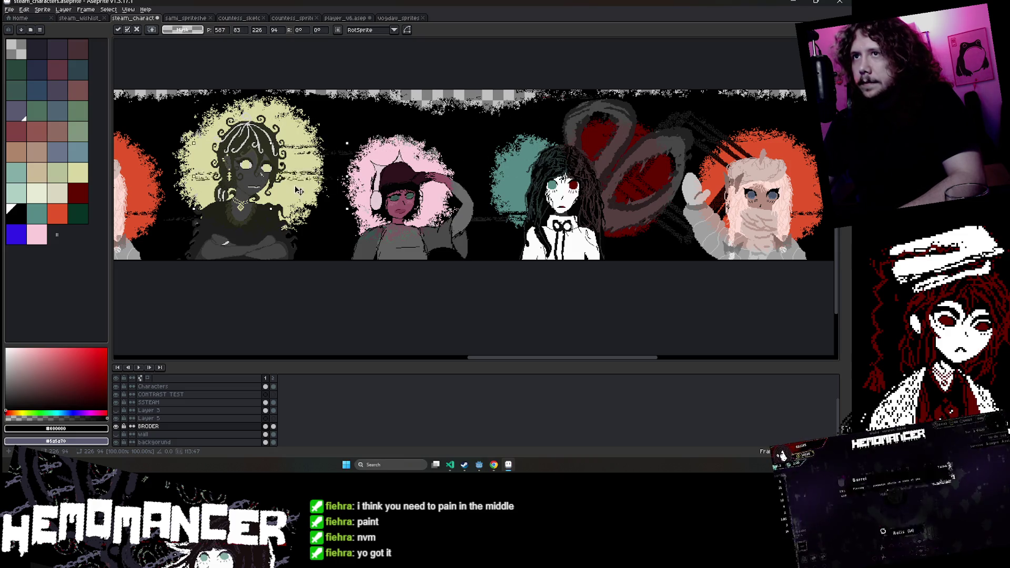
scroll(215, 192, "down", 2)
scroll(193, 158, "up", 2)
mouse_move(215, 192)
left_mouse_down()
mouse_move(193, 158)
mouse_move(483, 209)
mouse_move(261, 161)
left_mouse_up()
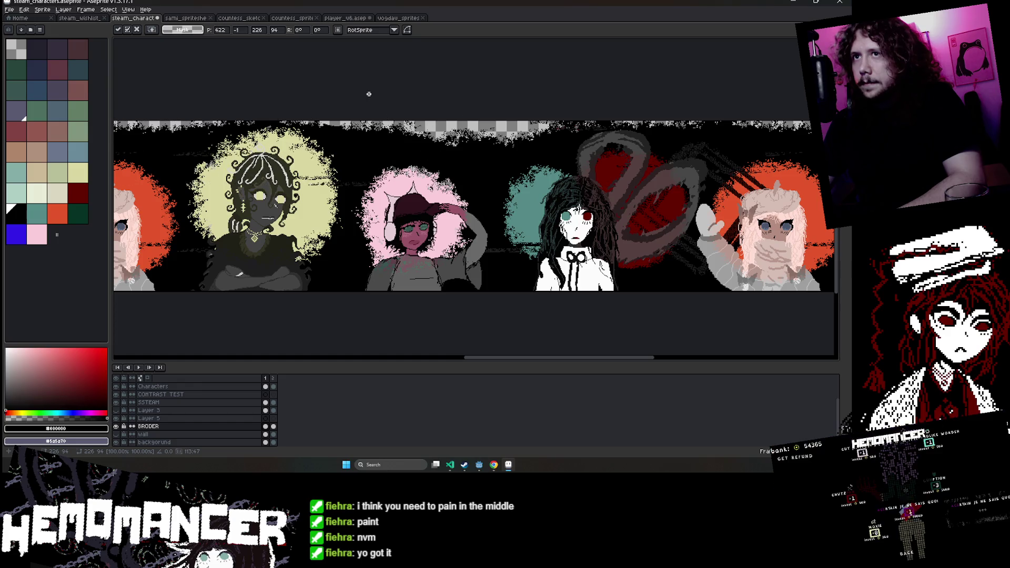
Commit the moved artwork in place.
key("Return")
scroll(367, 95, "down", 2)
scroll(367, 94, "up", 2)
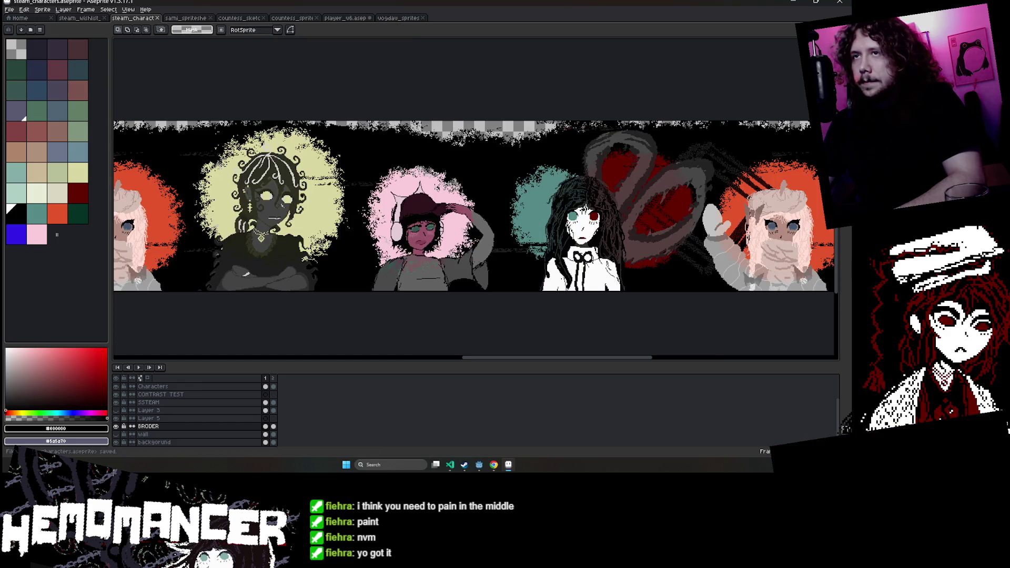
Export the banner as steam_characters.gif, accept the layer-flattening warning, and switch to Godot.
left_click(9, 10)
mouse_move(19, 74)
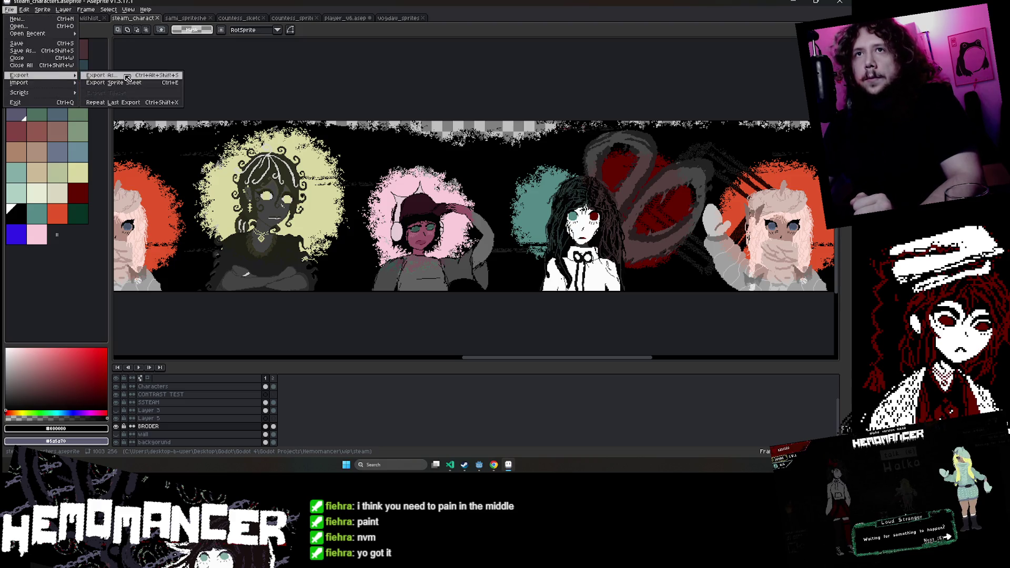
left_click(105, 76)
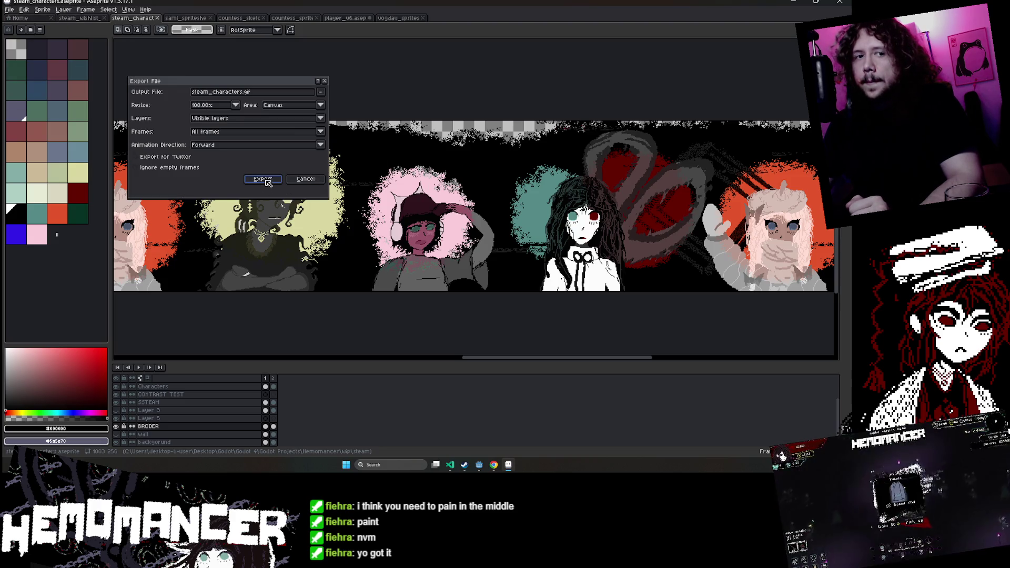
left_click(265, 181)
left_click(412, 269)
left_click(445, 263)
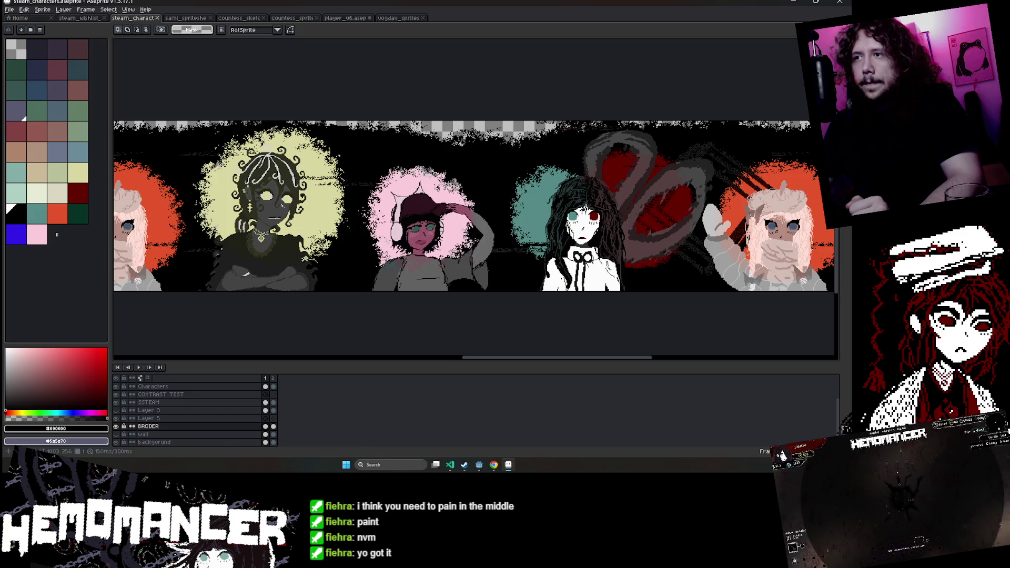
left_click(458, 446)
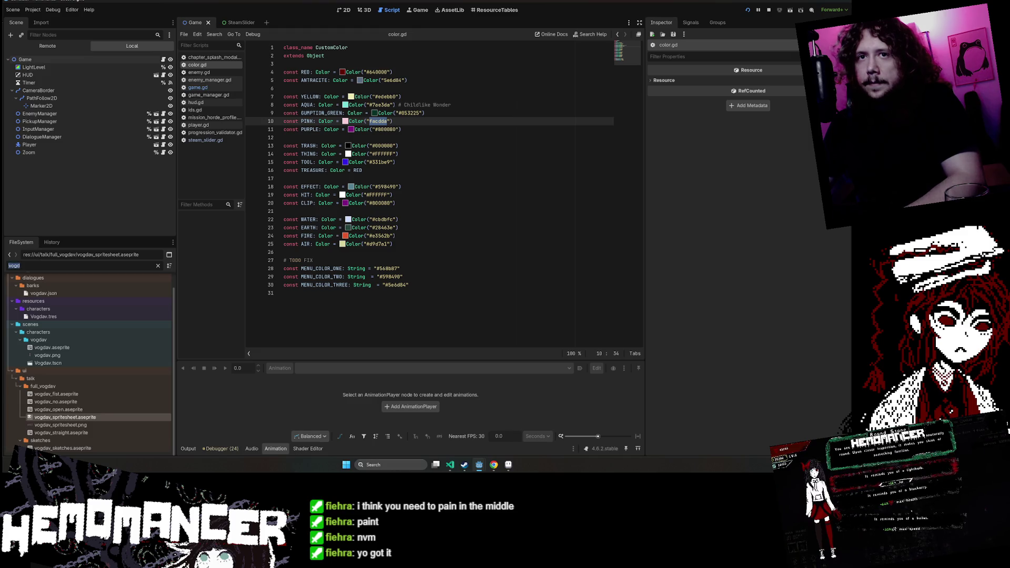
Filter Godot's FileSystem by 'stea' and open the Steam slider folder in File Explorer.
type("stea")
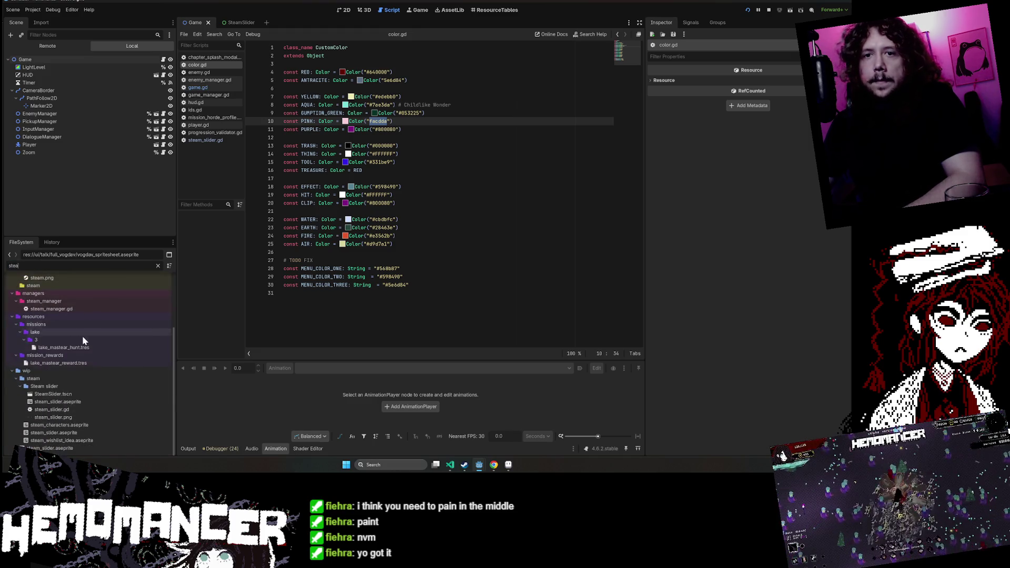
left_click(96, 425)
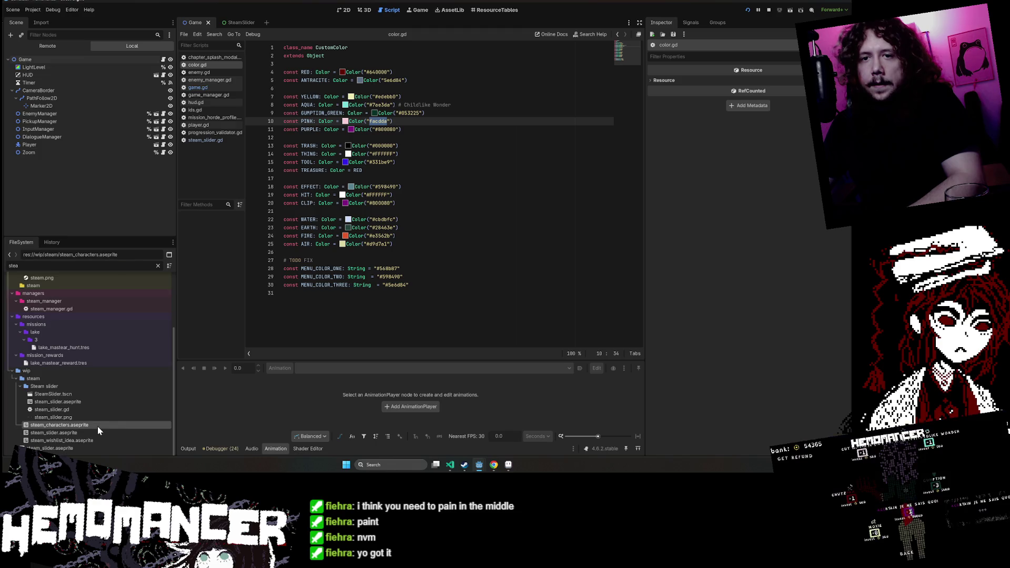
right_click(59, 389)
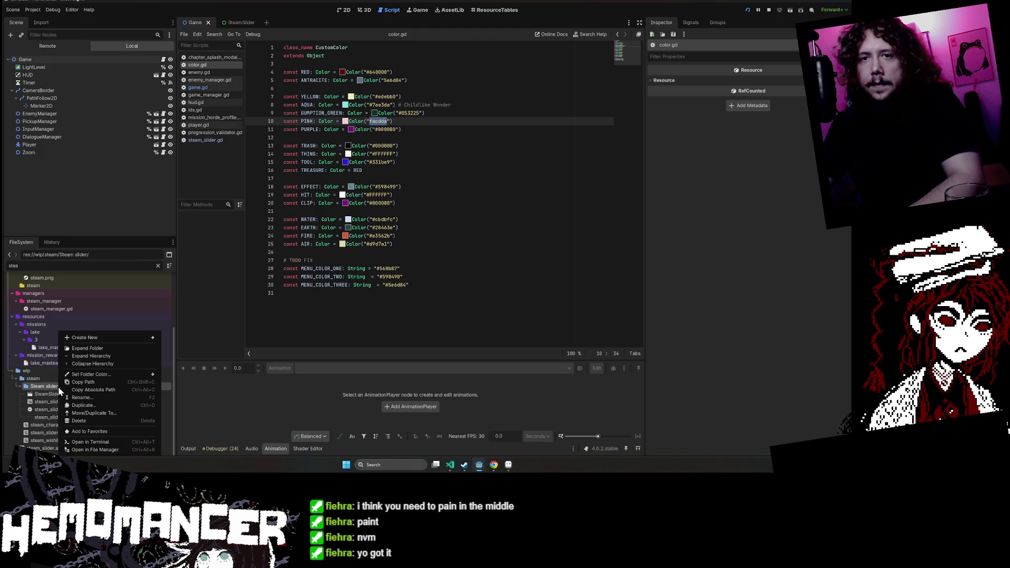
left_click(141, 450)
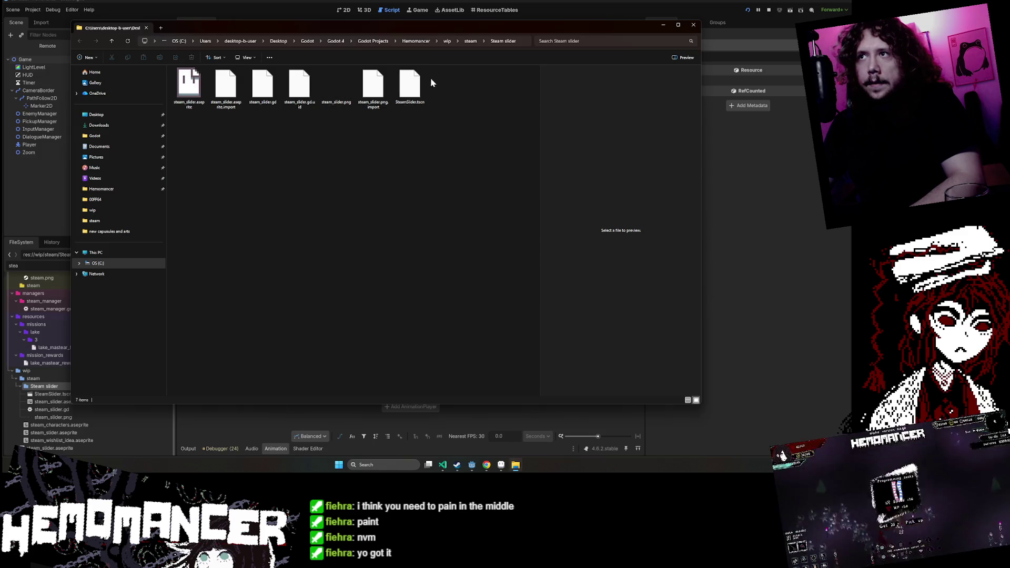
Preview steam_characters.gif from the steam folder in Photos, then close Photos and File Explorer.
left_click(458, 41)
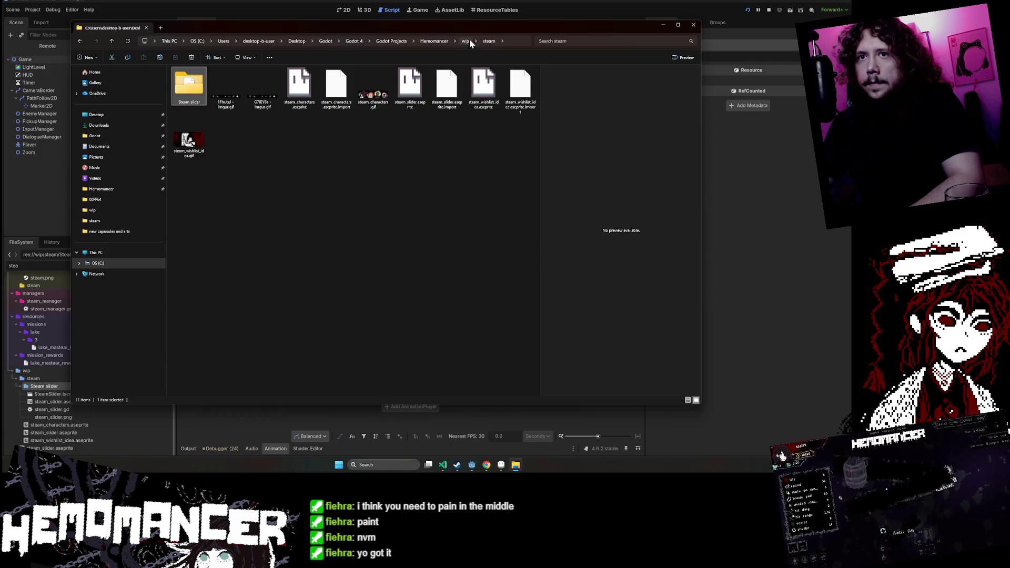
left_click(373, 88)
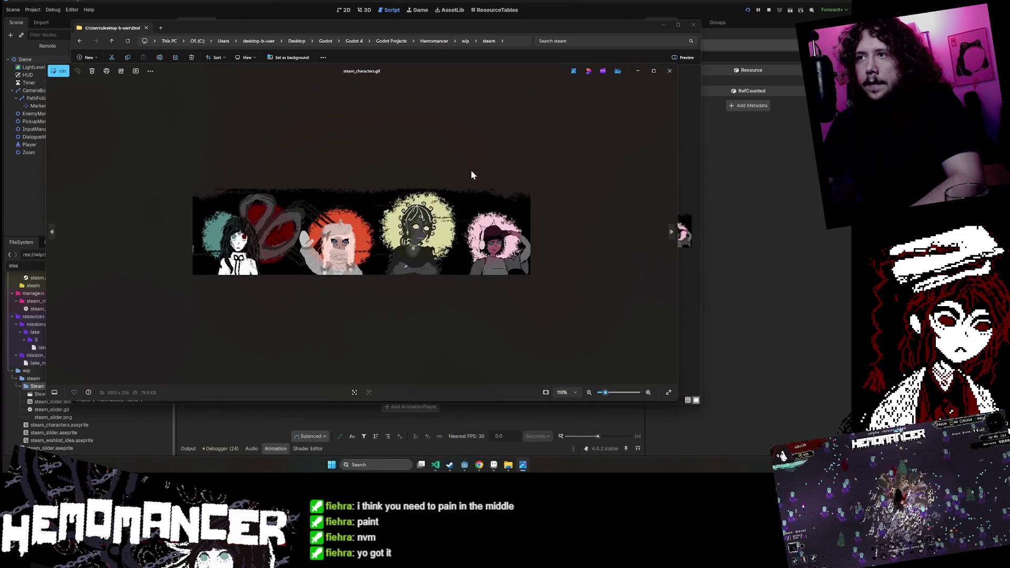
scroll(470, 181, "up", 2)
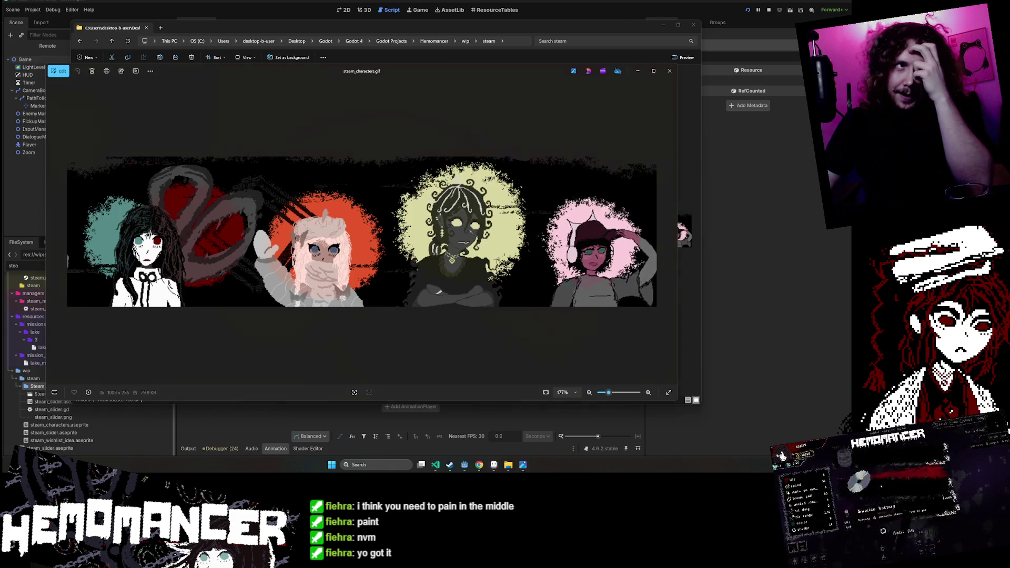
left_click(669, 70)
left_click(665, 26)
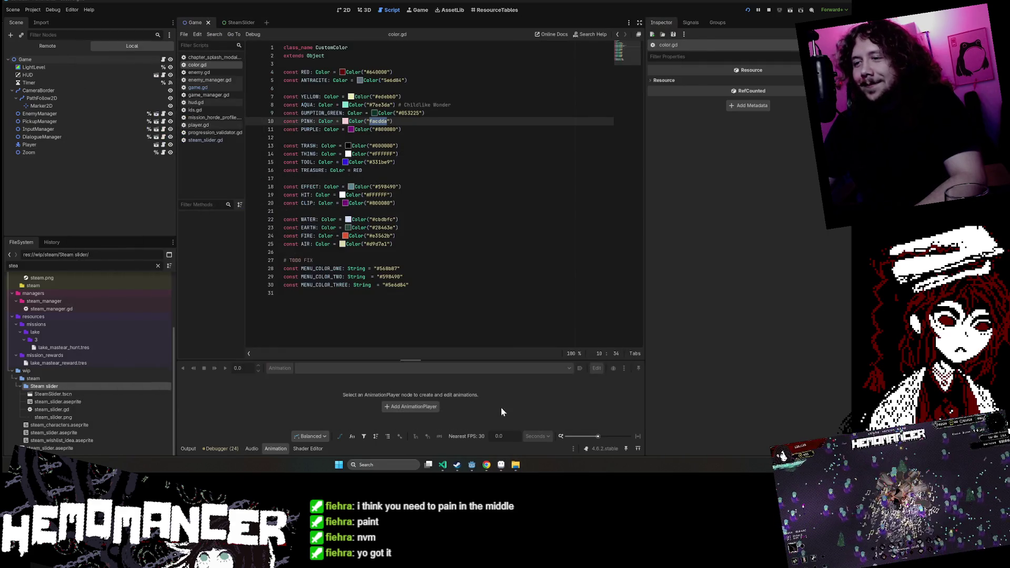
Back in Aseprite, delete the banner's second frame and scroll the tiled canvas right.
left_click(501, 465)
left_click(273, 378)
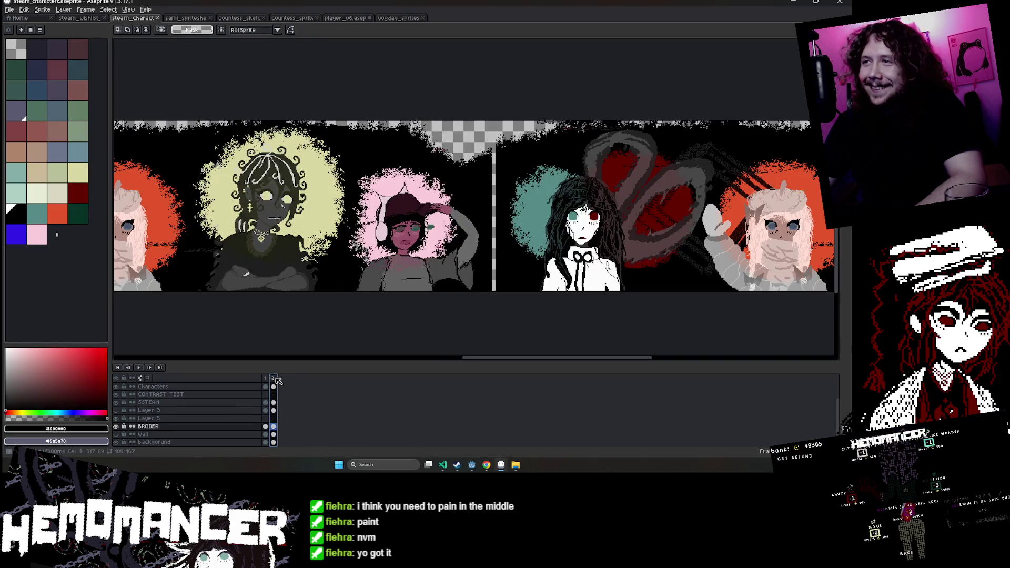
key("Delete")
key("ctrl+z")
key("ctrl+y")
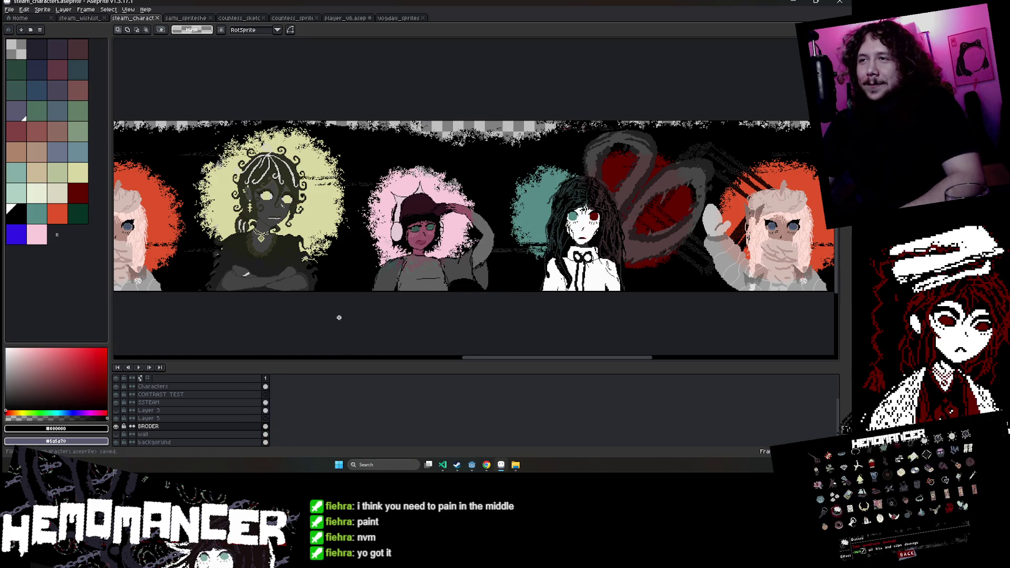
scroll(338, 317, "right", 2)
scroll(613, 293, "right", 5)
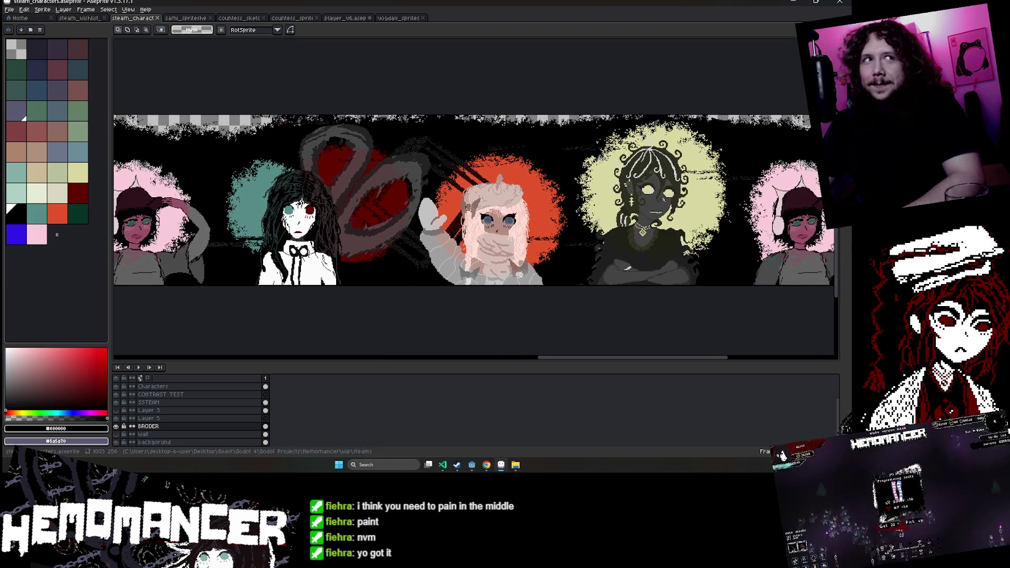
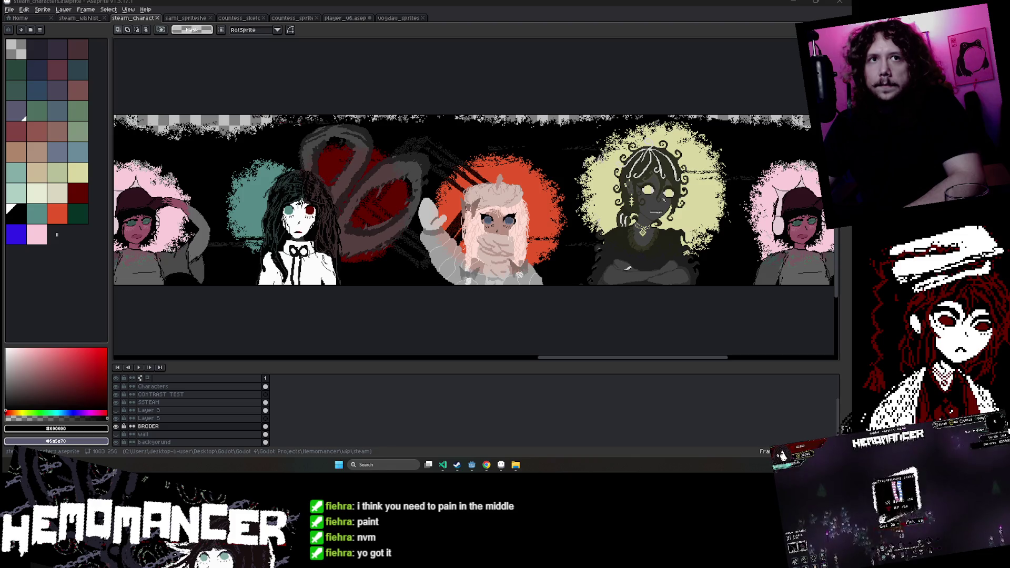
Export the banner as the animated GIF steam_characters.gif, accepting the alerts and GIF options, then switch to the browser.
mouse_move(571, 323)
left_mouse_down()
mouse_move(461, 323)
mouse_move(605, 314)
left_mouse_up()
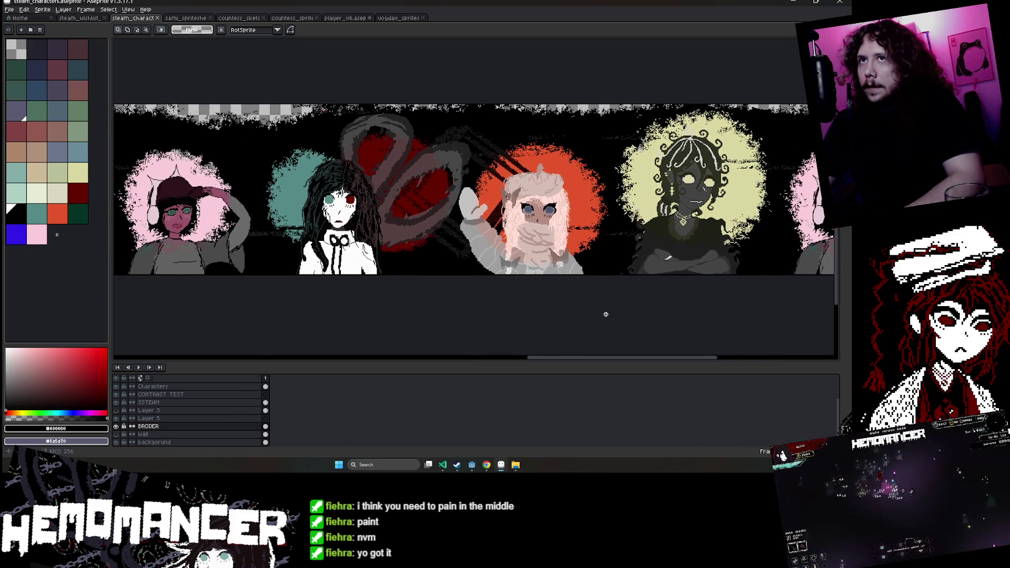
left_click(10, 10)
left_click(142, 75)
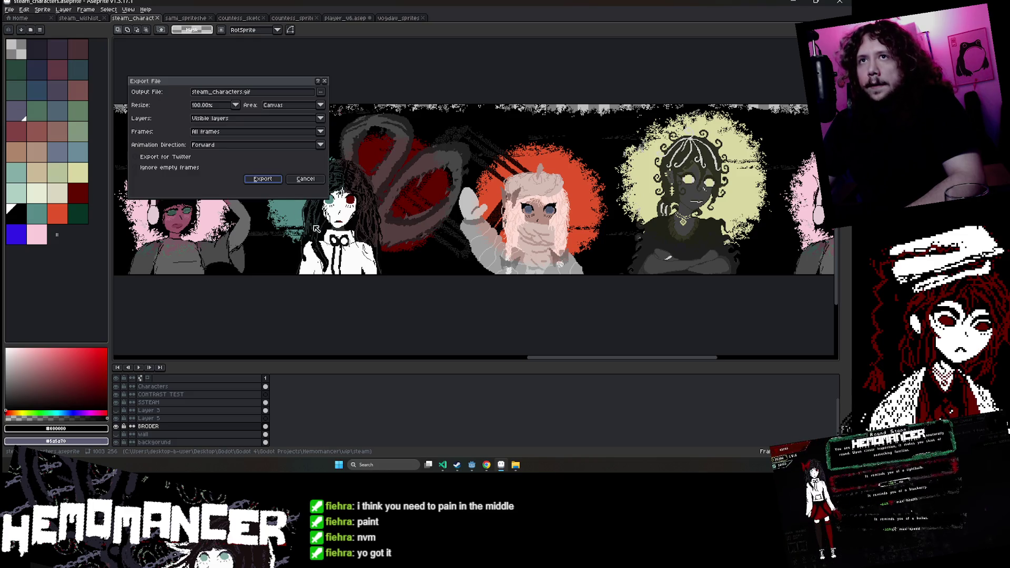
left_click(264, 178)
left_click(426, 254)
key("Return")
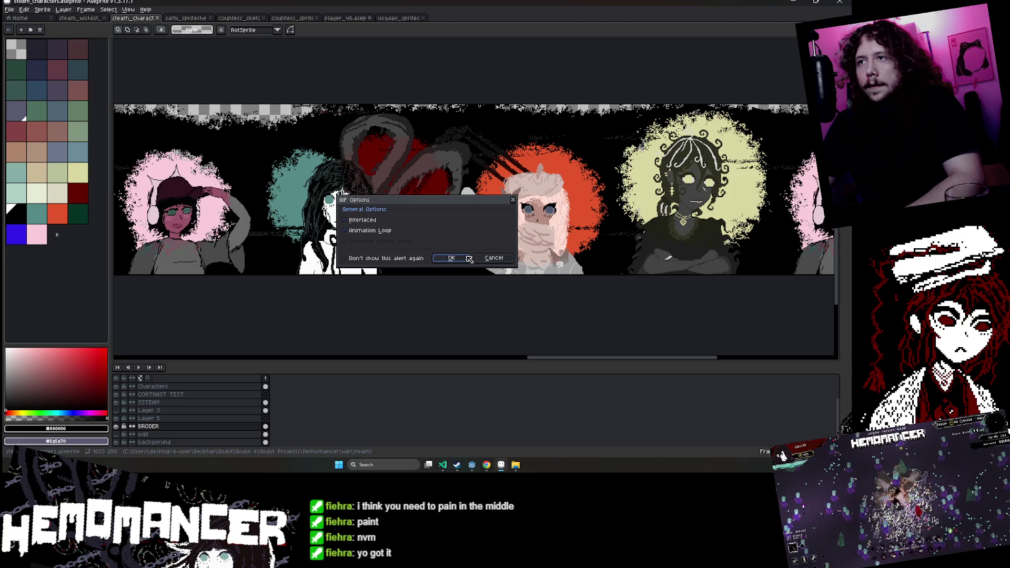
left_click(451, 258)
key("alt+Tab")
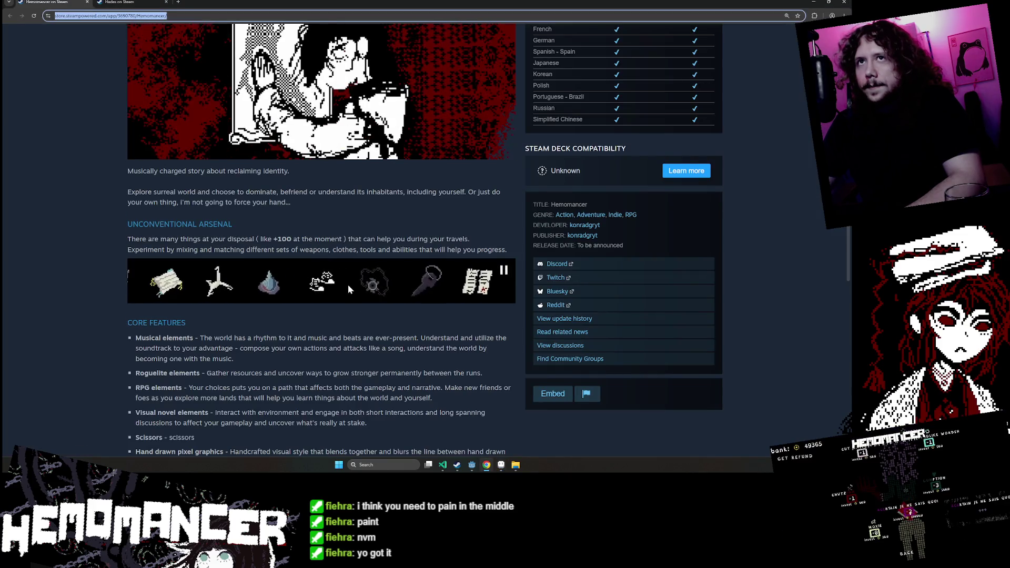
Scroll the Hemomancer Steam page, then minimize the browser to reveal the banner.
scroll(348, 285, "down", 1)
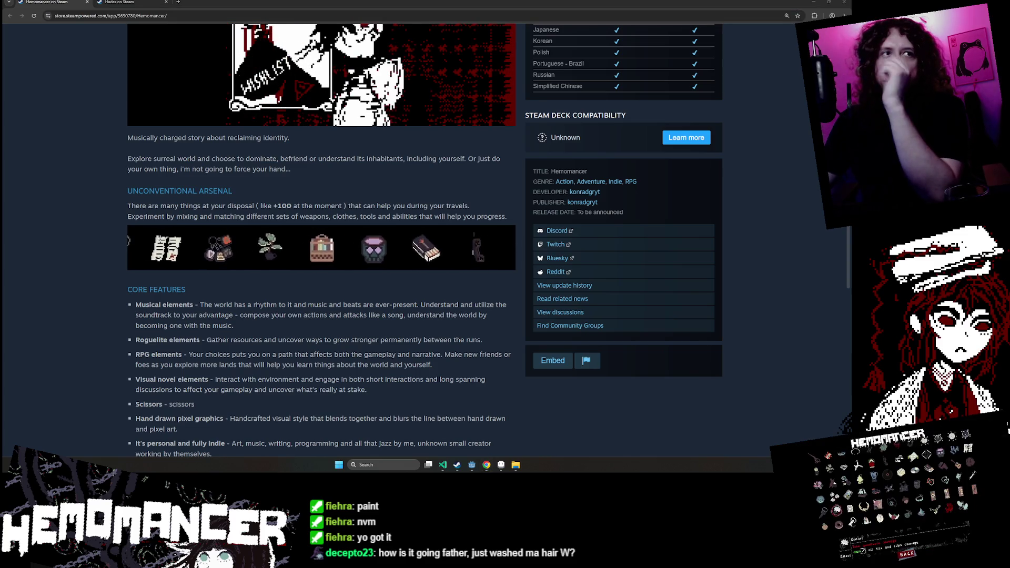
left_click(814, 3)
mouse_move(479, 184)
left_mouse_down()
mouse_move(541, 186)
mouse_move(470, 165)
mouse_move(293, 178)
left_mouse_up()
Reopen the Steam page, read down to the mature content notes, and return to Aseprite.
left_click(486, 464)
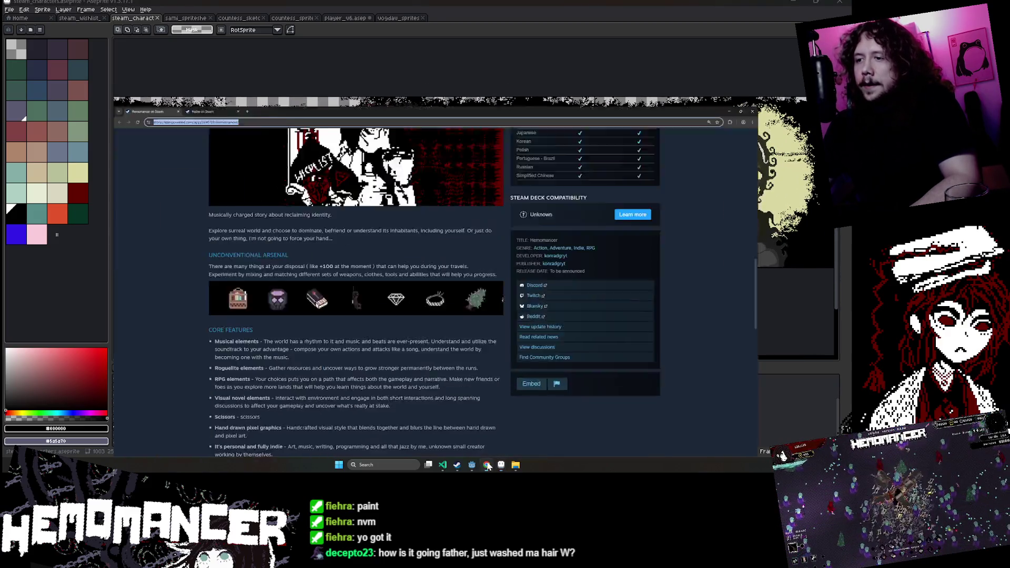
scroll(387, 317, "down", 2)
scroll(314, 244, "up", 4)
scroll(262, 314, "down", 2)
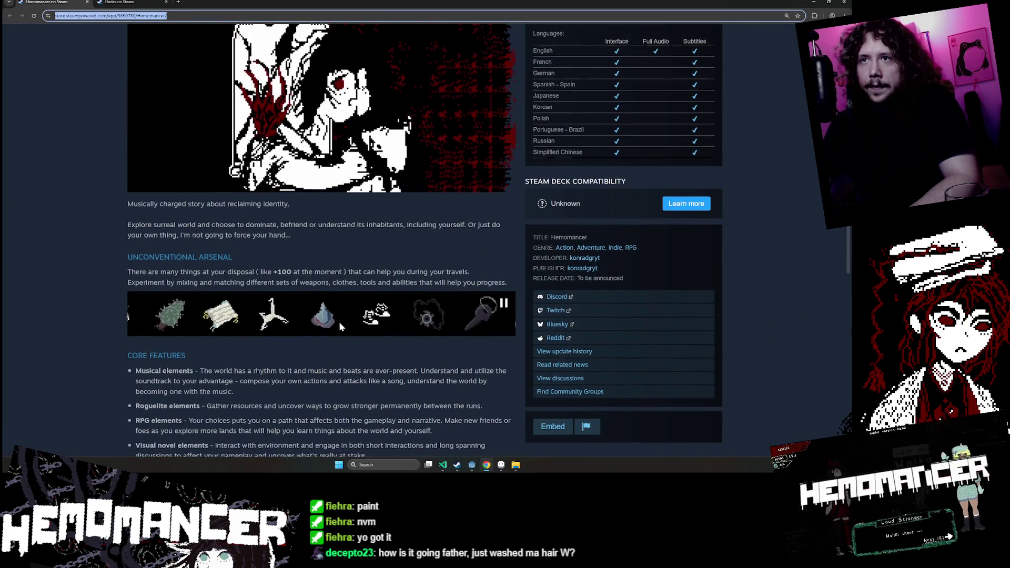
scroll(339, 321, "down", 5)
scroll(308, 336, "up", 1)
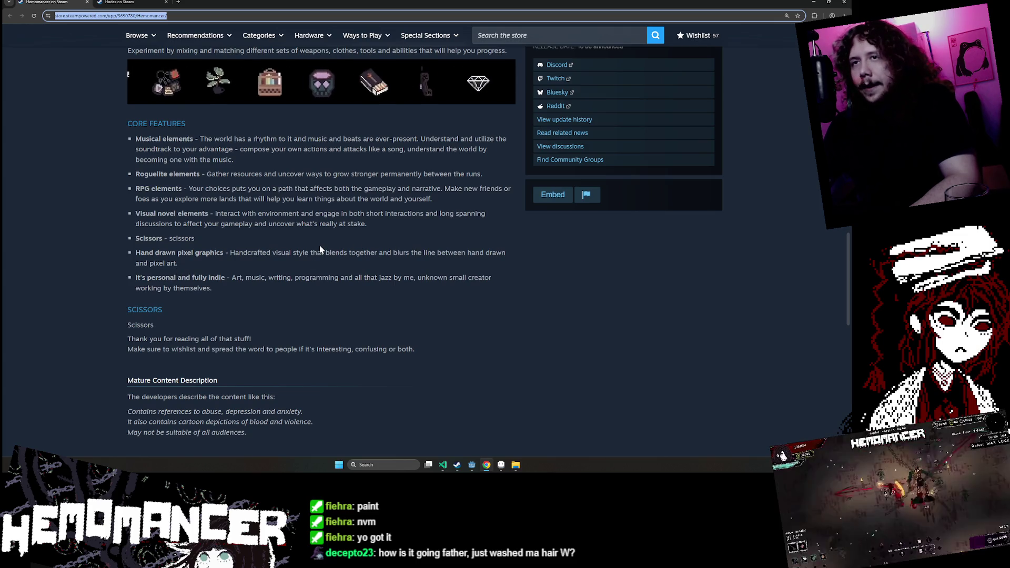
left_click(500, 469)
scroll(376, 204, "up", 2)
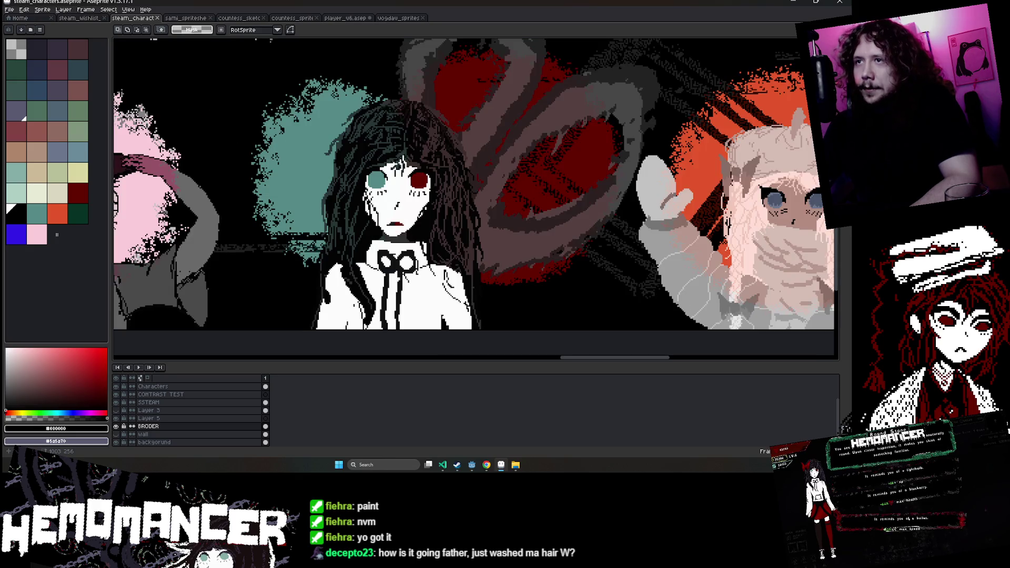
scroll(402, 163, "down", 2)
left_click_drag(789, 206, 399, 210)
scroll(258, 204, "left", 5)
scroll(258, 204, "left", 5)
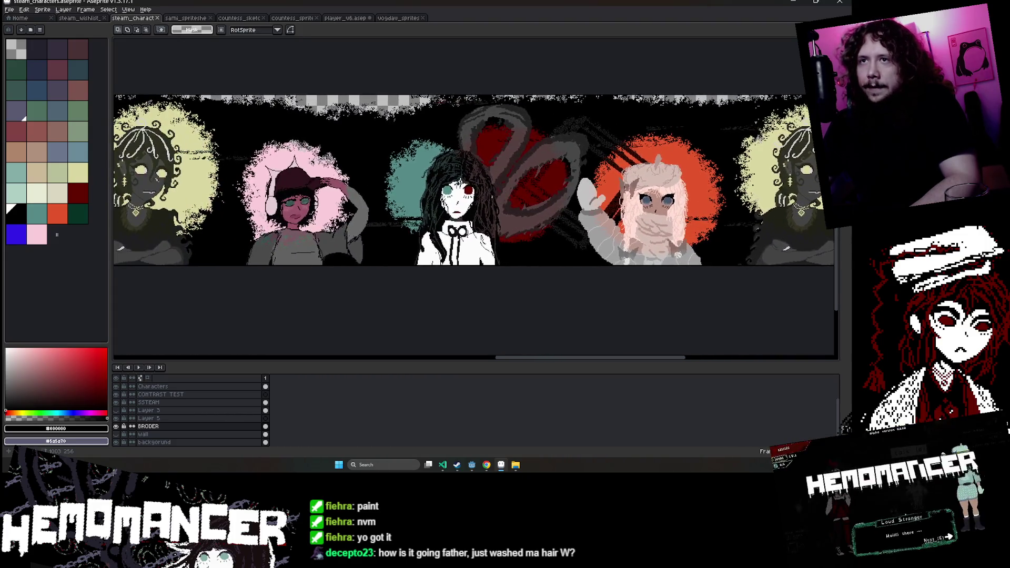
scroll(257, 204, "left", 3)
scroll(258, 204, "left", 6)
scroll(255, 210, "left", 3)
scroll(253, 216, "left", 6)
scroll(249, 225, "left", 2)
scroll(250, 225, "left", 6)
scroll(316, 225, "left", 3)
scroll(394, 225, "left", 4)
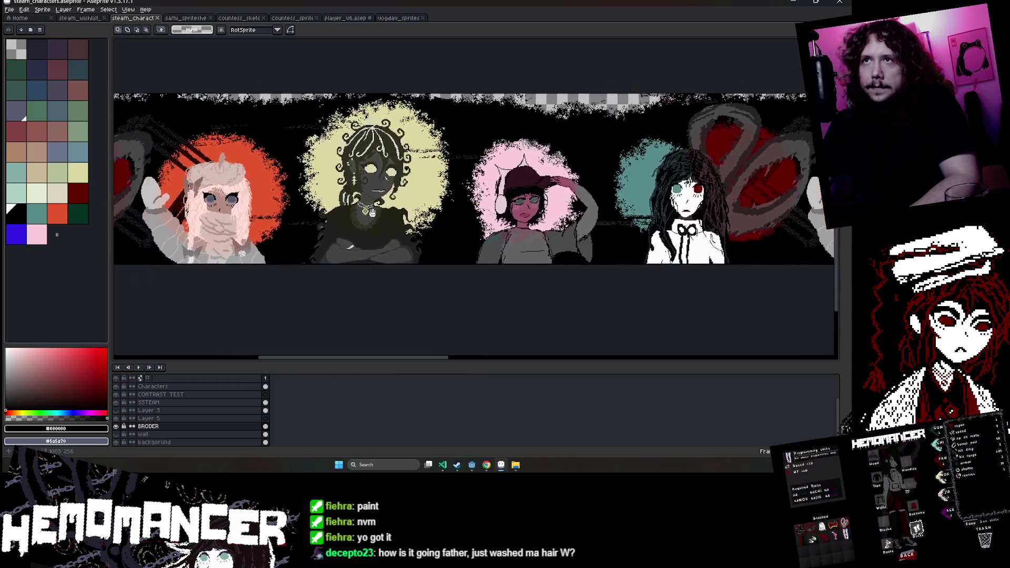
scroll(473, 227, "left", 5)
scroll(507, 225, "right", 4)
scroll(507, 225, "right", 5)
scroll(508, 225, "right", 5)
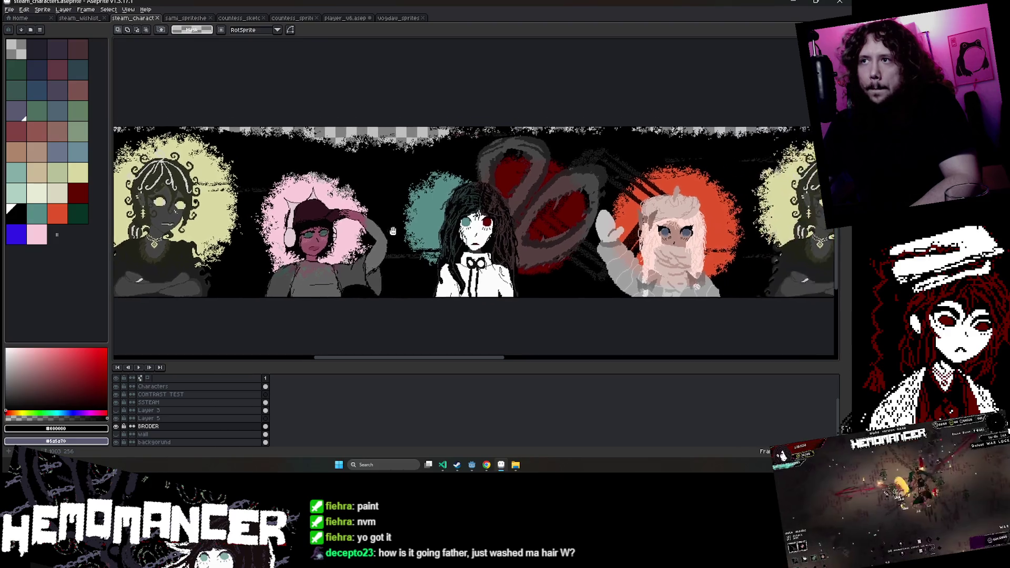
scroll(507, 226, "right", 5)
scroll(564, 217, "right", 3)
scroll(473, 211, "right", 4)
scroll(384, 203, "right", 4)
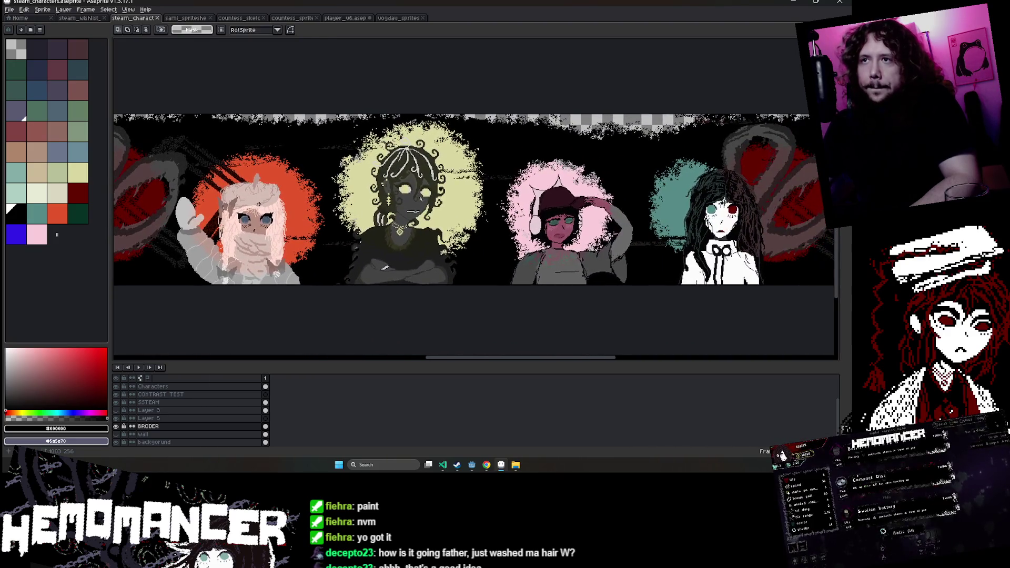
scroll(292, 193, "right", 2)
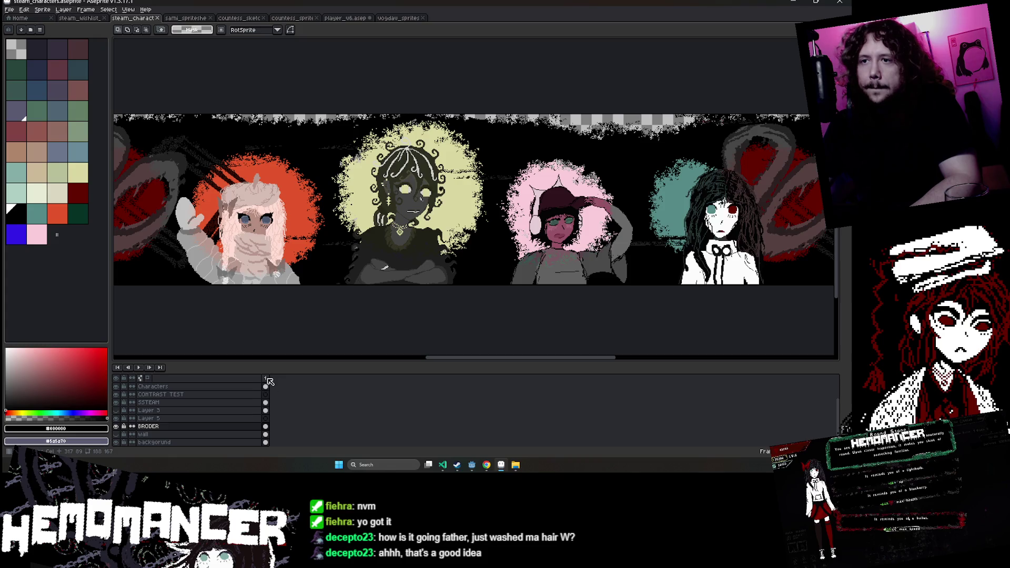
Add a second animation frame and select the COLOR OVERLAY cels in frames 1 and 2.
left_click(289, 393)
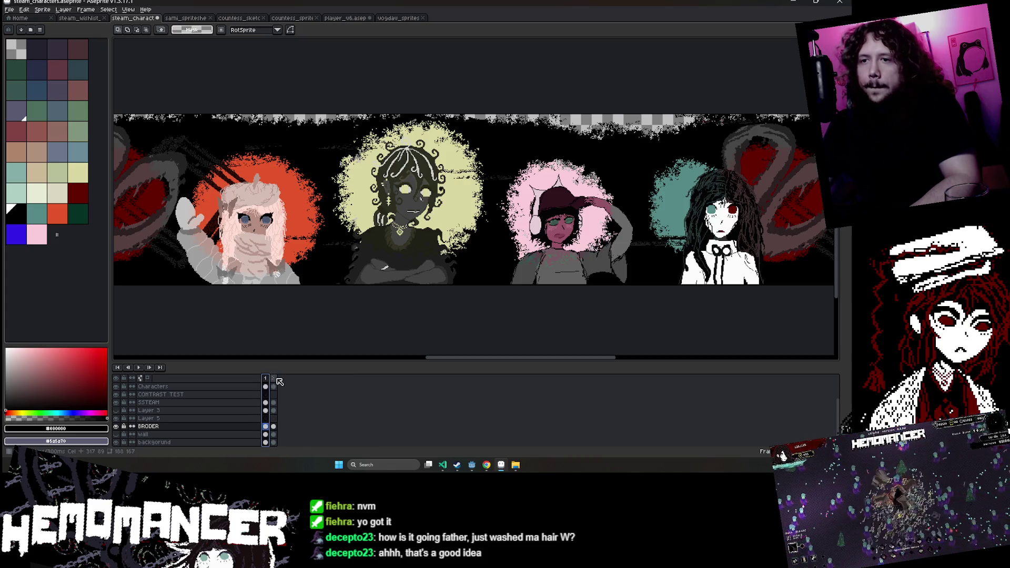
left_click(276, 380)
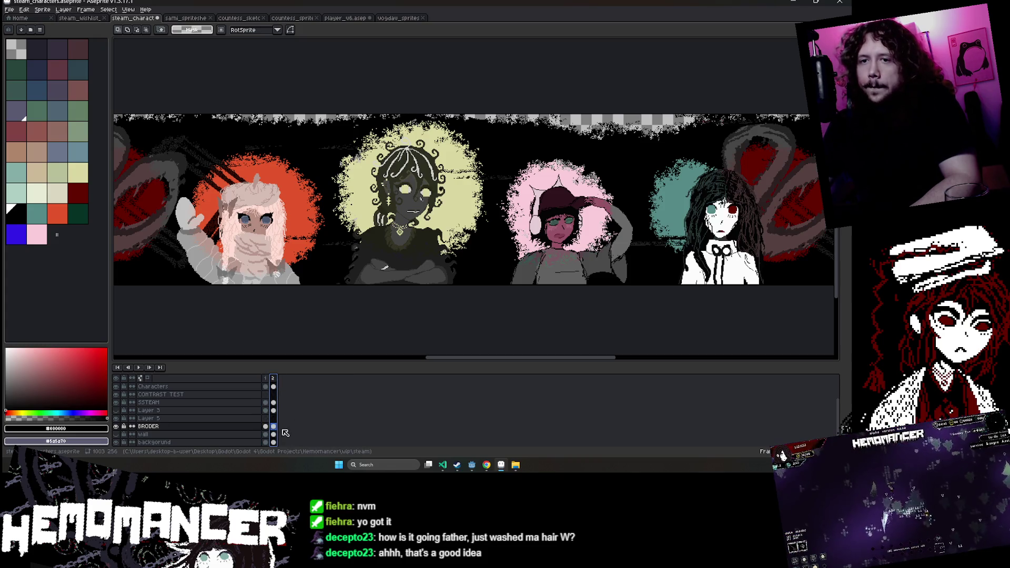
left_click(273, 394)
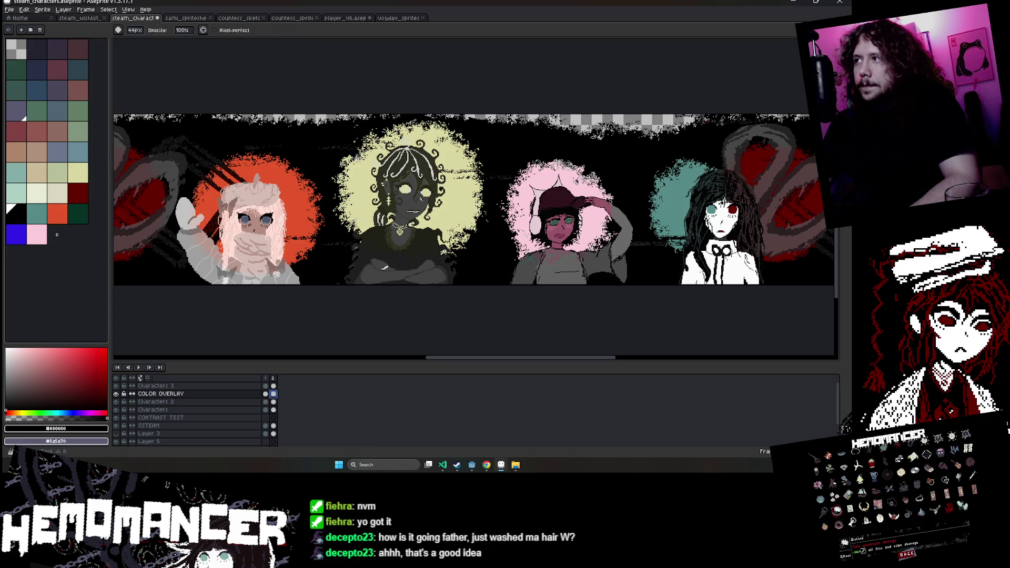
scroll(633, 125, "up", 5)
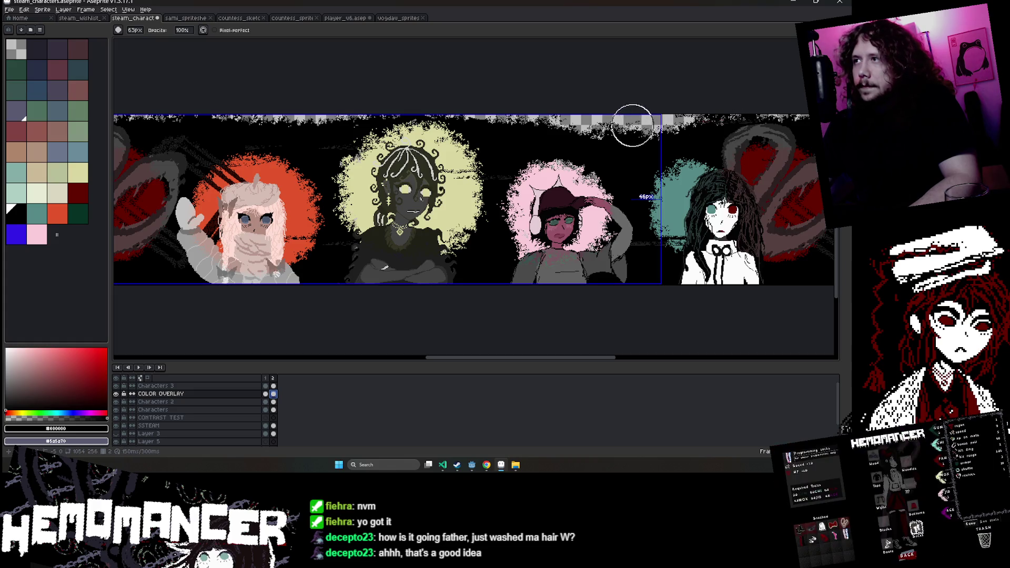
scroll(633, 125, "right", 5)
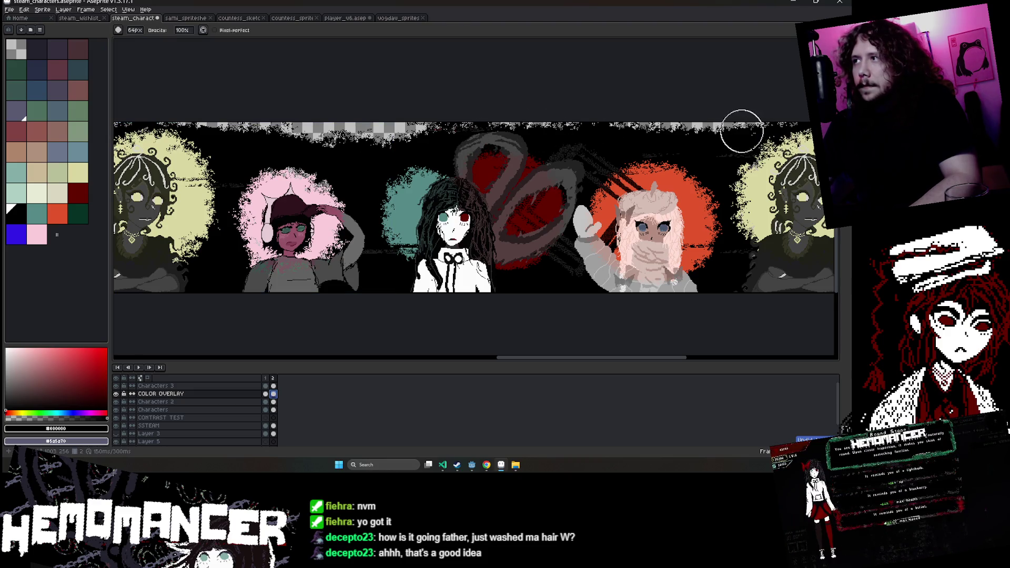
key("ctrl+z")
key("ctrl+z")
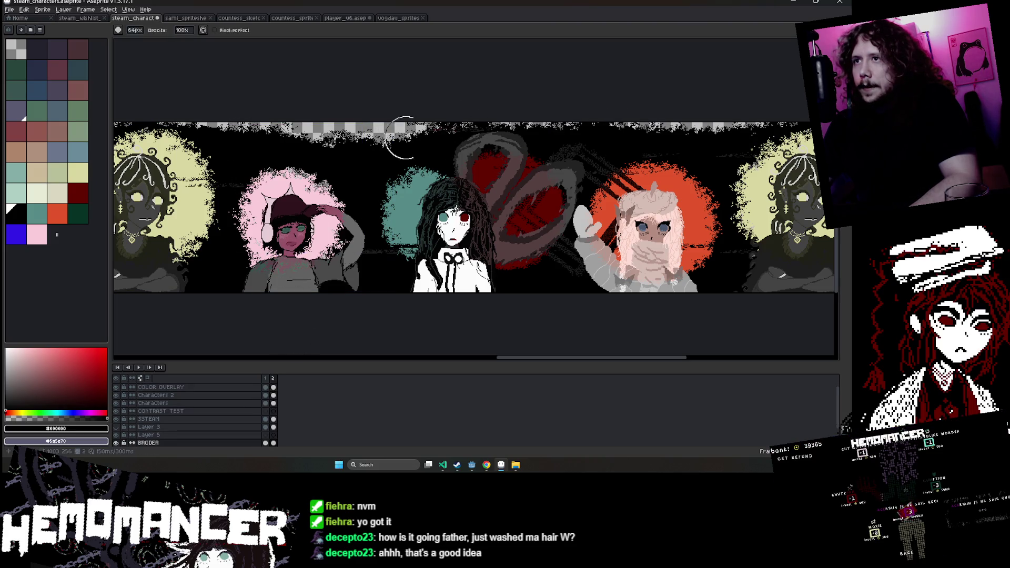
left_click_drag(405, 138, 246, 136)
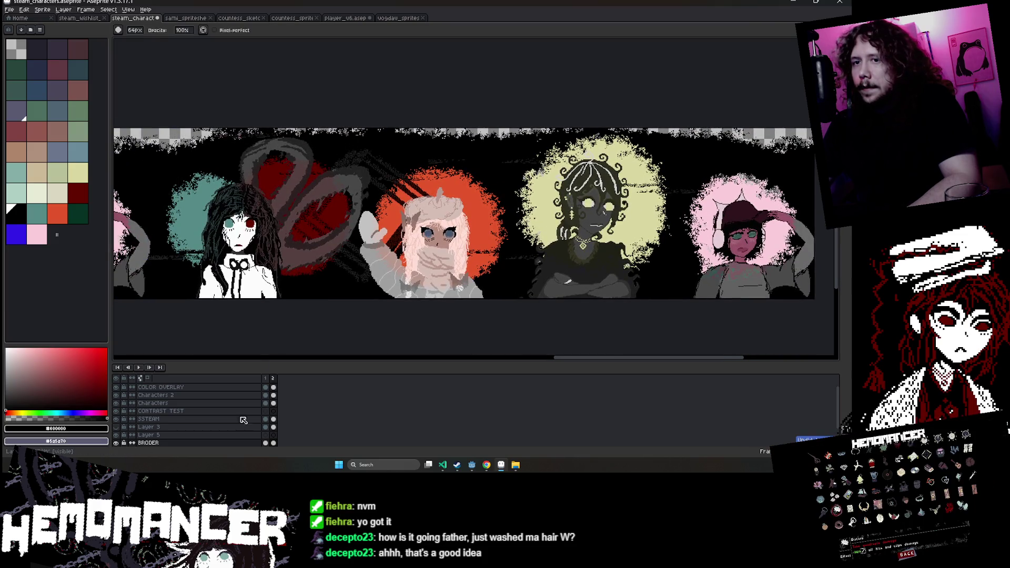
left_click(266, 394)
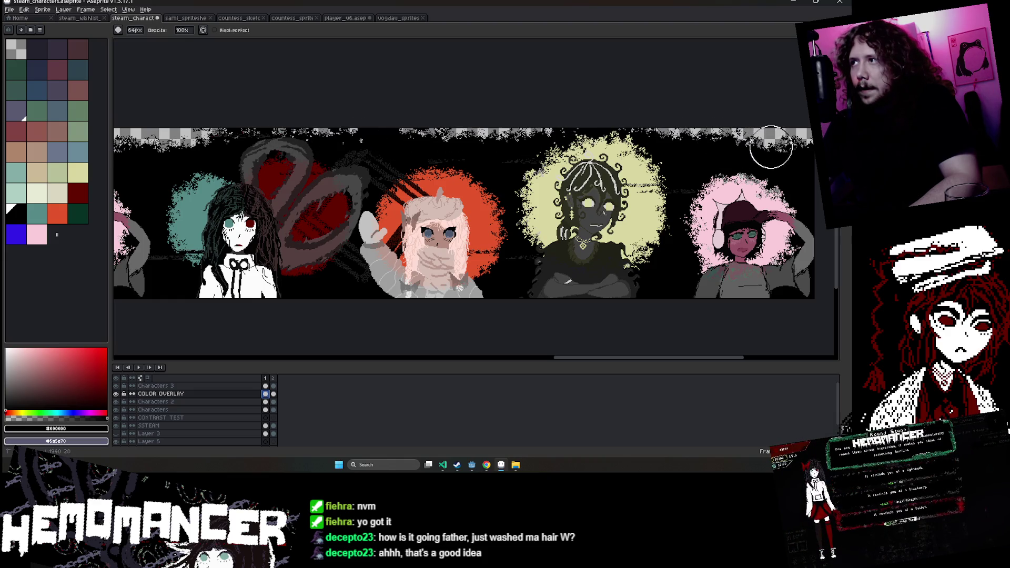
Add a third frame, select its COLOR OVERLAY cel, and play the animation to preview.
left_click_drag(771, 148, 734, 132)
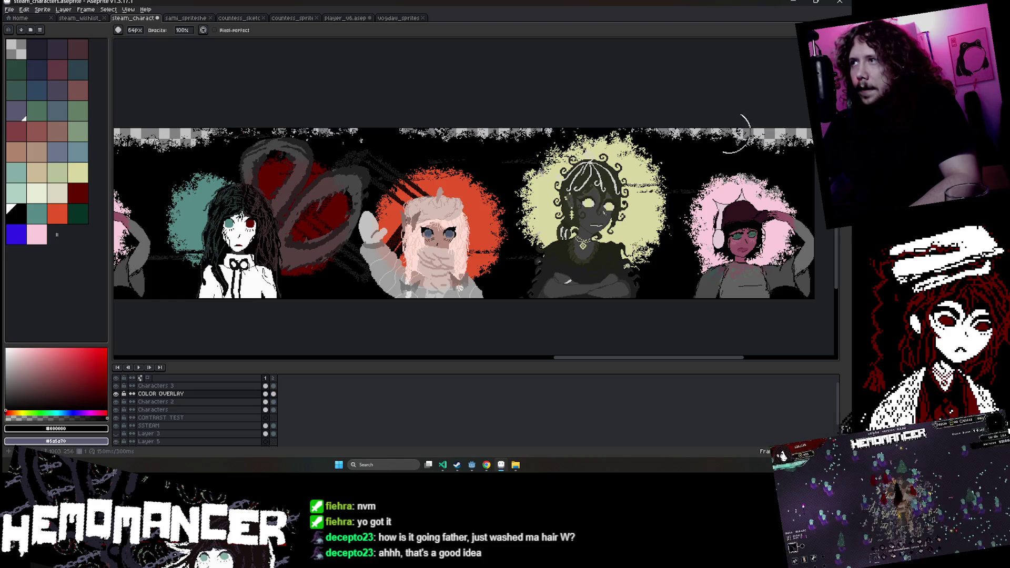
left_click(273, 379)
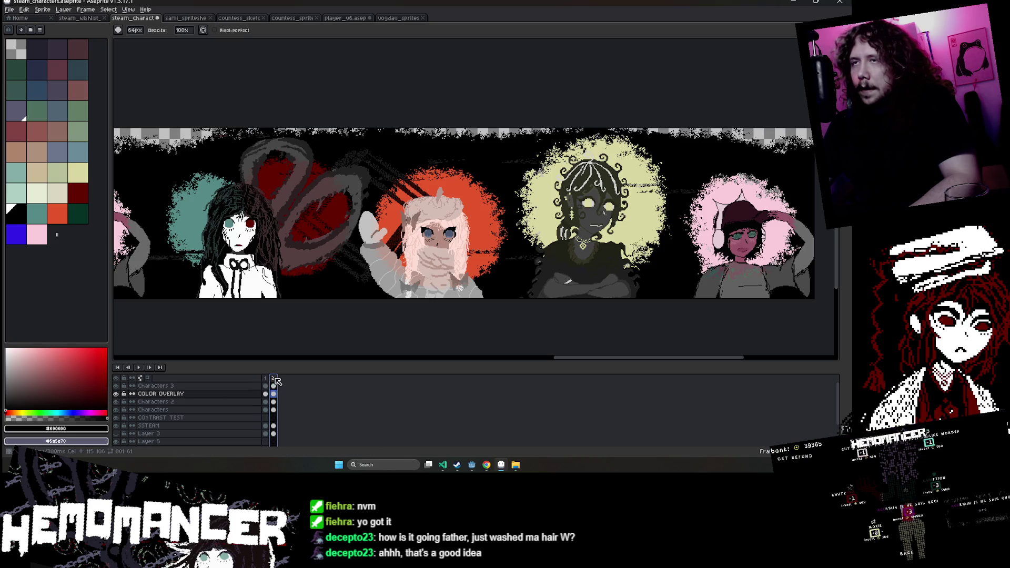
left_click(265, 378)
left_click(273, 380)
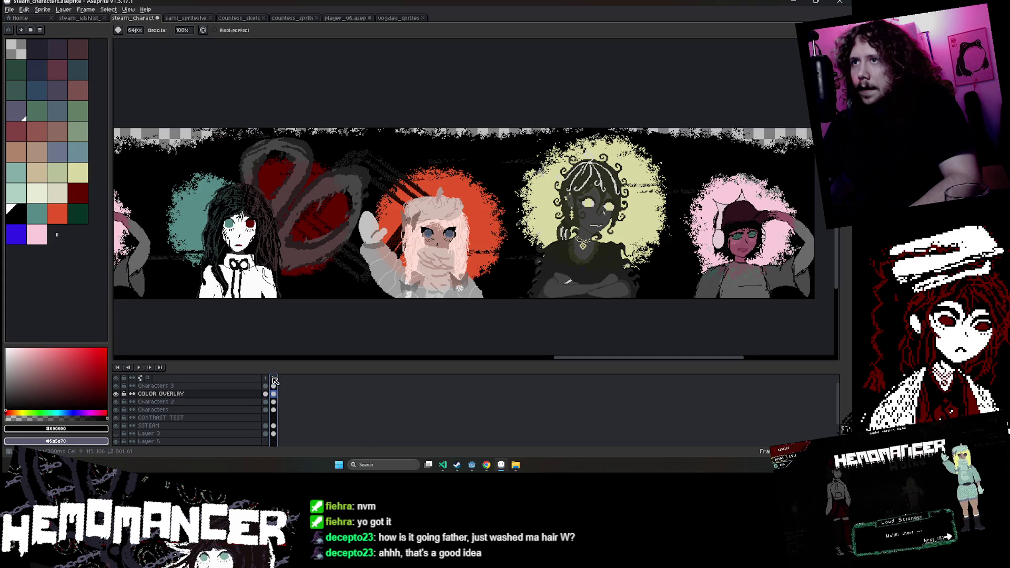
left_click(306, 393)
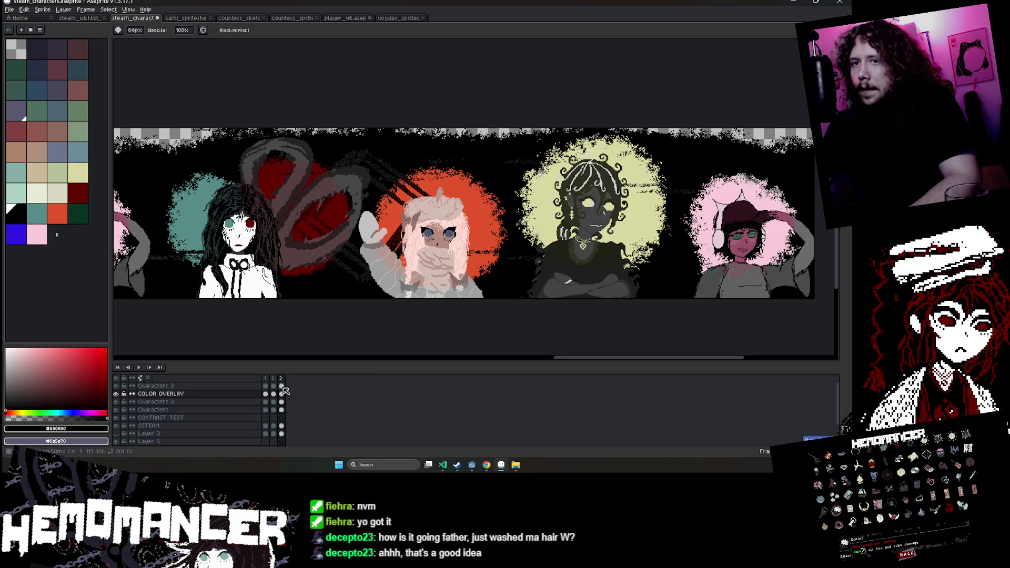
left_click(282, 393)
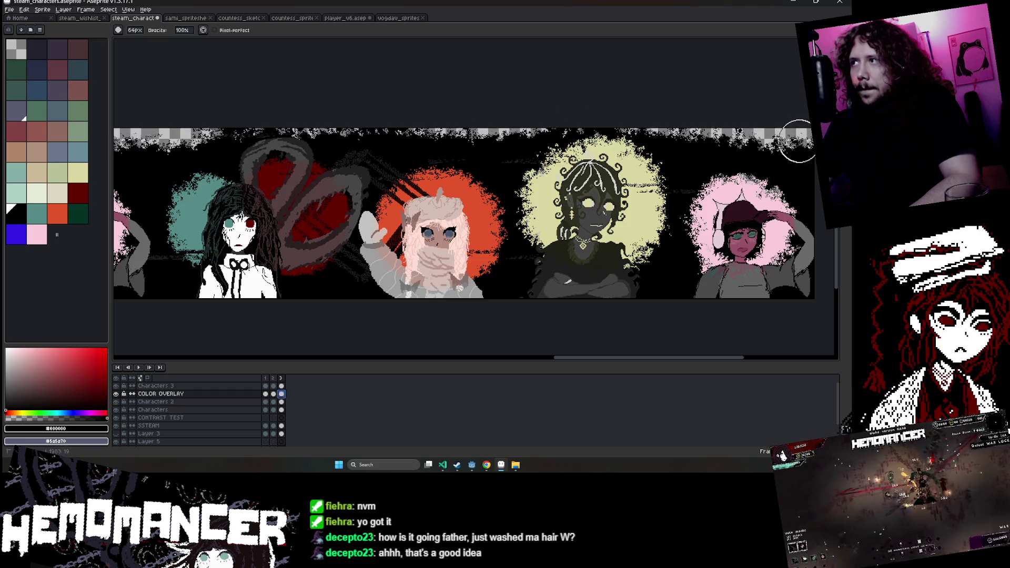
left_click(138, 367)
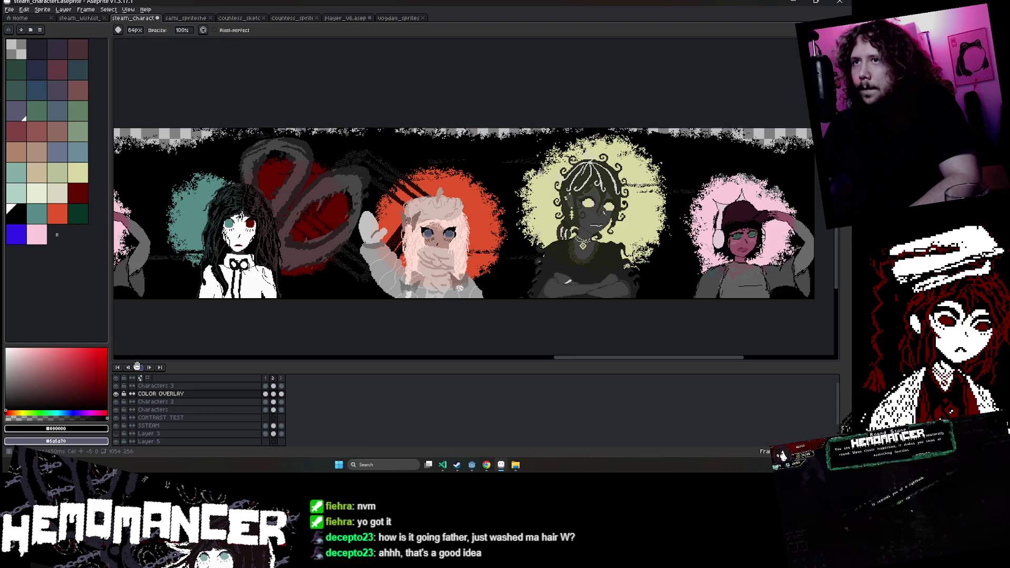
Try deleting the centre character's yellow halo with a Magic Wand selection, then restore it.
scroll(196, 323, "down", 1)
scroll(264, 309, "up", 1)
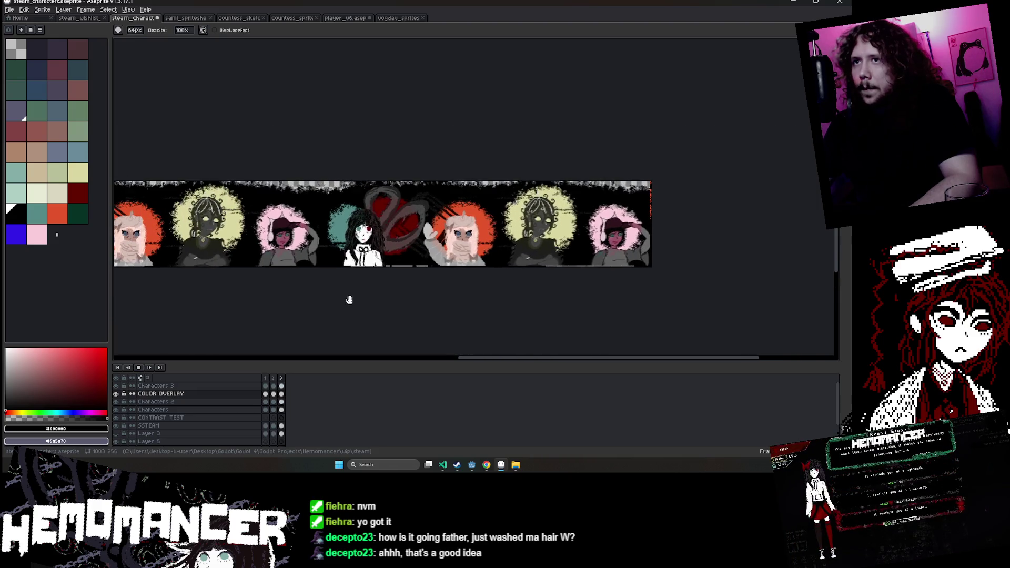
scroll(347, 300, "up", 1)
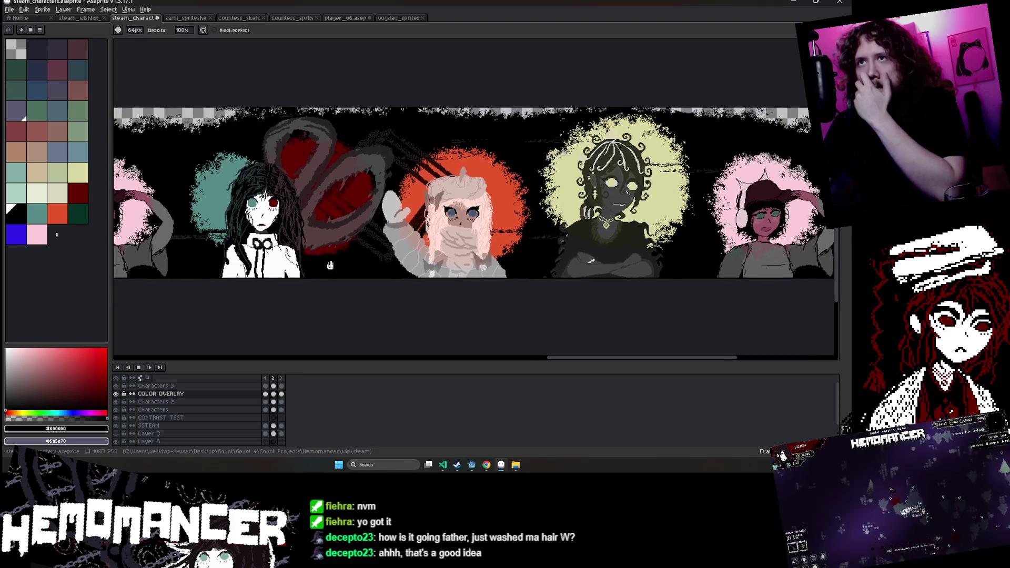
left_click_drag(310, 263, 274, 267)
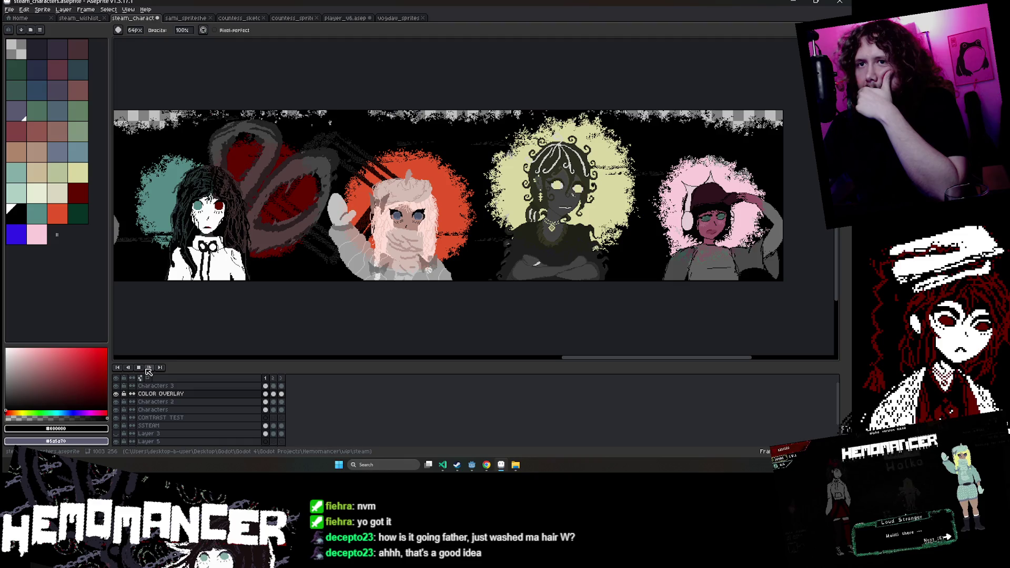
scroll(620, 124, "up", 2)
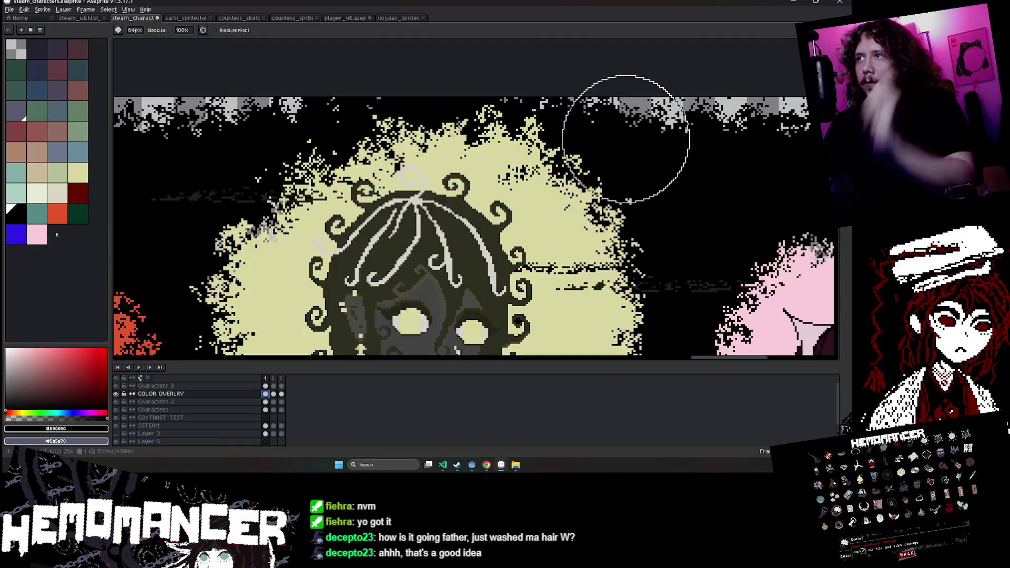
scroll(535, 159, "down", 1)
key("w")
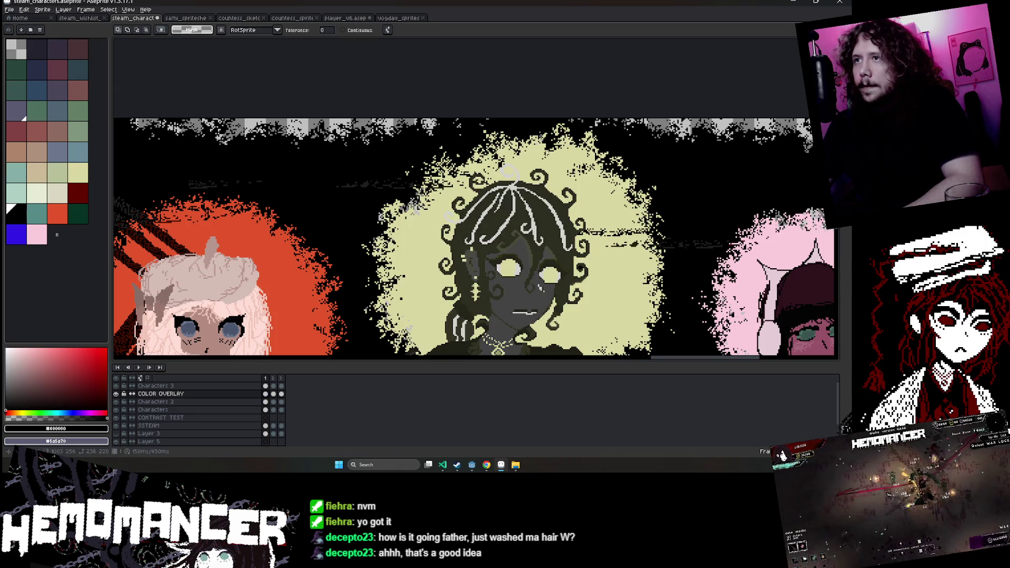
key("Delete")
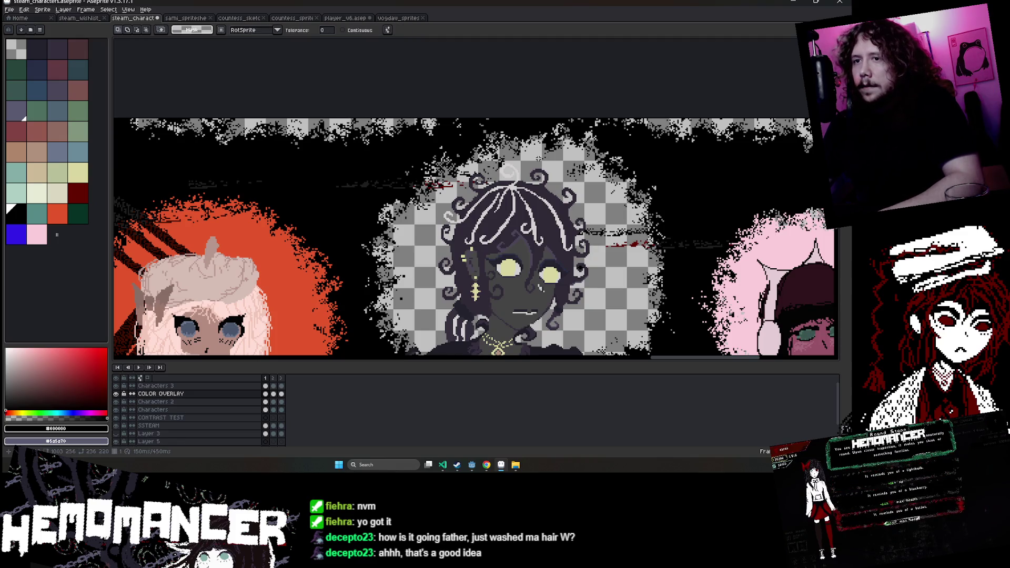
key("ctrl+z")
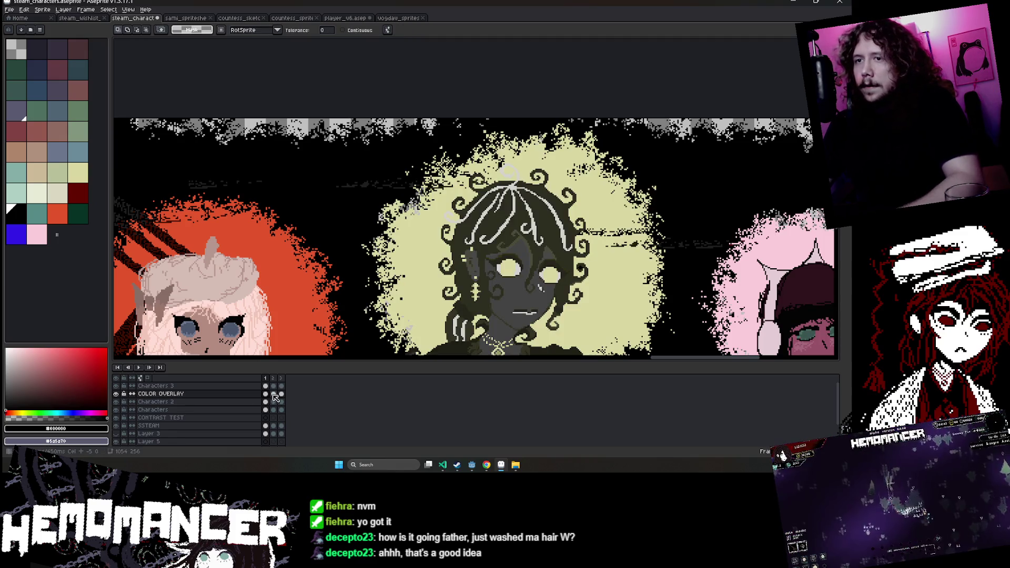
On frame 2's COLOR OVERLAY cel, erase the yellow halo with an enlarged Eraser.
key("Right")
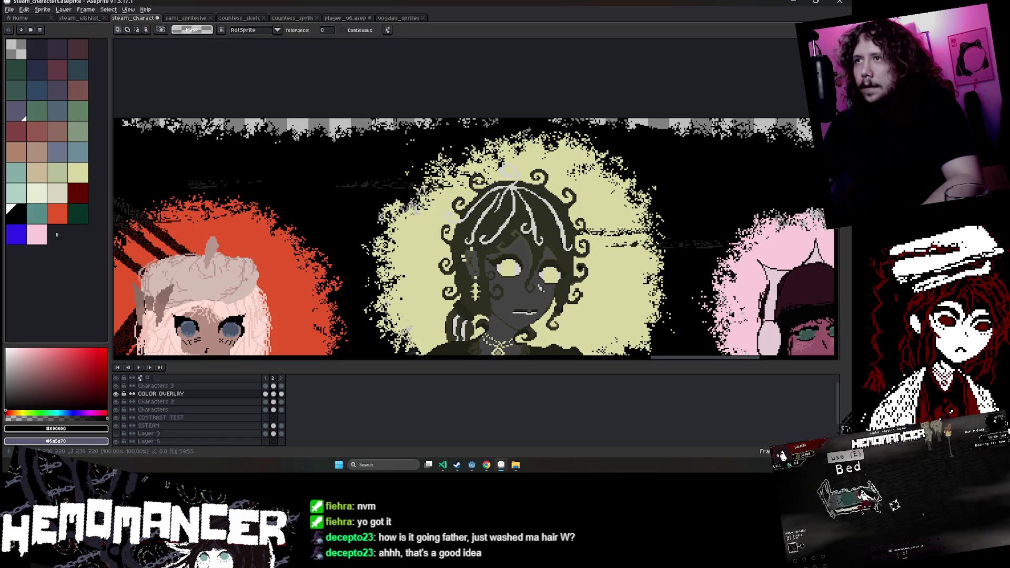
key("Return")
key("Right")
key("Right")
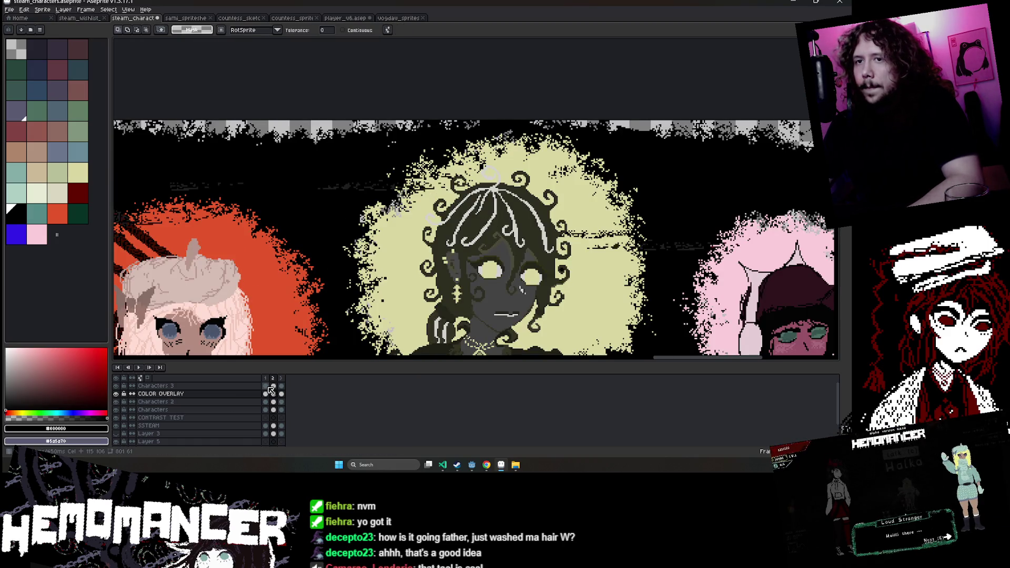
left_click(273, 394)
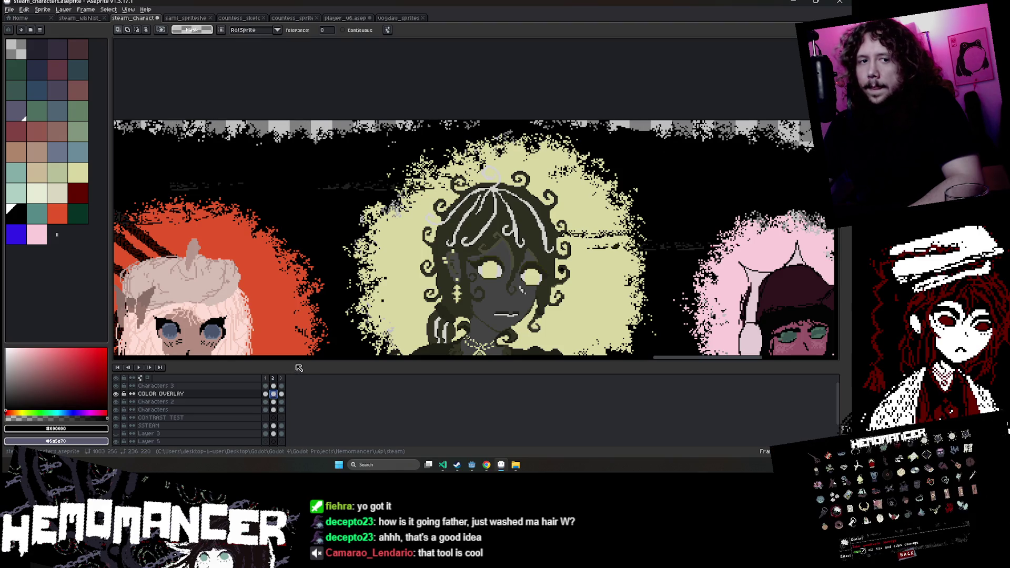
key("e")
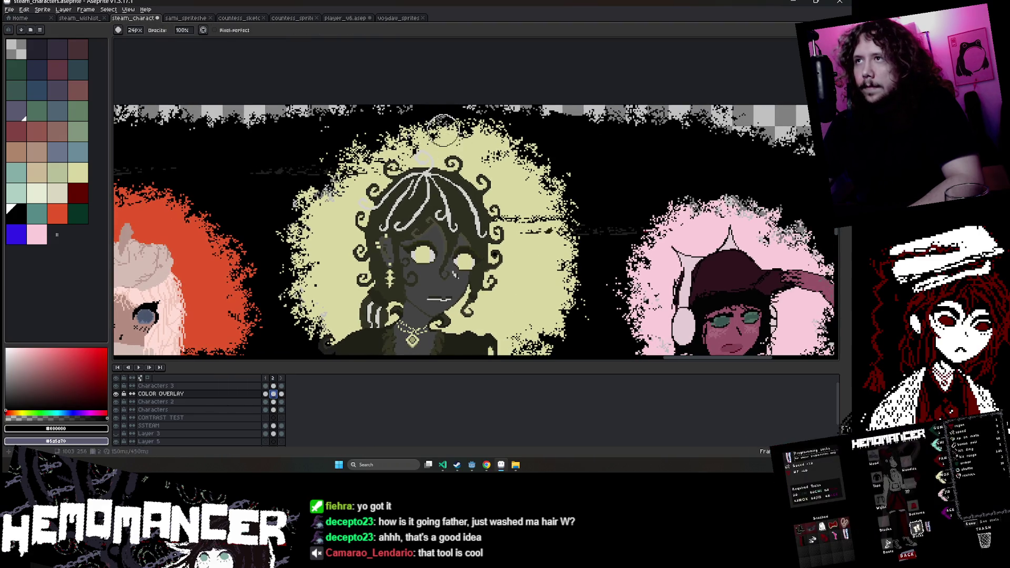
mouse_move(471, 131)
left_mouse_down()
mouse_move(353, 148)
mouse_move(329, 161)
mouse_move(293, 224)
left_mouse_up()
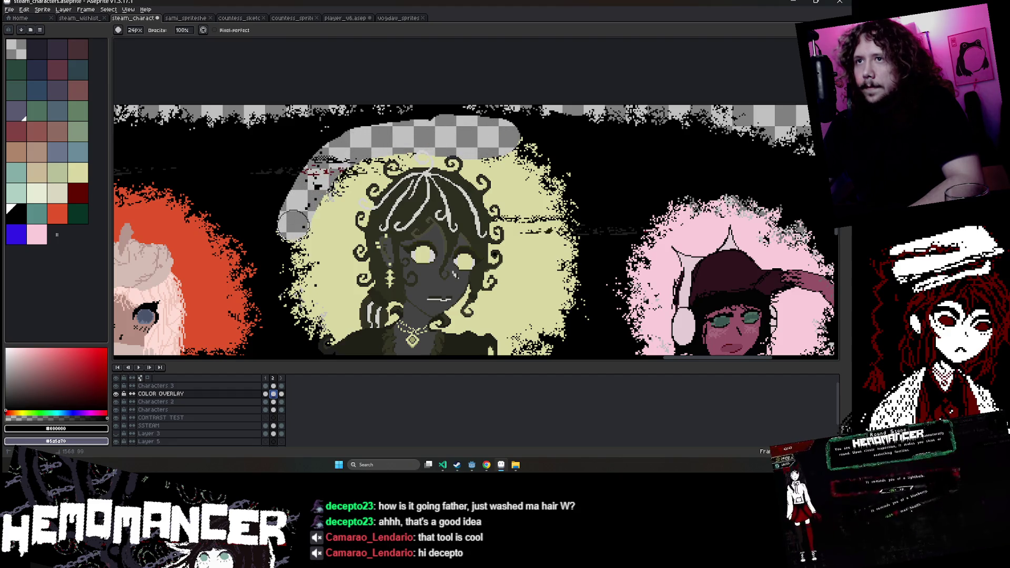
mouse_move(292, 284)
left_mouse_down()
mouse_move(308, 321)
mouse_move(329, 223)
mouse_move(371, 173)
mouse_move(474, 153)
mouse_move(536, 200)
mouse_move(551, 302)
mouse_move(500, 321)
mouse_move(383, 304)
mouse_move(326, 282)
mouse_move(347, 197)
mouse_move(492, 221)
mouse_move(440, 191)
mouse_move(372, 290)
mouse_move(470, 238)
left_mouse_up()
key("v")
key("plus")
scroll(556, 312, "down", 2)
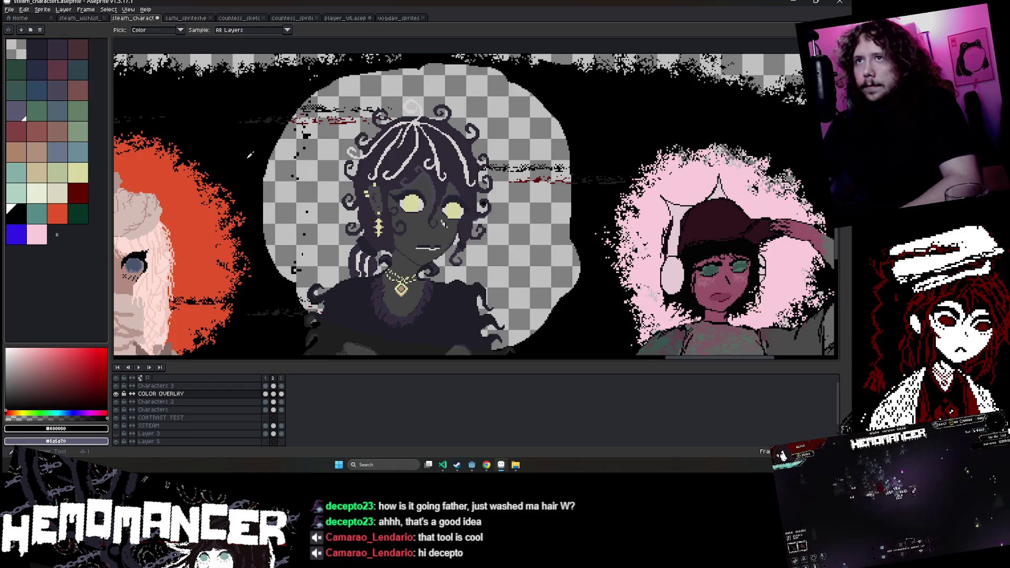
Fill the cleared halo area black and paste it into frame 2 in place.
key("g")
left_click(301, 155)
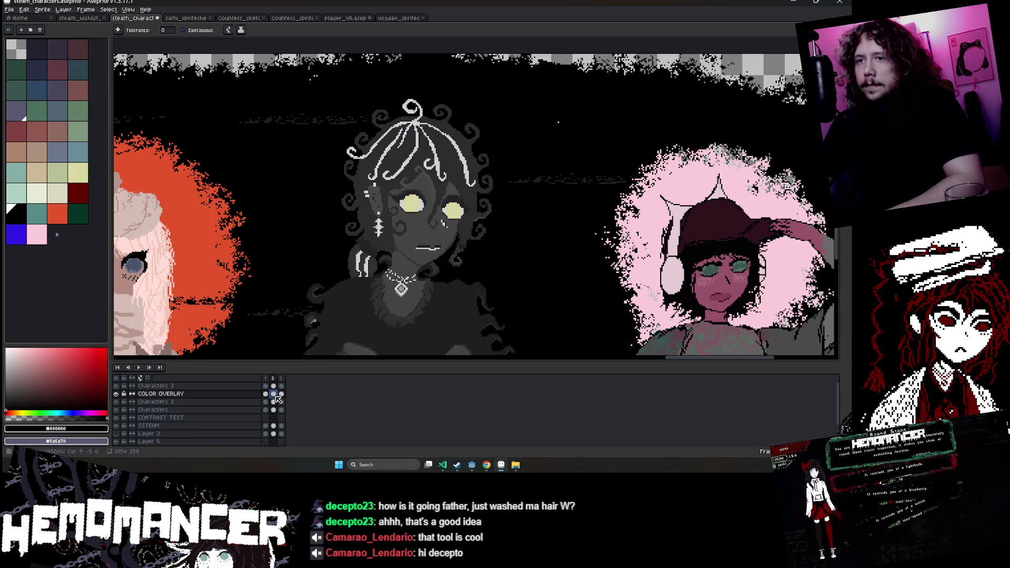
left_click(265, 378)
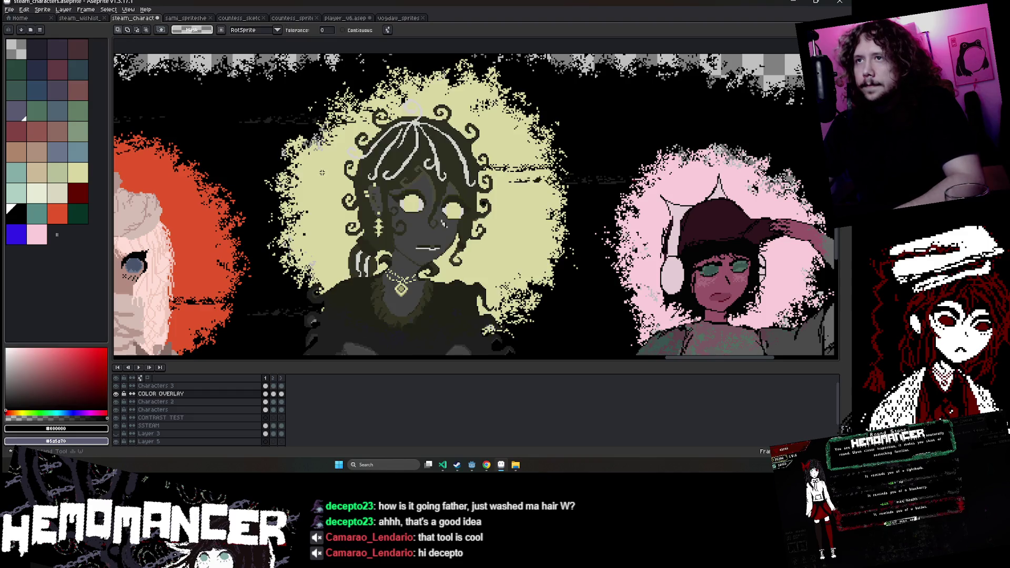
left_click(273, 378)
key("ctrl+v")
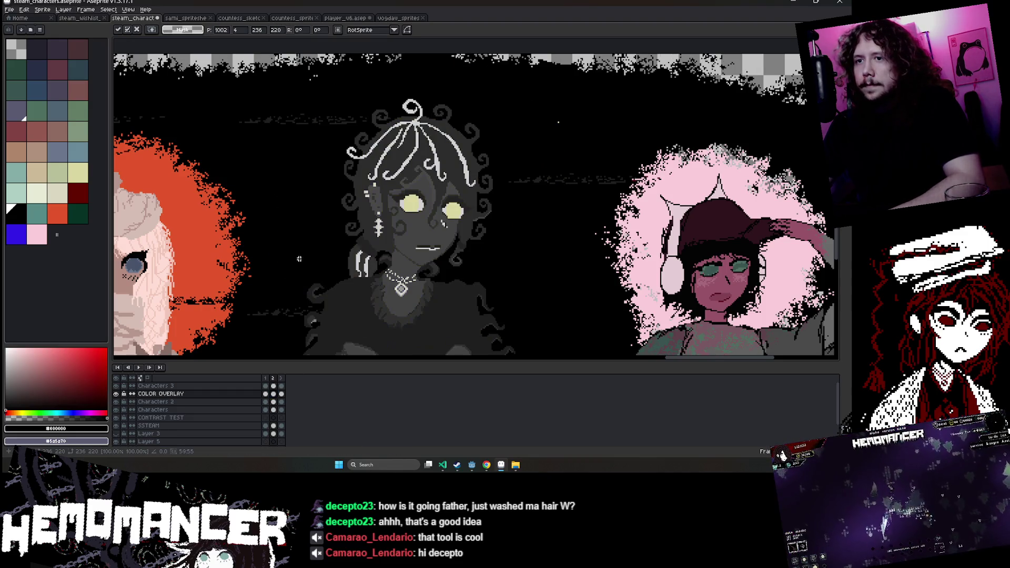
key("1")
key("Return")
key("3")
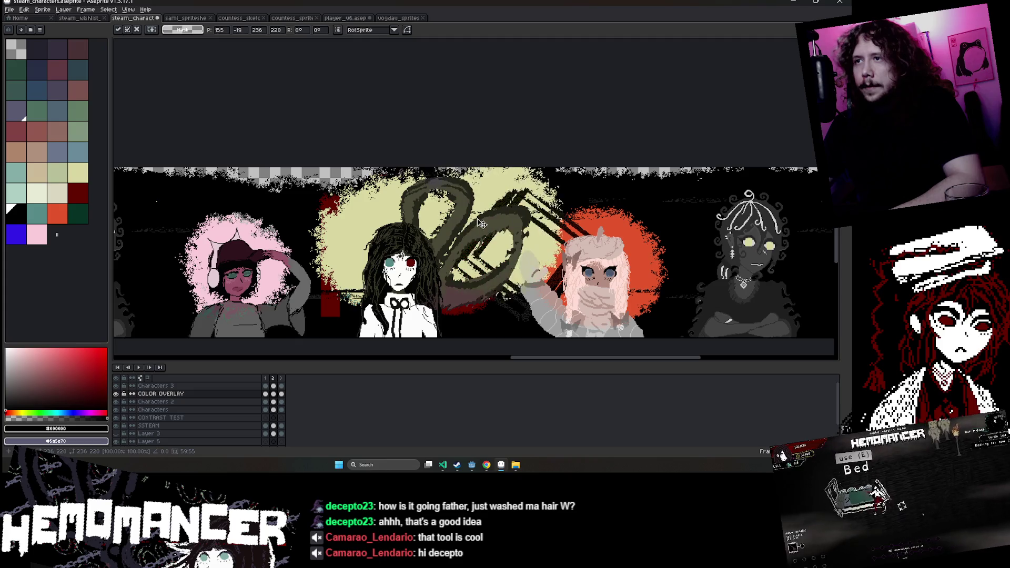
key("Left")
scroll(454, 222, "down", 2)
Step between frames, select the teal halo region, then select frame 1's COLOR OVERLAY cel.
scroll(474, 226, "up", 2)
scroll(521, 231, "down", 2)
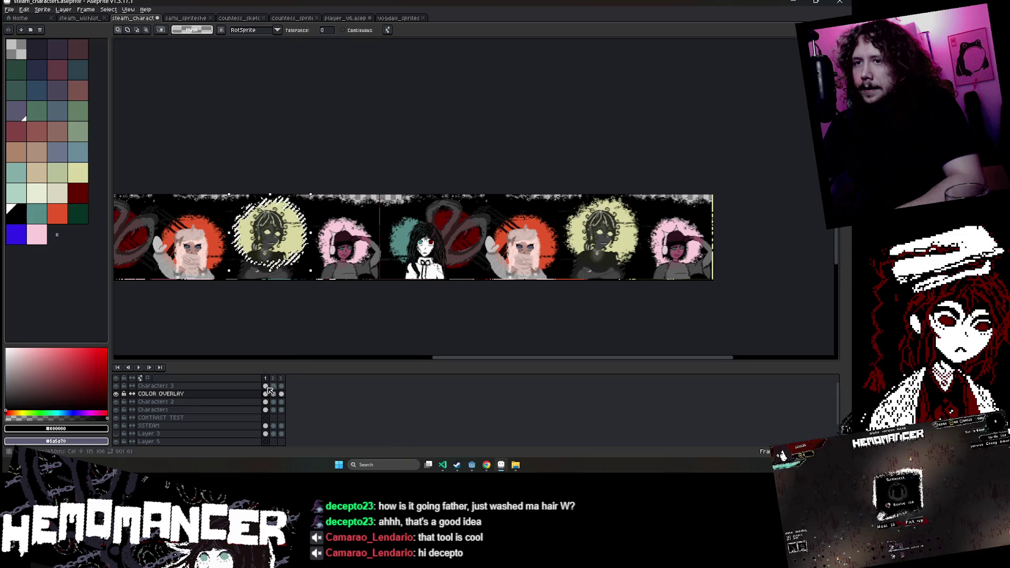
key("Right")
scroll(569, 275, "up", 1)
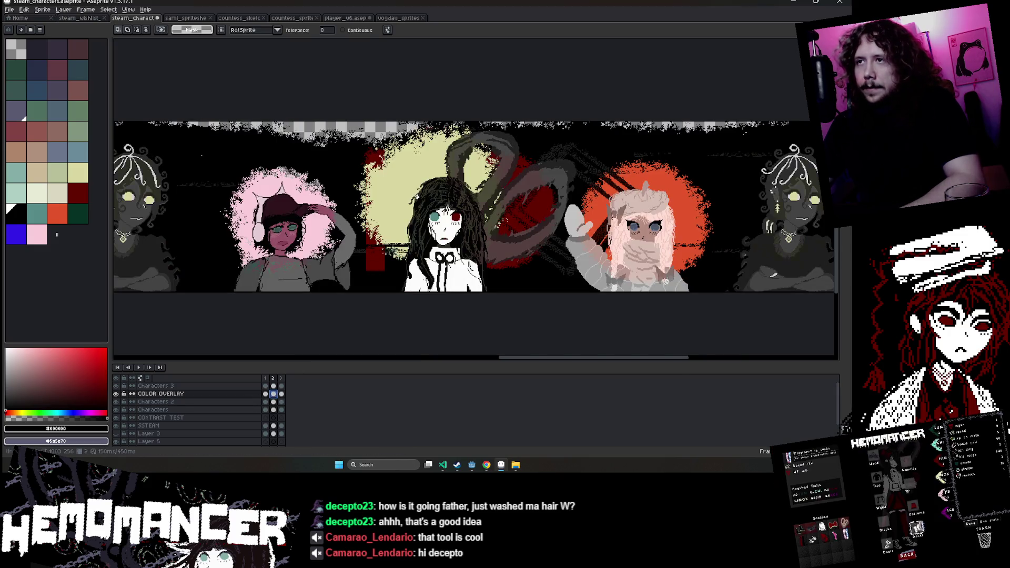
key("Left")
scroll(440, 194, "down", 1)
left_click(399, 195)
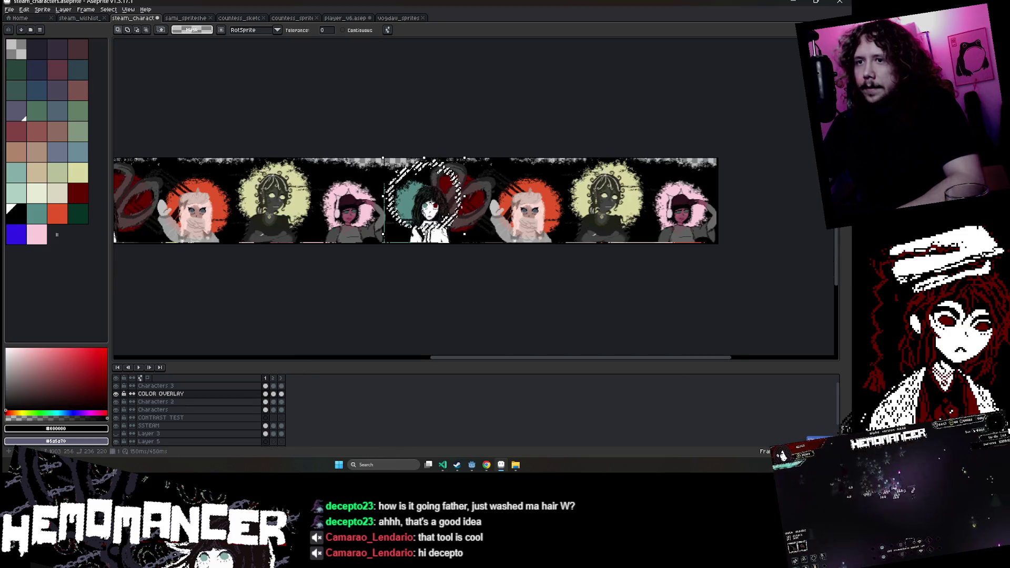
key("ctrl+d")
left_click(265, 378)
key("ctrl+z")
key("ctrl+z")
key("ctrl+z")
key("ctrl+z")
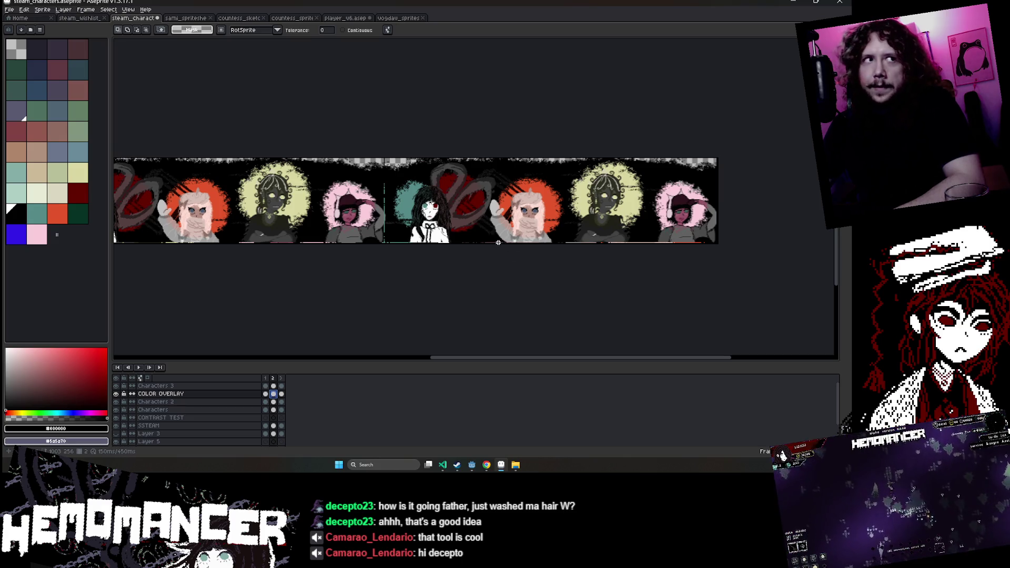
Clear the centre character's yellow halo to transparency on frame 1's COLOR OVERLAY cel.
left_click_drag(538, 263, 394, 267)
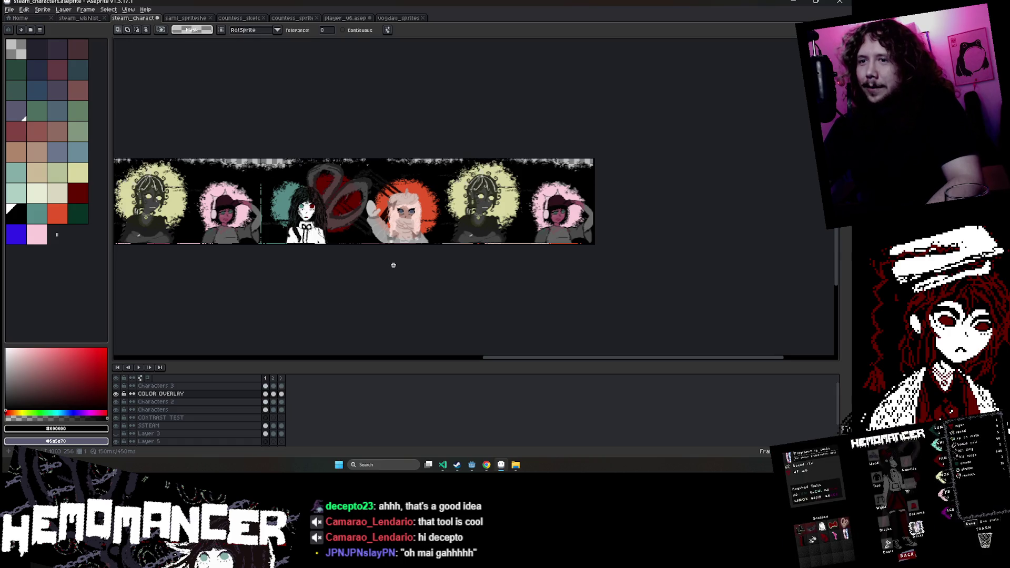
scroll(367, 172, "up", 3)
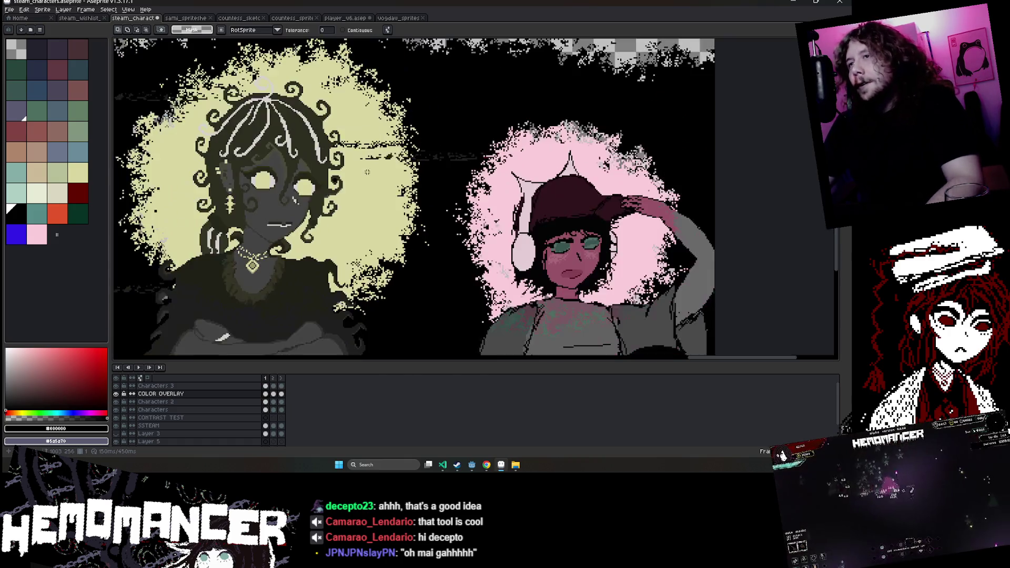
left_click_drag(340, 125, 439, 146)
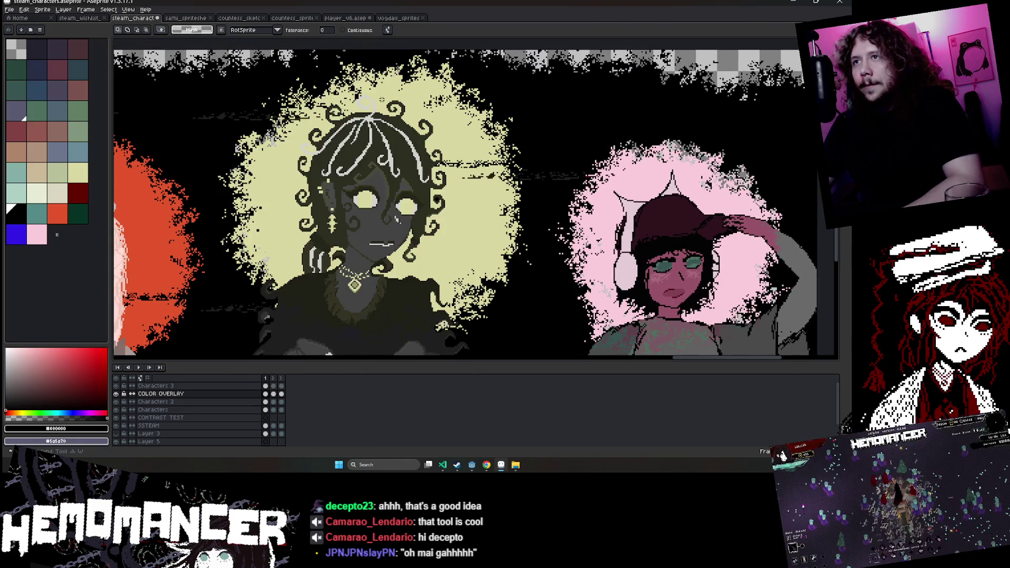
left_click(265, 394)
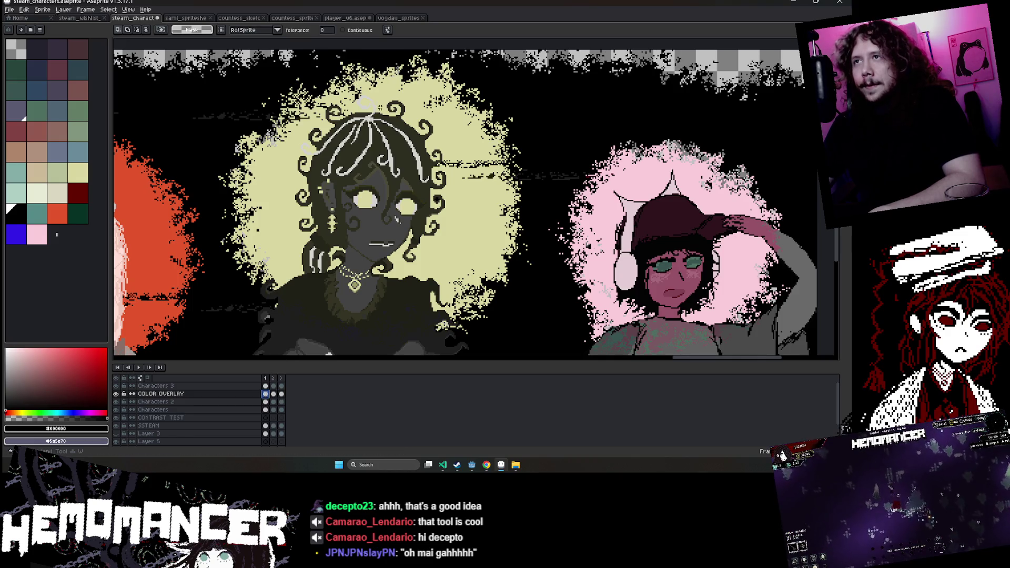
key("Return")
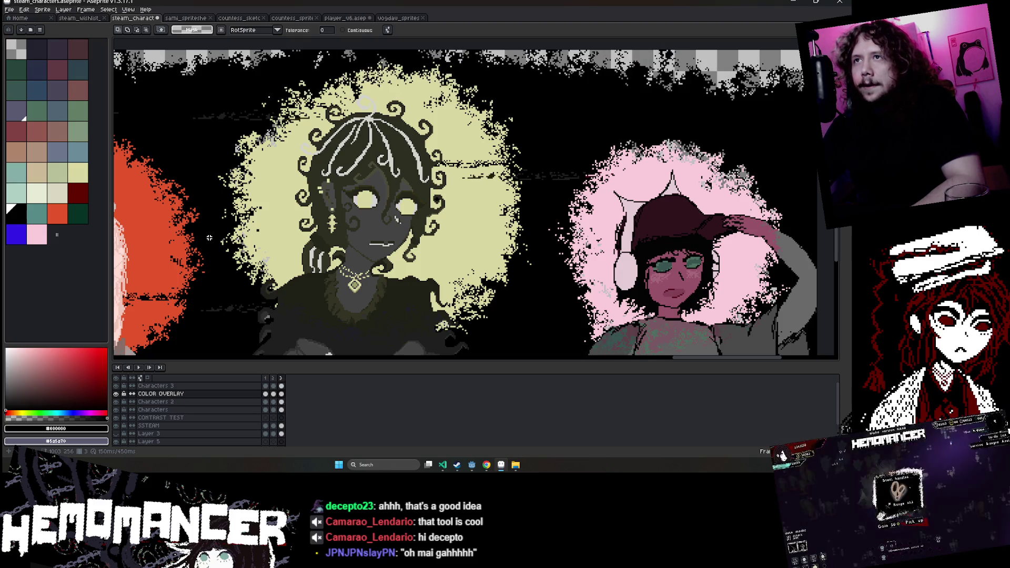
key("space")
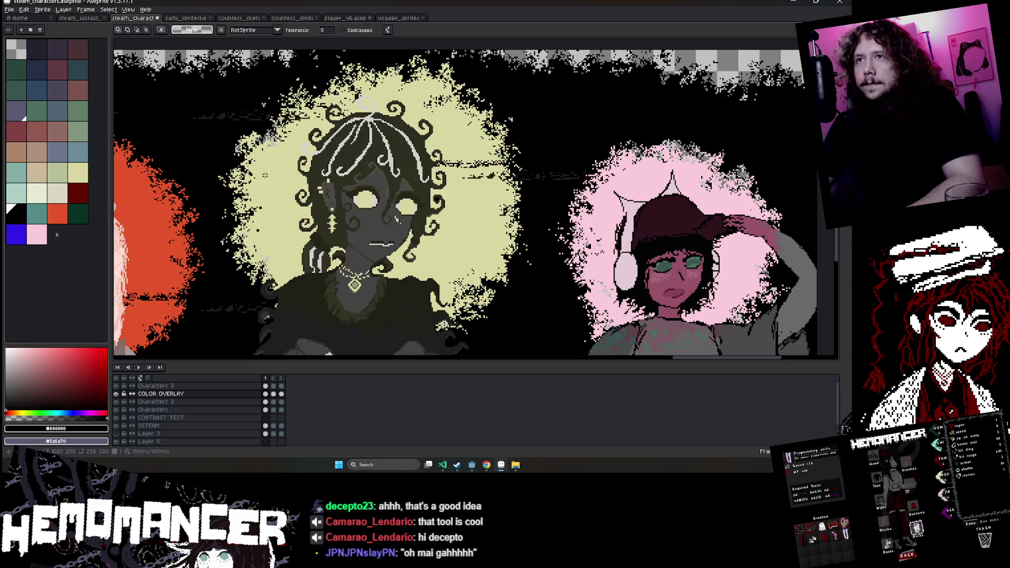
scroll(265, 175, "down", 4)
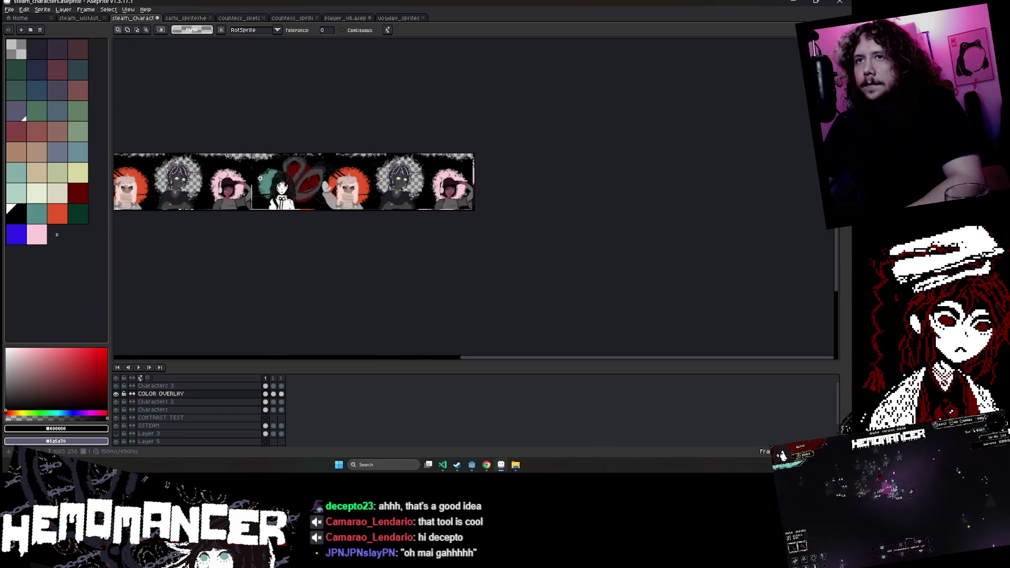
scroll(293, 342, "left", 3)
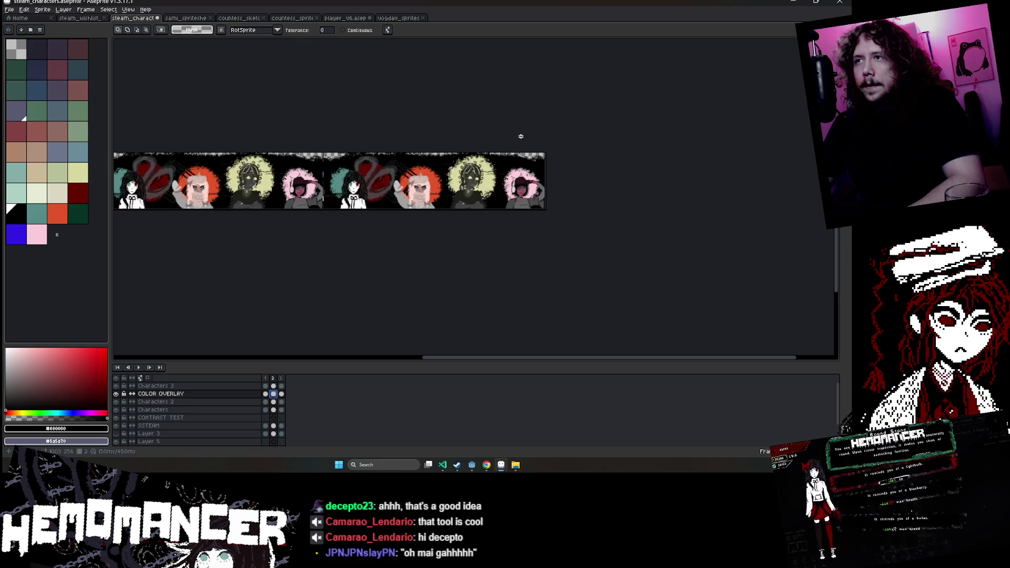
scroll(501, 171, "up", 2)
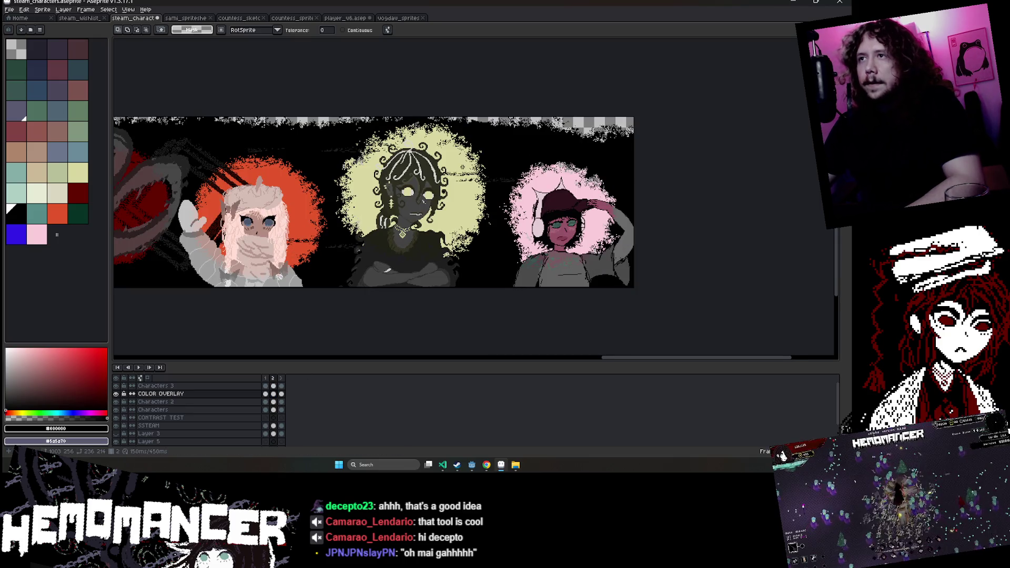
Paste the yellow halo image and position it behind the centre grey character.
key("i")
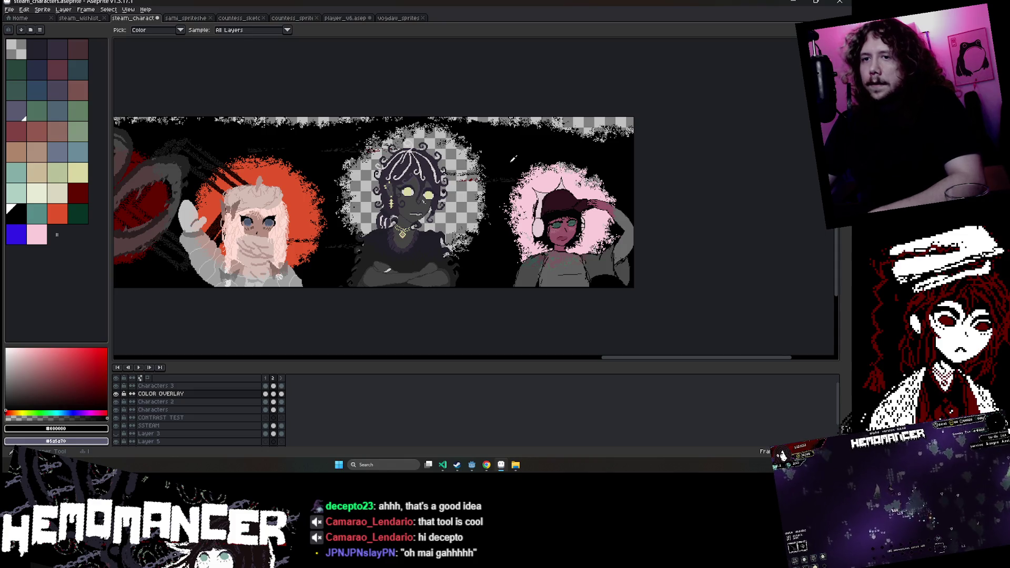
key("g")
left_click(458, 166)
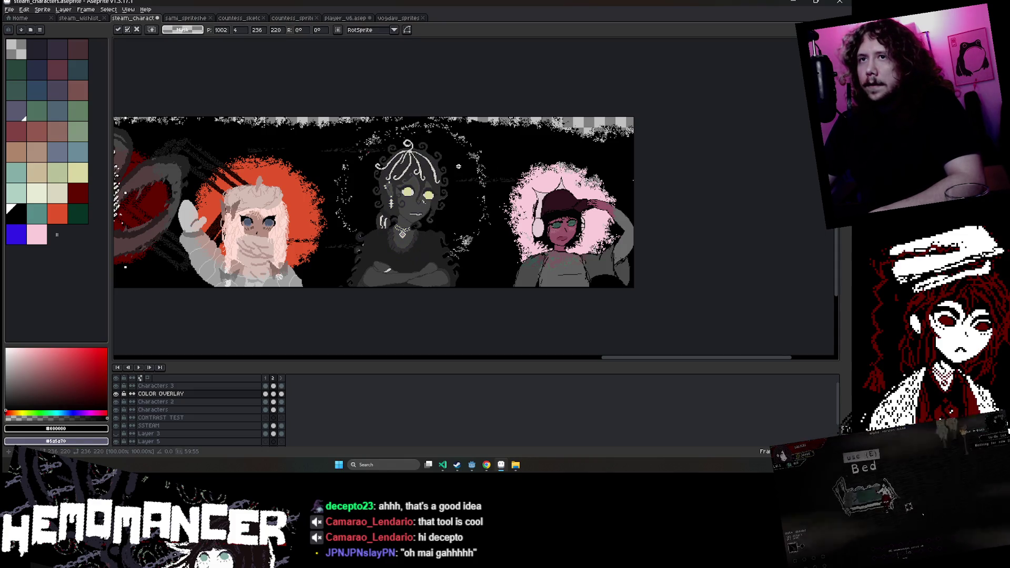
key("ctrl+v")
left_click_drag(273, 183, 505, 177)
scroll(453, 182, "up", 3)
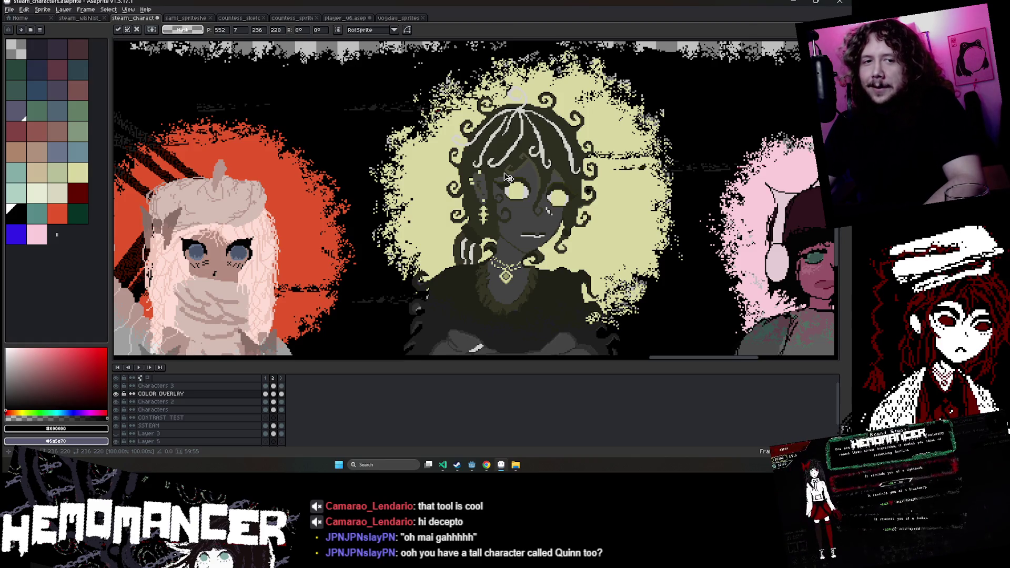
left_click_drag(507, 177, 504, 177)
scroll(503, 177, "down", 2)
scroll(499, 176, "up", 2)
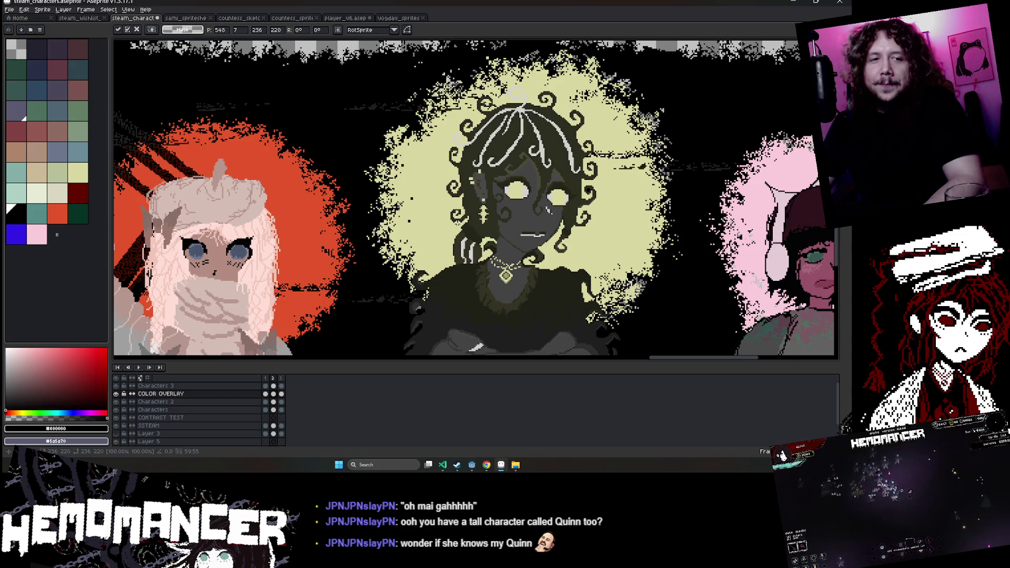
Delete the halo to transparency, play the animation, and undo a black fill attempt.
key("minus")
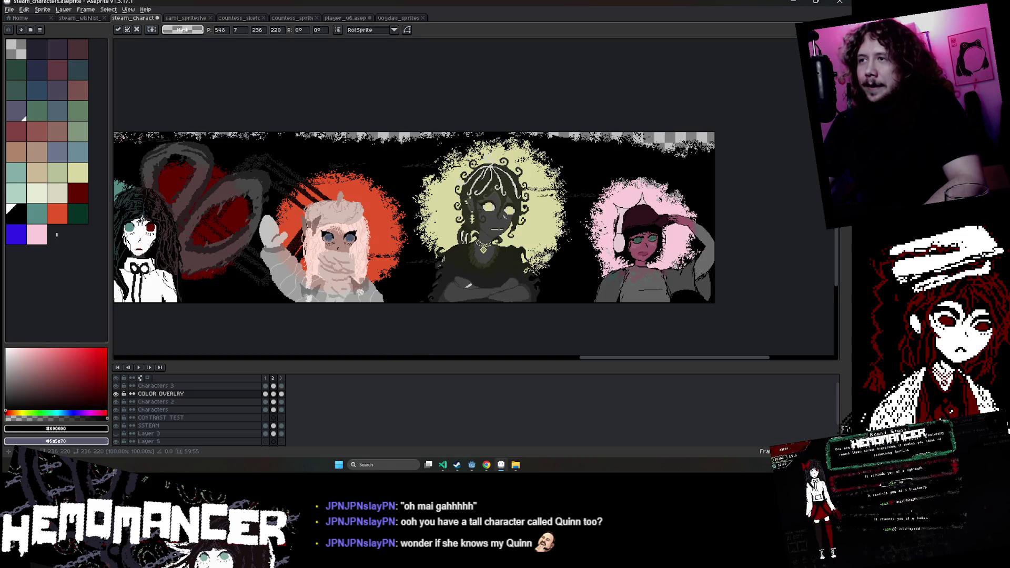
scroll(550, 230, "up", 2)
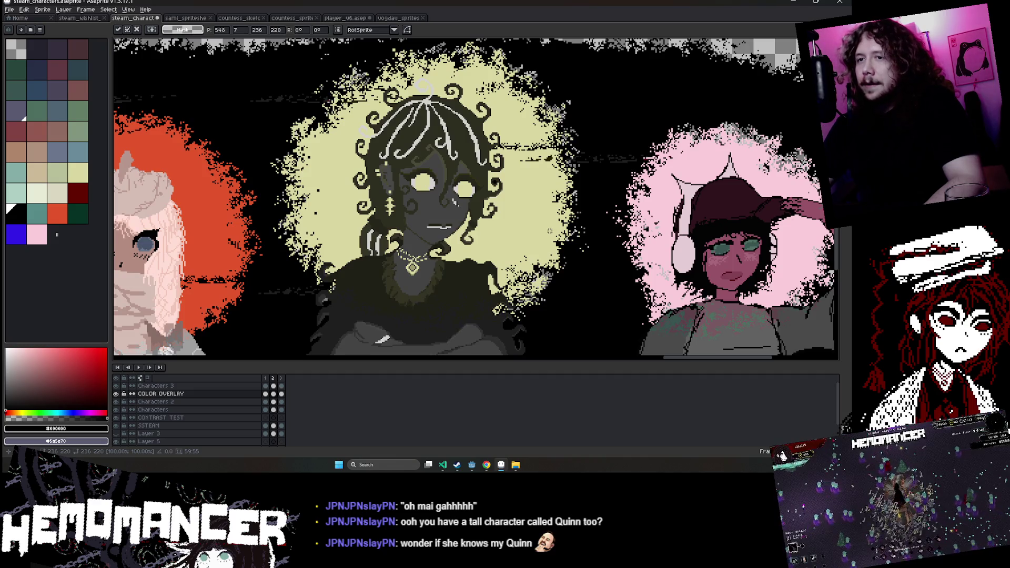
key("Delete")
key("Return")
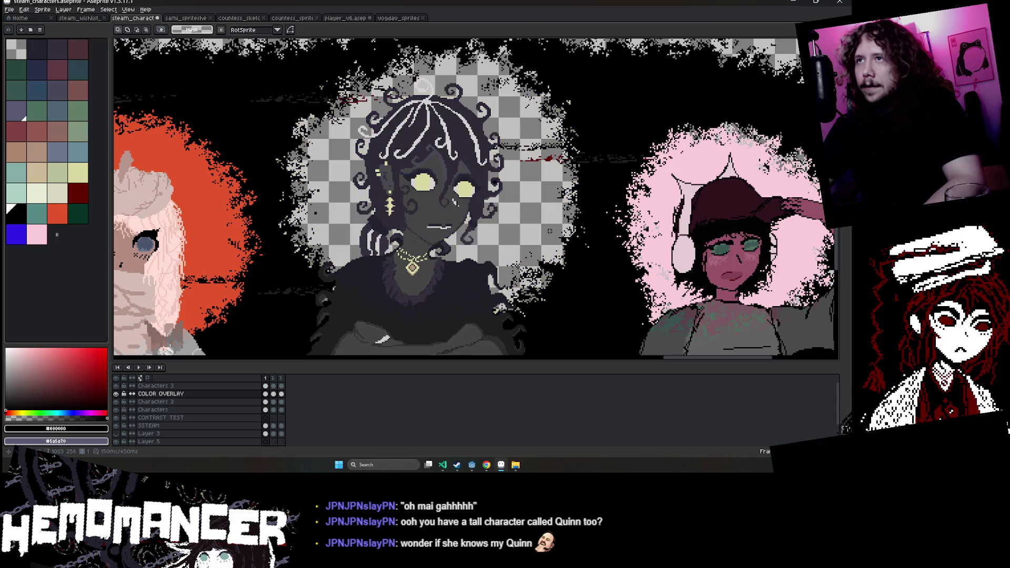
key("ctrl+t")
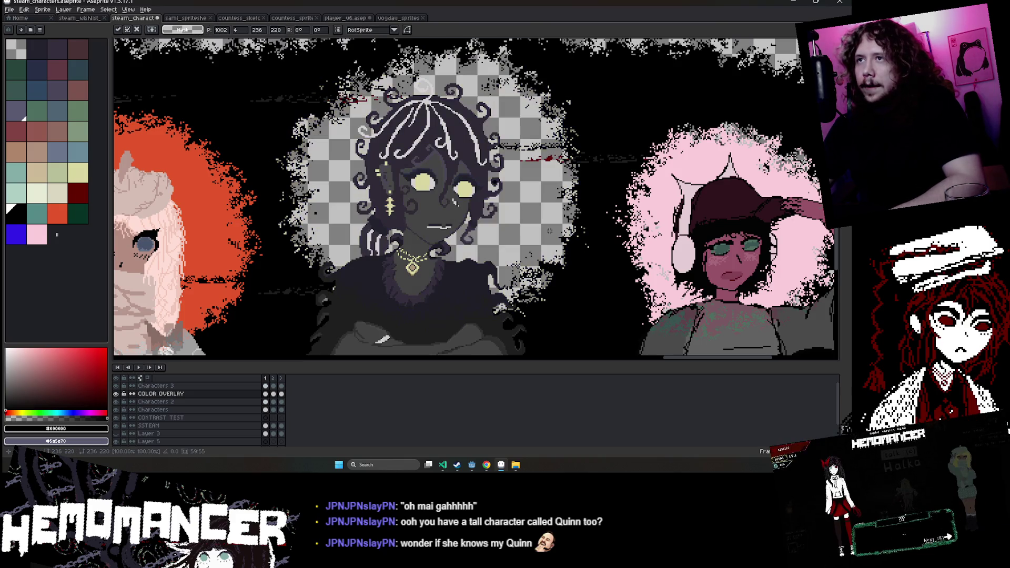
key("g")
left_click(495, 225)
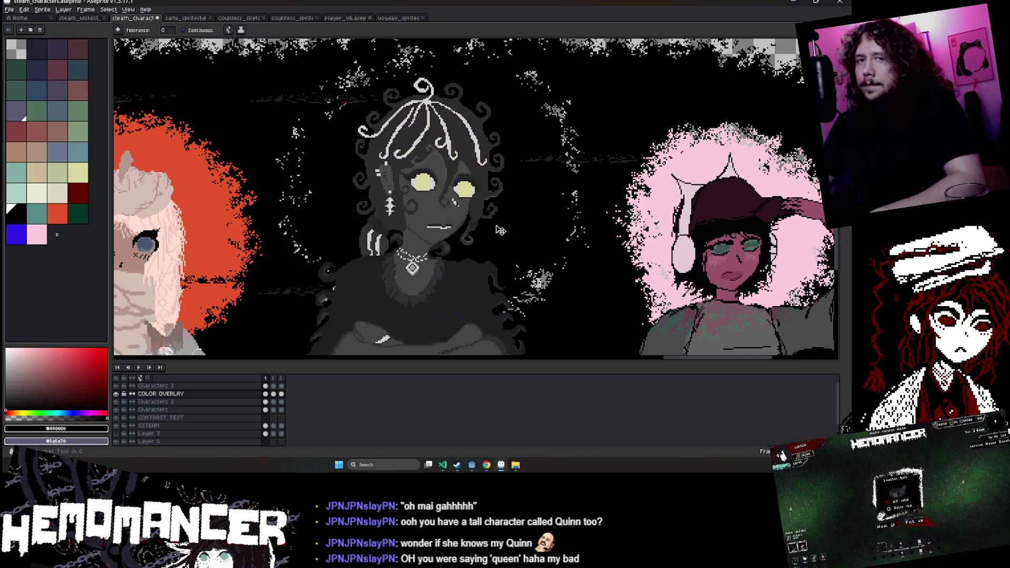
key("ctrl+z")
Eyedrop the pale yellow from frame 2 and fill frame 1's empty halo with it.
left_click(273, 394)
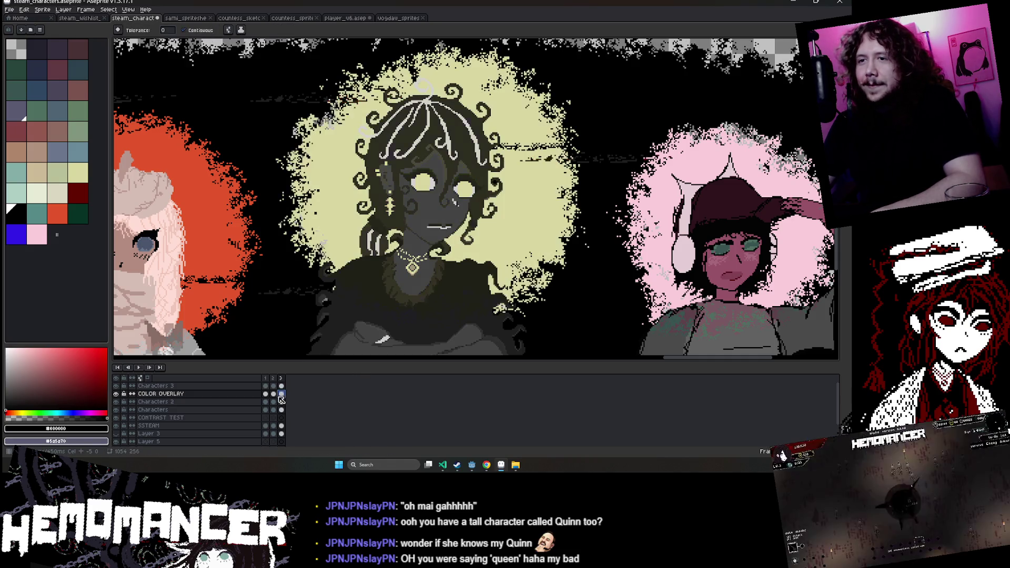
left_click(524, 206, "alt")
key("Left")
key("g")
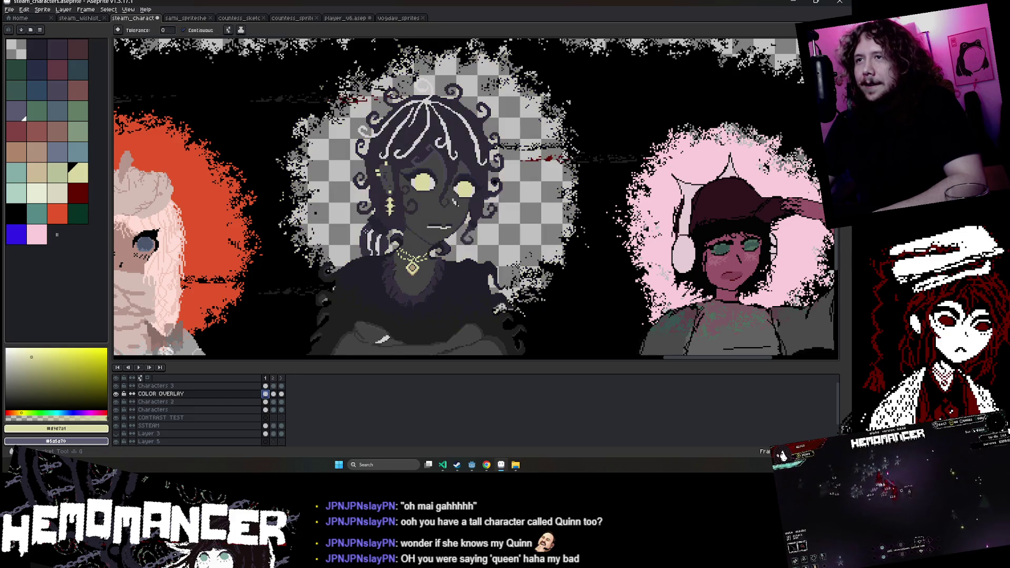
left_click(346, 218)
key("Return")
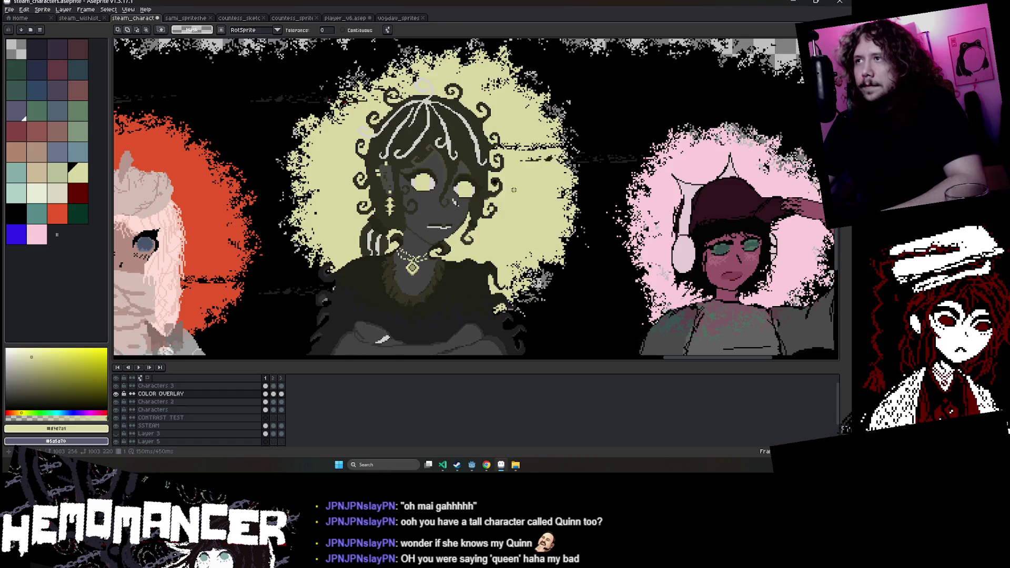
left_click_drag(349, 214, 513, 190)
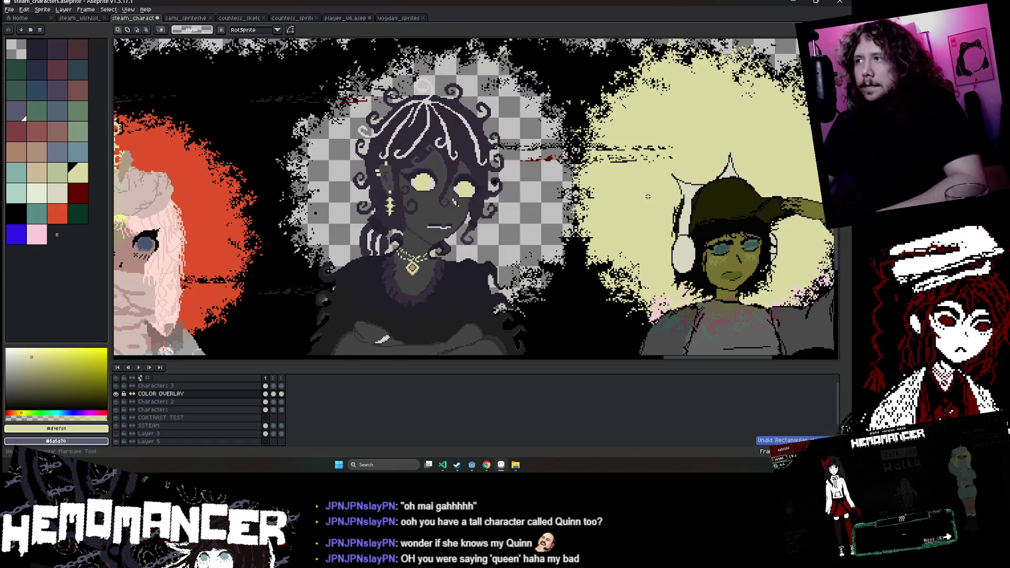
key("ctrl+z")
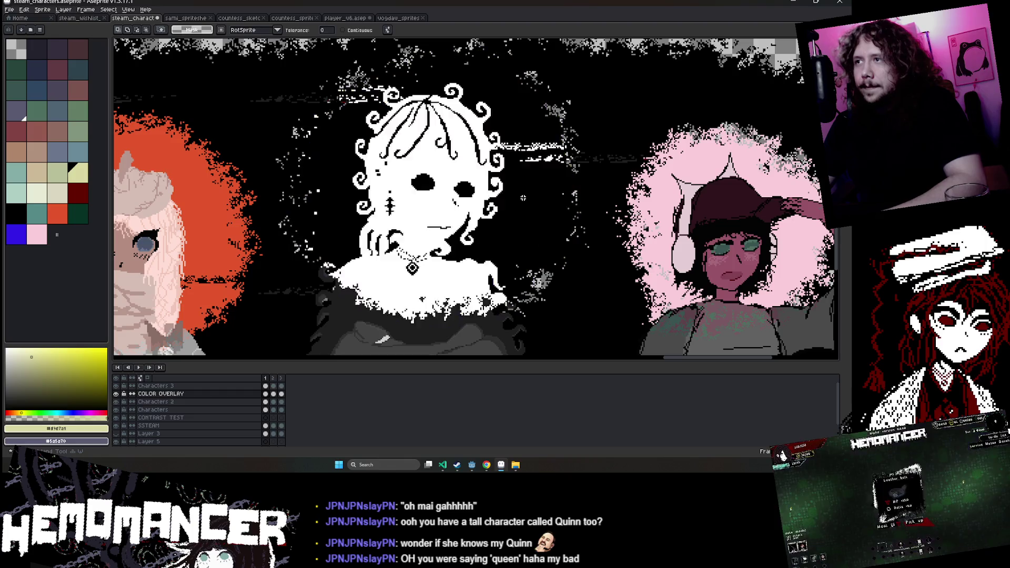
scroll(523, 197, "down", 5)
Undo the stray Magic Wand selection, save the banner, and turn off View > Tiled Mode.
scroll(452, 247, "down", 3)
scroll(452, 250, "up", 4)
scroll(453, 249, "up", 2)
scroll(453, 250, "down", 2)
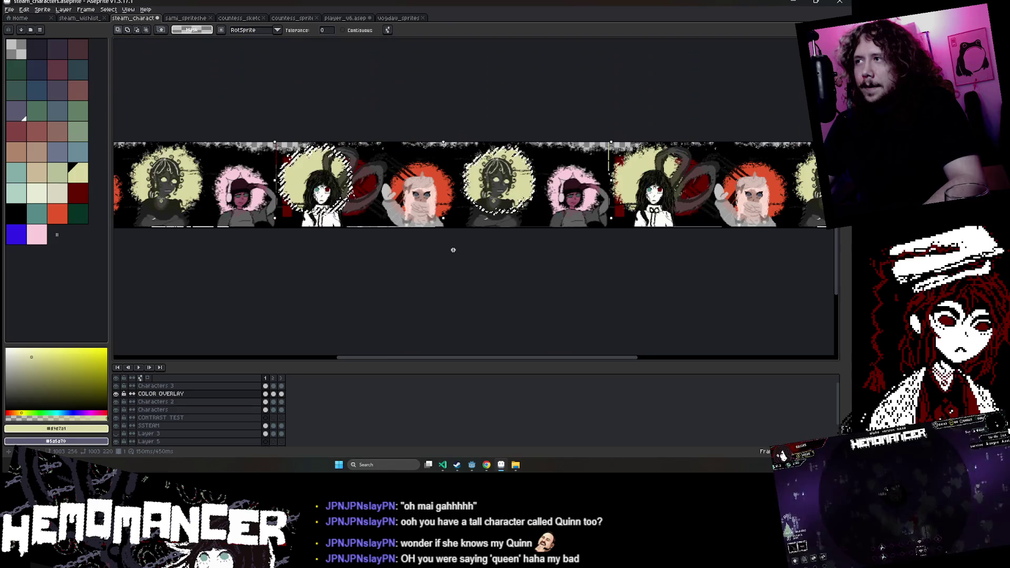
scroll(453, 249, "up", 1)
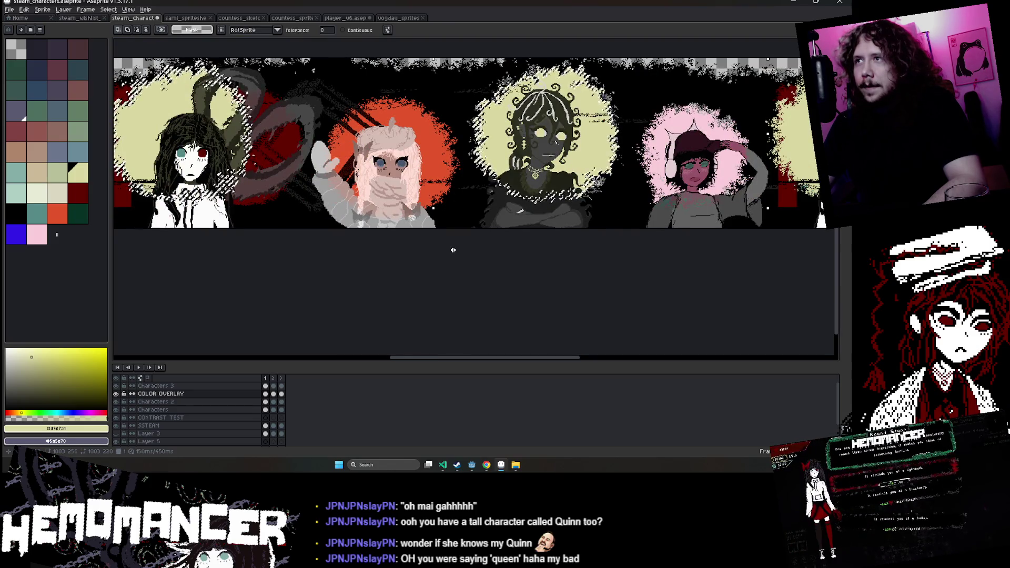
key("ctrl+z")
scroll(453, 249, "down", 1)
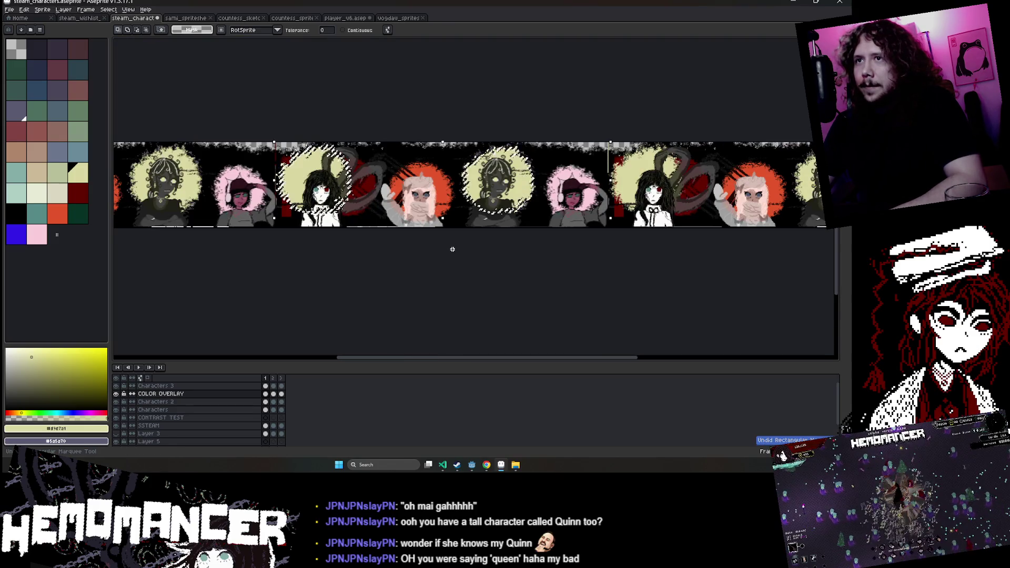
key("ctrl+z")
key("ctrl+z")
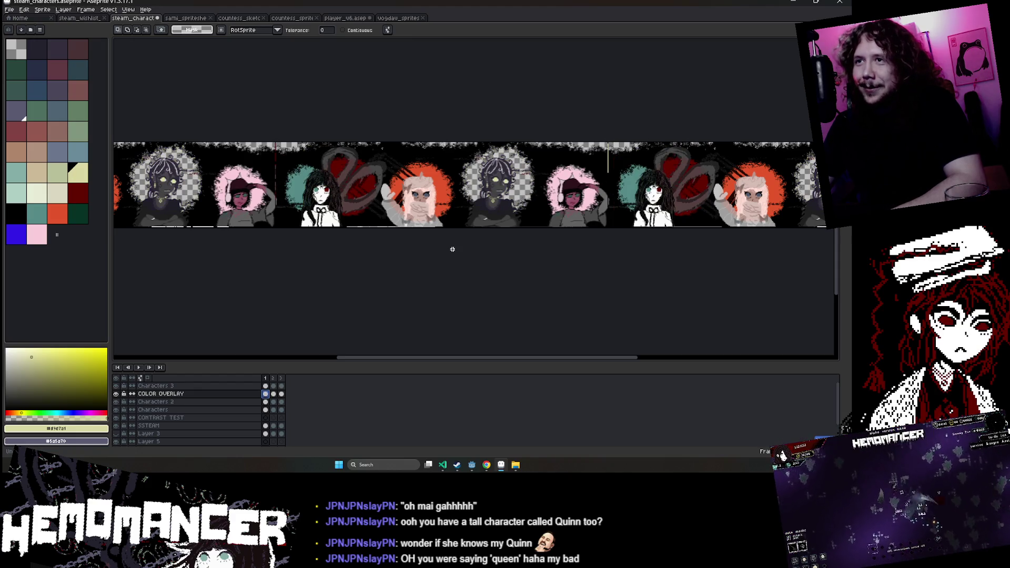
key("ctrl+z")
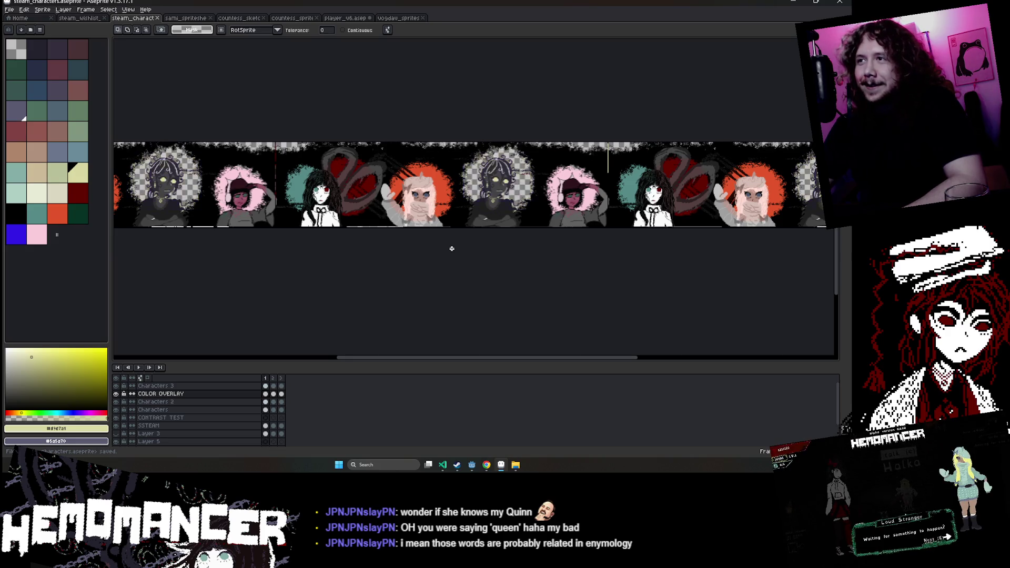
left_click(42, 11)
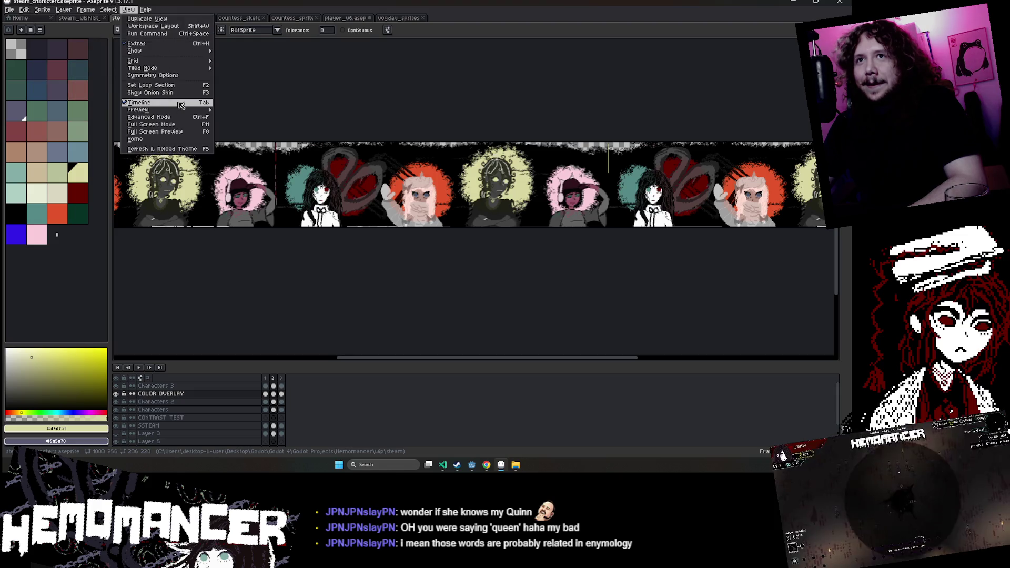
left_click(251, 70)
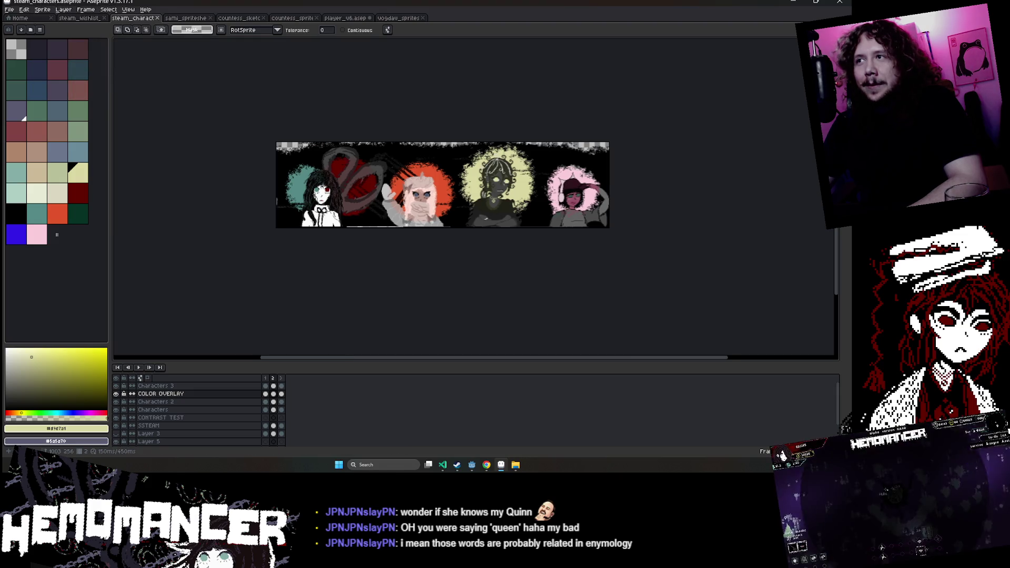
scroll(419, 218, "up", 2)
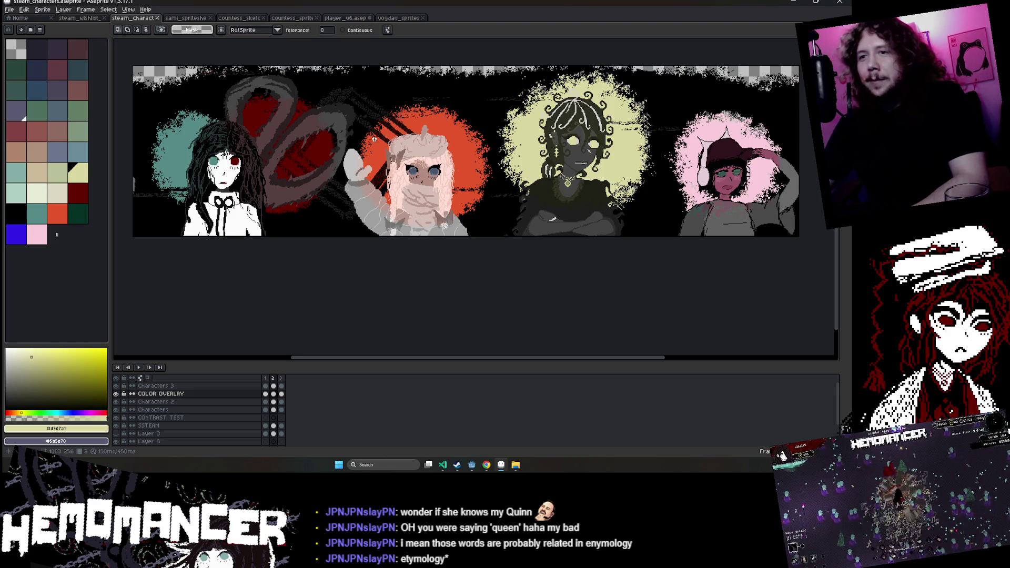
Return to the first frame and select the halo around the centre character.
key("Return")
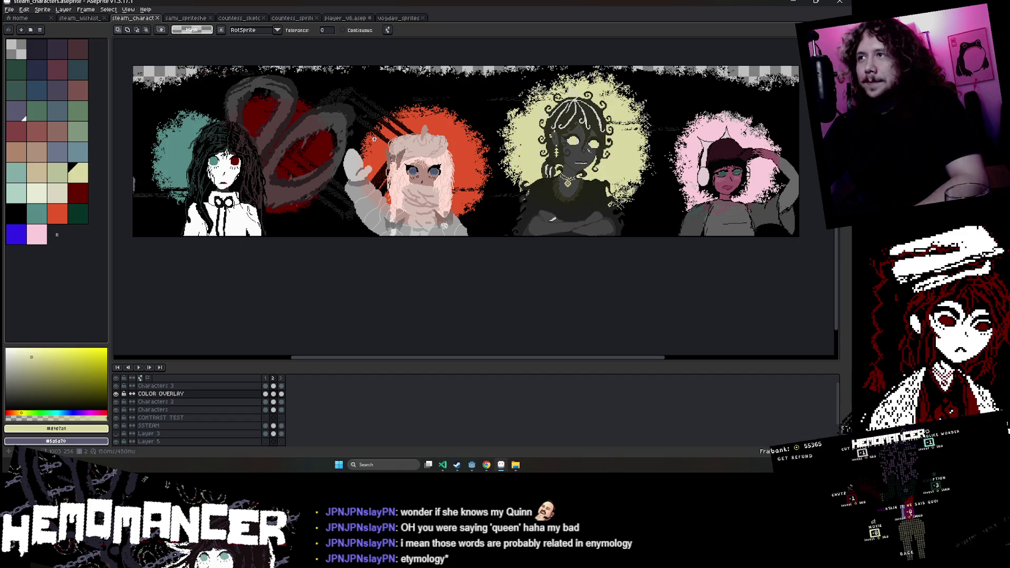
scroll(374, 139, "up", 1)
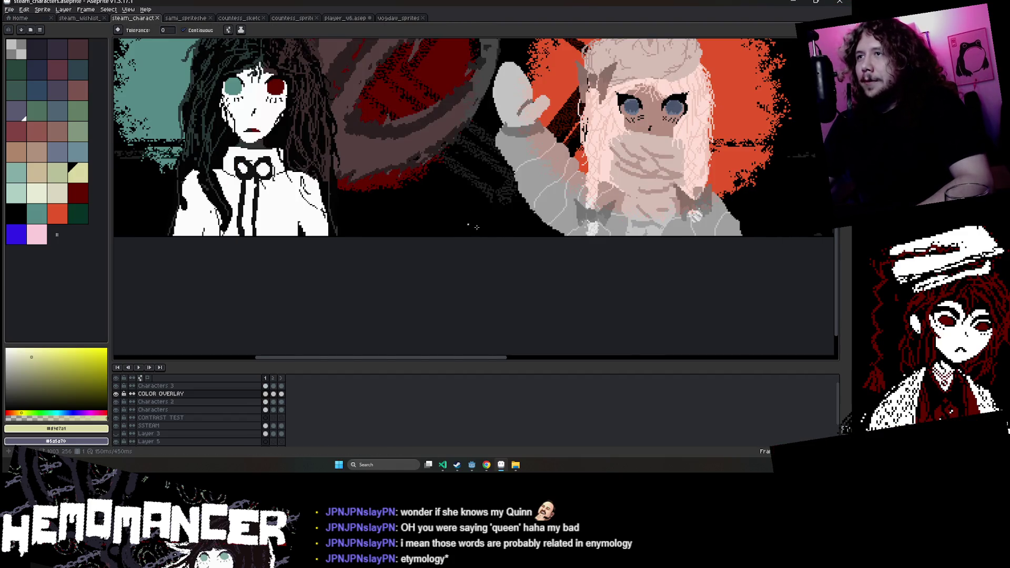
scroll(476, 228, "down", 3)
scroll(477, 227, "up", 3)
scroll(477, 227, "down", 1)
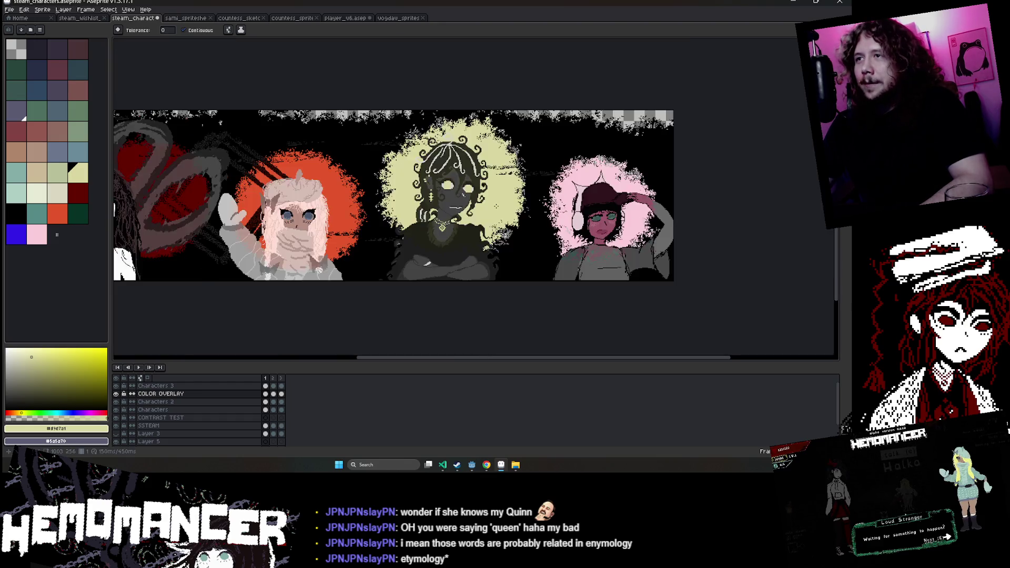
scroll(496, 206, "up", 1)
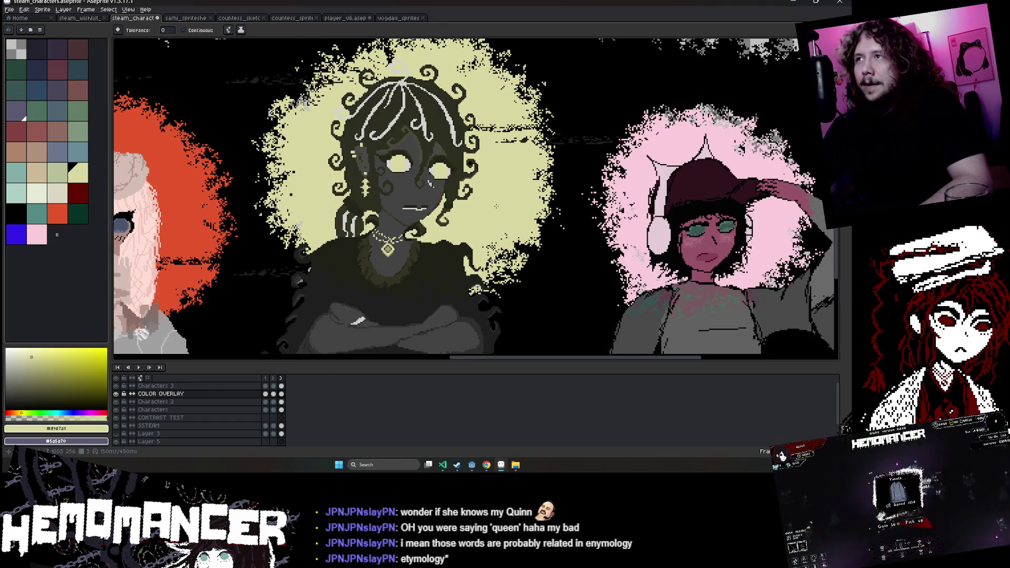
left_click(496, 206)
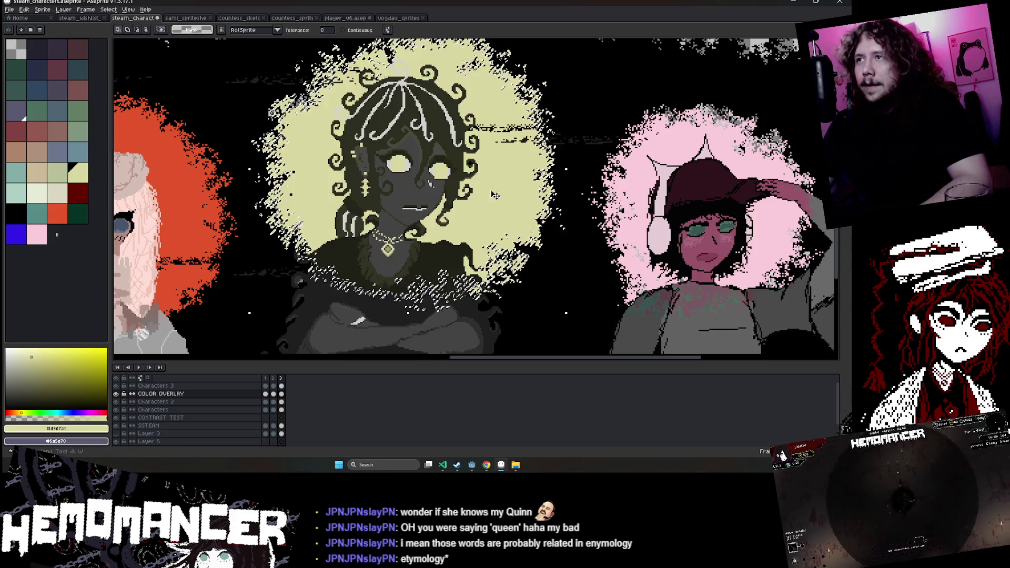
scroll(503, 182, "down", 3)
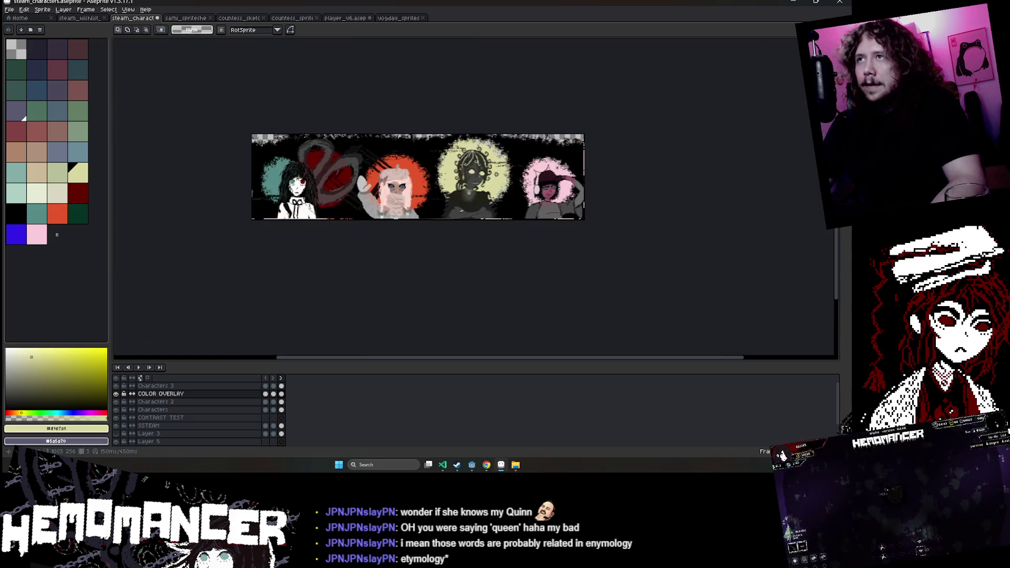
scroll(496, 175, "up", 2)
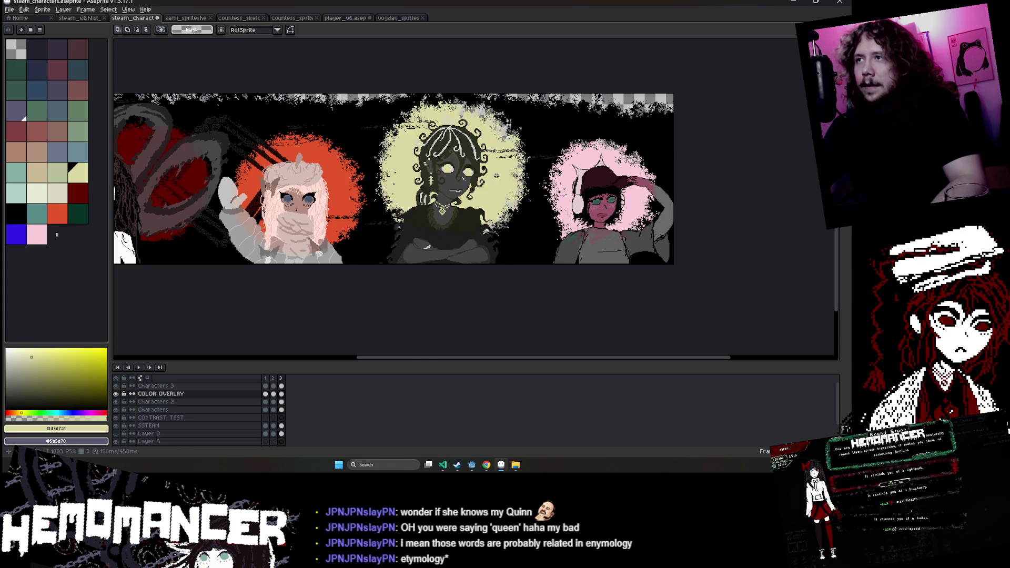
In frame 2, rotate the halo (the red halo about 45 degrees) and apply it.
key("comma")
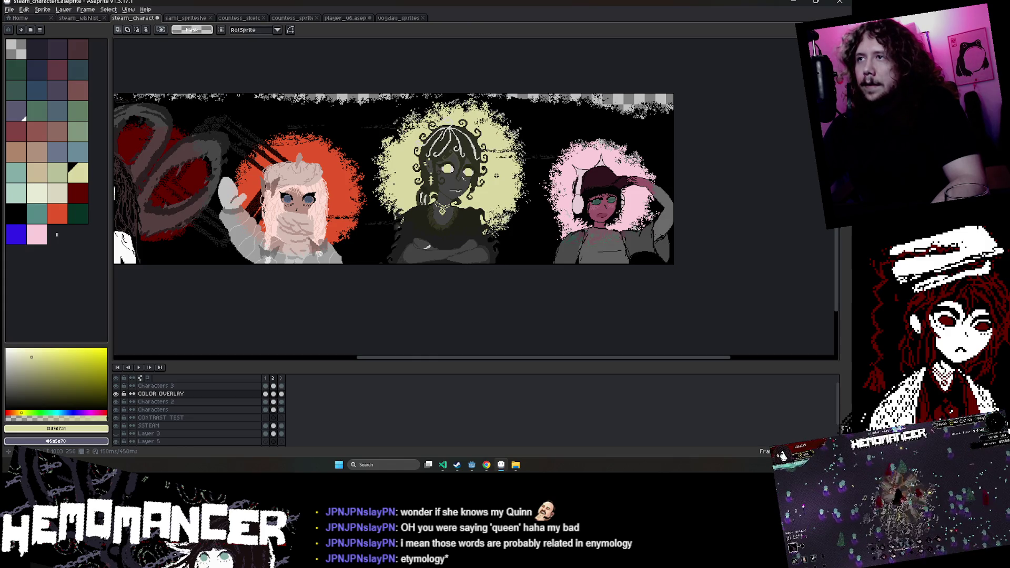
key("ctrl+t")
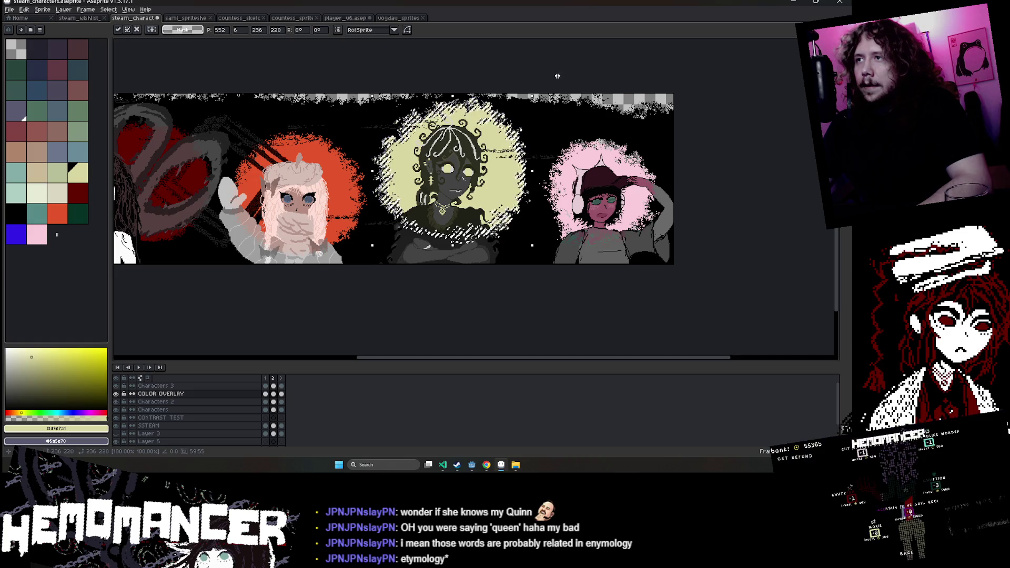
left_click_drag(537, 90, 557, 121)
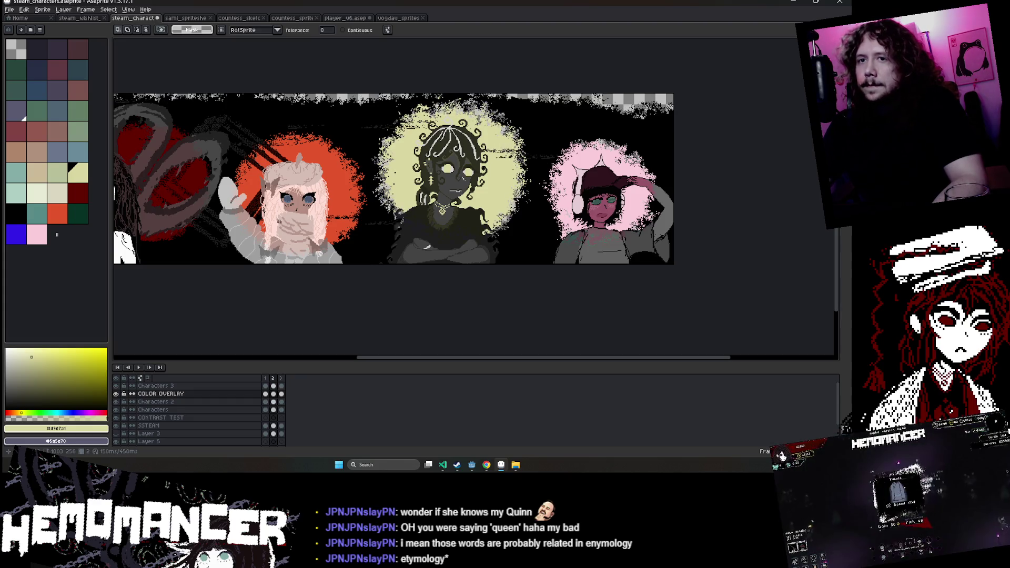
left_click(139, 367)
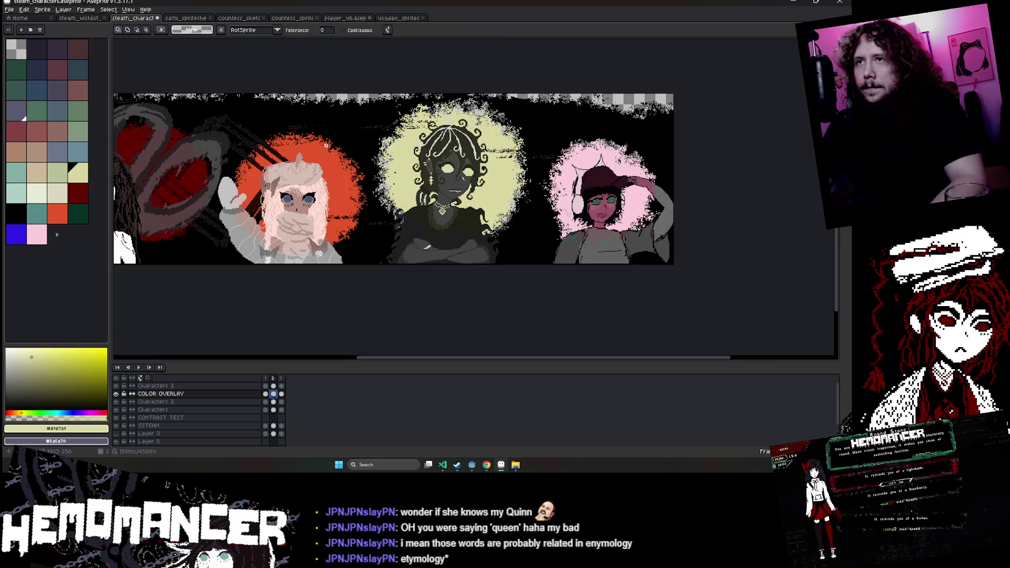
scroll(328, 157, "up", 1)
left_click_drag(333, 161, 433, 253)
key("Return")
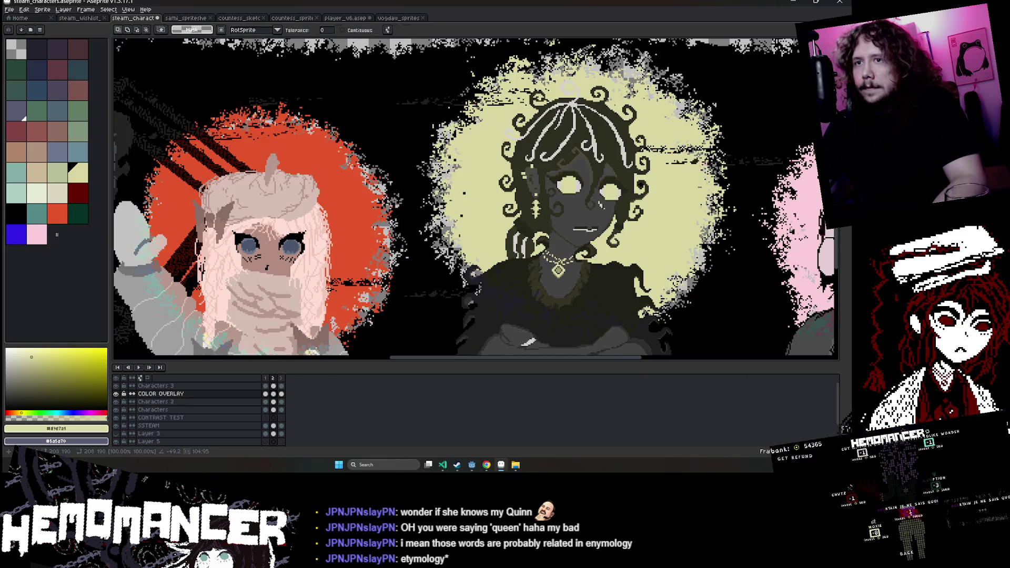
Paste the red halo into frame 3, preview the animation, and zoom in on the pink-haloed character.
left_click(284, 396)
key("ctrl+v")
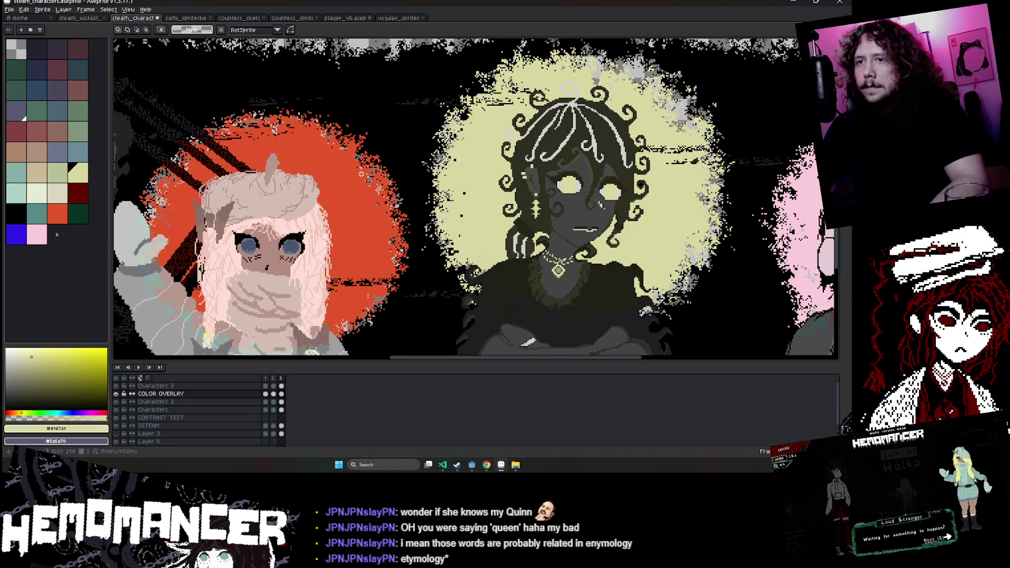
left_click(138, 368)
key("ctrl+0")
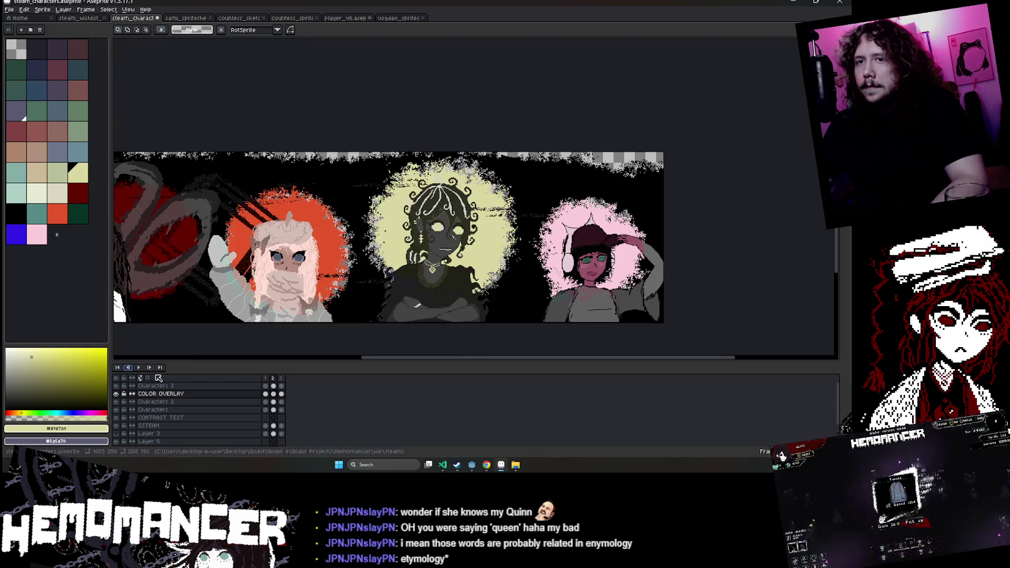
left_click_drag(356, 279, 420, 199)
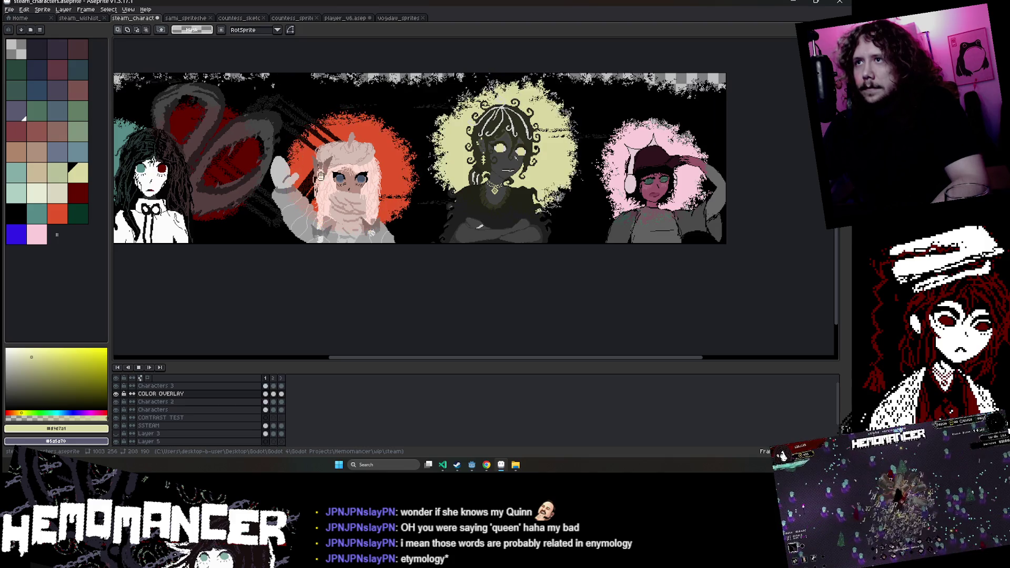
left_click(283, 394)
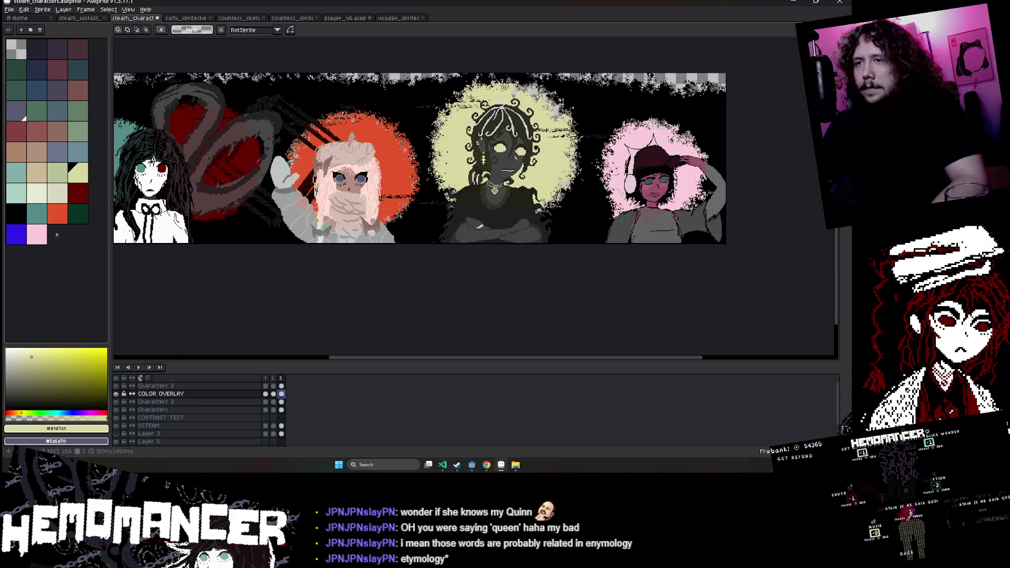
key("plus")
Paste the pink halo into frame 2 and rotate it about 45 degrees.
scroll(412, 126, "up", 1)
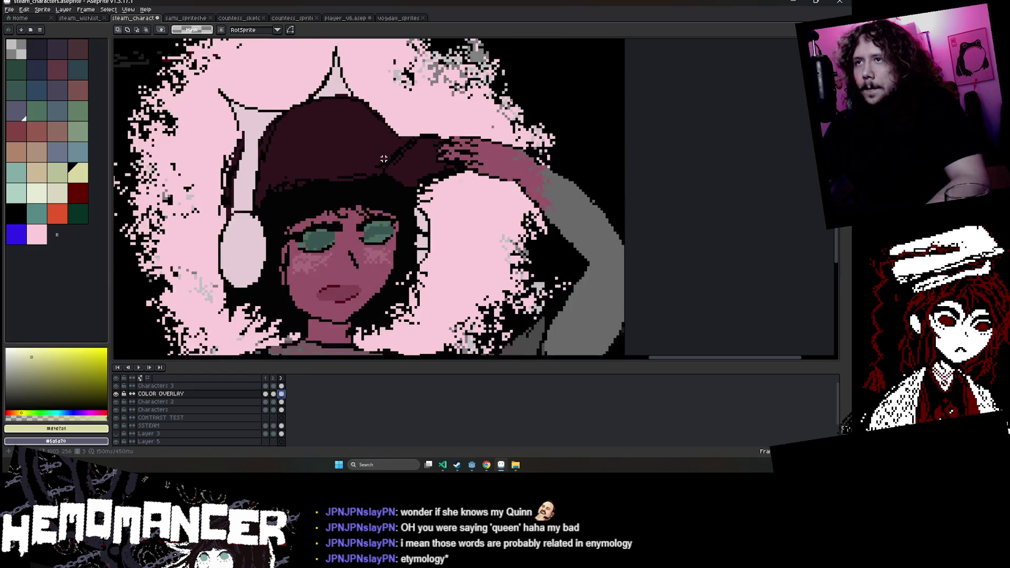
key("w")
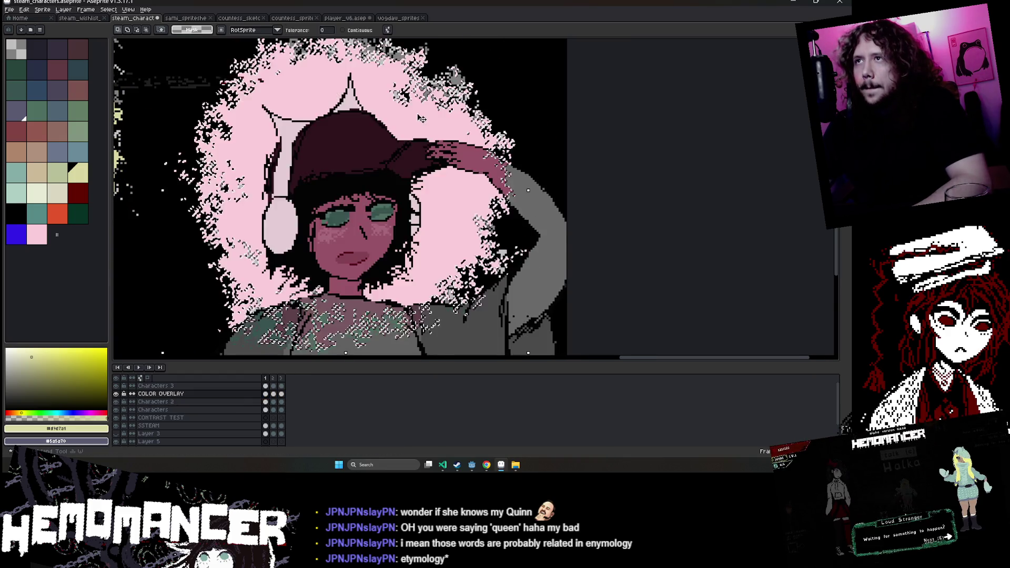
scroll(488, 77, "down", 1)
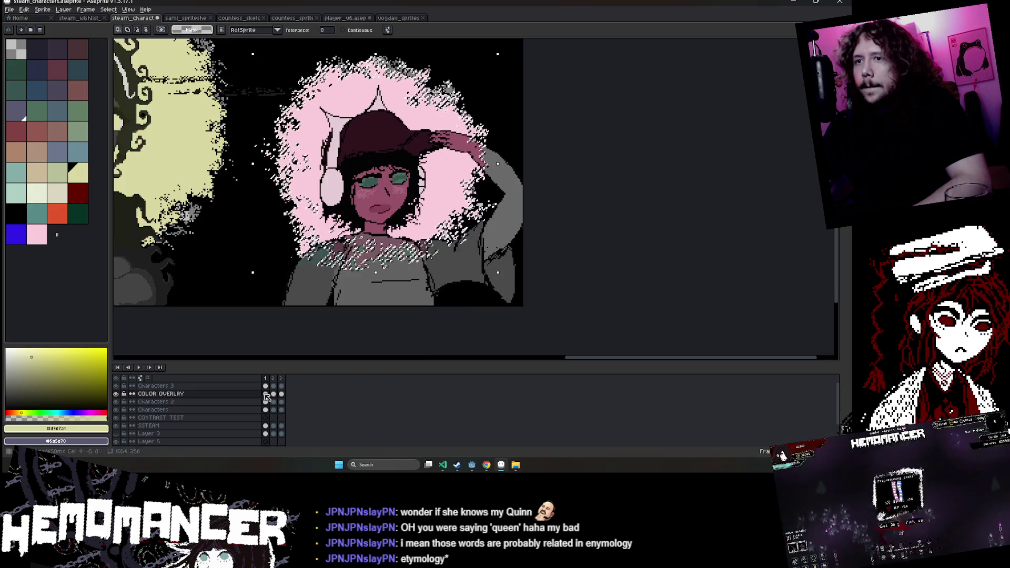
key("ctrl+v")
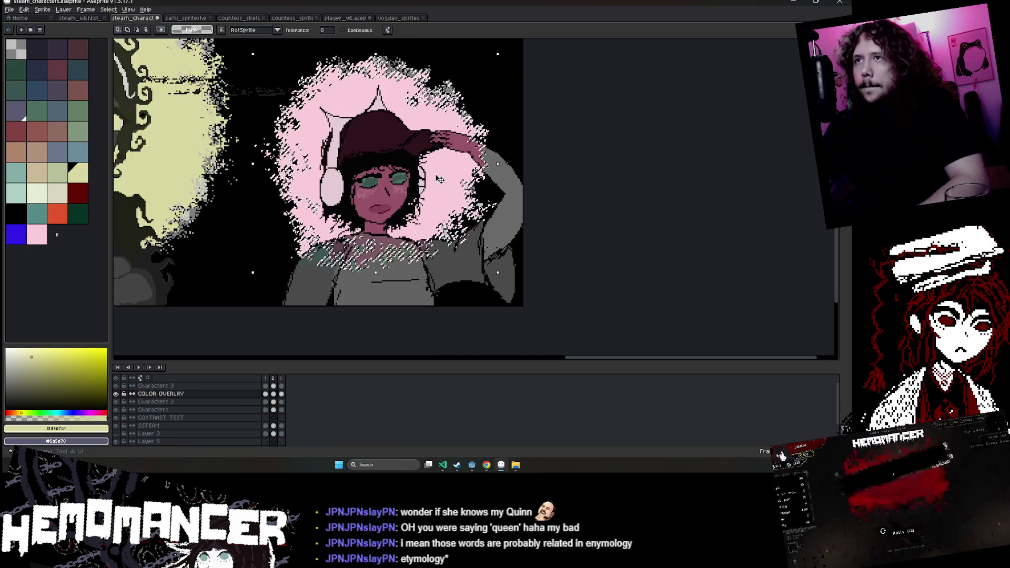
key("Return")
left_click_drag(506, 46, 520, 179)
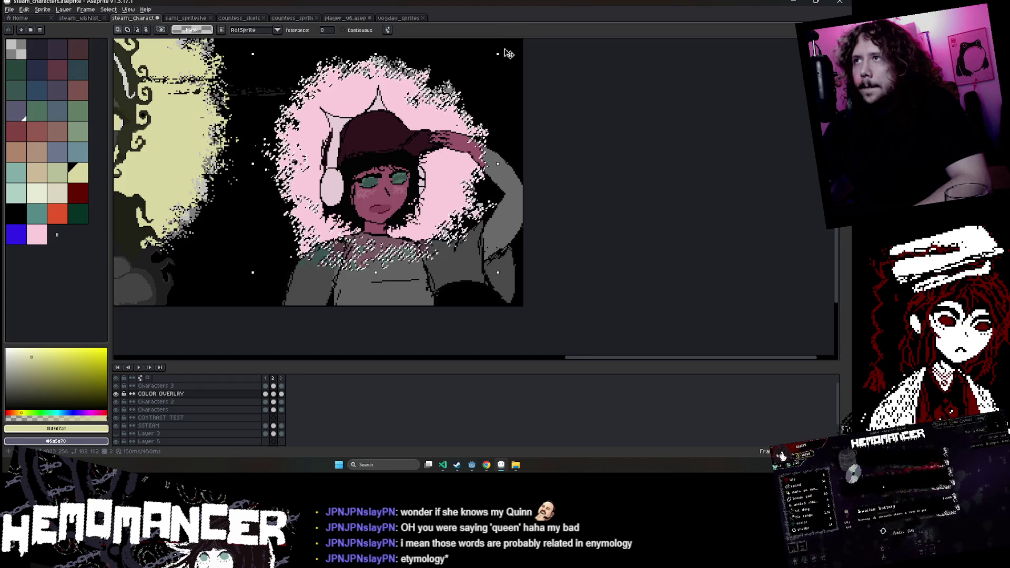
Paste the pink halo into frame 3 and bring the whole banner back into view.
left_click(280, 393)
key("ctrl+v")
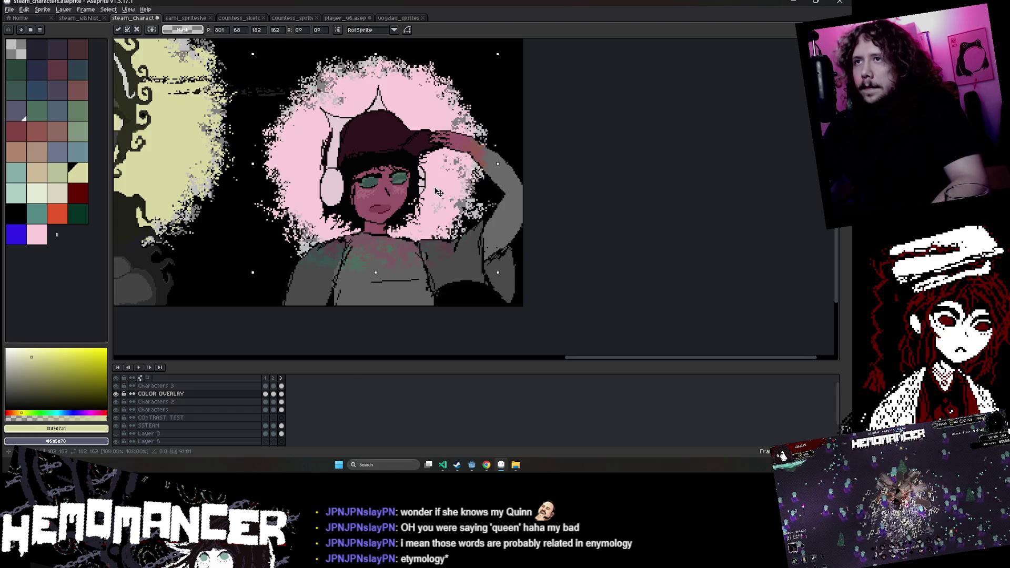
key("Return")
scroll(438, 192, "down", 3)
mouse_move(485, 180)
left_mouse_down()
mouse_move(599, 235)
mouse_move(772, 176)
left_mouse_up()
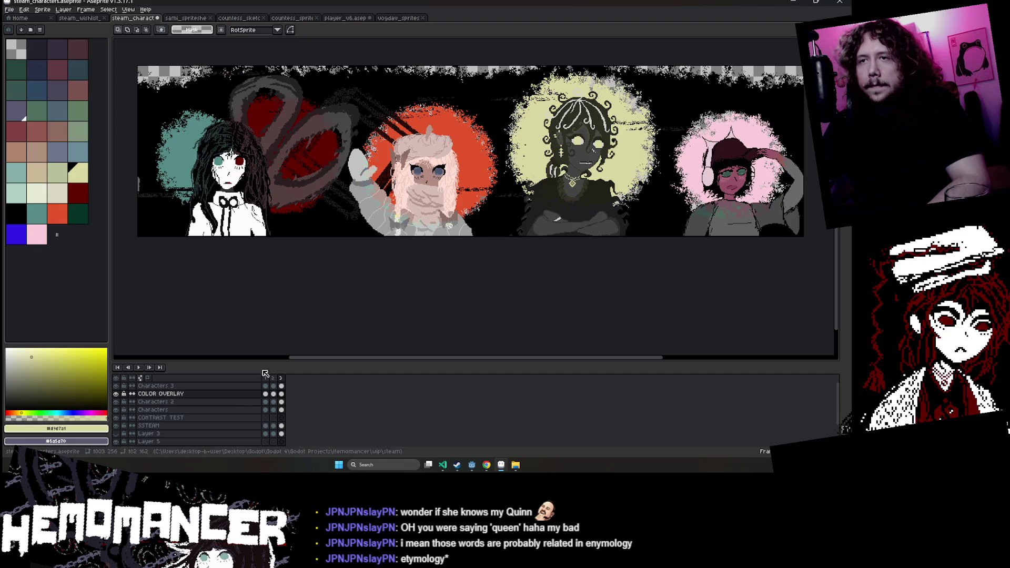
left_click_drag(280, 295, 361, 305)
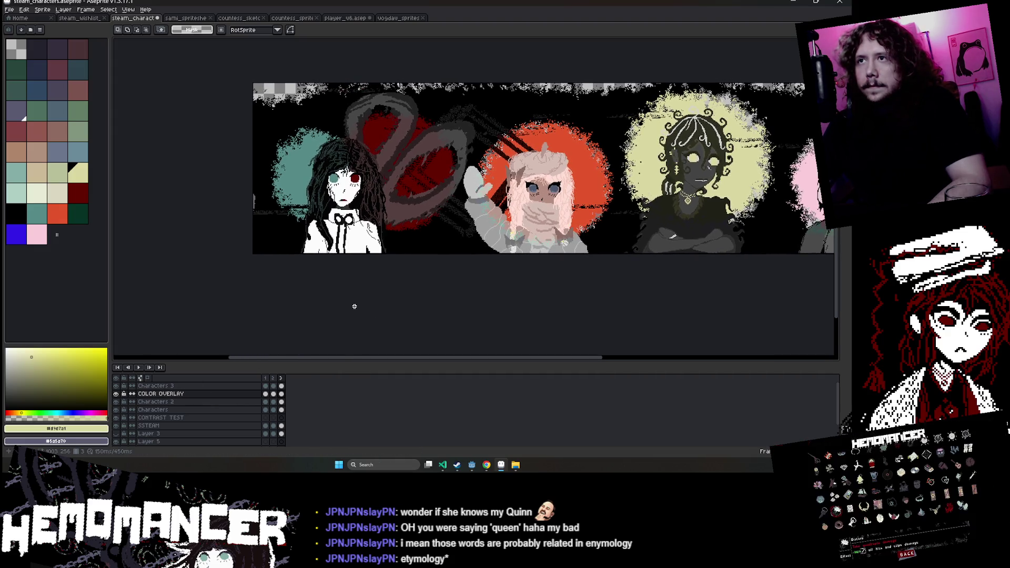
Select the teal halo with the Magic Wand and tilt it slightly in frame 2.
left_click(265, 394)
scroll(326, 210, "up", 3)
scroll(326, 211, "down", 3)
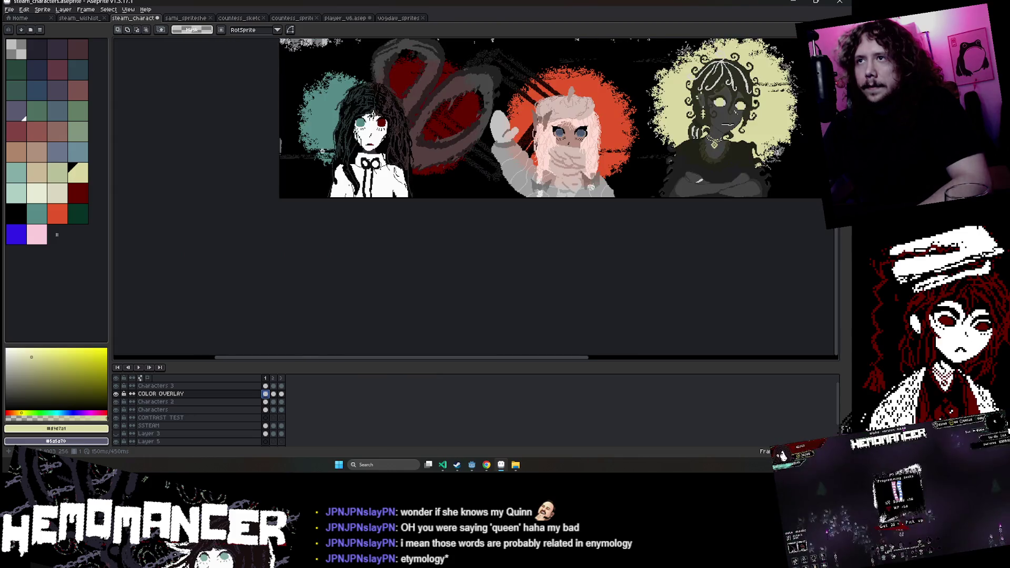
left_click_drag(282, 207, 283, 264)
scroll(283, 265, "up", 2)
key("w")
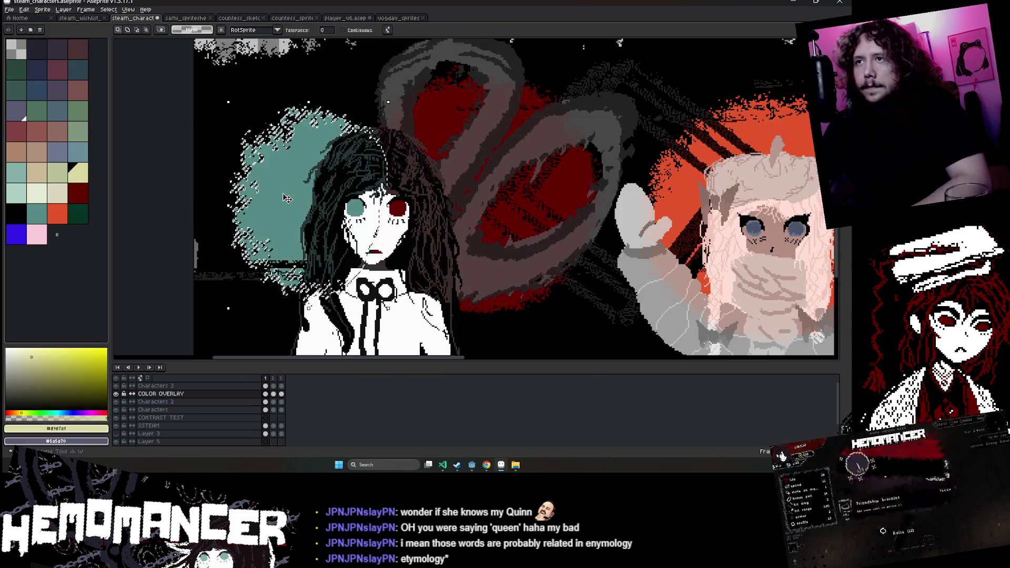
left_click(273, 394)
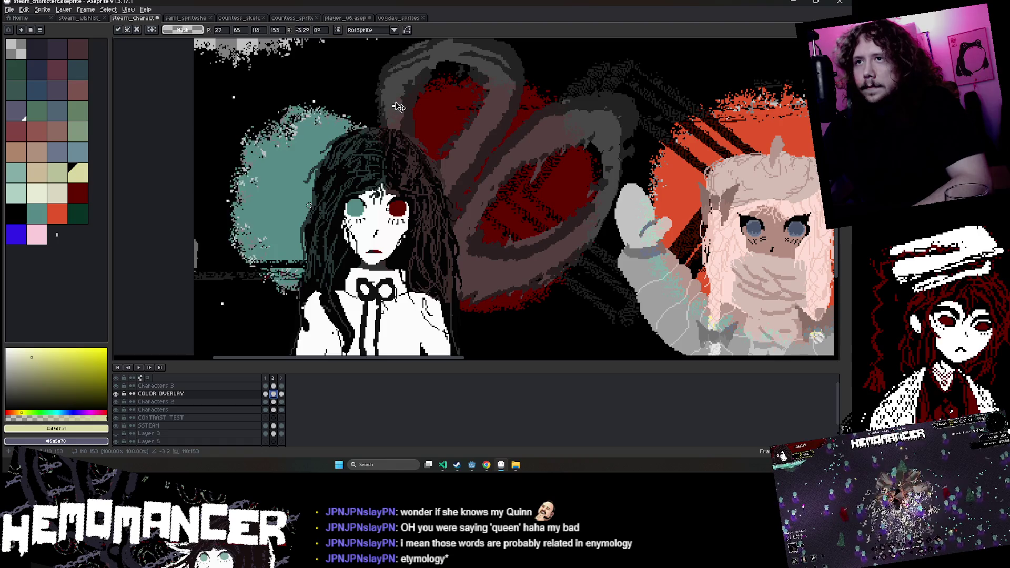
left_click_drag(398, 112, 400, 117)
left_click(299, 403)
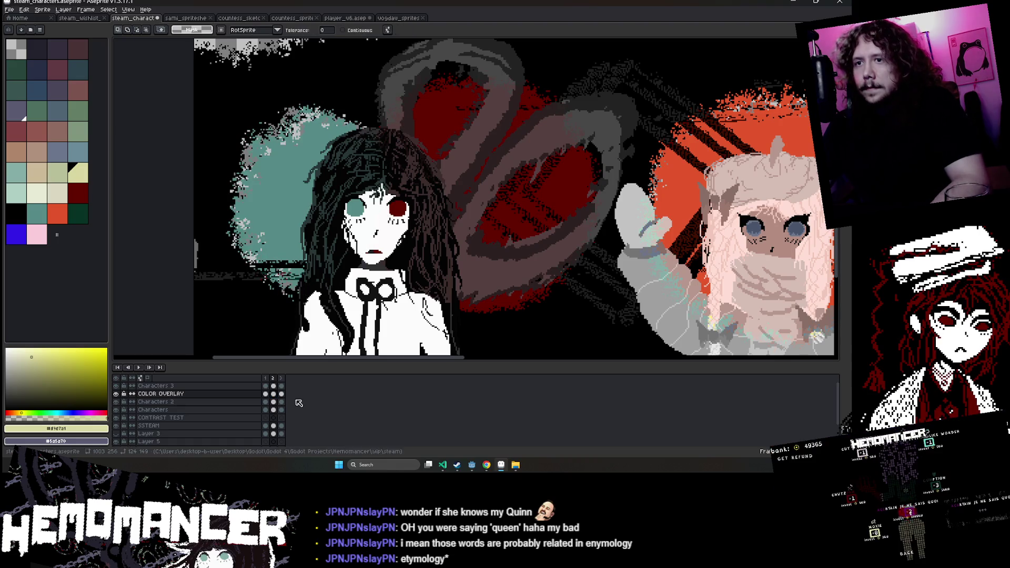
Rotate the teal halo about 15 degrees in frame 3 and preview the animation.
left_click(281, 395)
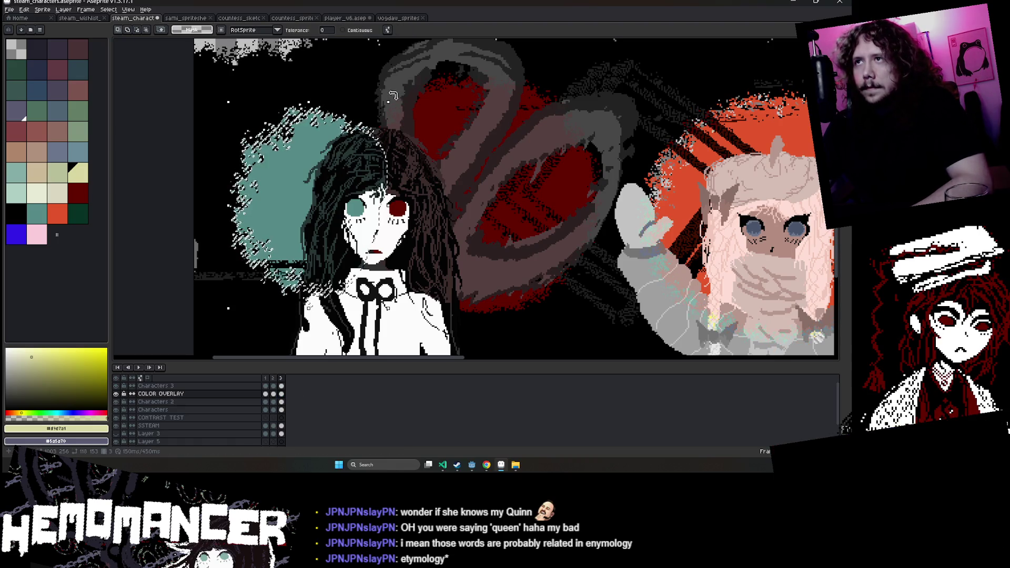
left_click_drag(393, 95, 360, 99)
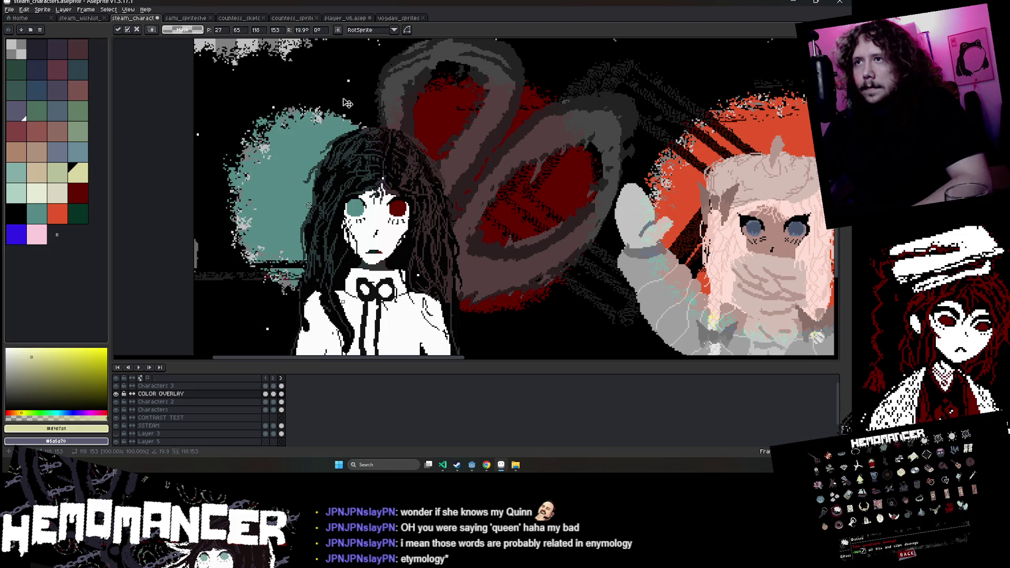
key("Return")
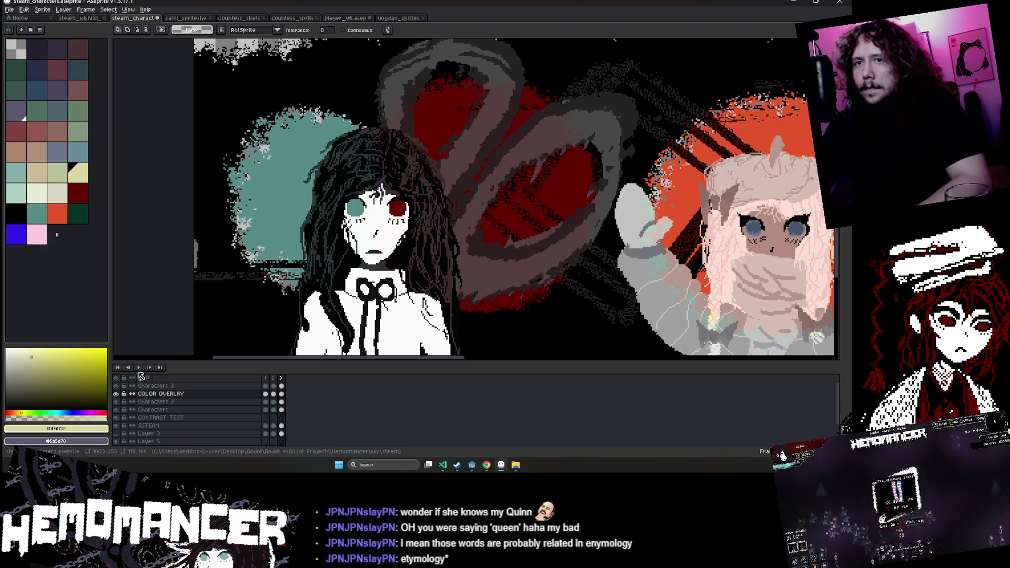
key("Return")
scroll(157, 340, "down", 3)
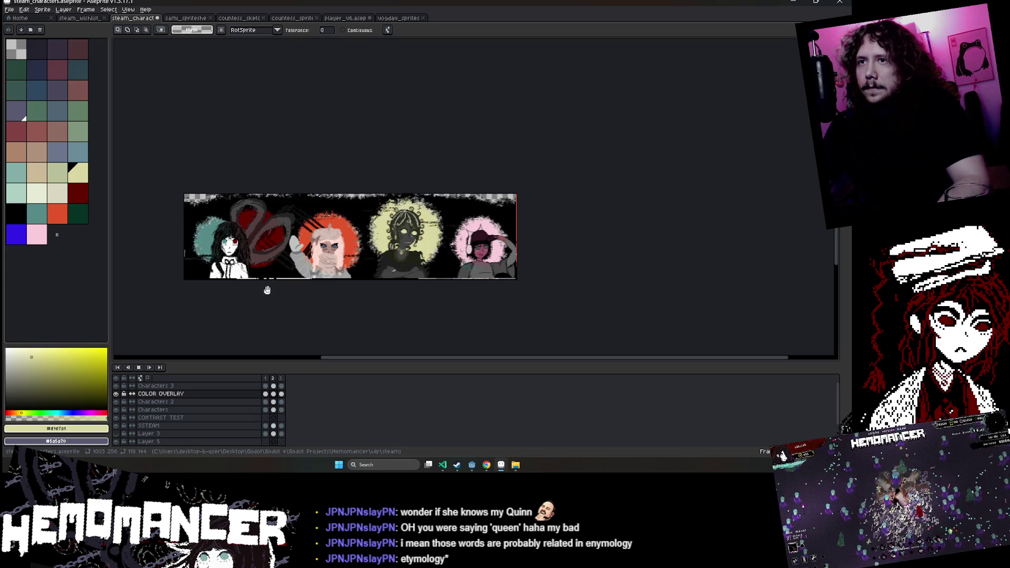
Stop playback and tilt the red wing shape slightly in frame 2, then the opposite way in frame 3.
left_click(266, 394)
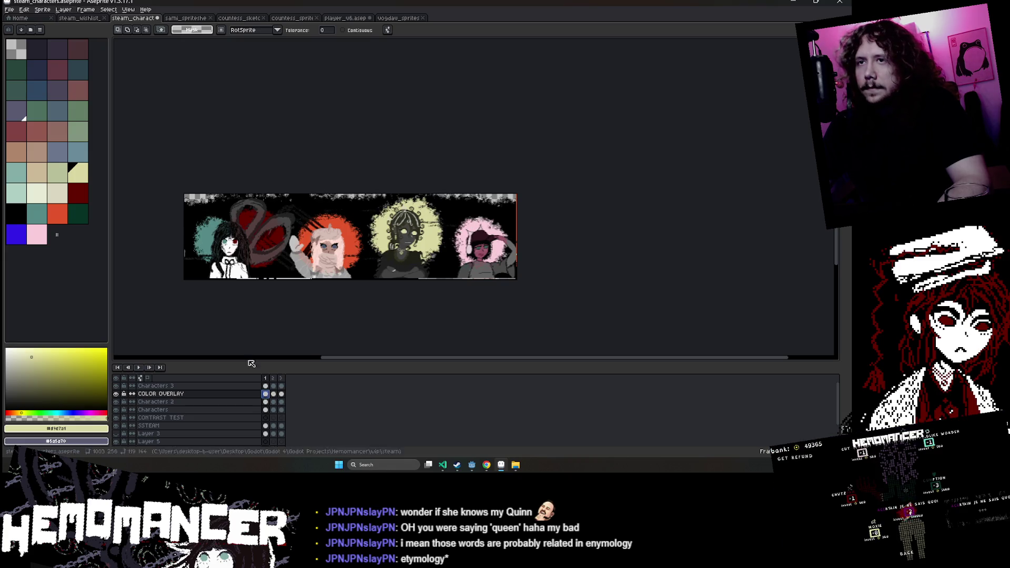
scroll(245, 290, "up", 1)
scroll(295, 213, "up", 1)
left_click(337, 143)
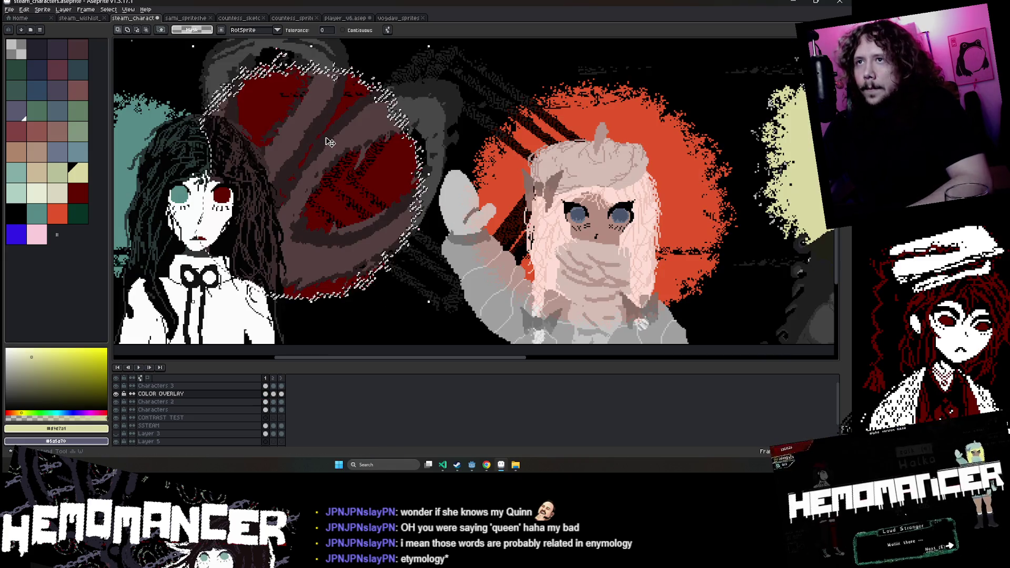
scroll(397, 184, "down", 1)
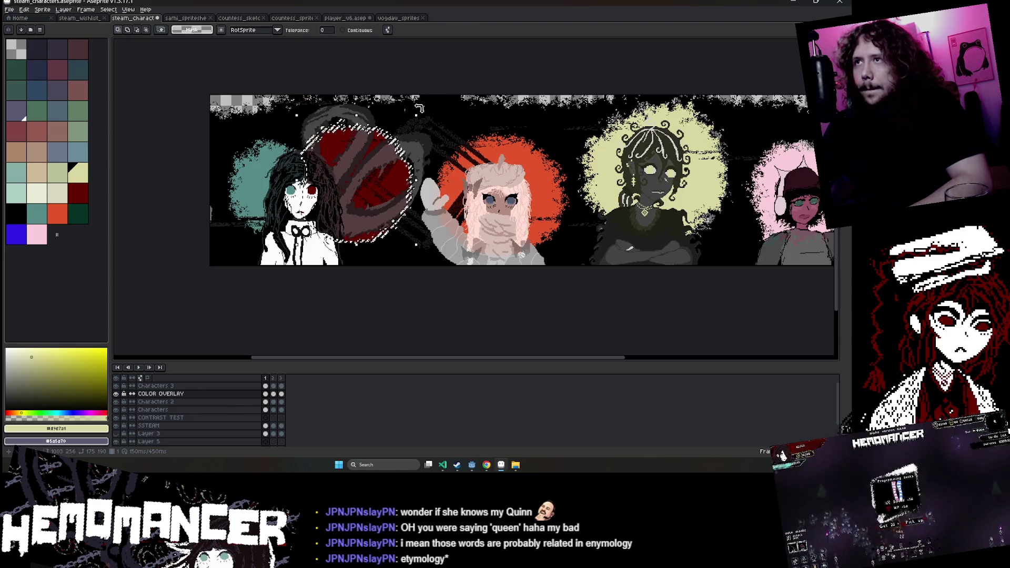
key("Right")
scroll(418, 108, "up", 1)
left_click_drag(417, 107, 416, 106)
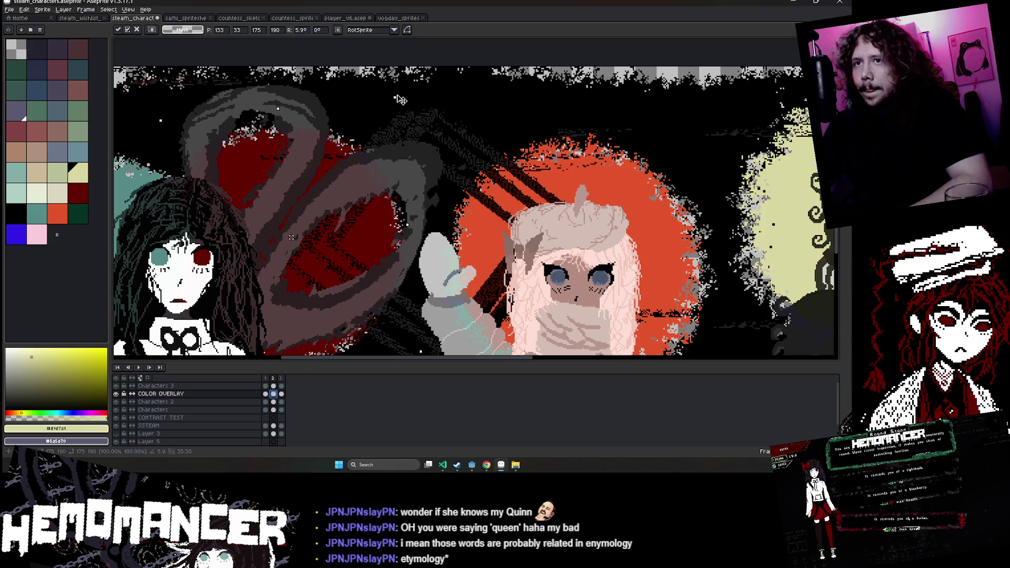
left_click(281, 393)
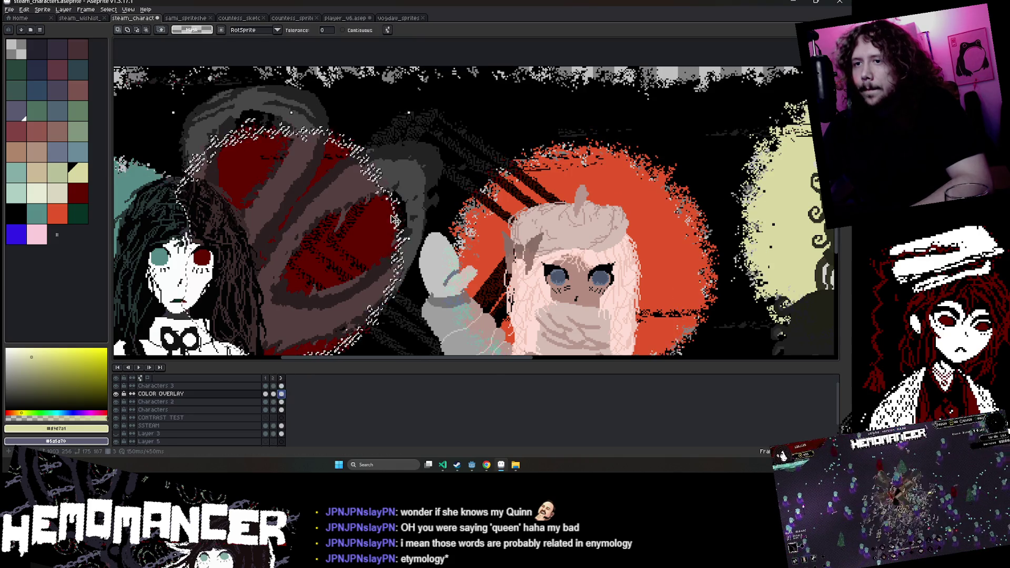
left_click_drag(413, 108, 434, 146)
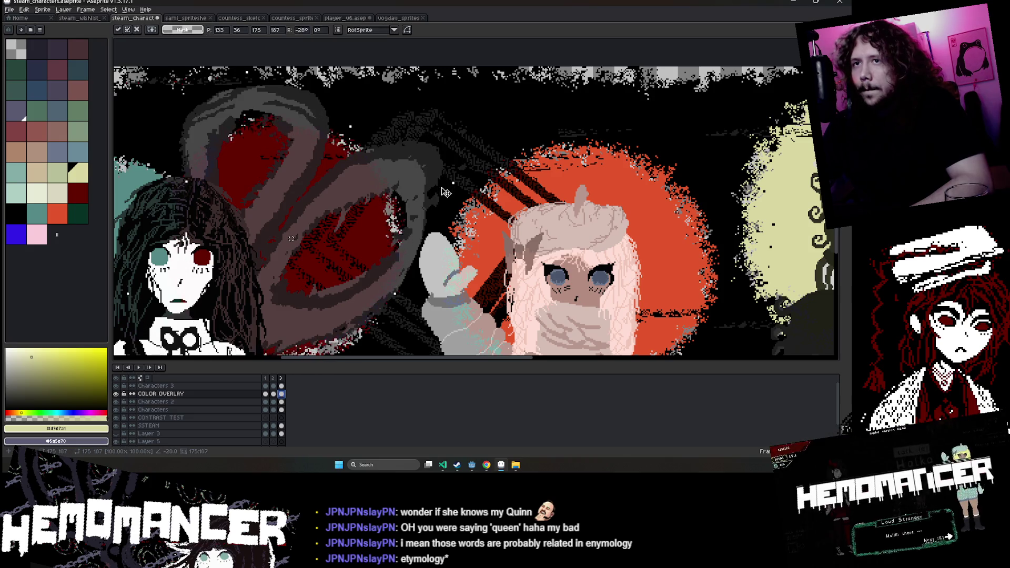